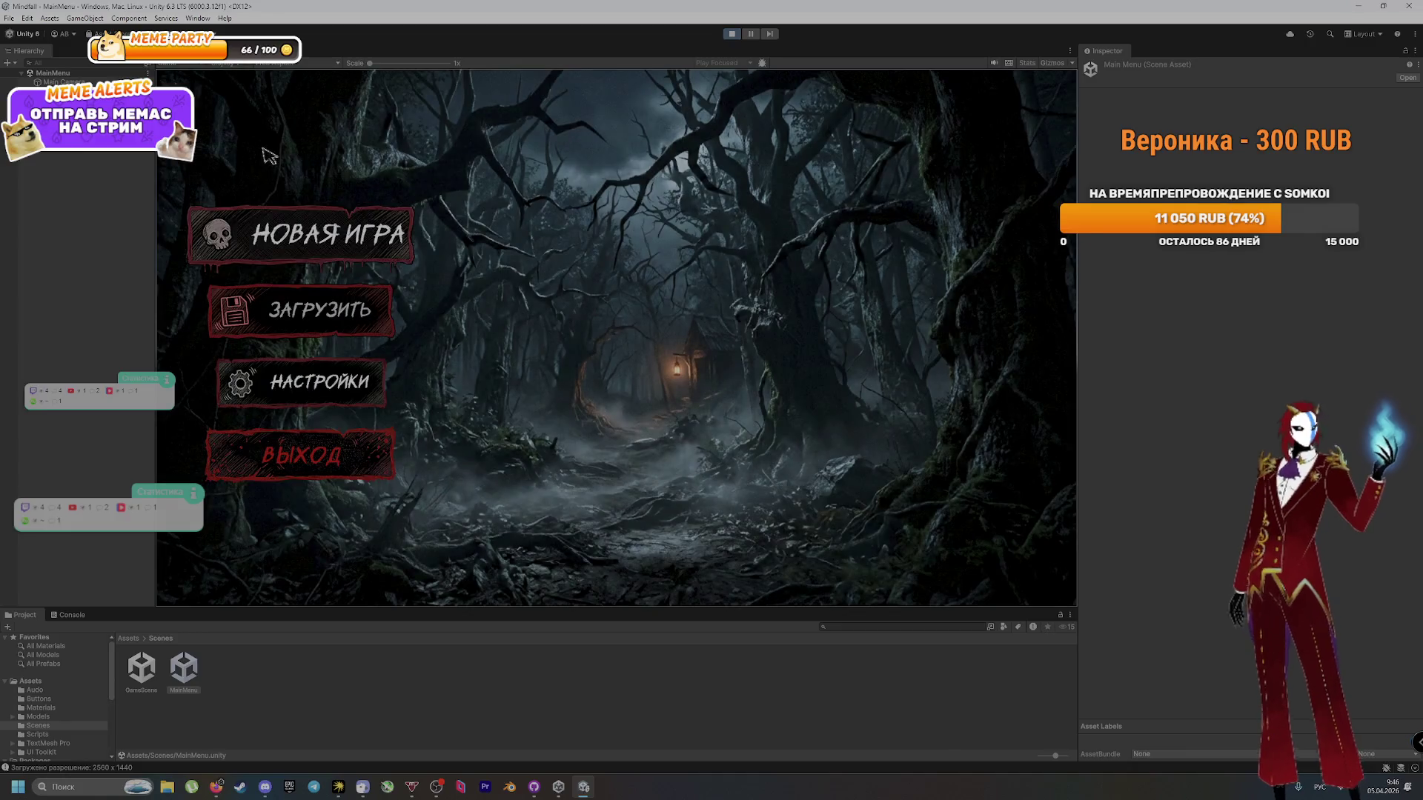
Step: Check the ЗАГРУЗИТЬ load screen, return to the menu, then open the НАСТРОЙКИ video settings
click(319, 312)
click(256, 147)
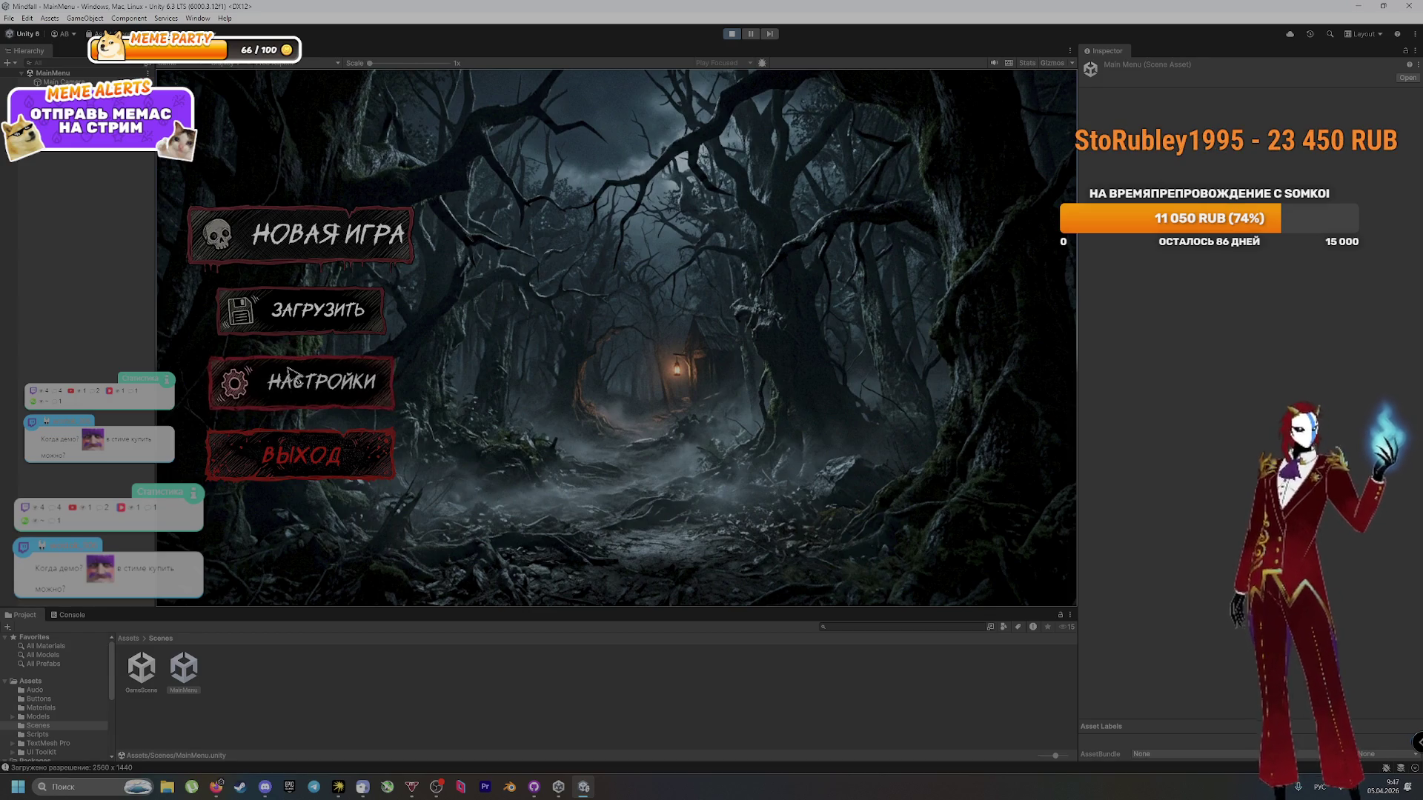
click(285, 374)
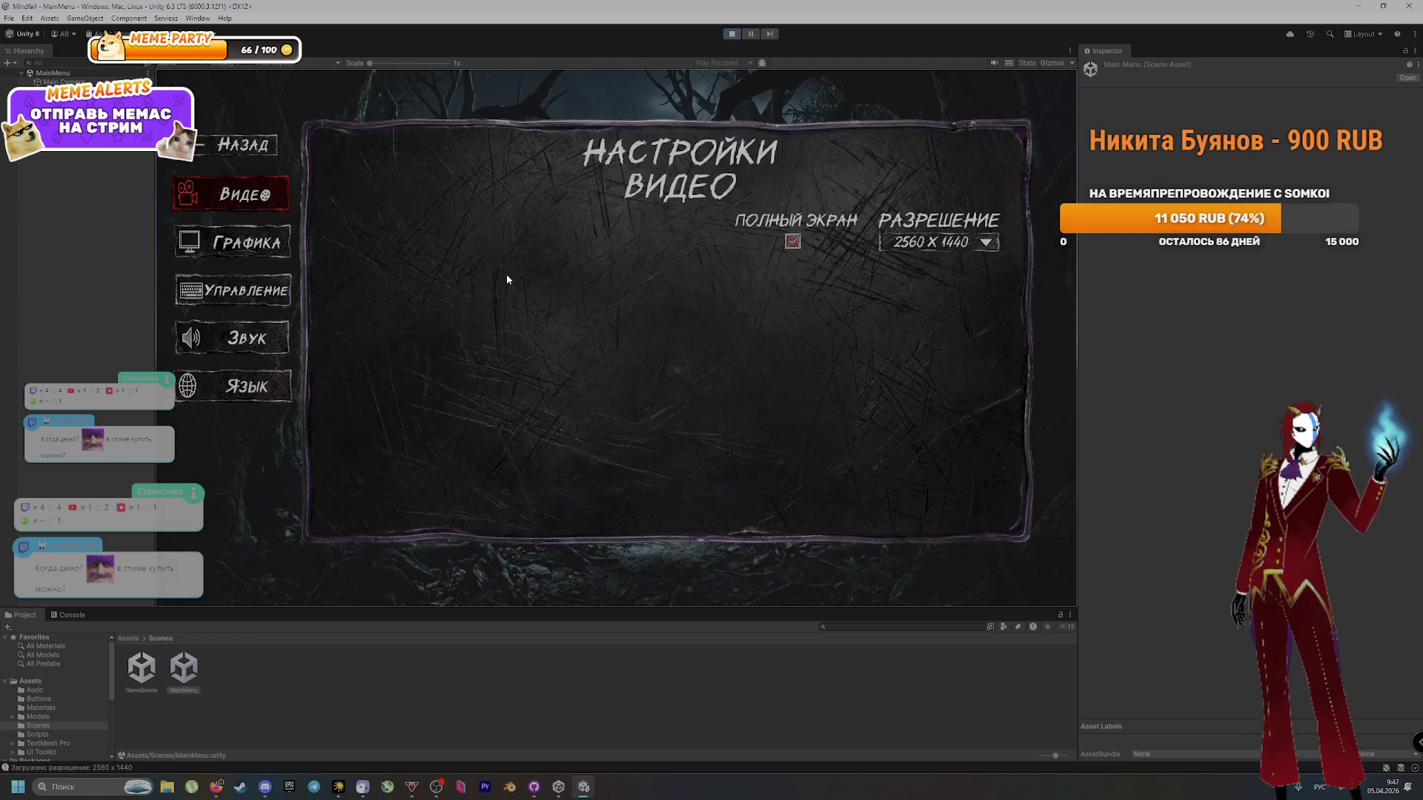
Step: Reopen video settings, enable fullscreen and set the resolution to 640 x 480
click(244, 145)
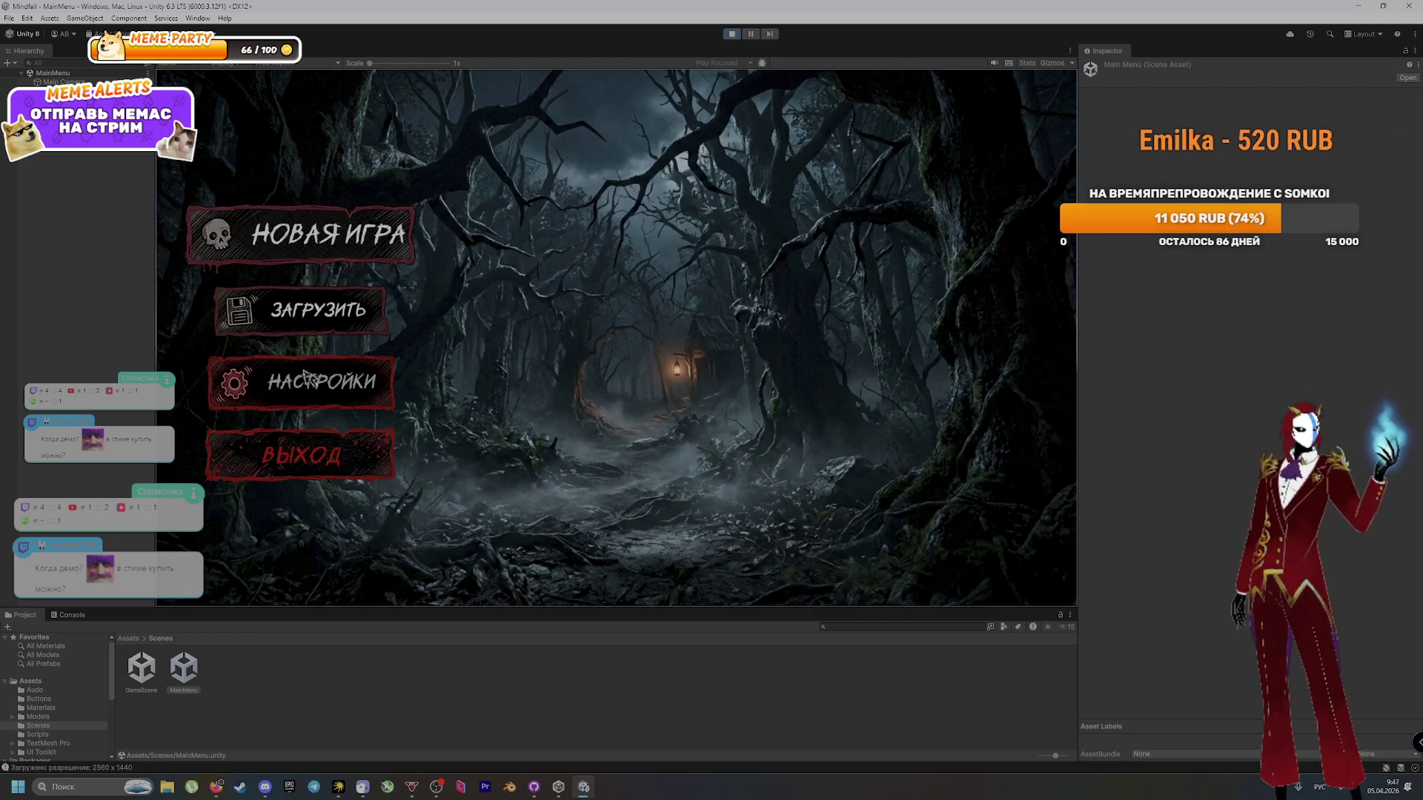
click(317, 393)
click(807, 243)
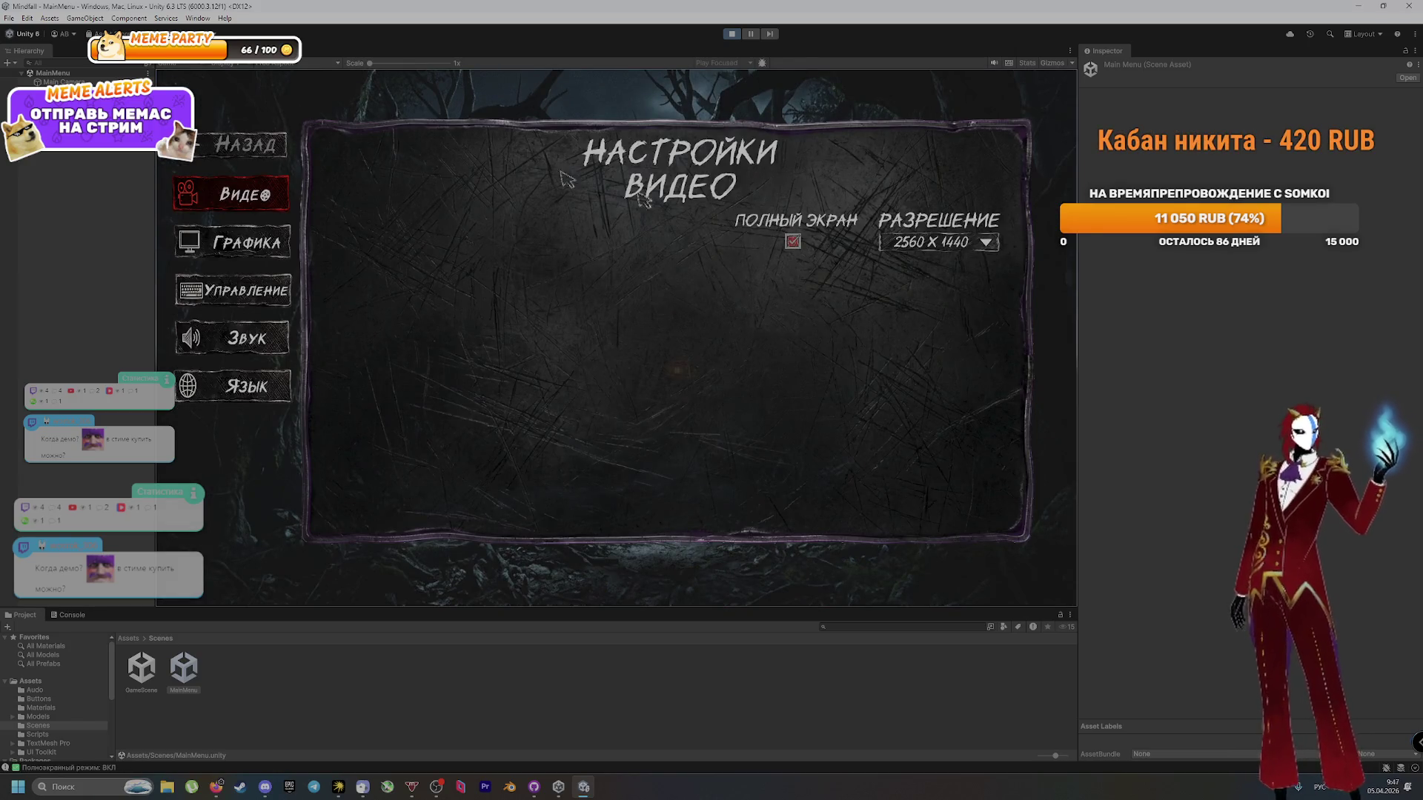
click(964, 243)
click(941, 262)
Step: Try the 720 x 480, 2560 x 1440 and 720 x 576 resolutions
click(963, 245)
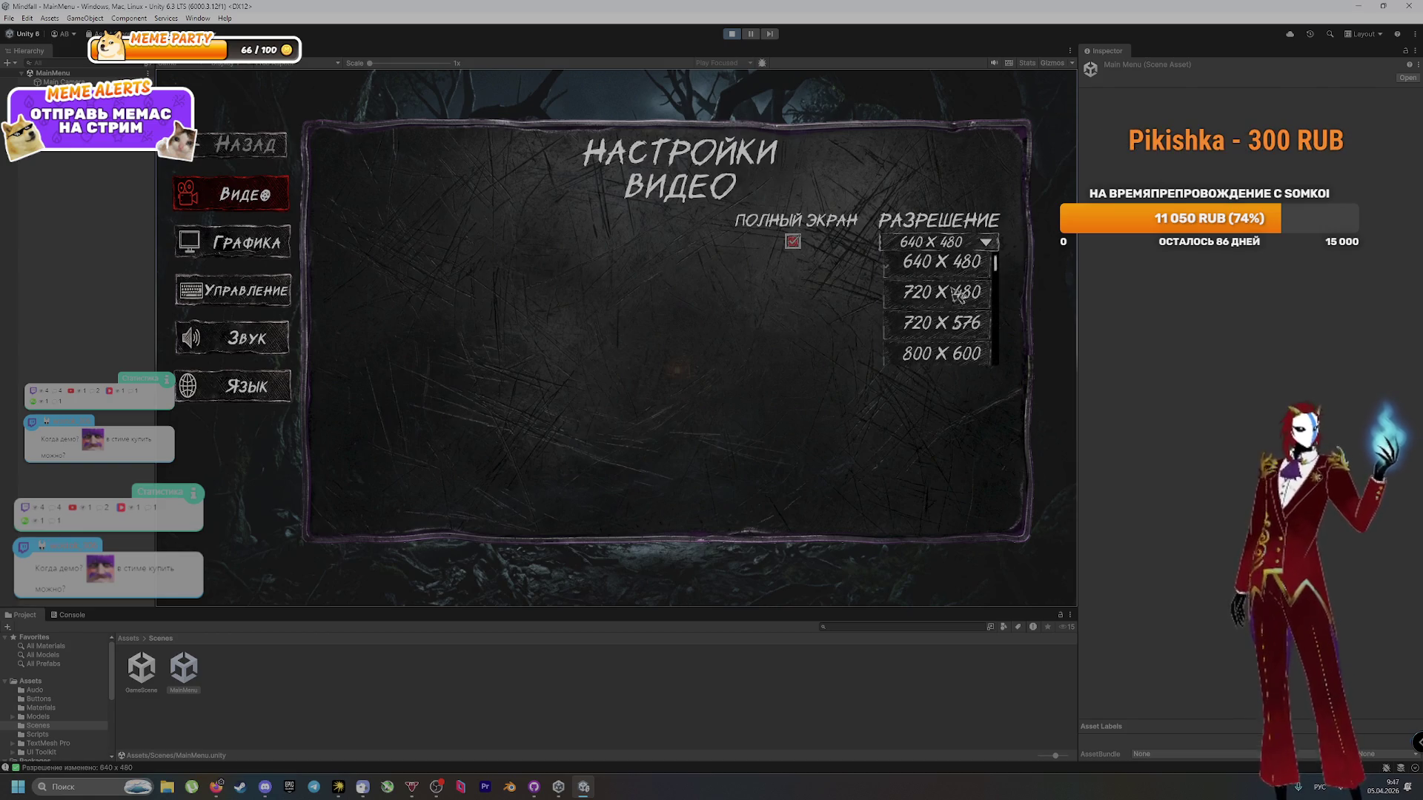
click(956, 296)
click(936, 243)
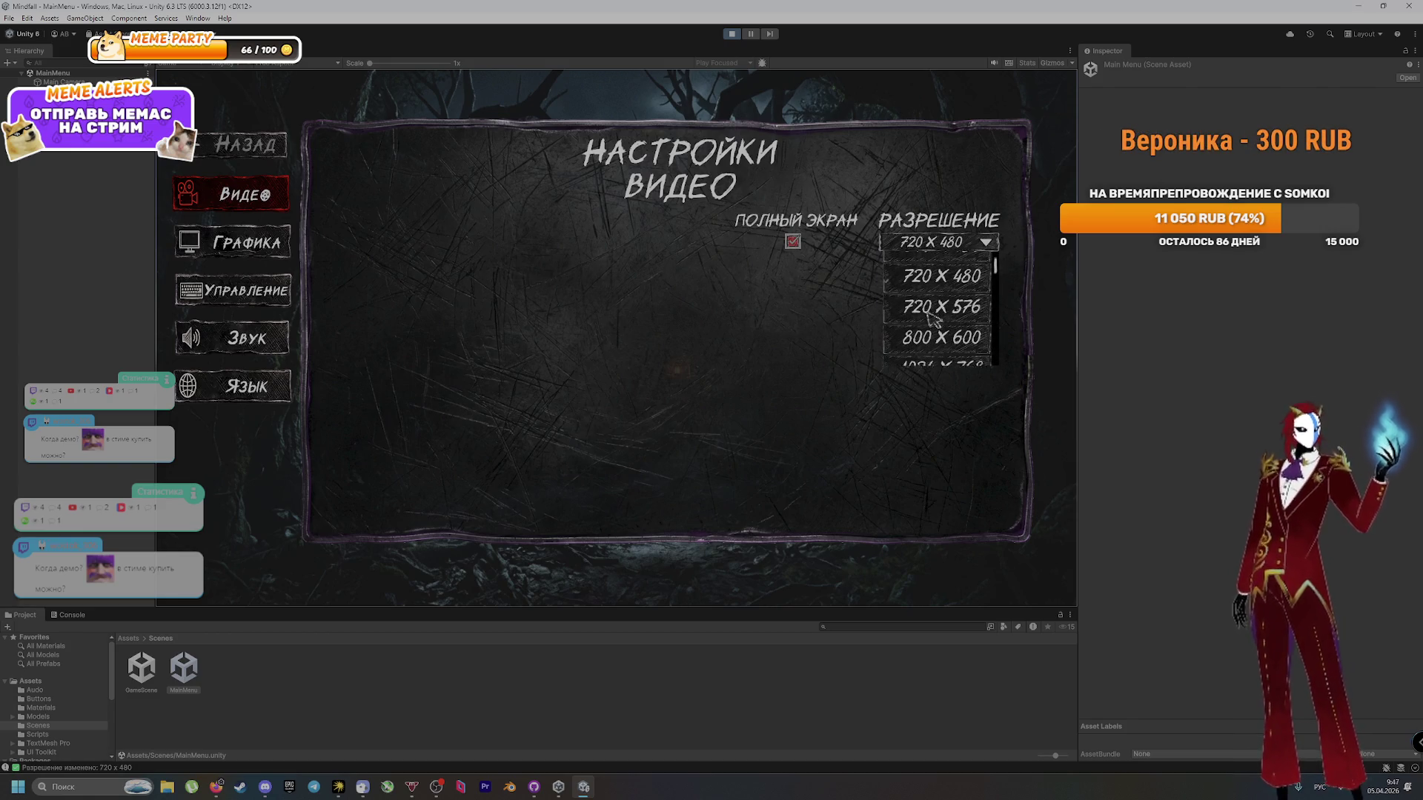
drag(994, 277, 993, 365)
click(974, 348)
click(951, 244)
click(949, 321)
Step: Try 1920 x 1440, settle on 2560 x 1440, and check the graphics settings page
click(943, 245)
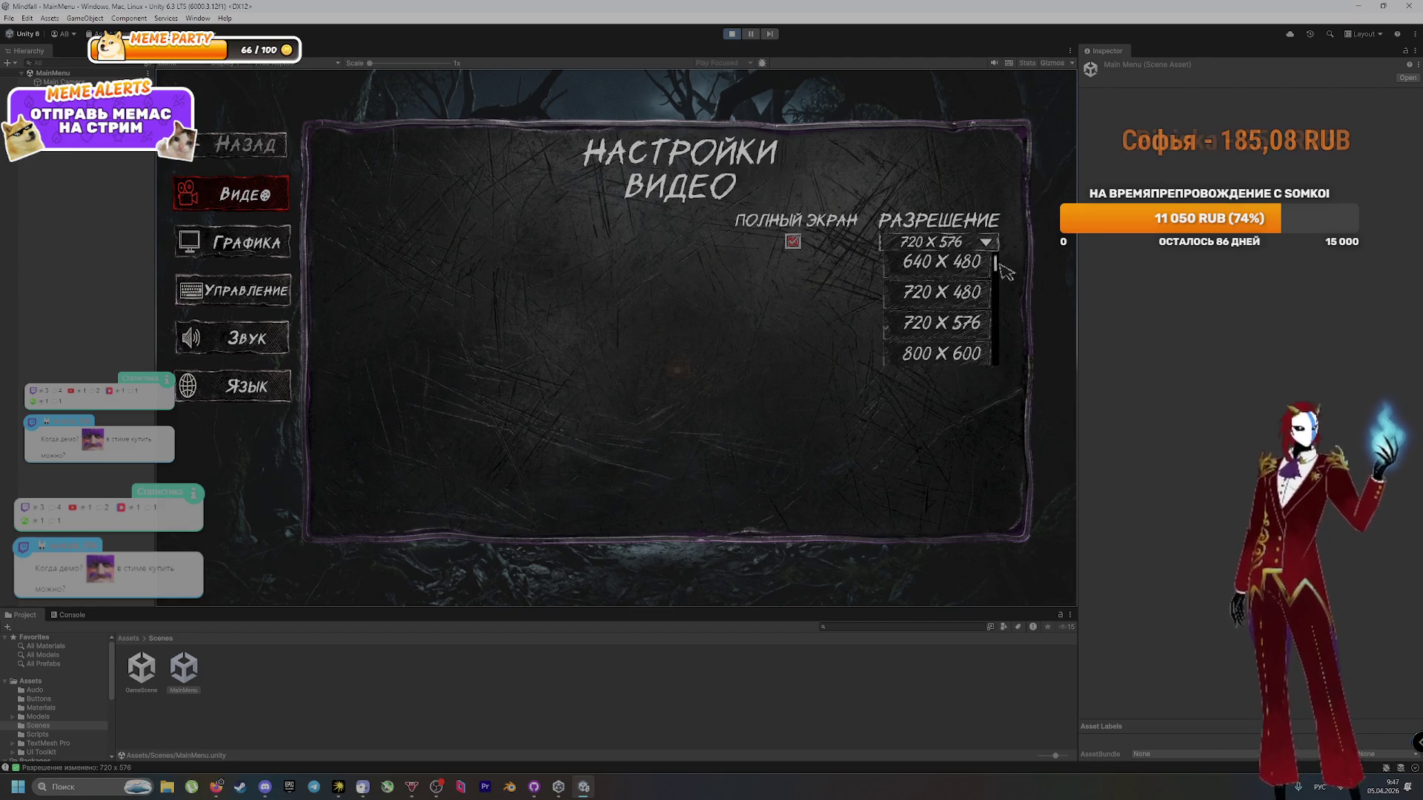
drag(997, 267, 995, 354)
click(958, 314)
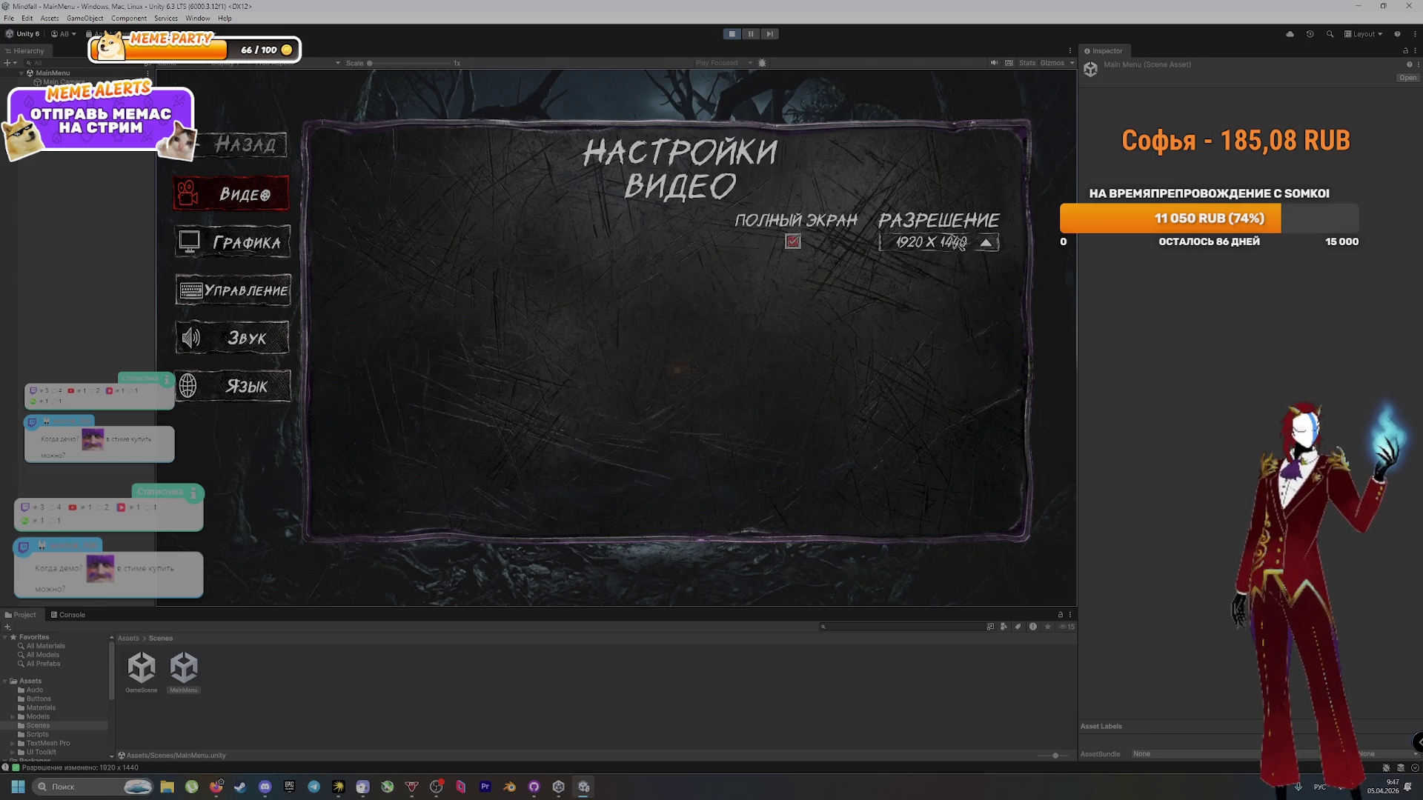
click(959, 245)
drag(997, 261, 1007, 369)
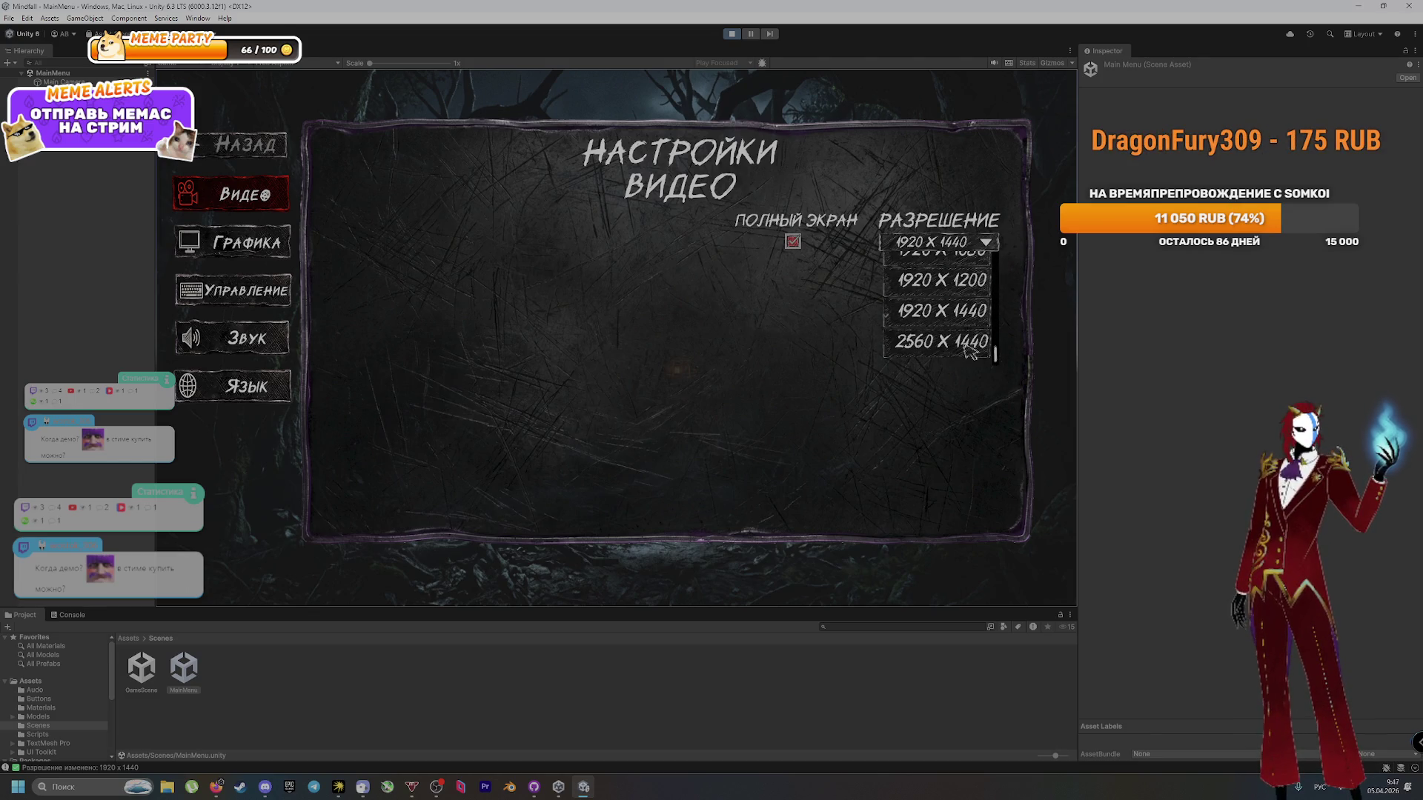
click(969, 345)
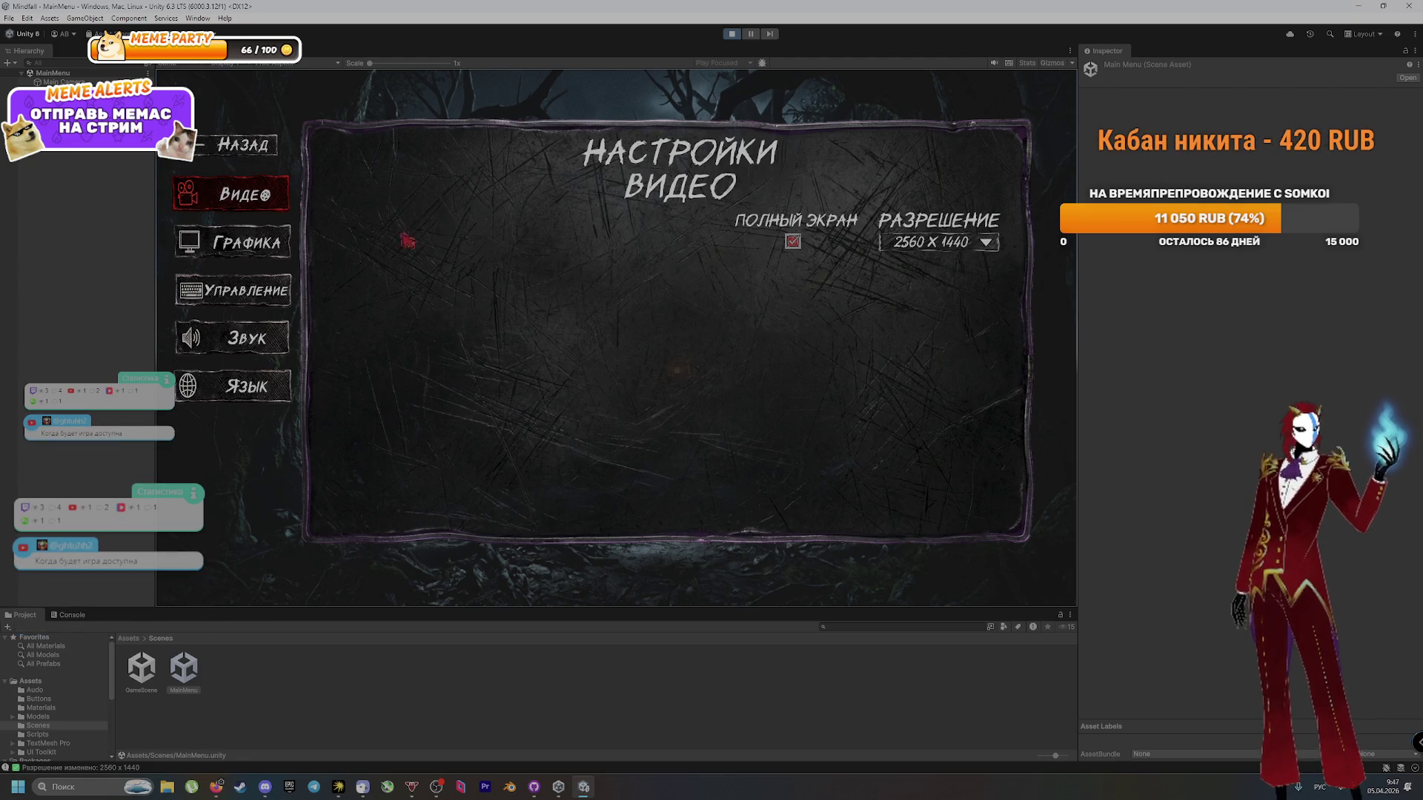
click(266, 248)
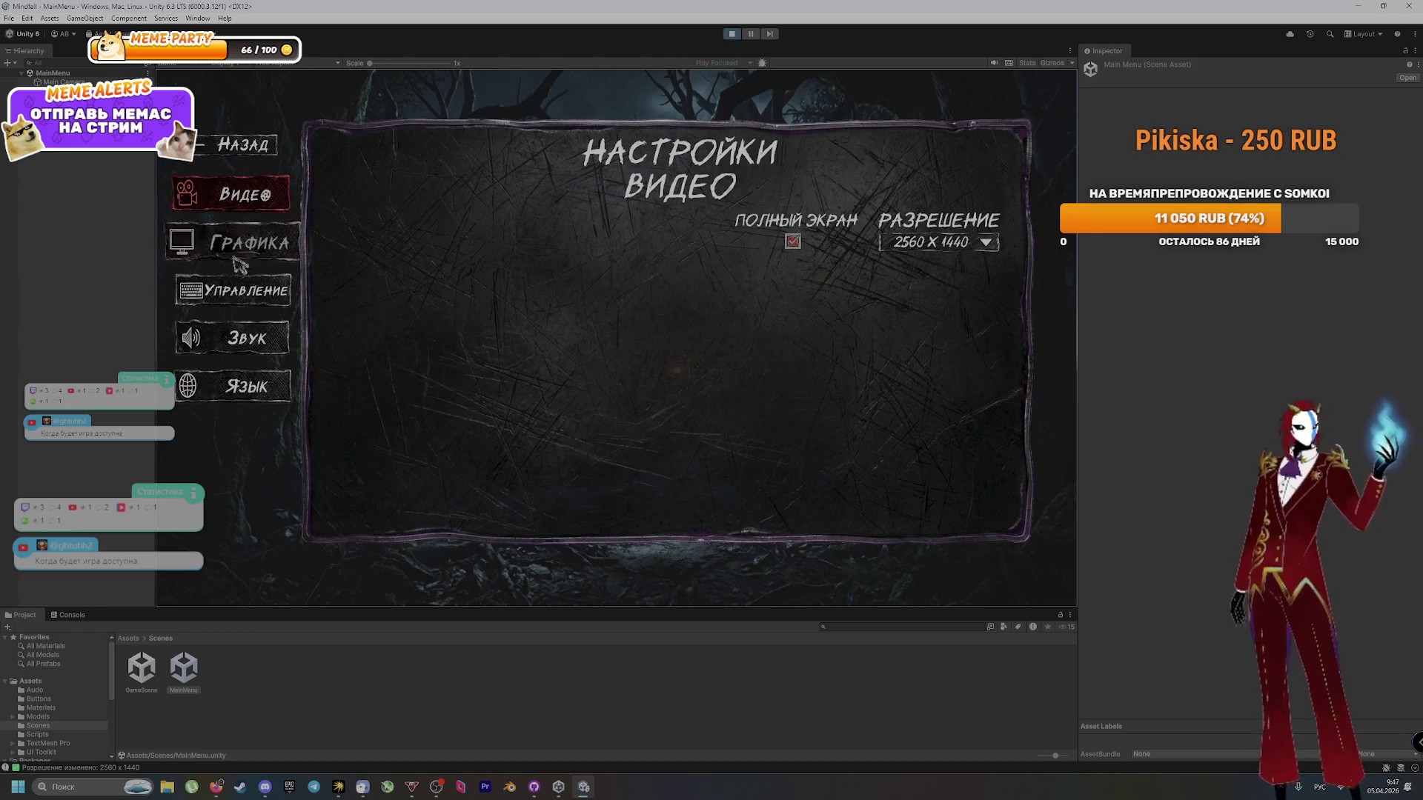
click(289, 64)
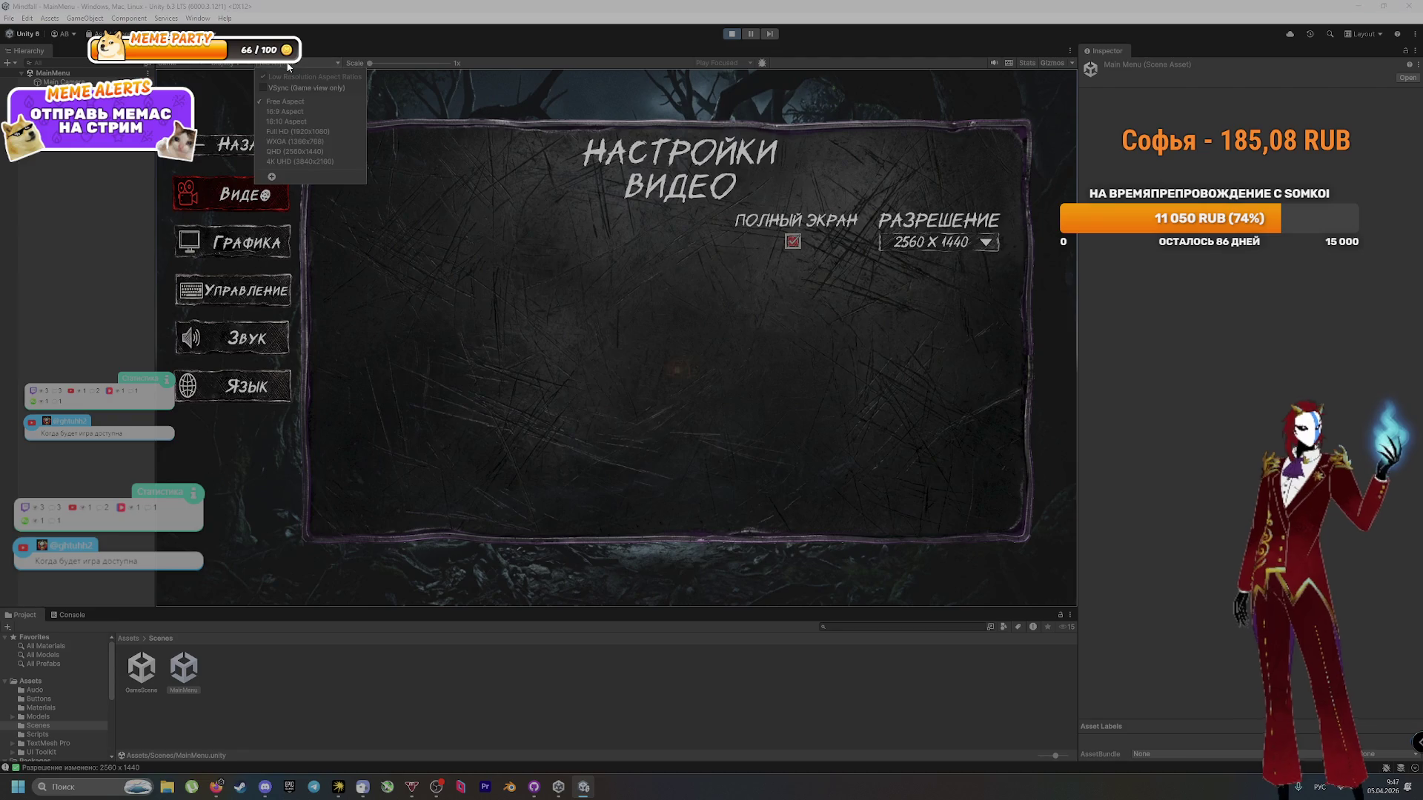
Step: Preview the game at Full HD 1920x1080 and try 640 x 480 and 1920 x 1200 resolutions
click(319, 134)
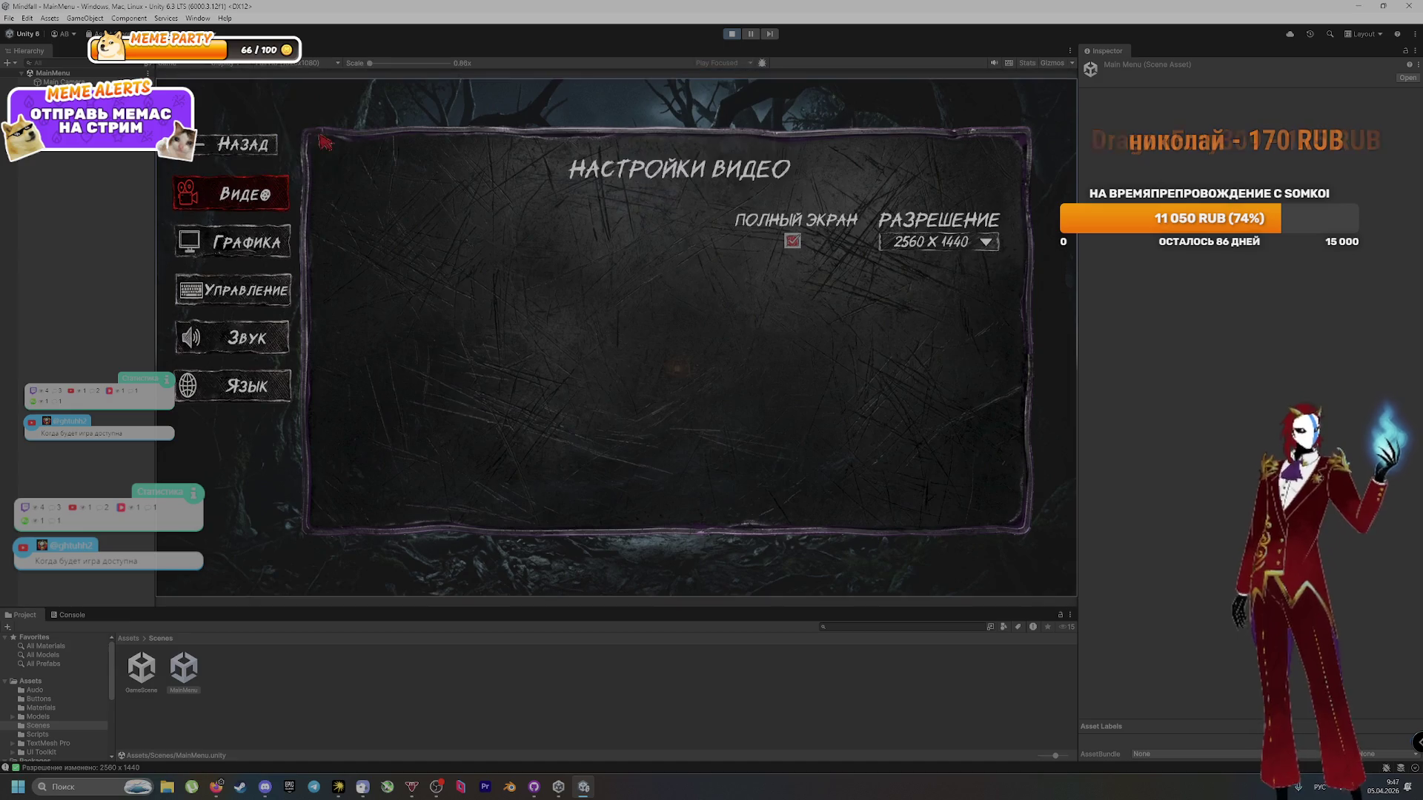
click(977, 247)
click(978, 261)
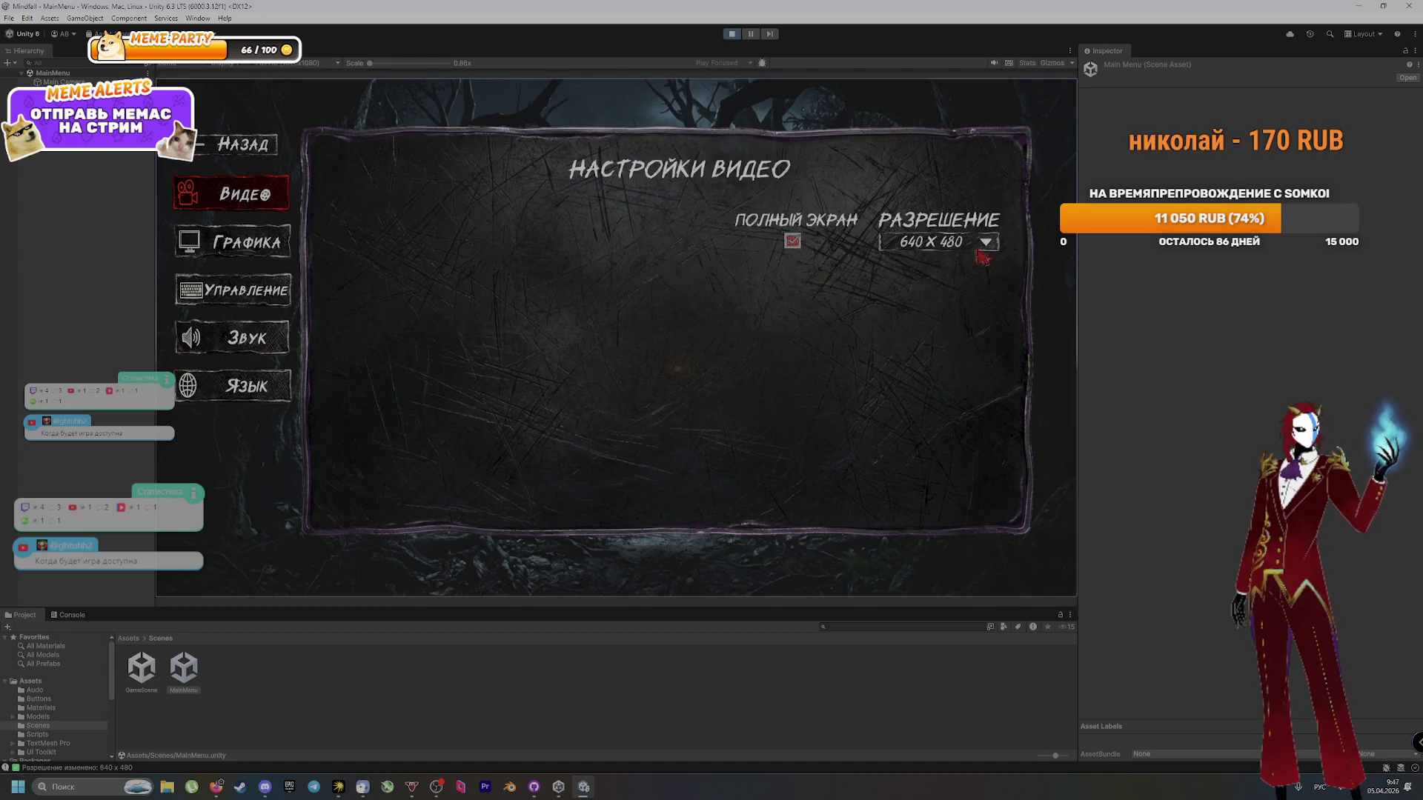
click(982, 251)
scroll(939, 357, down, 10)
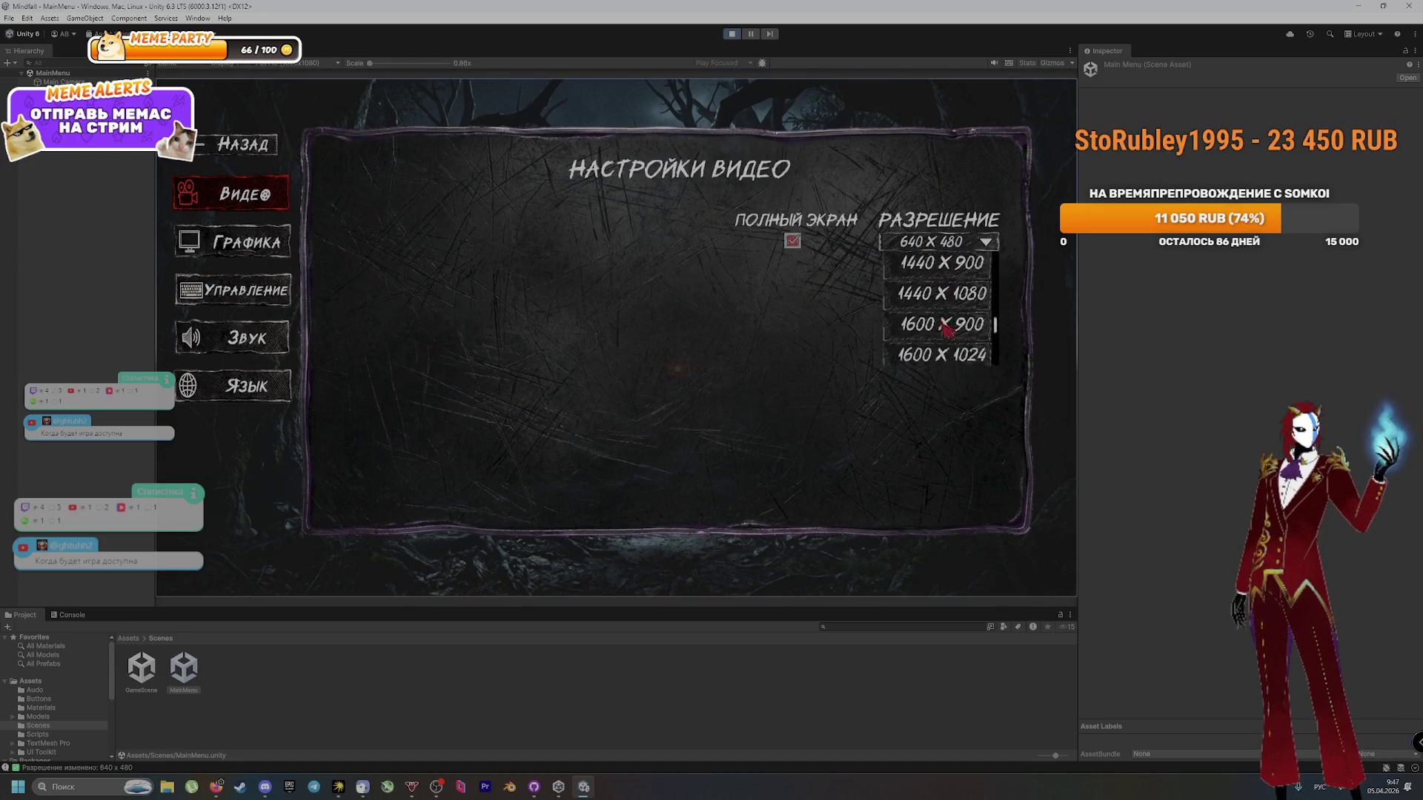
click(939, 277)
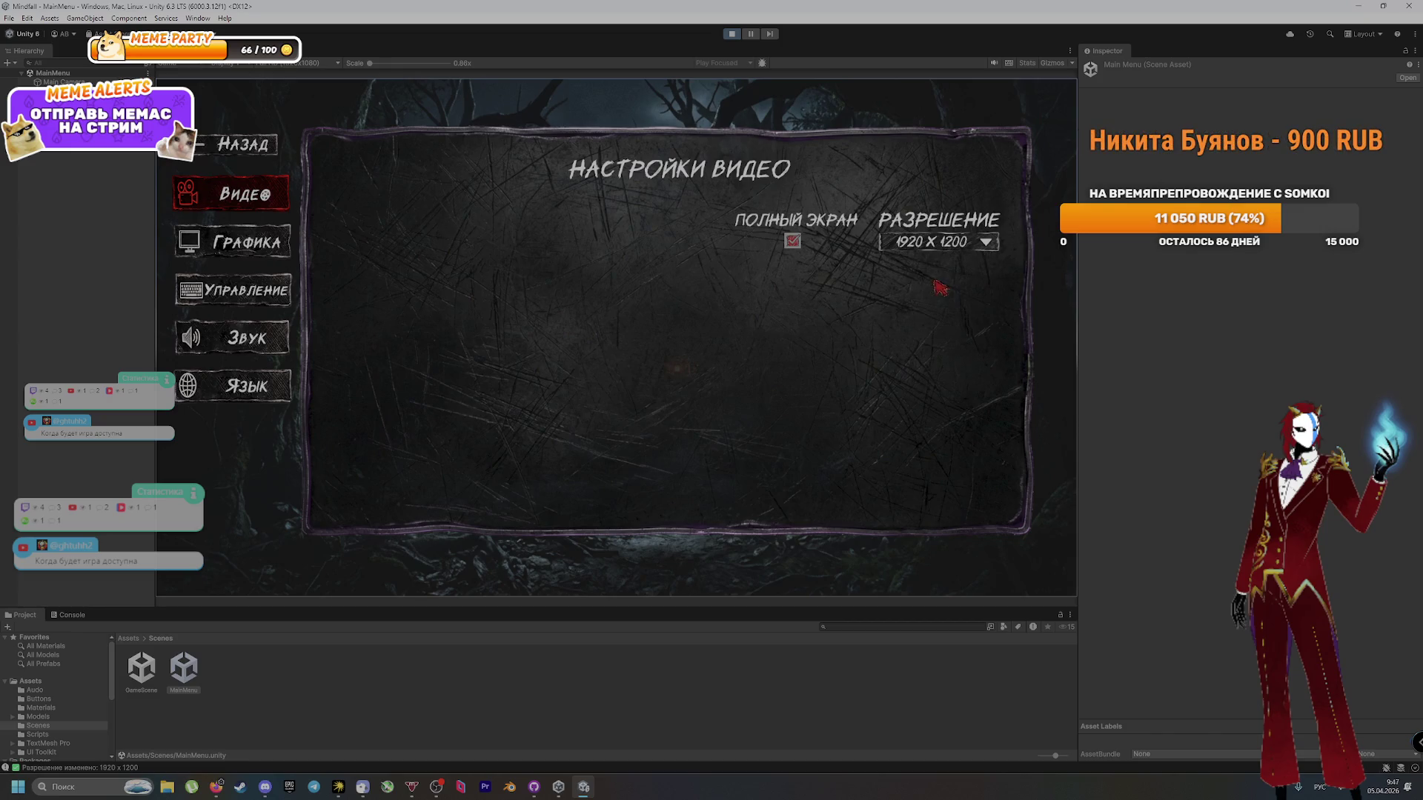
Step: Reopen the settings twice, choosing 640 x 480 and then 1280 x 1024
click(221, 150)
click(302, 382)
click(940, 242)
click(936, 299)
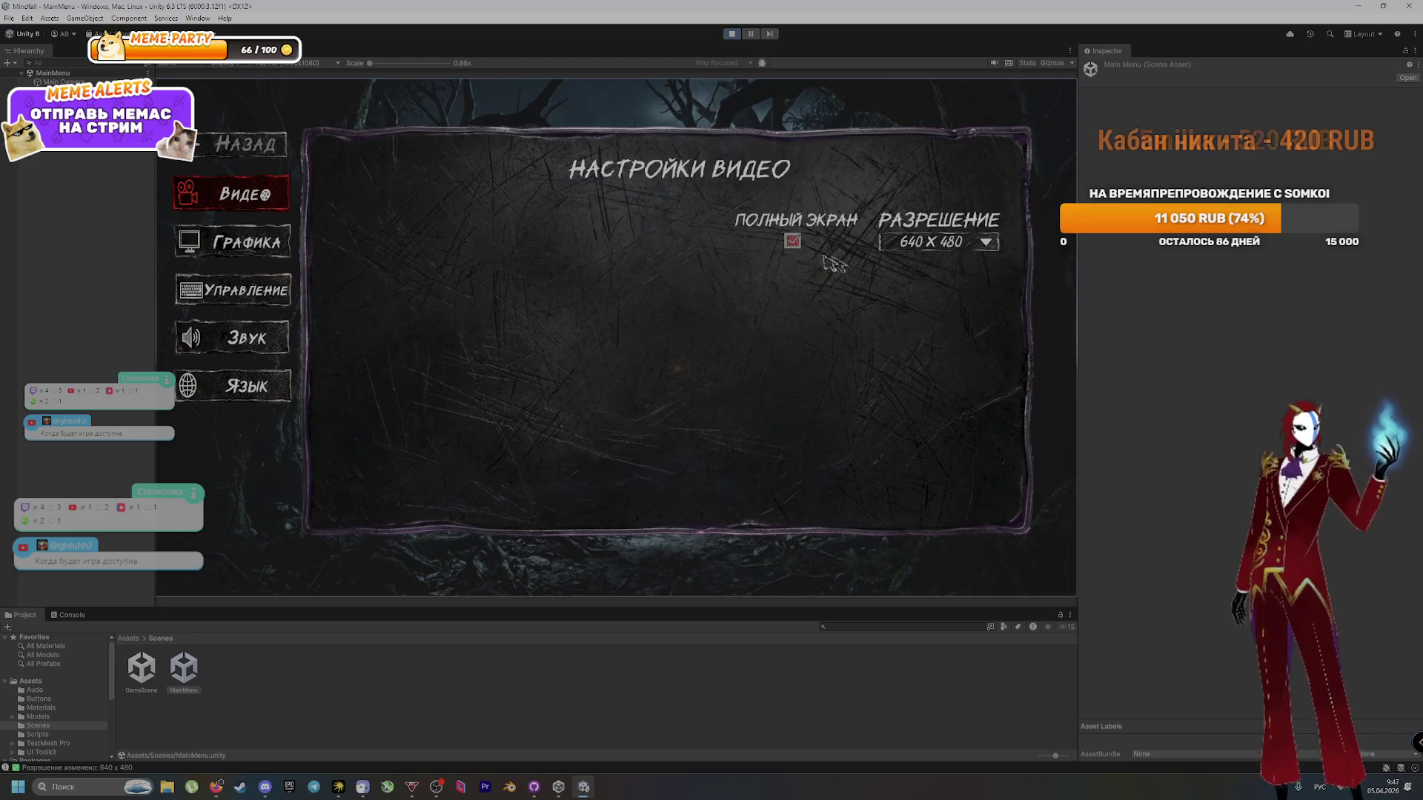
key(Escape)
click(349, 376)
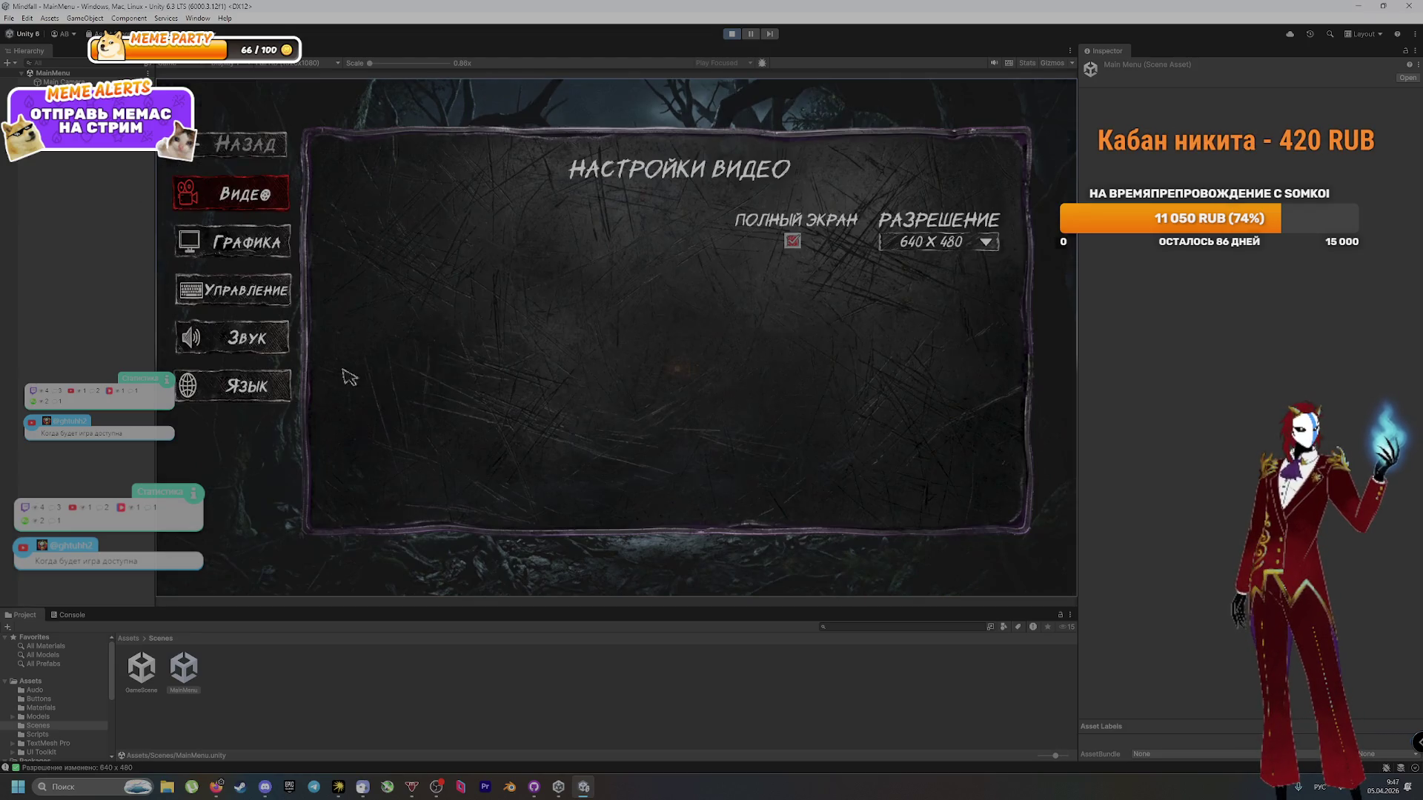
click(966, 252)
scroll(956, 311, down, 2)
click(956, 310)
Step: Reopen settings, set the resolution to 2560 x 1440 and return to the main menu
click(266, 150)
click(343, 375)
click(927, 242)
scroll(926, 326, down, 5)
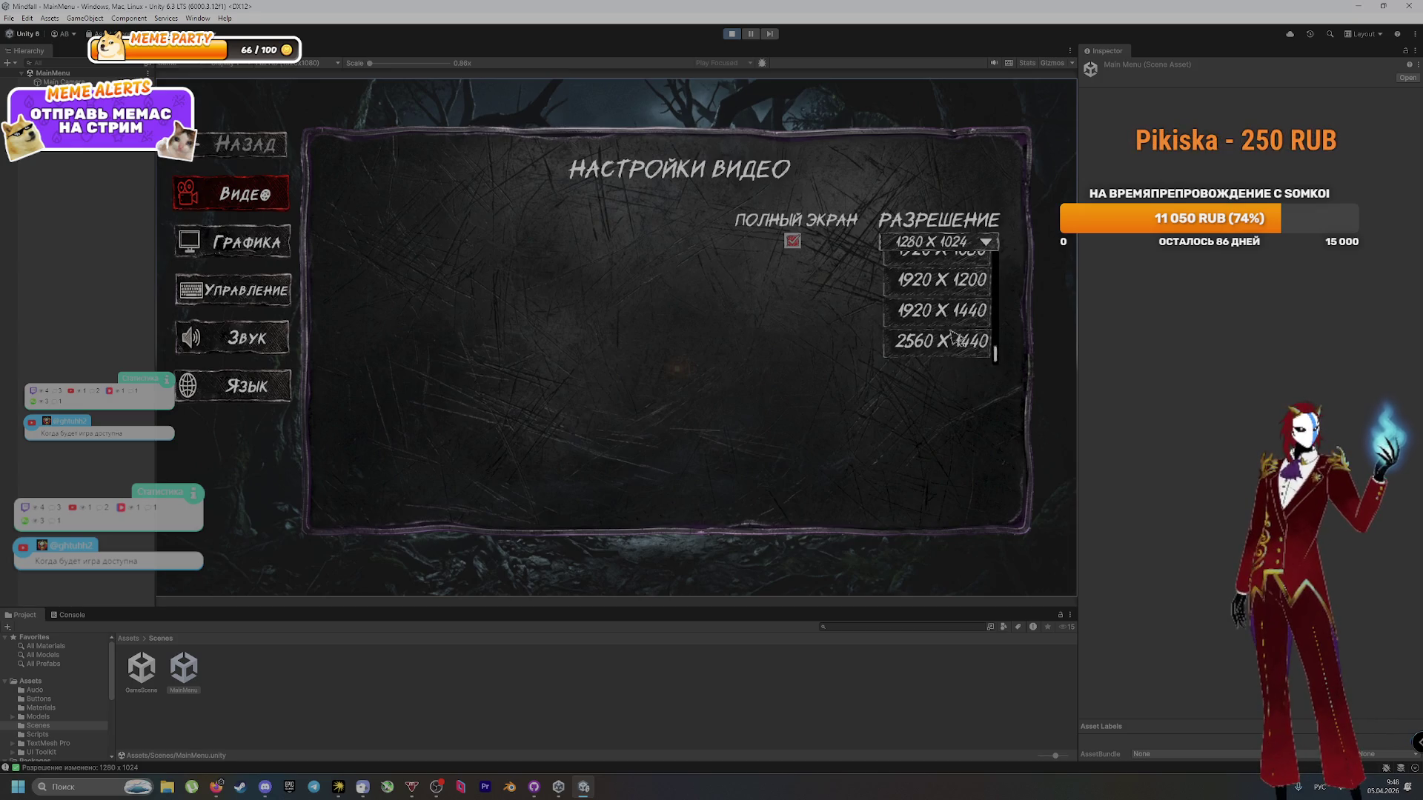
click(953, 340)
click(266, 152)
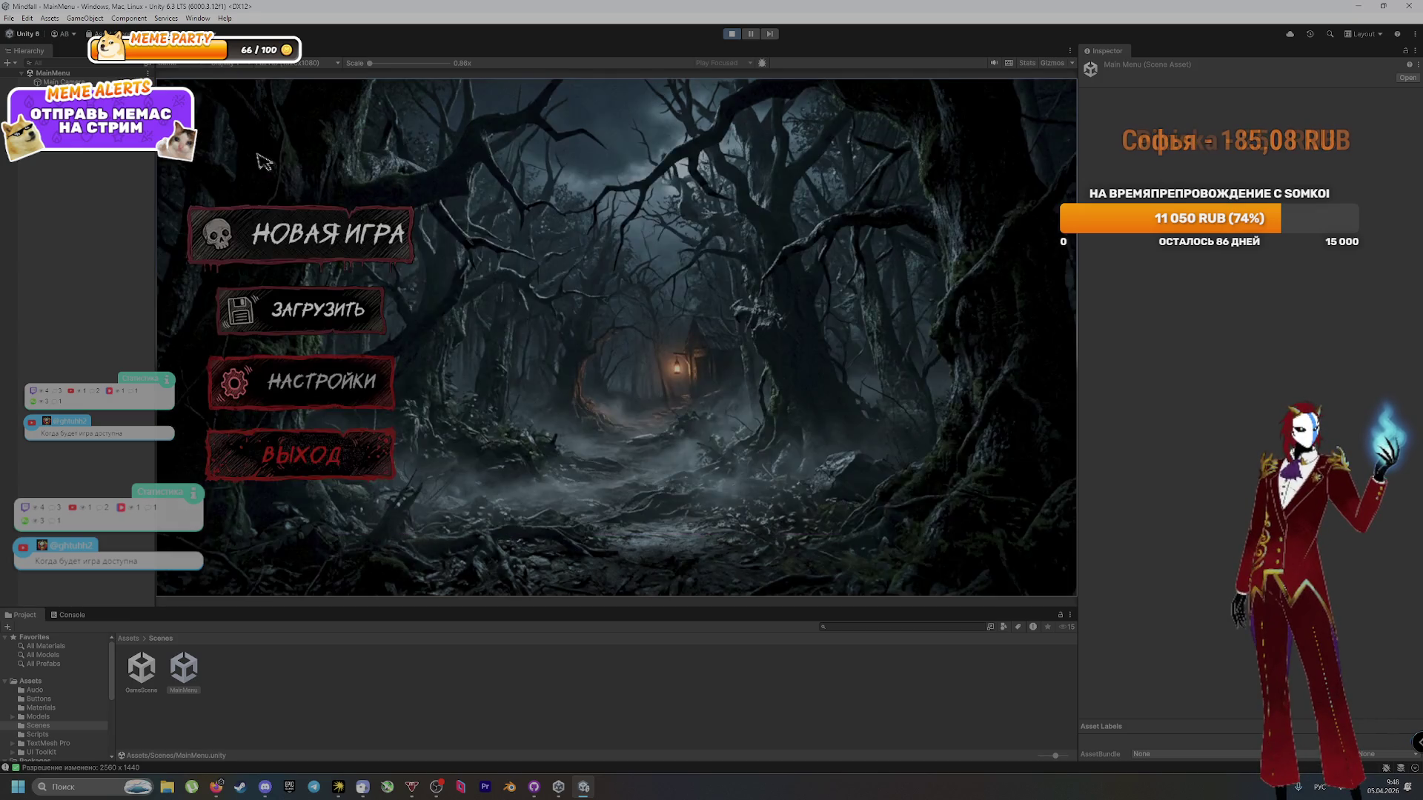
Step: Preview at QHD 2560x1440, glance at the Simulator device list, then return to Game view
click(309, 64)
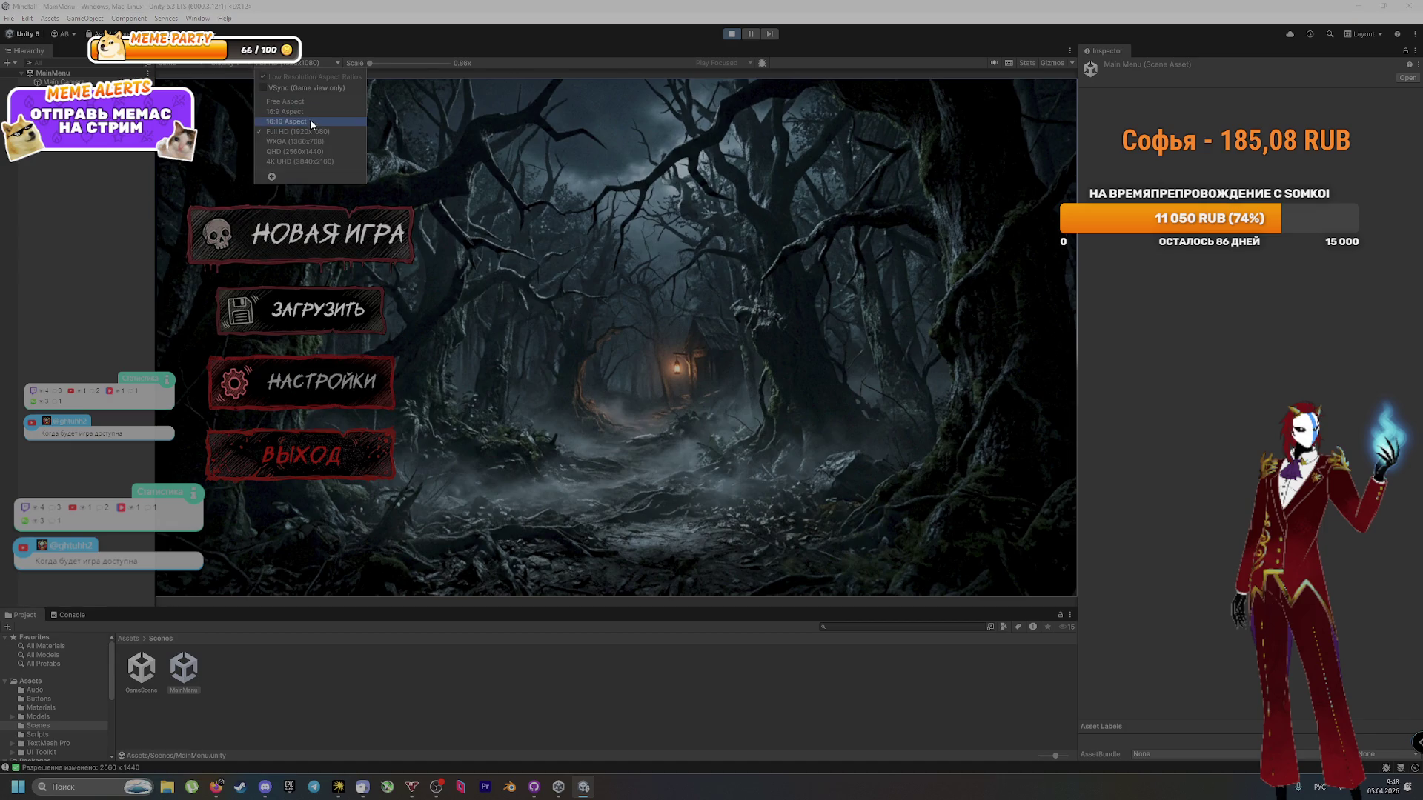
click(326, 151)
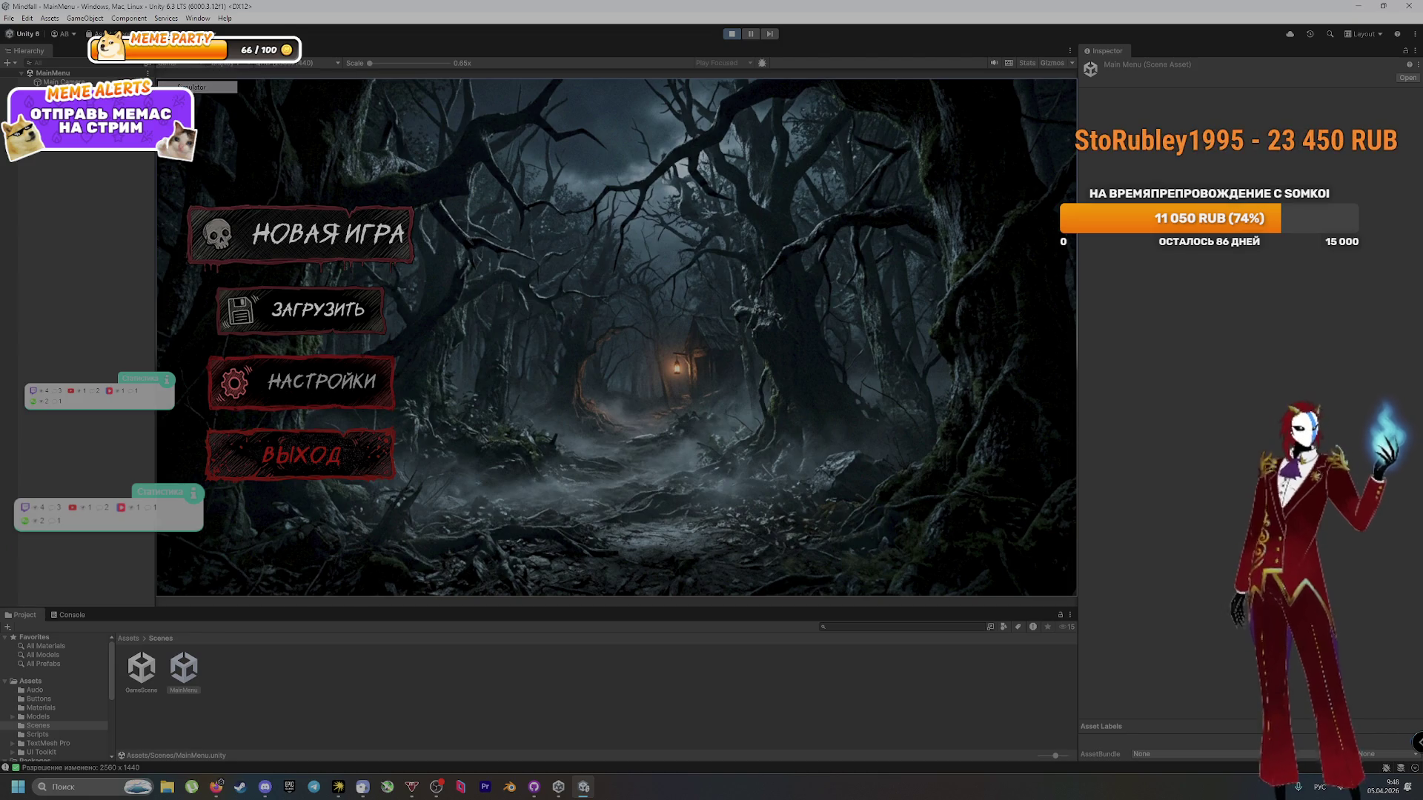
click(185, 65)
click(182, 88)
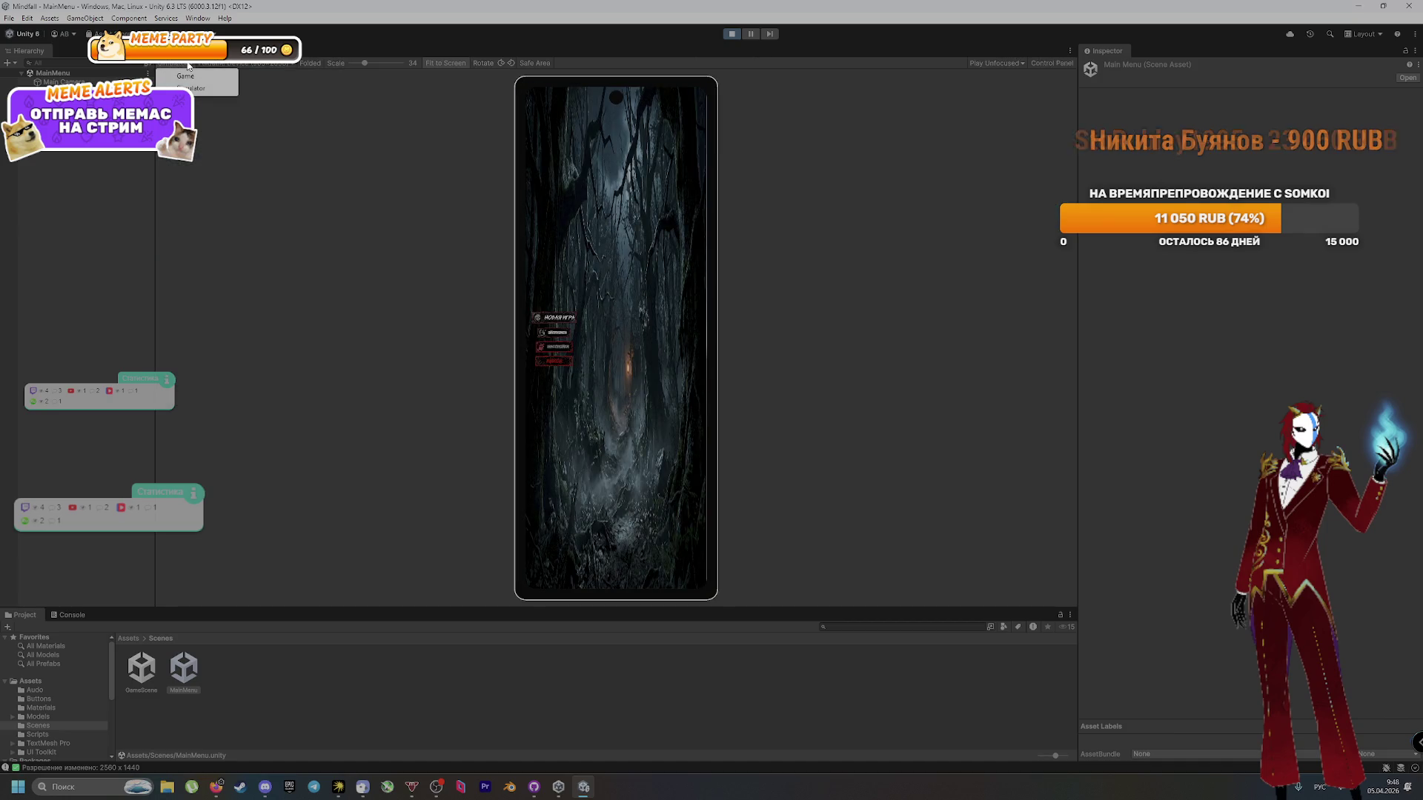
click(228, 65)
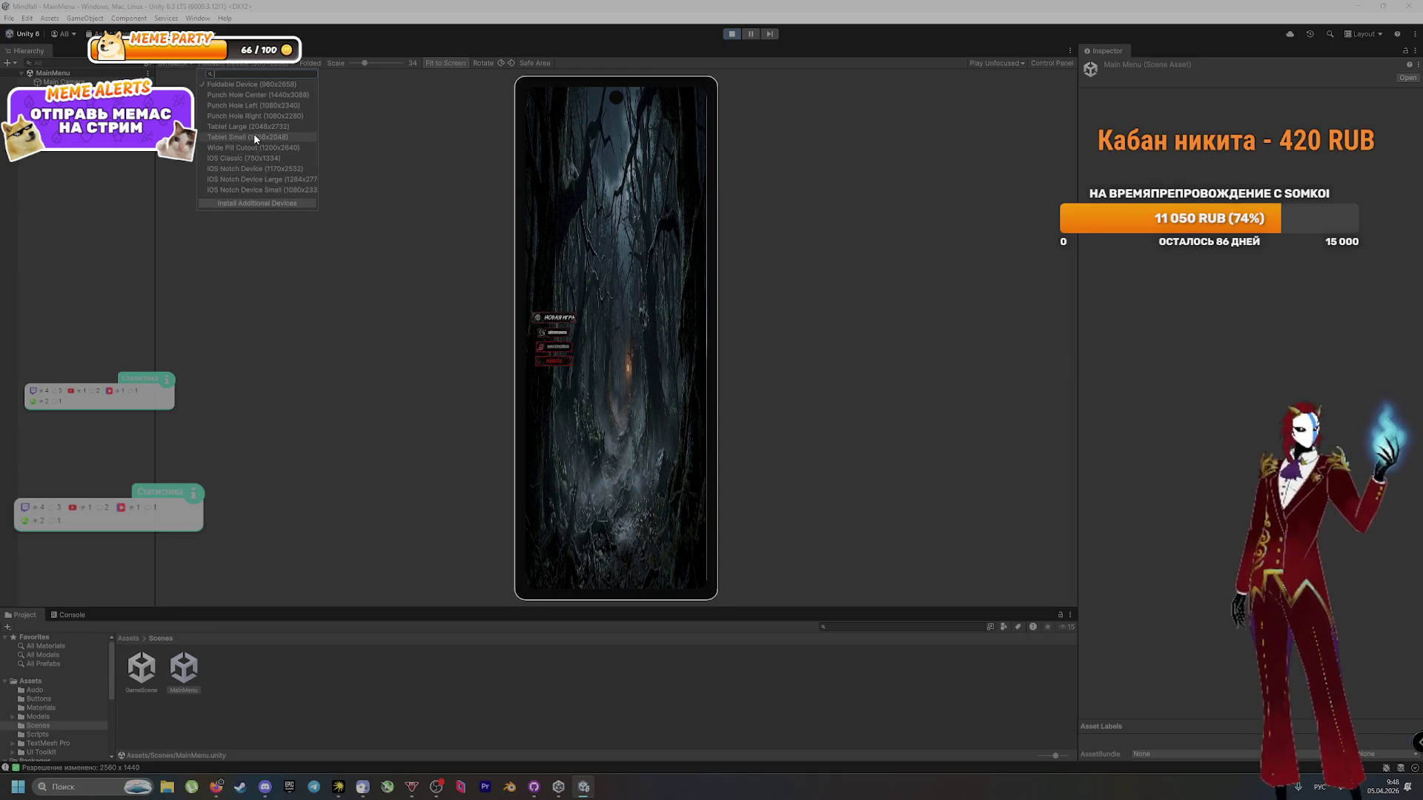
click(181, 65)
click(184, 81)
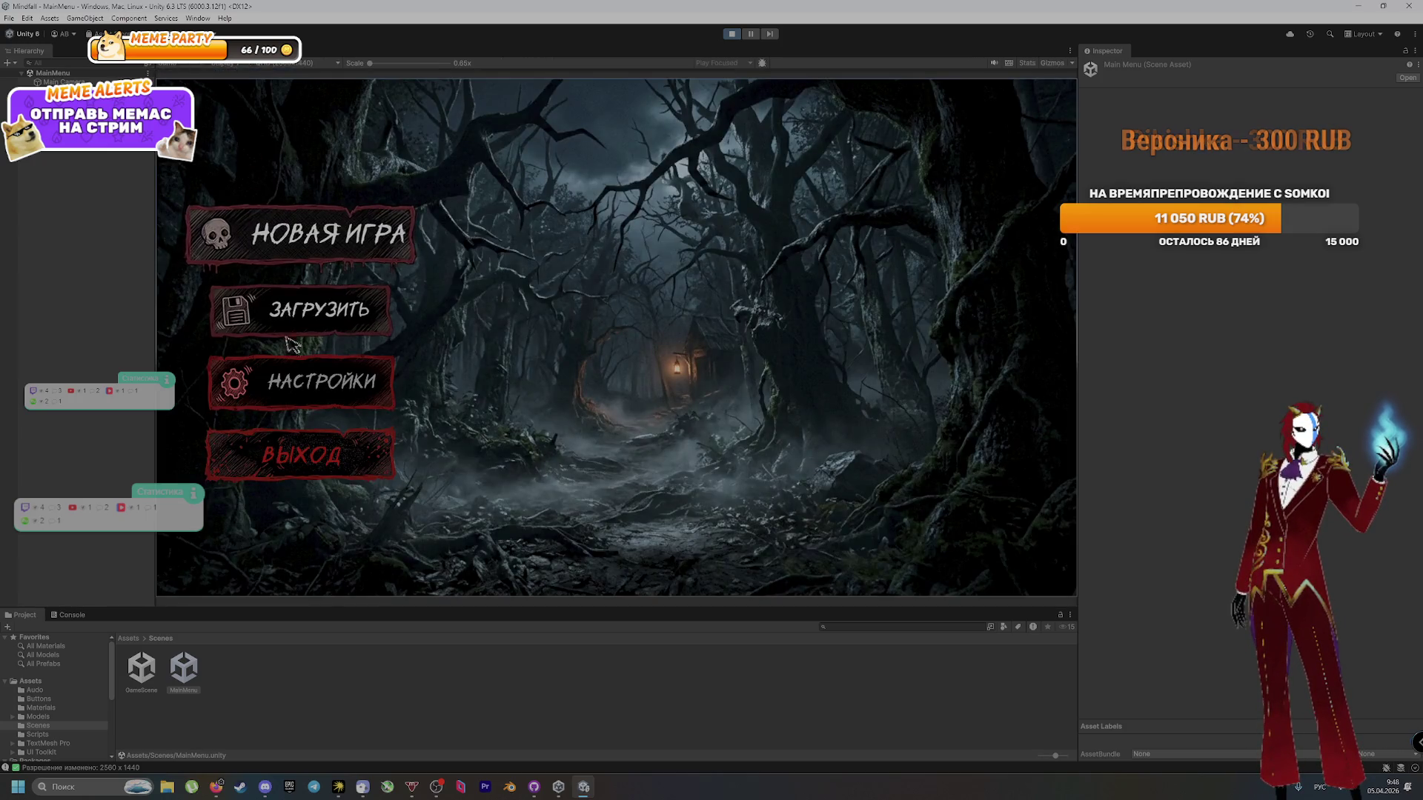
Step: Open settings, view the controls and sound pages, leaving the volume slider at full
click(306, 398)
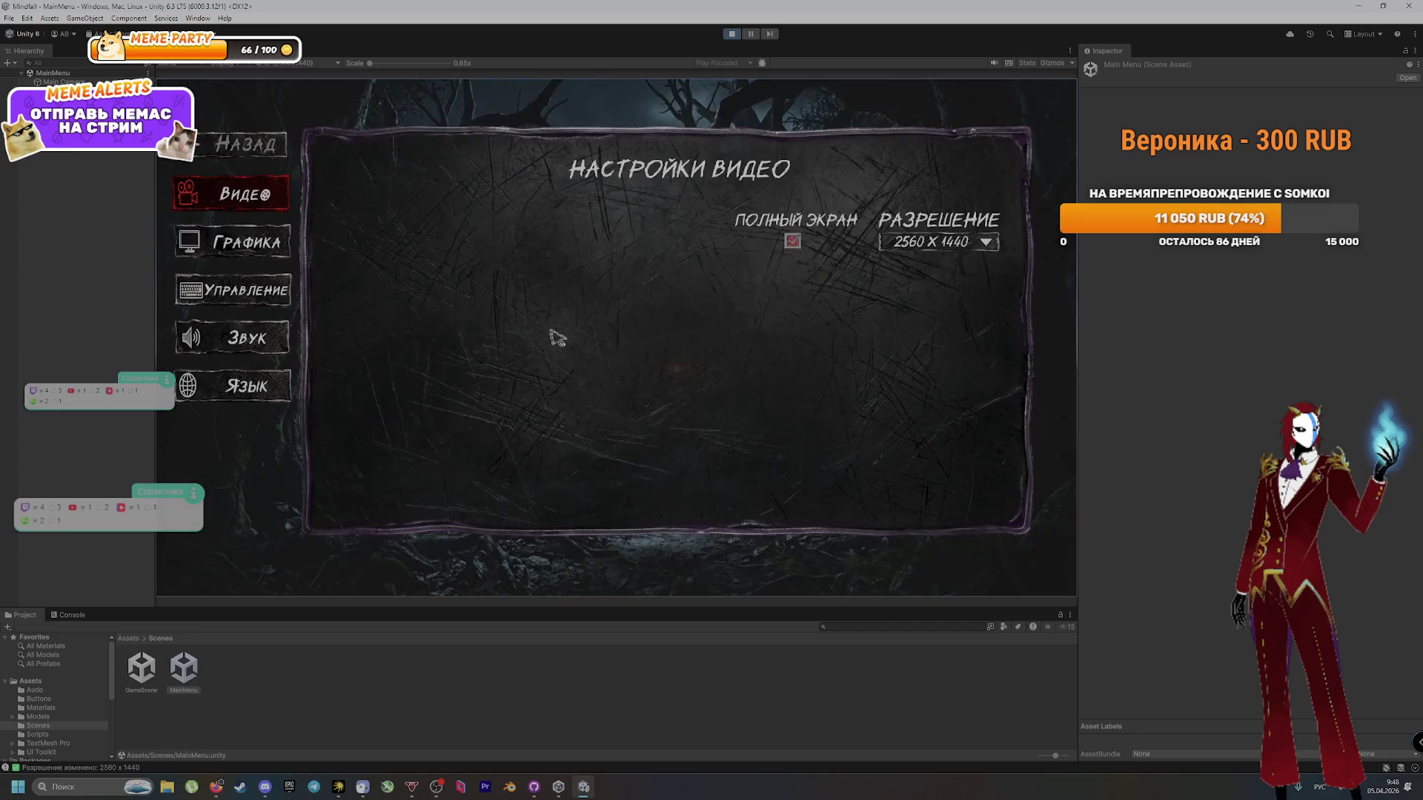
click(237, 290)
click(252, 338)
mouse_move(438, 250)
mouse_down()
mouse_move(376, 243)
mouse_move(537, 248)
mouse_up()
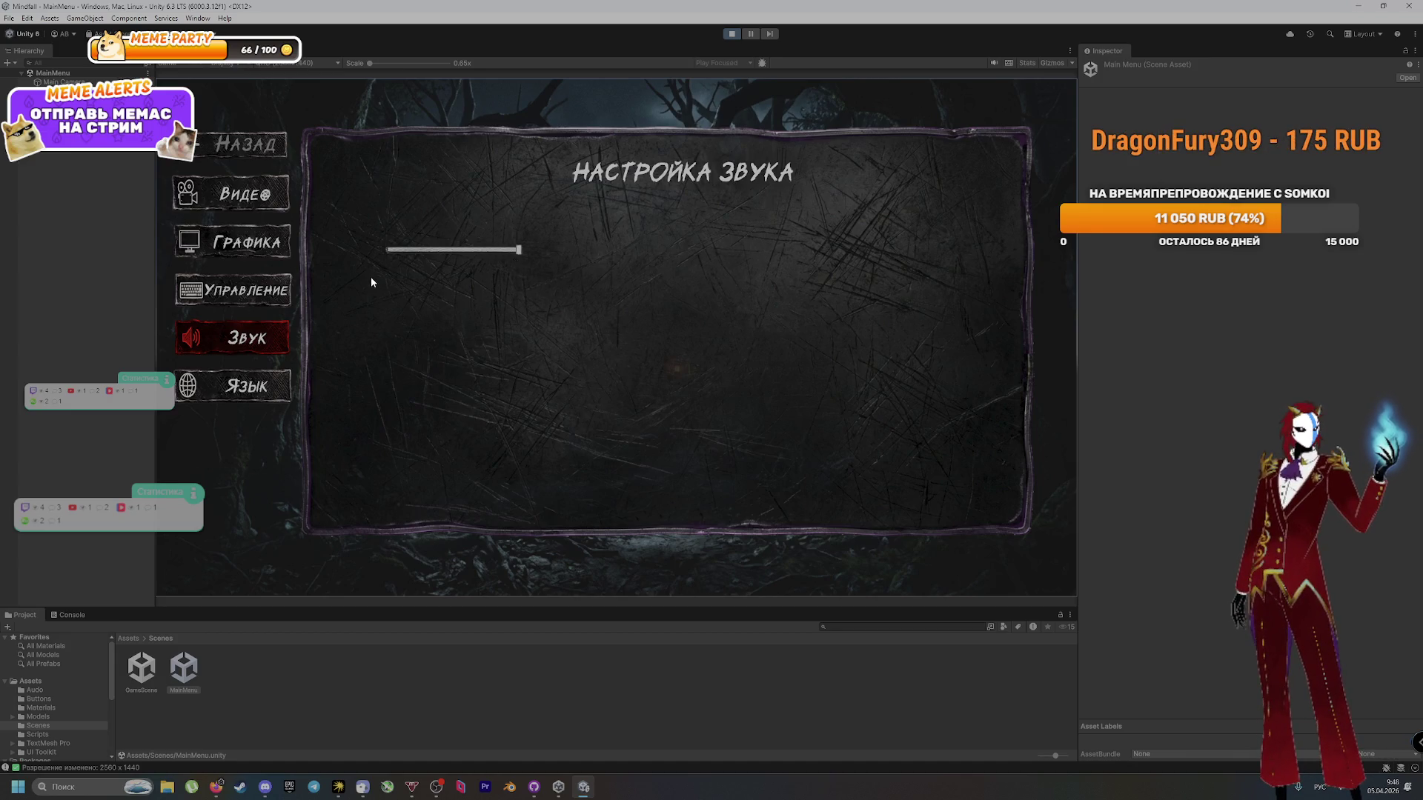
Step: Cycle through the language, sound and controls pages, exit to the main menu, then open GitHub Desktop history
click(241, 385)
click(244, 338)
click(237, 290)
click(244, 343)
click(240, 381)
click(243, 348)
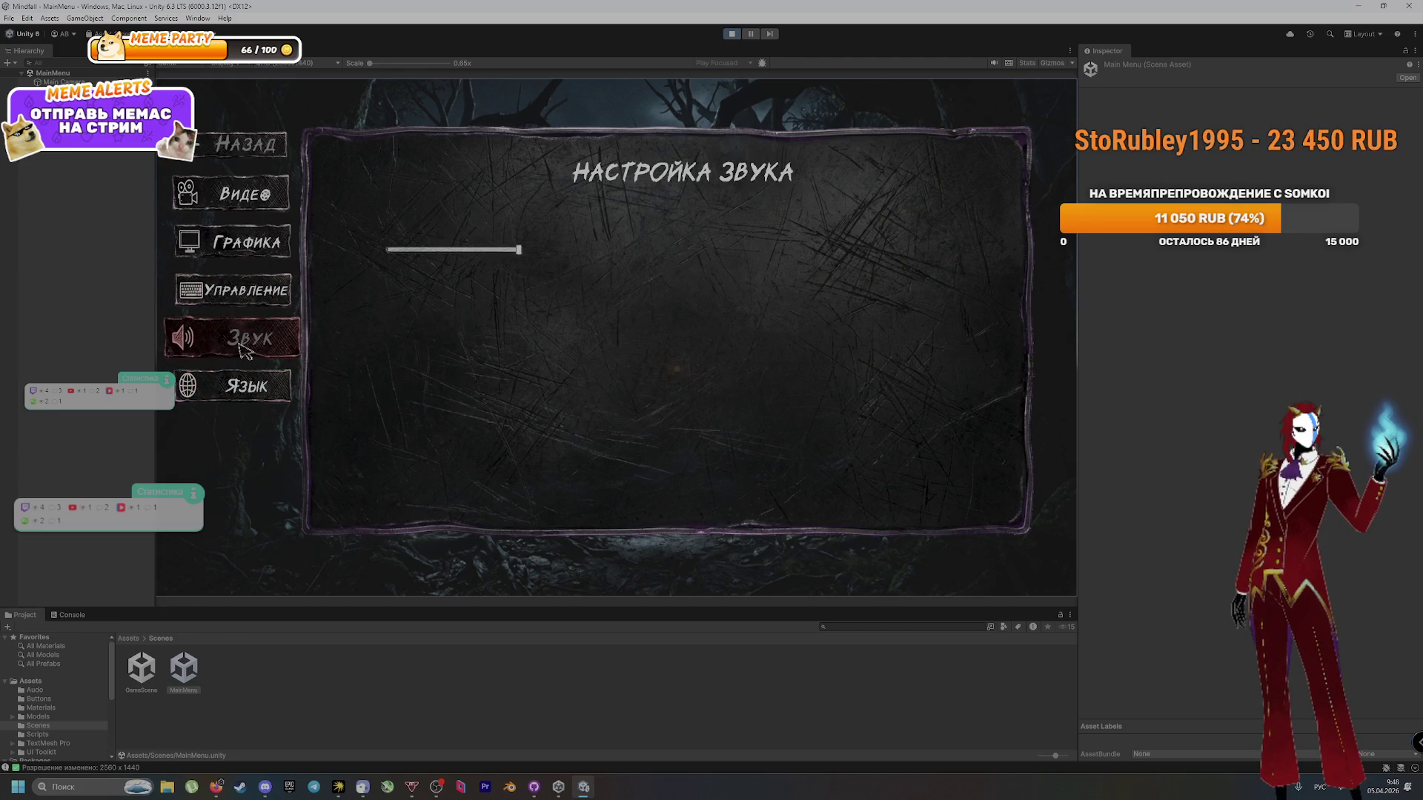
click(247, 298)
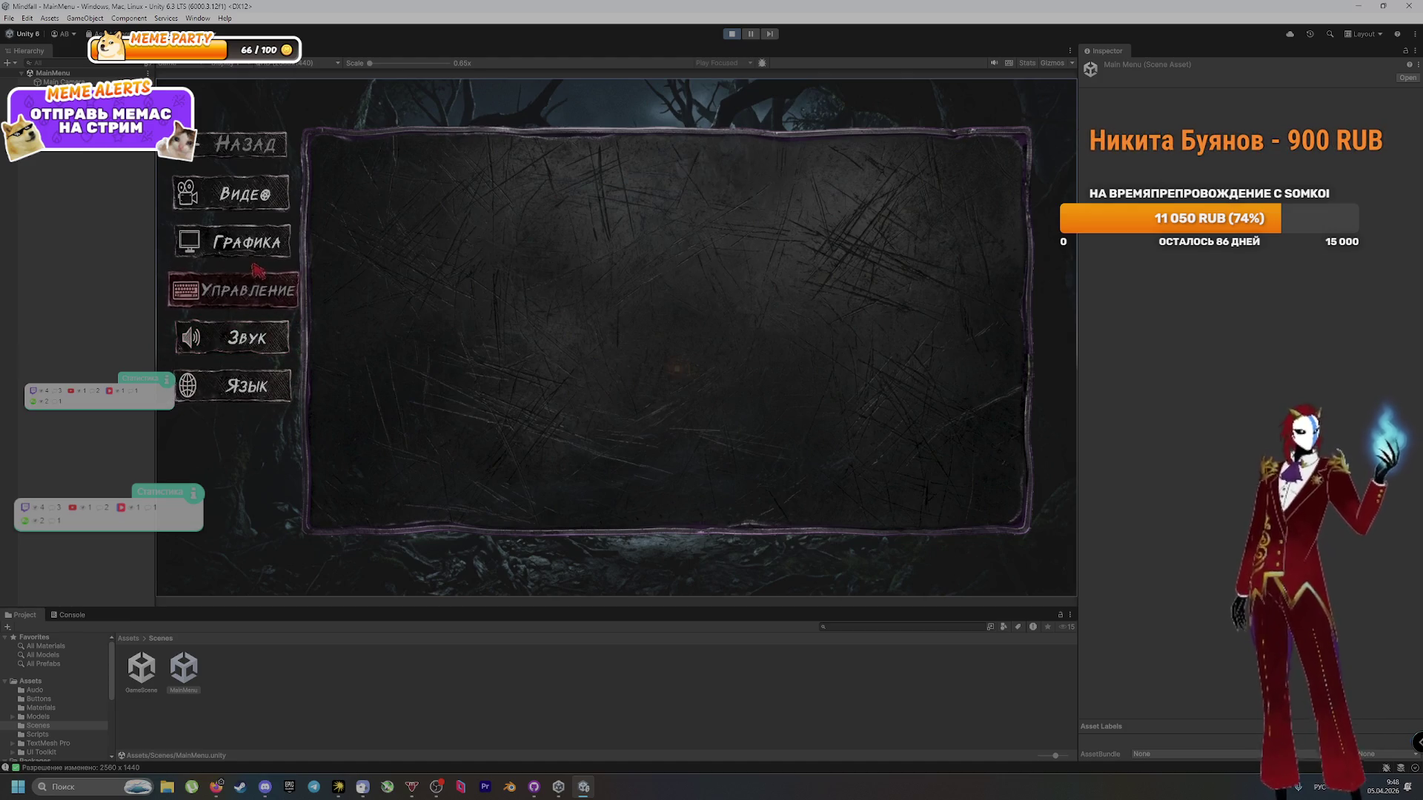
key(Escape)
click(534, 787)
click(478, 304)
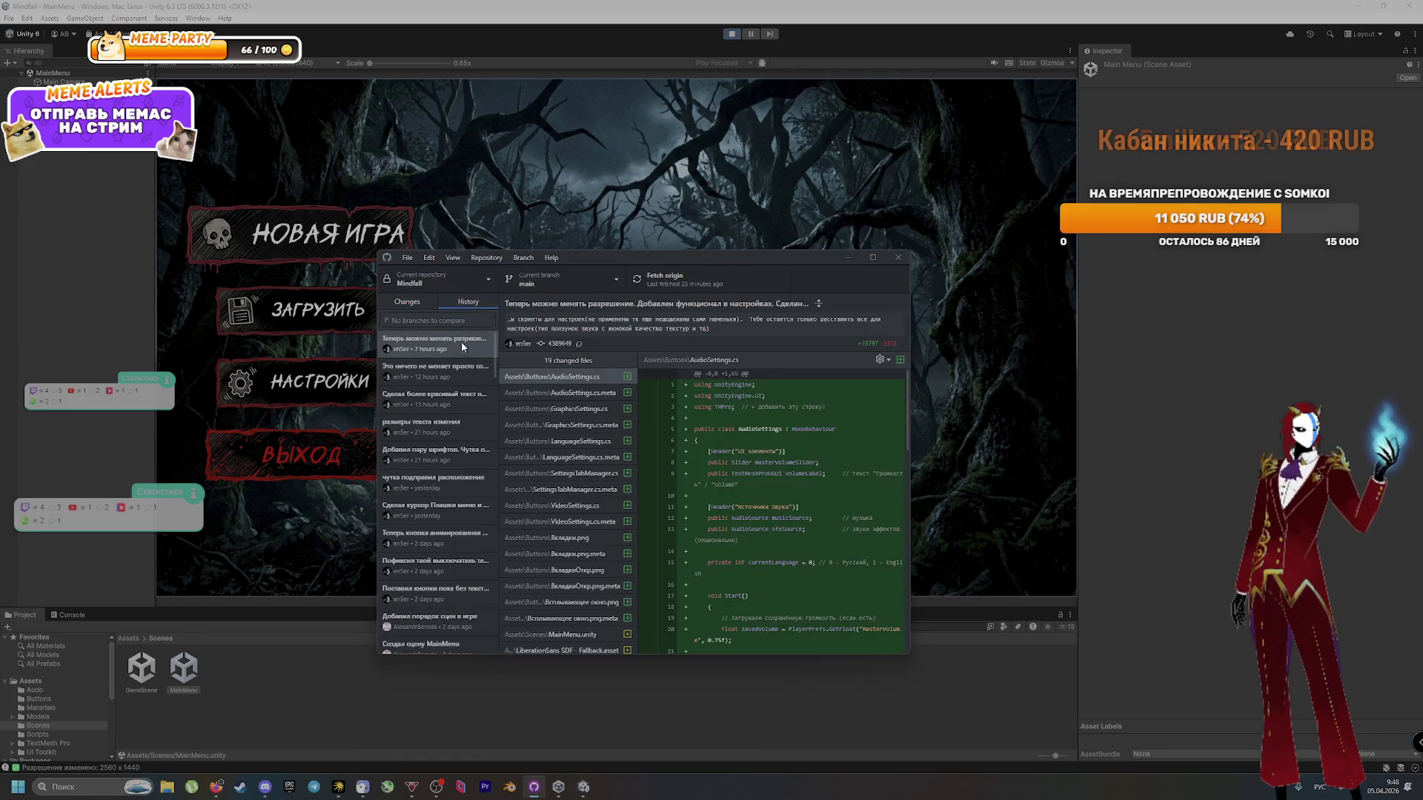
Step: Read the latest Mindfall commit's title and description, then return to the Unity editor
drag(510, 302, 822, 302)
mouse_move(509, 320)
mouse_down()
mouse_move(802, 314)
mouse_move(808, 329)
mouse_move(742, 320)
mouse_up()
click(742, 320)
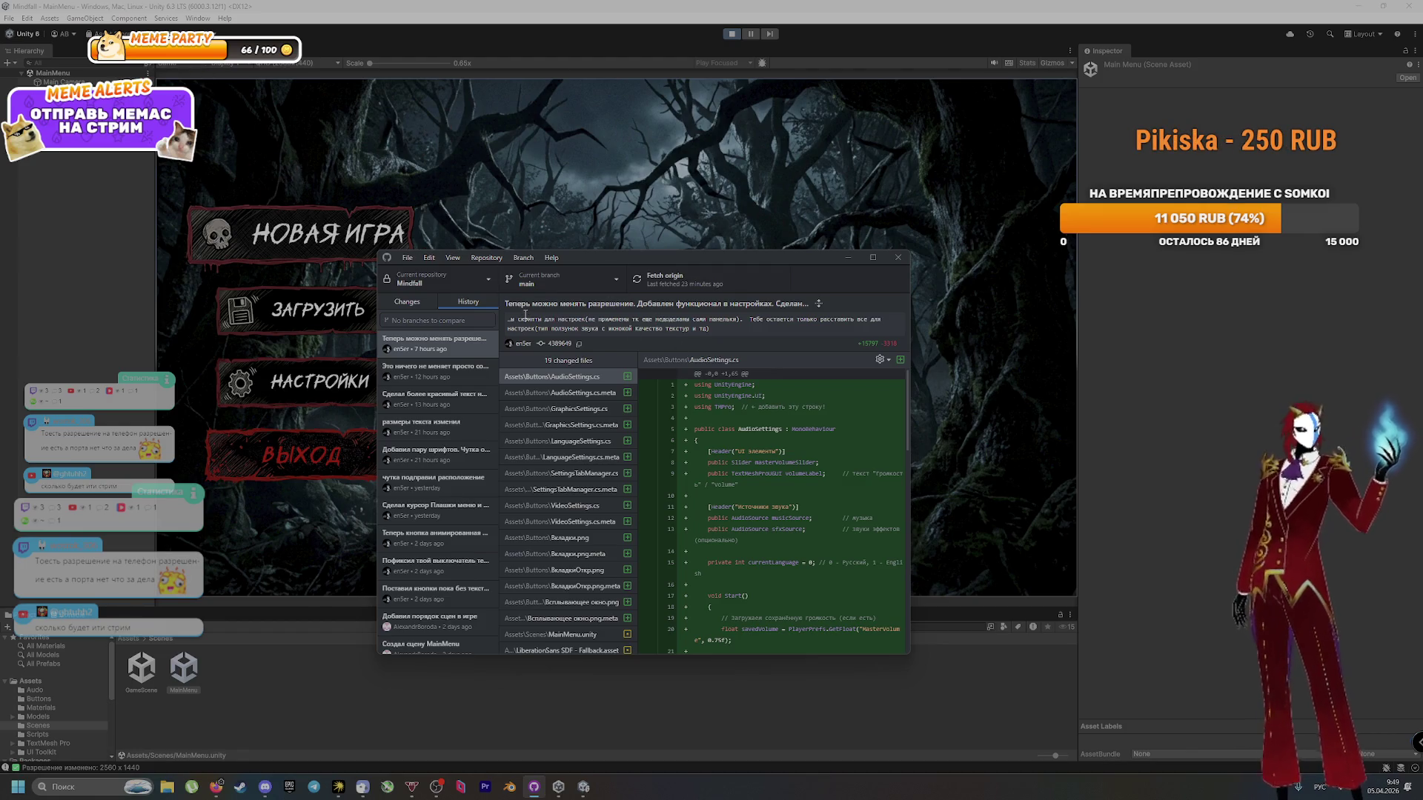
mouse_move(518, 316)
mouse_down()
mouse_move(752, 321)
mouse_move(632, 329)
mouse_up()
click(779, 316)
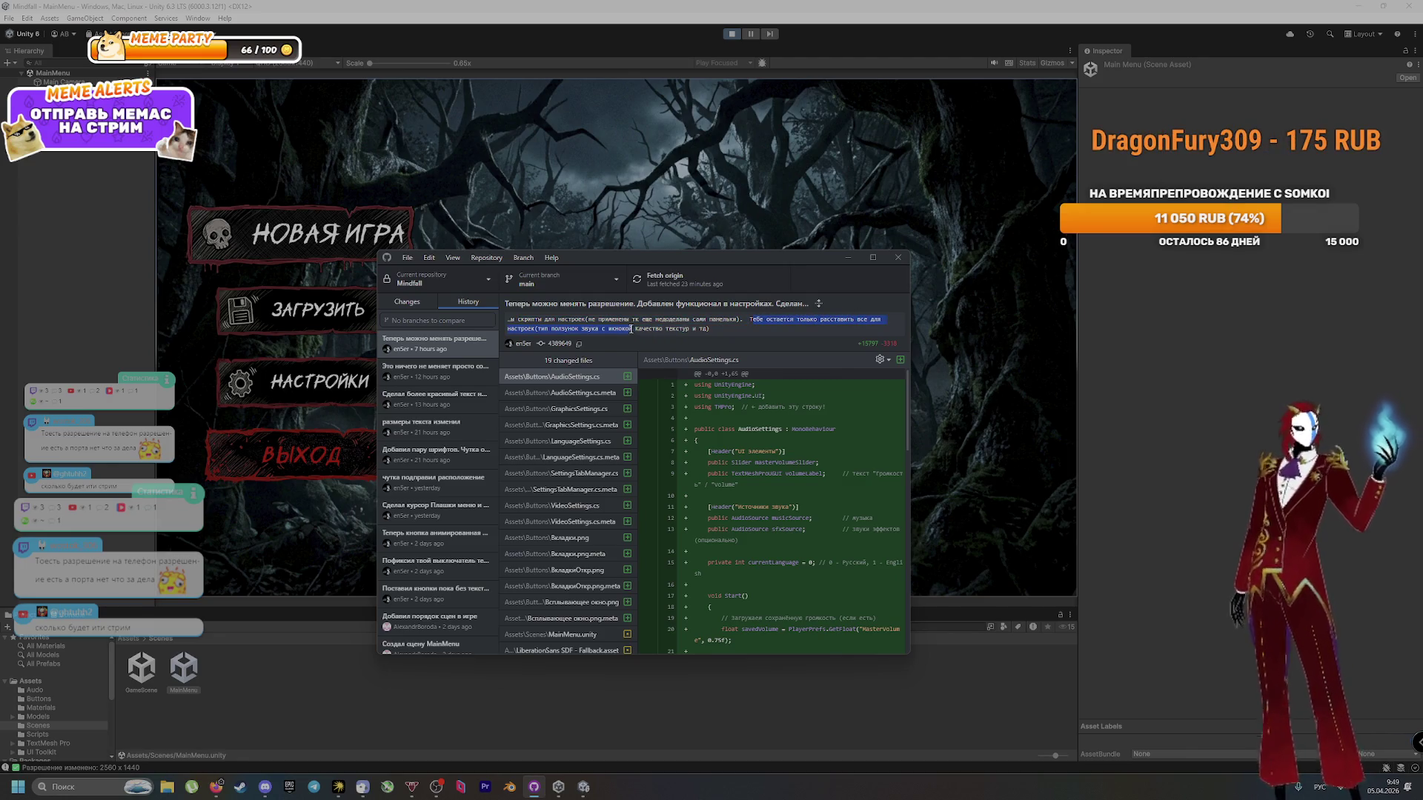
mouse_move(532, 328)
mouse_down()
mouse_move(631, 328)
mouse_move(535, 329)
mouse_up()
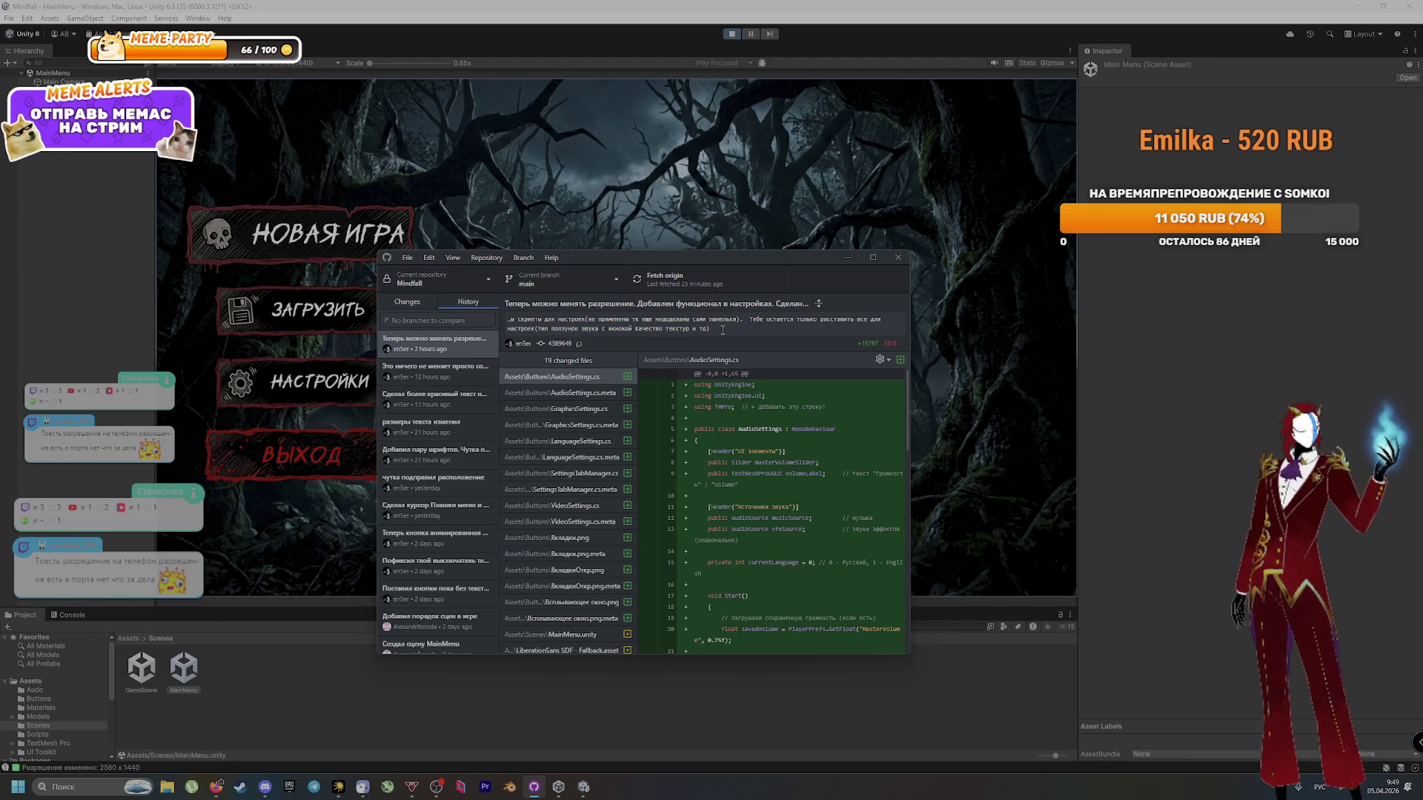
click(419, 302)
click(343, 367)
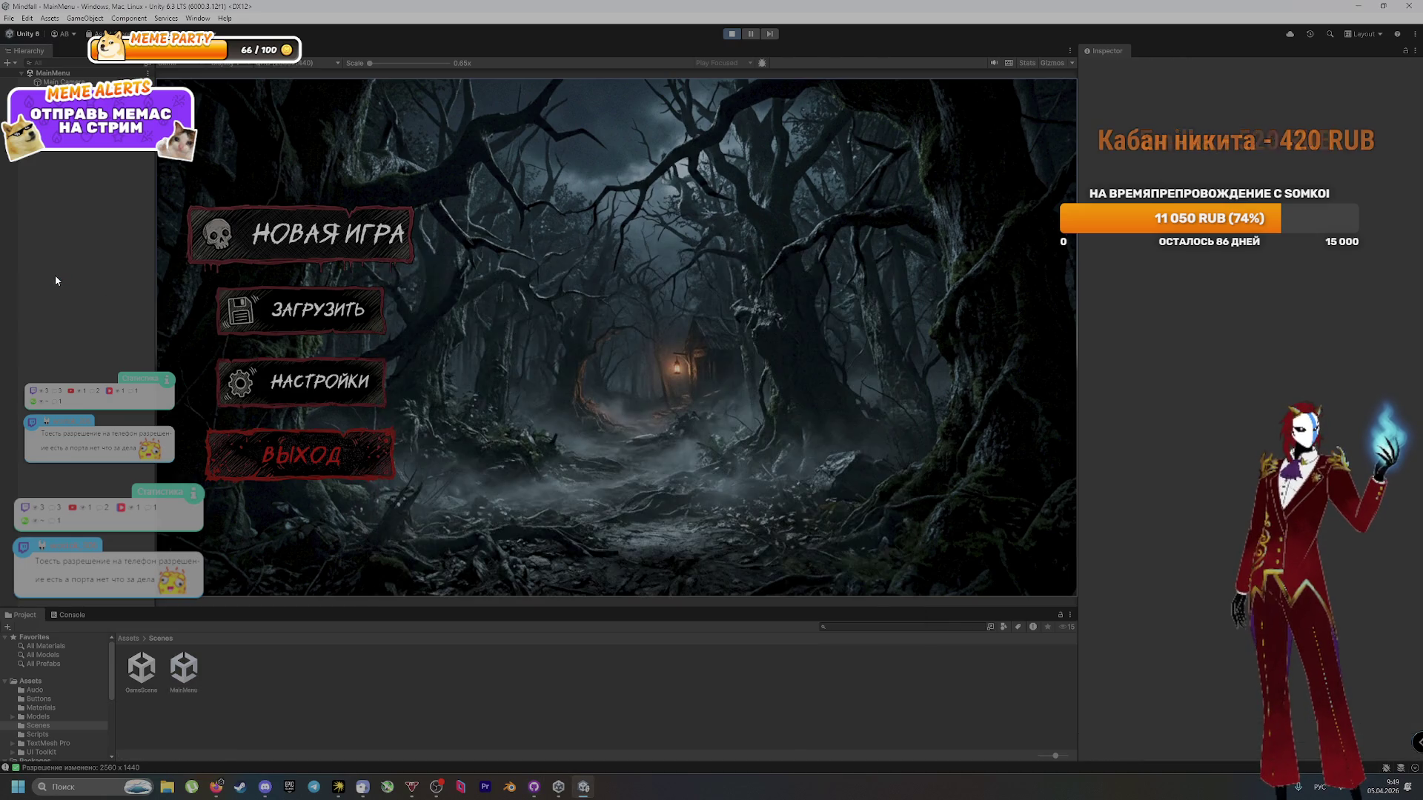
Step: Cycle the settings through the Видео, Управление and Звук panels, exit to the main menu, then switch to Twitch
click(306, 383)
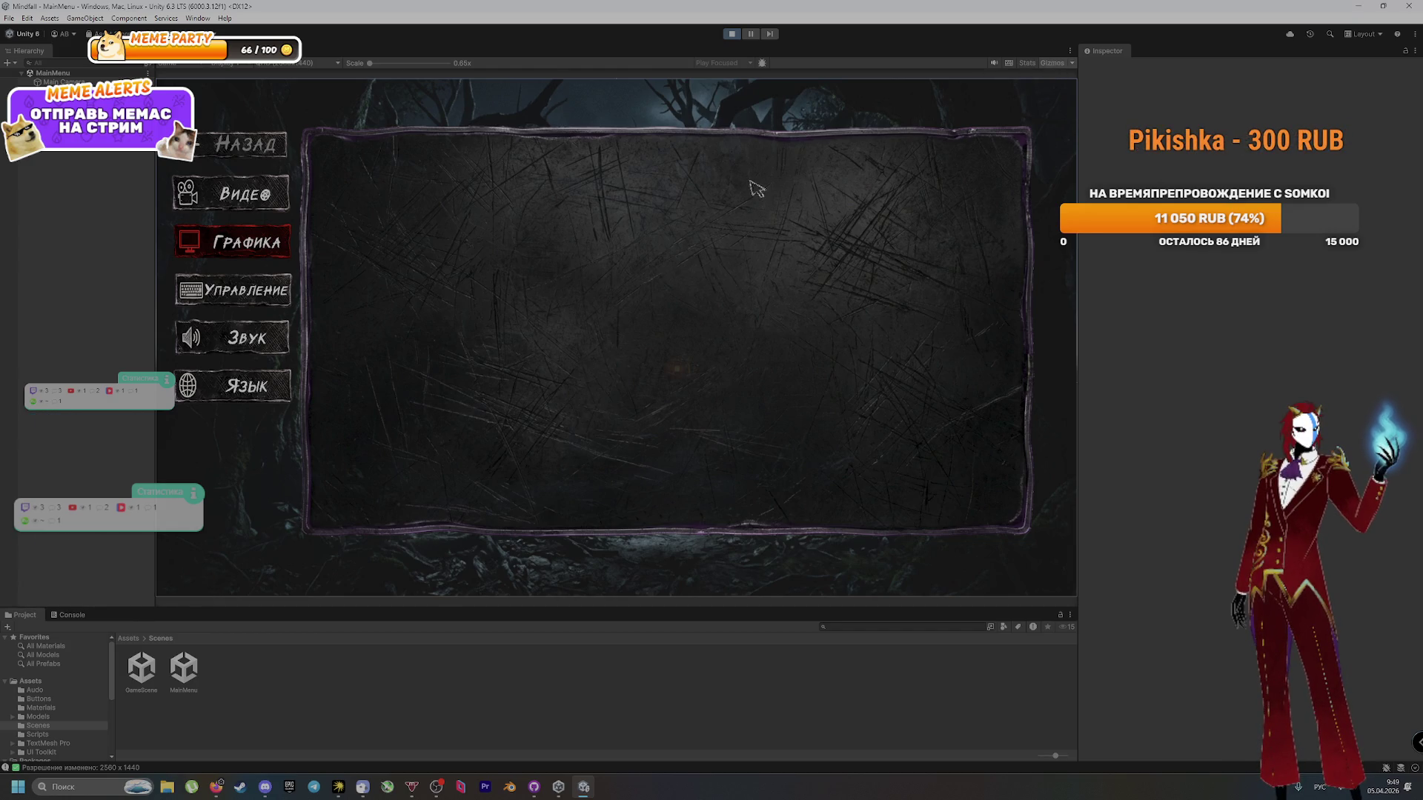
click(233, 194)
click(237, 300)
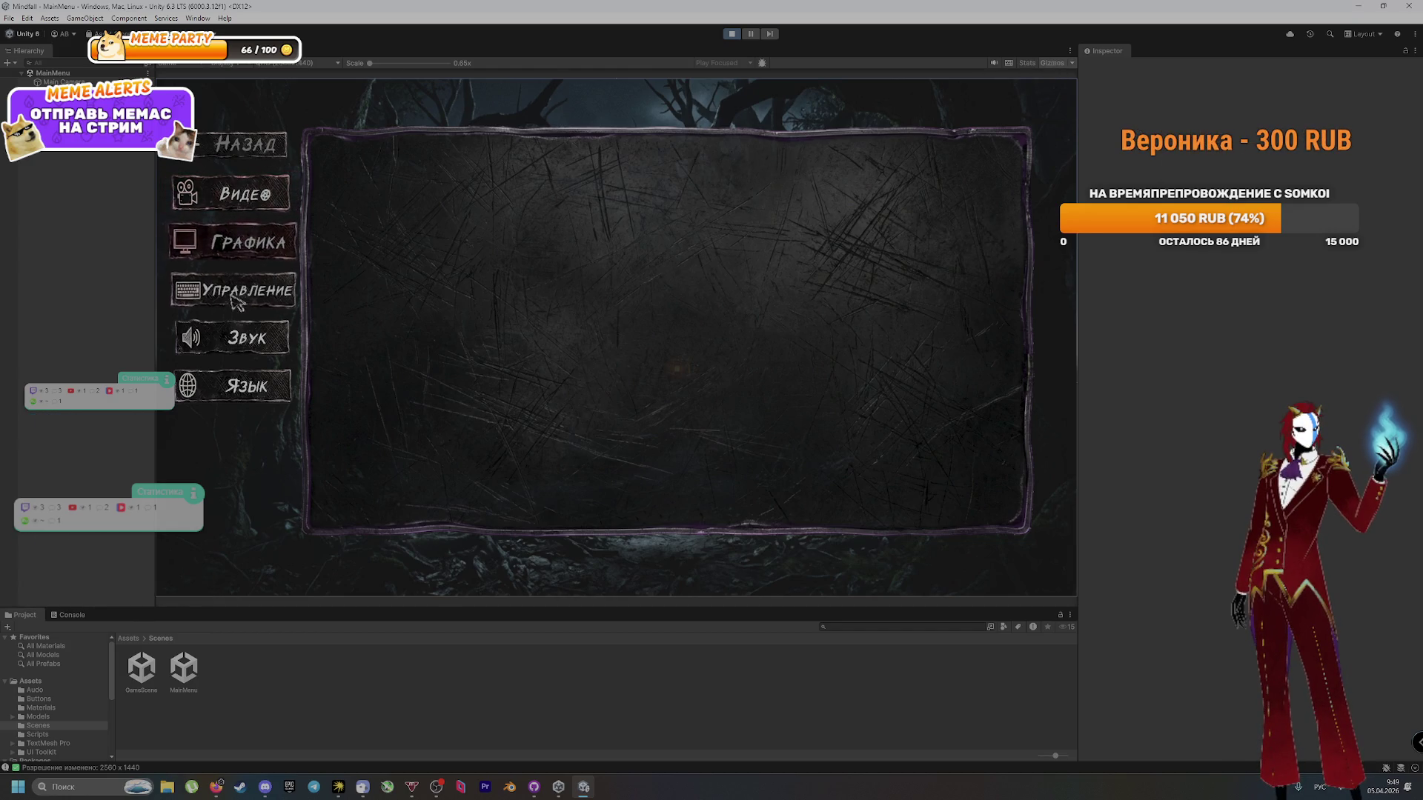
click(234, 338)
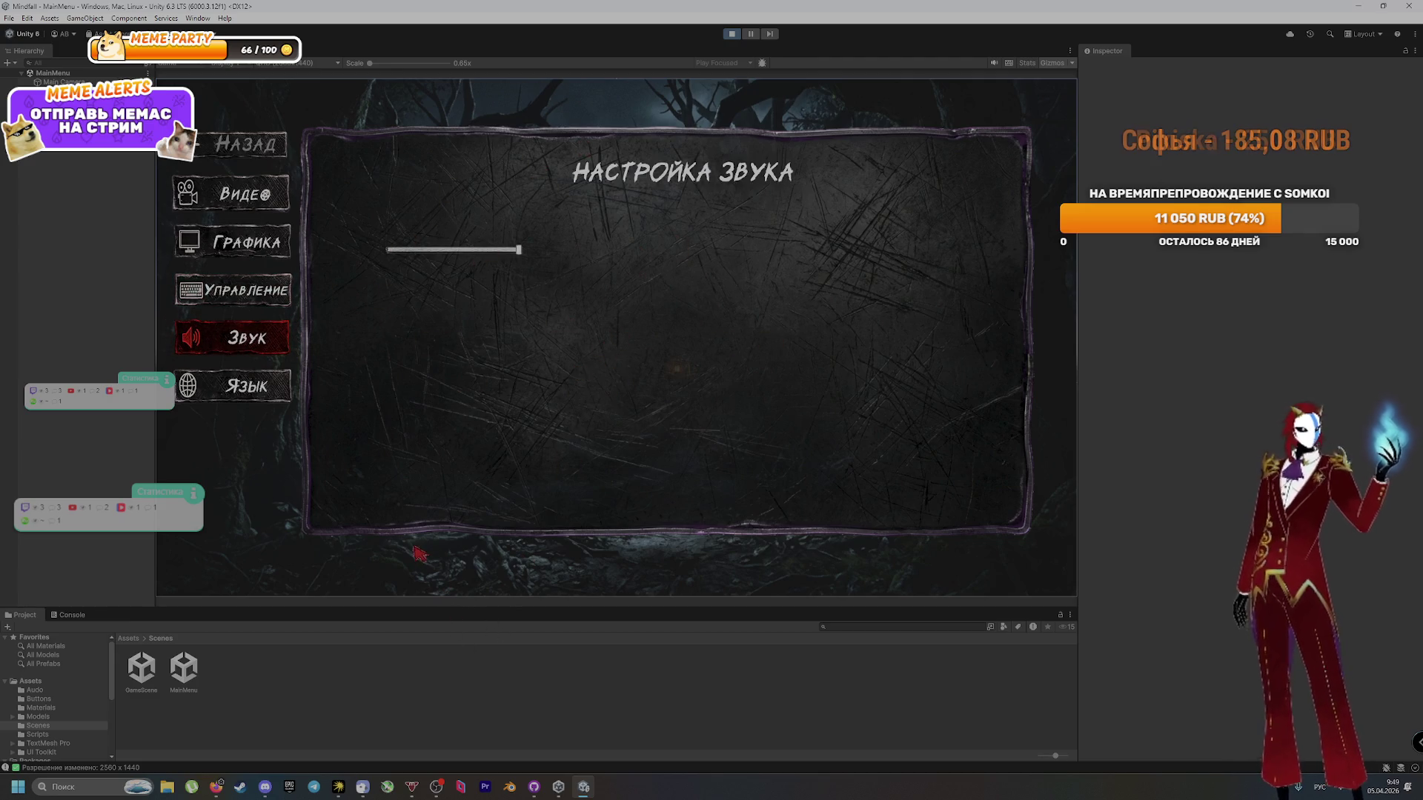
click(237, 193)
key(Escape)
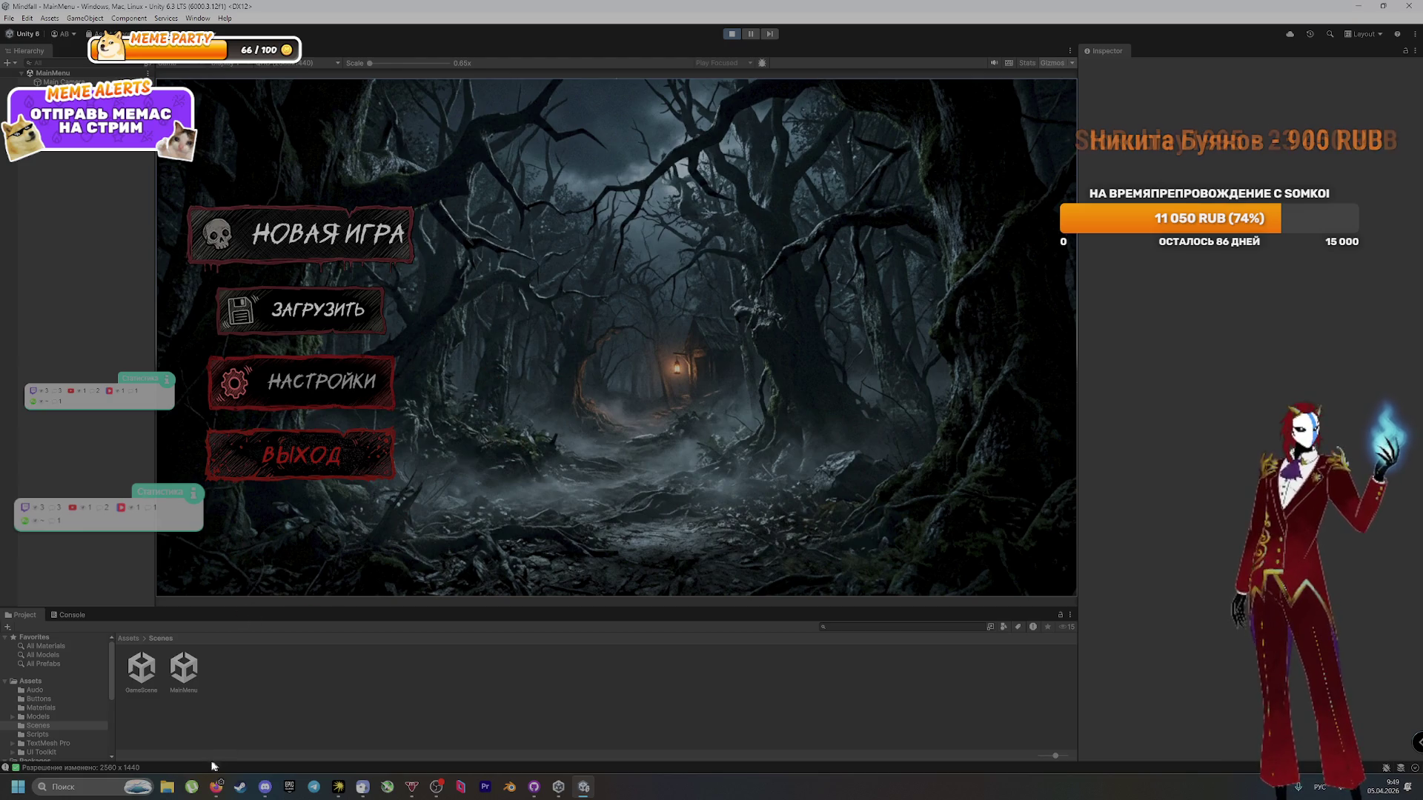
click(215, 786)
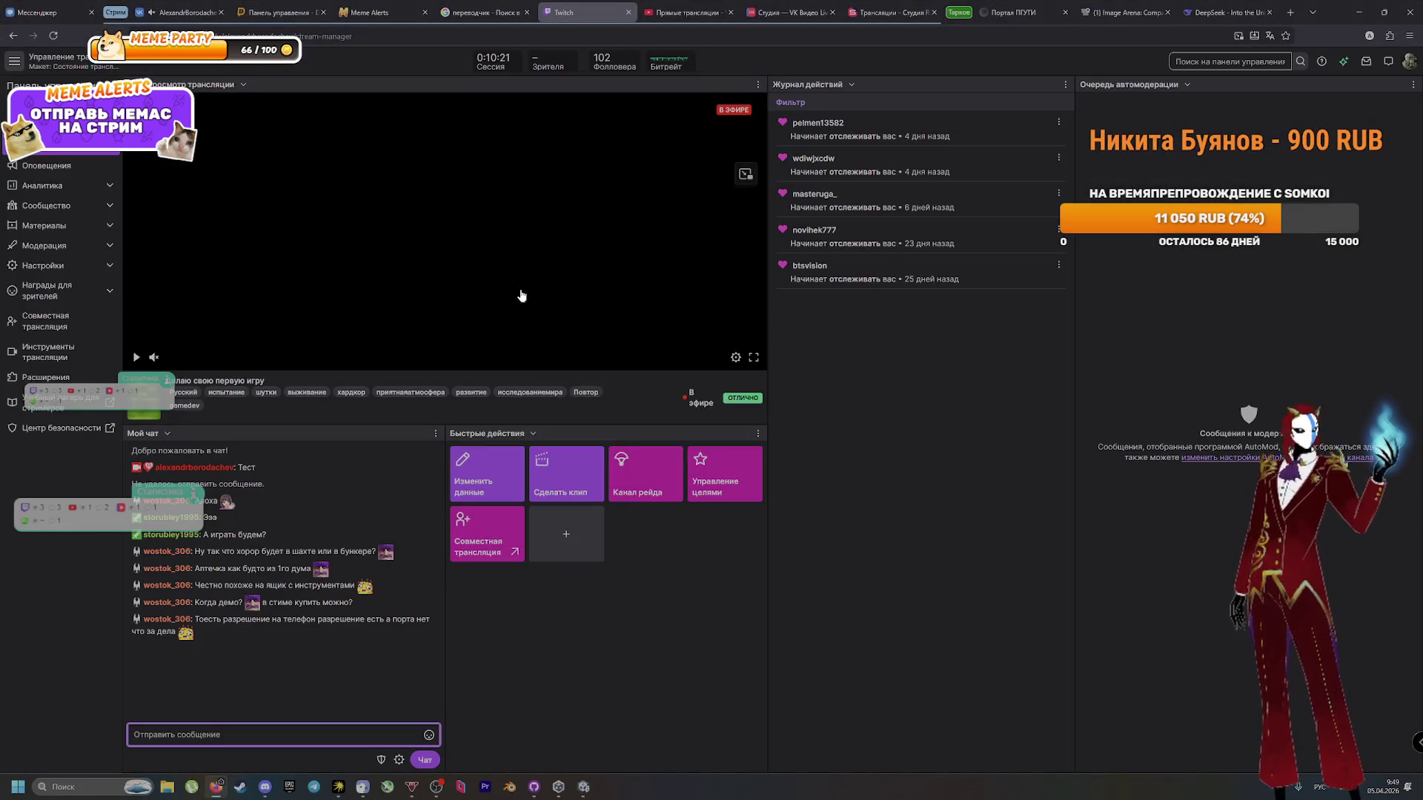
Step: Switch to the Image Arena browser tab
click(1145, 7)
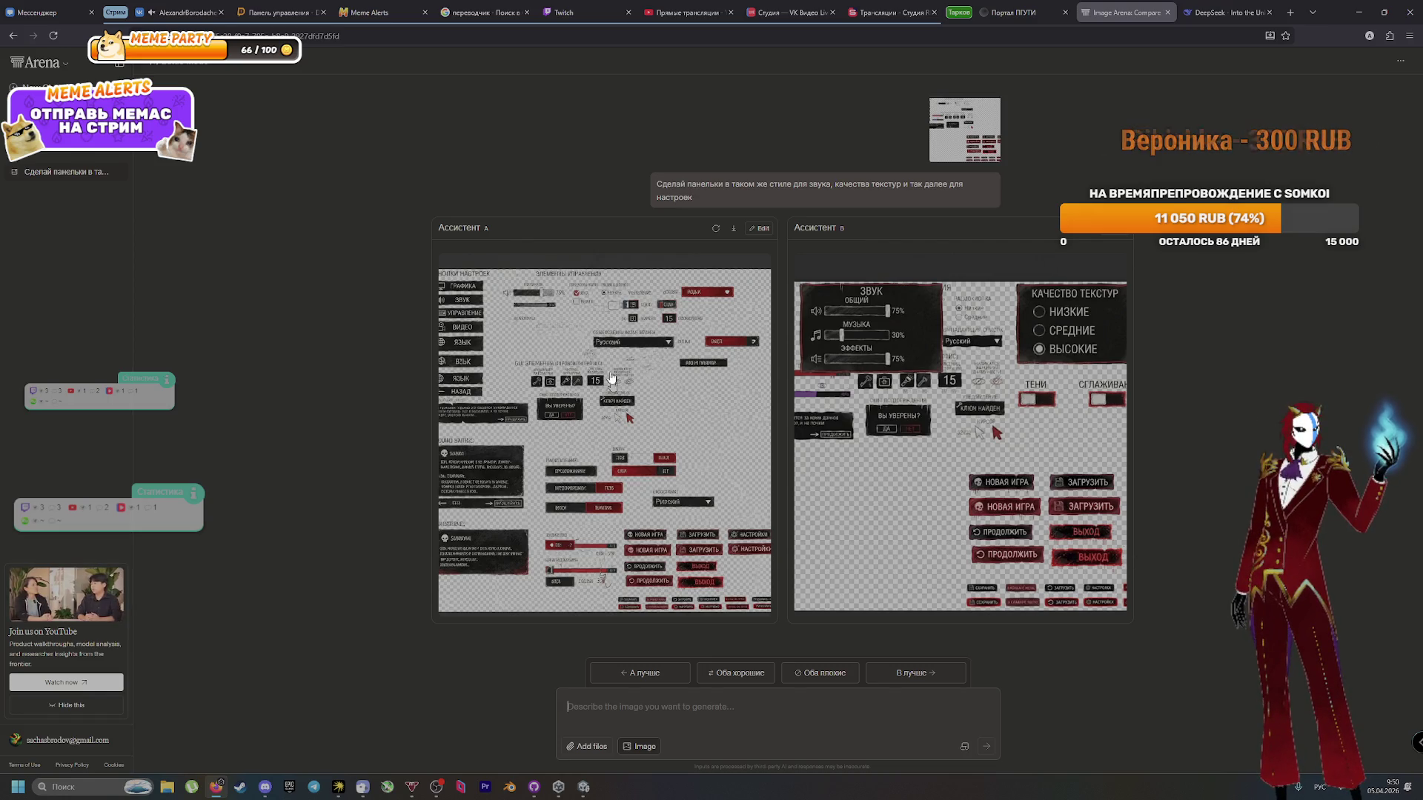
Step: Enlarge and inspect both generated UI sheets, vote 'B лучше', and download image B
click(587, 338)
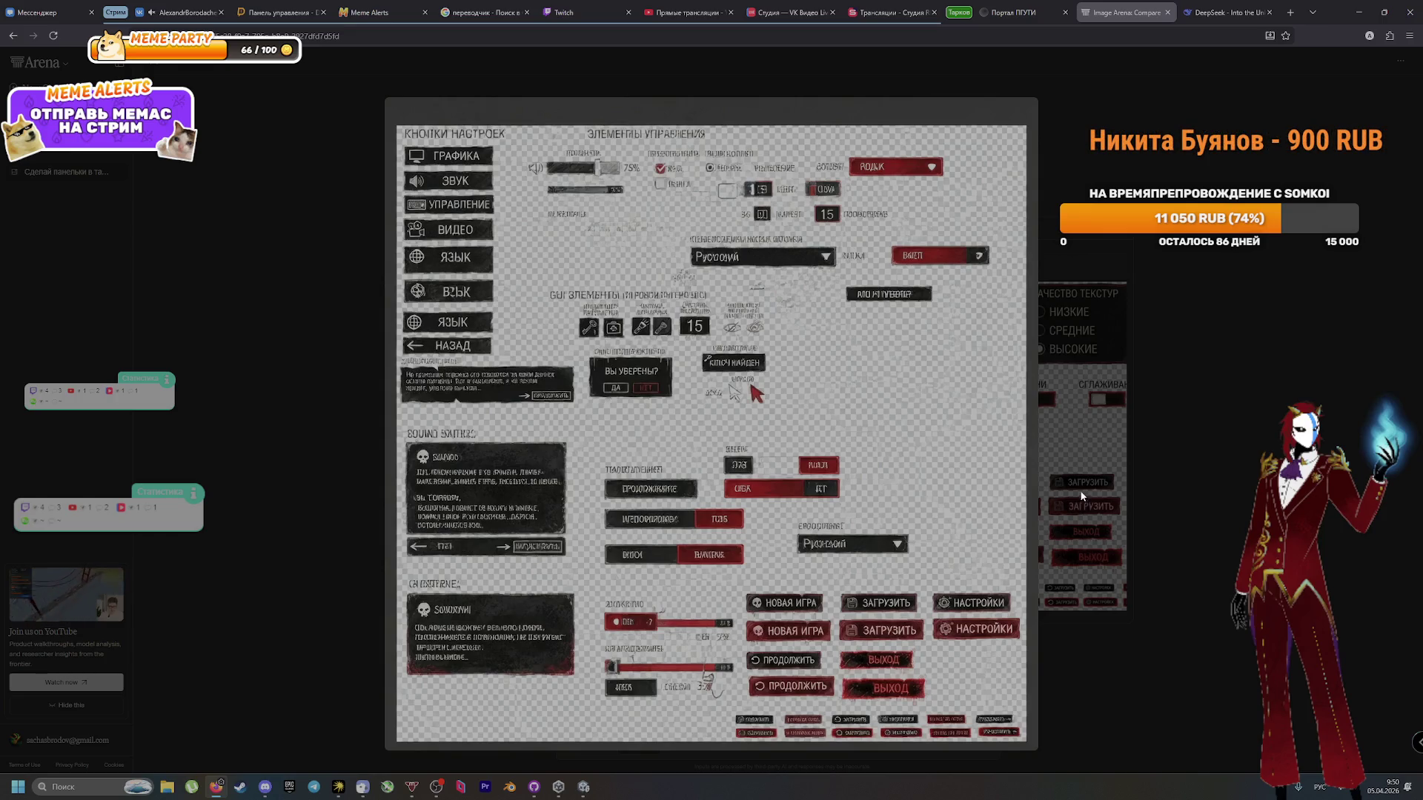
click(1113, 477)
click(882, 472)
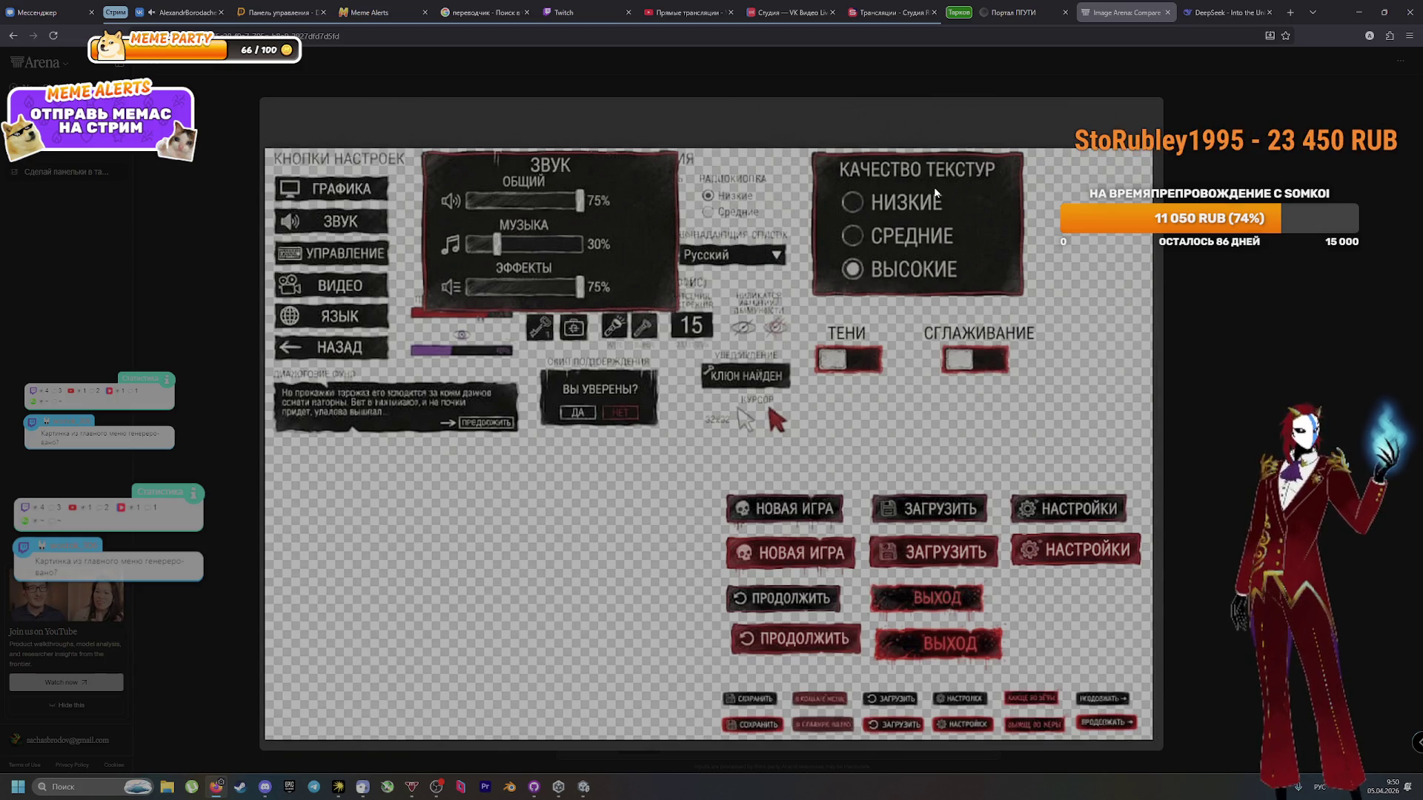
click(1053, 459)
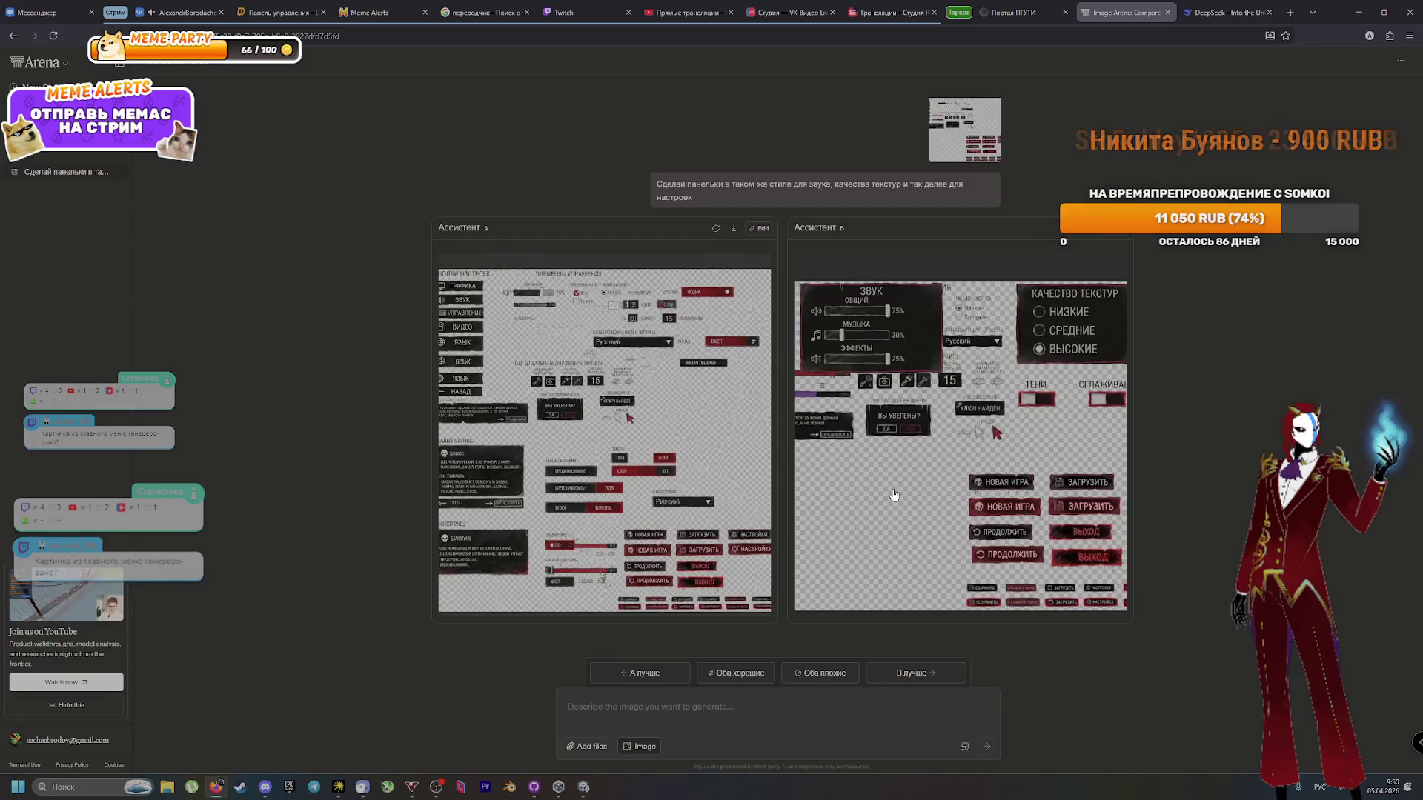
click(935, 678)
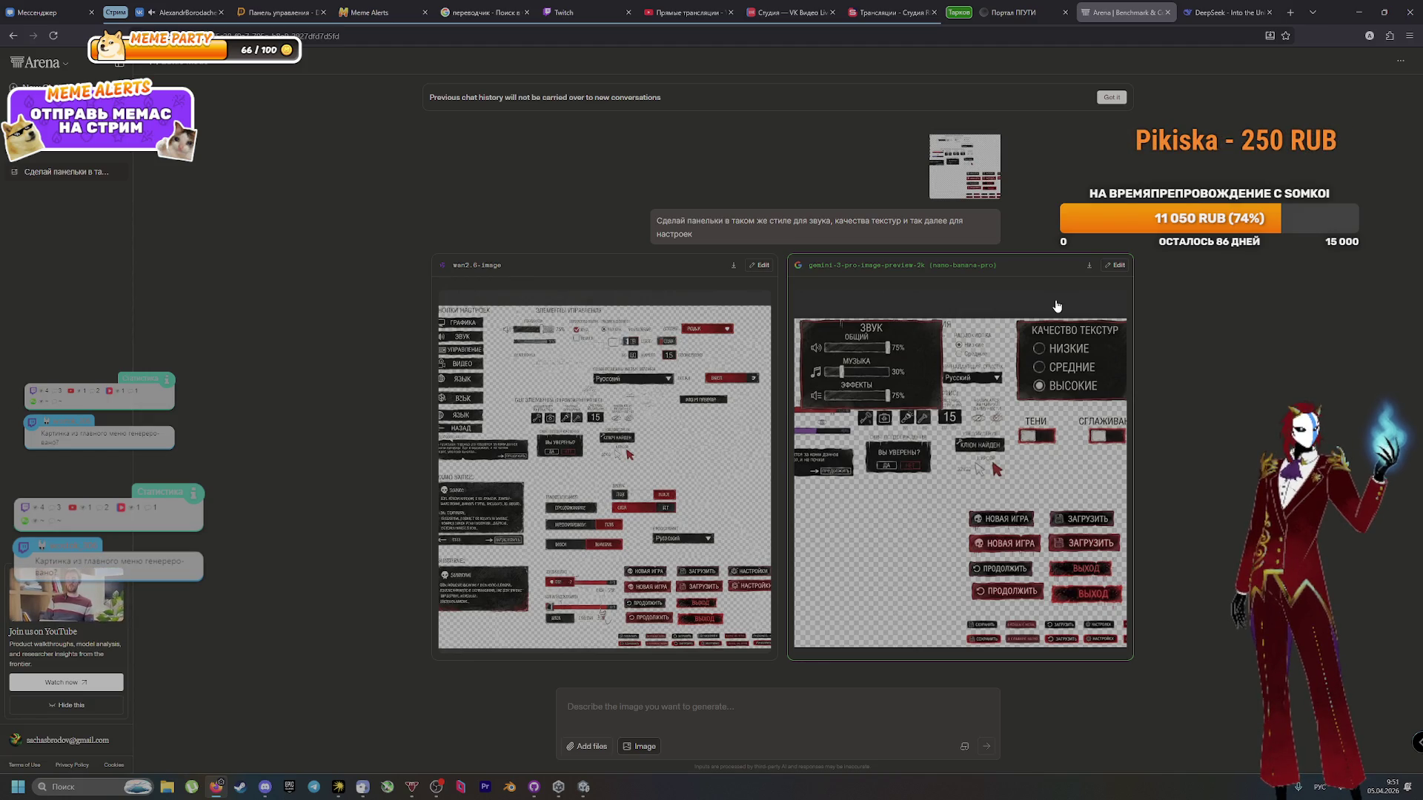
click(1088, 264)
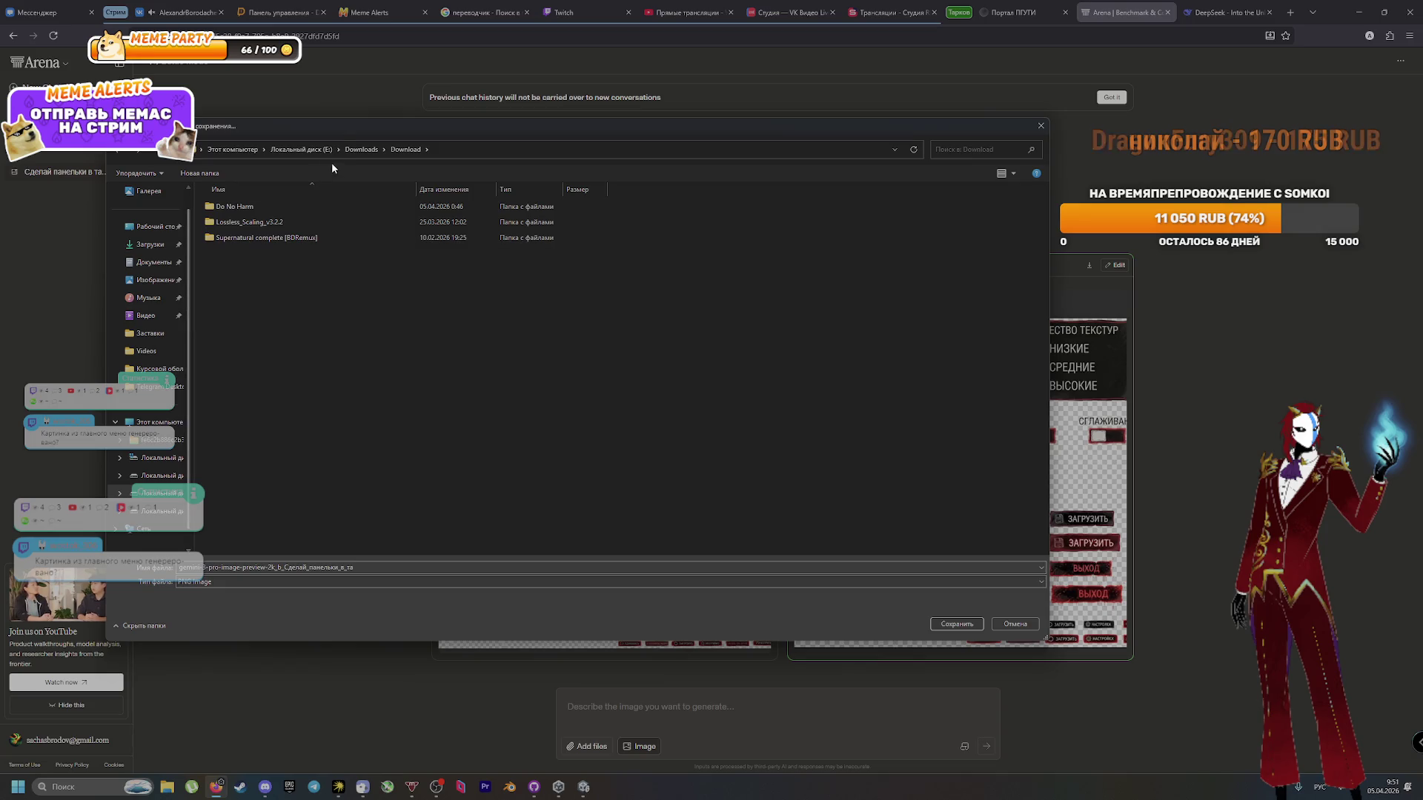
Step: Close the duplicate save dialog and browse to C:\MyGame
click(1040, 126)
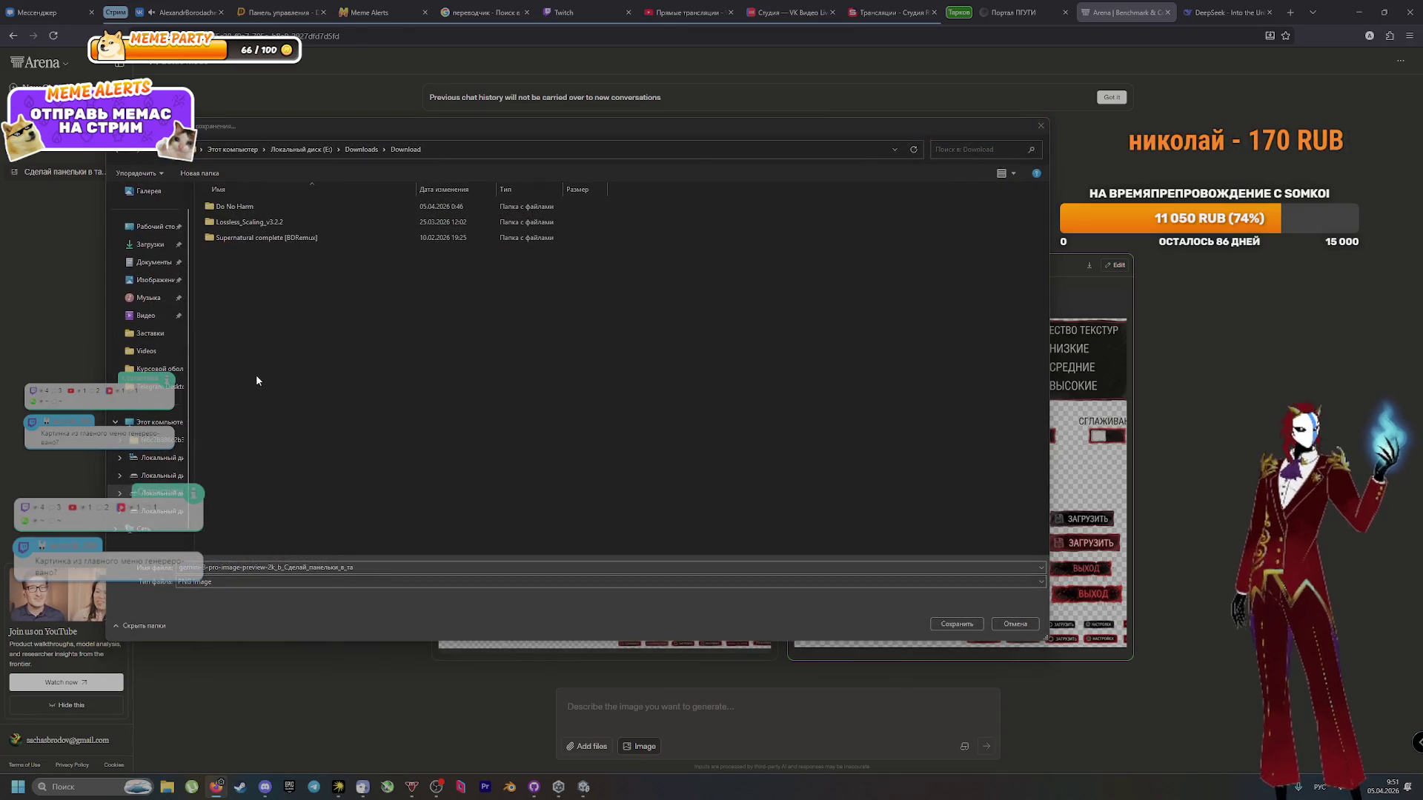
scroll(164, 448, down, 1)
click(165, 443)
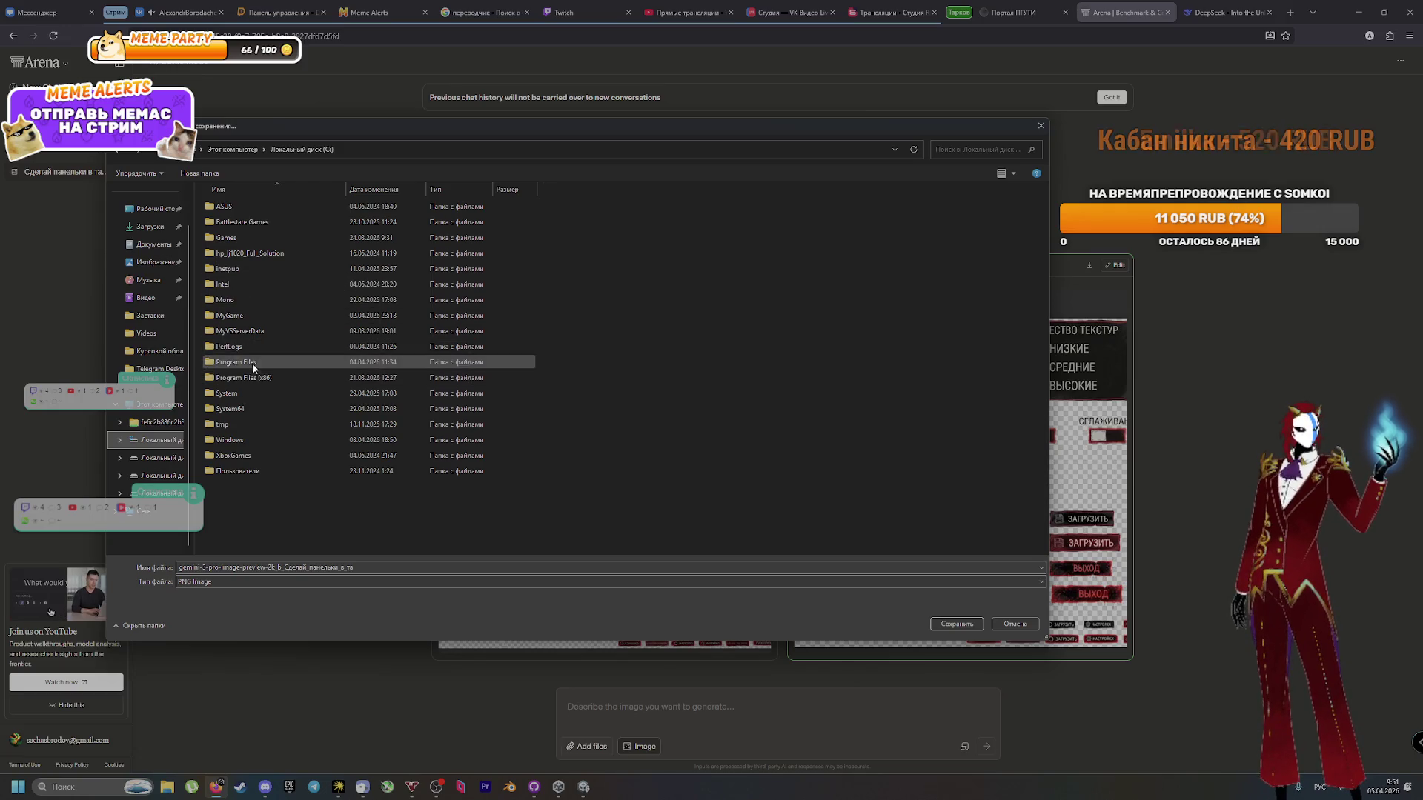
double_click(256, 316)
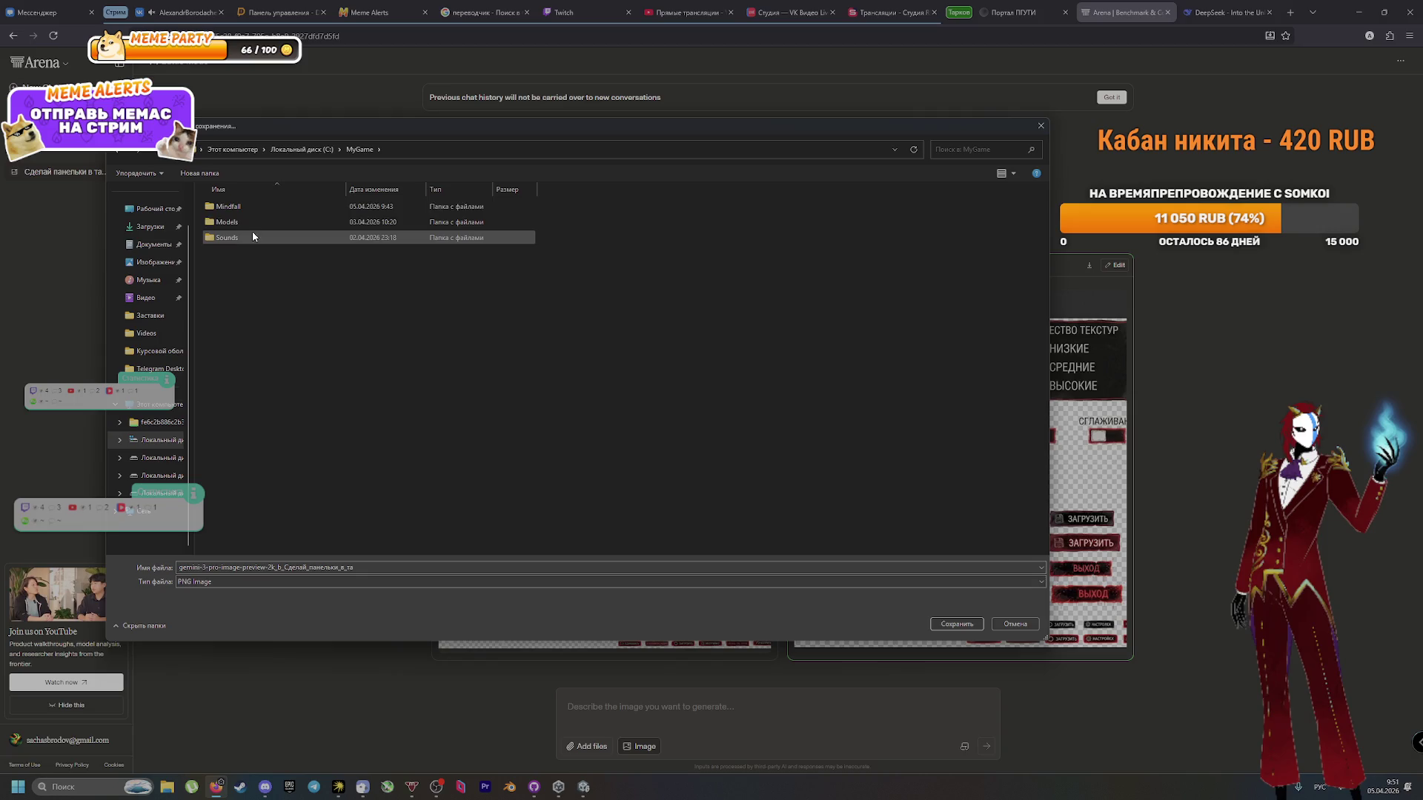
Step: Create a Pictures folder in MyGame, open it and save the image there
right_click(267, 276)
mouse_move(378, 417)
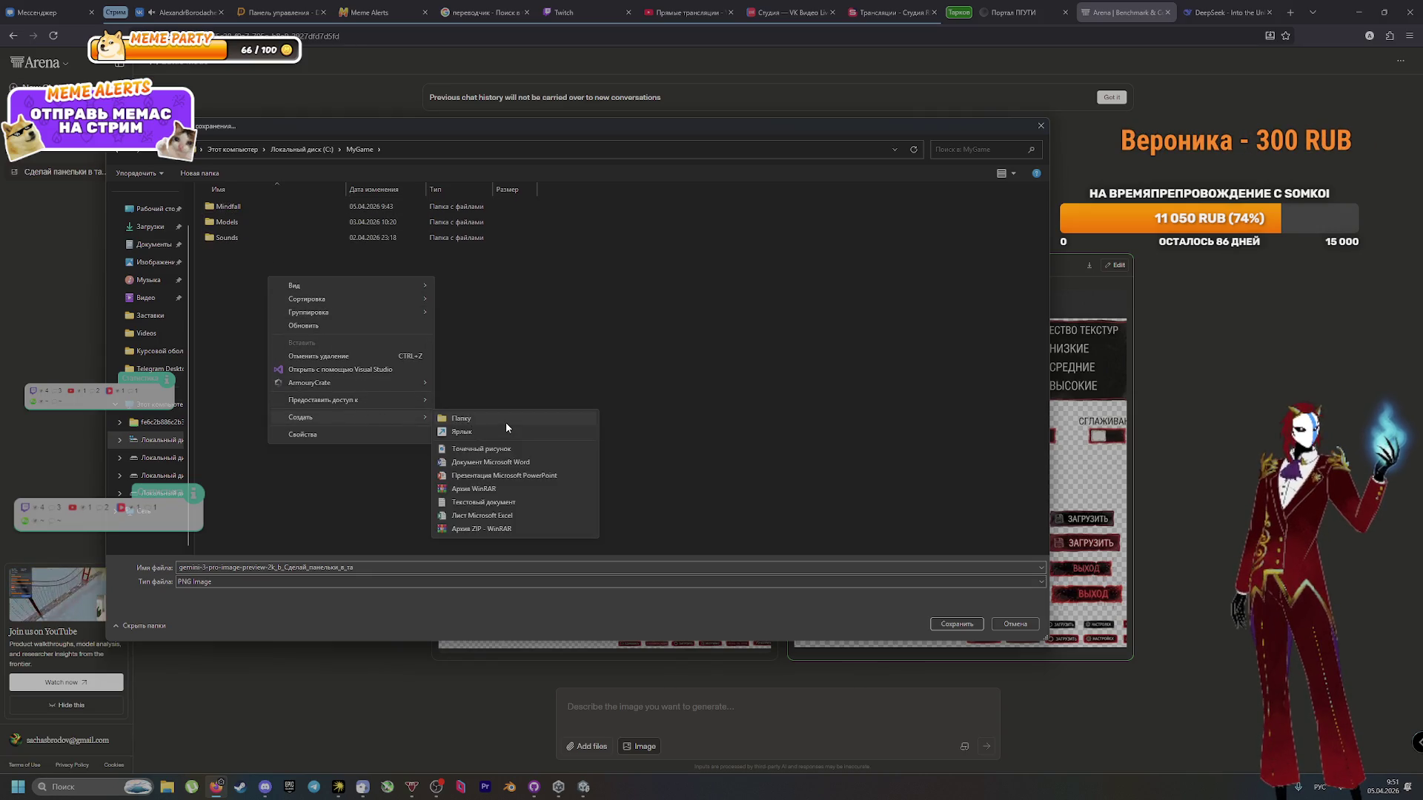
click(505, 422)
key(alt+shift)
text(Pi)
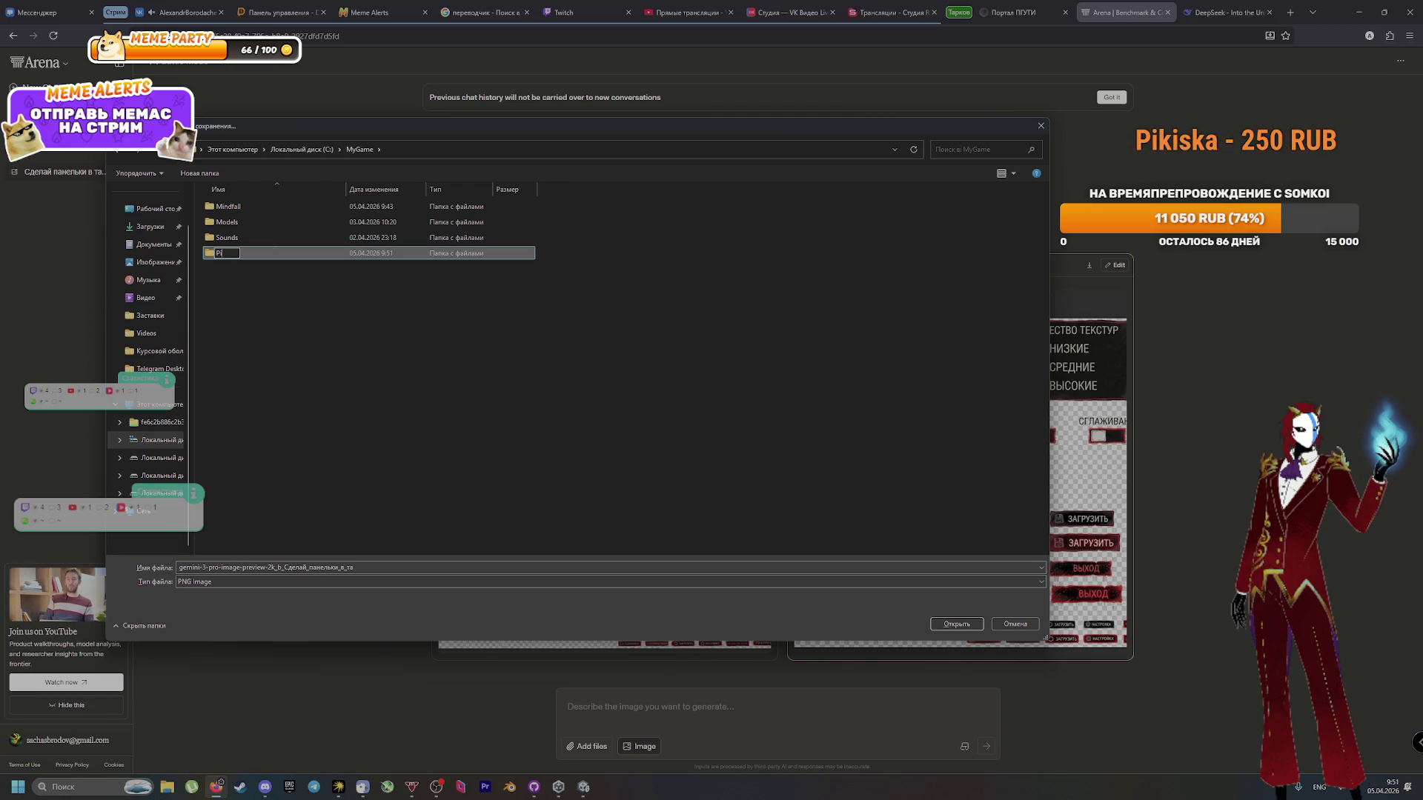
key(BackSpace)
key(BackSpace)
text(ctur)
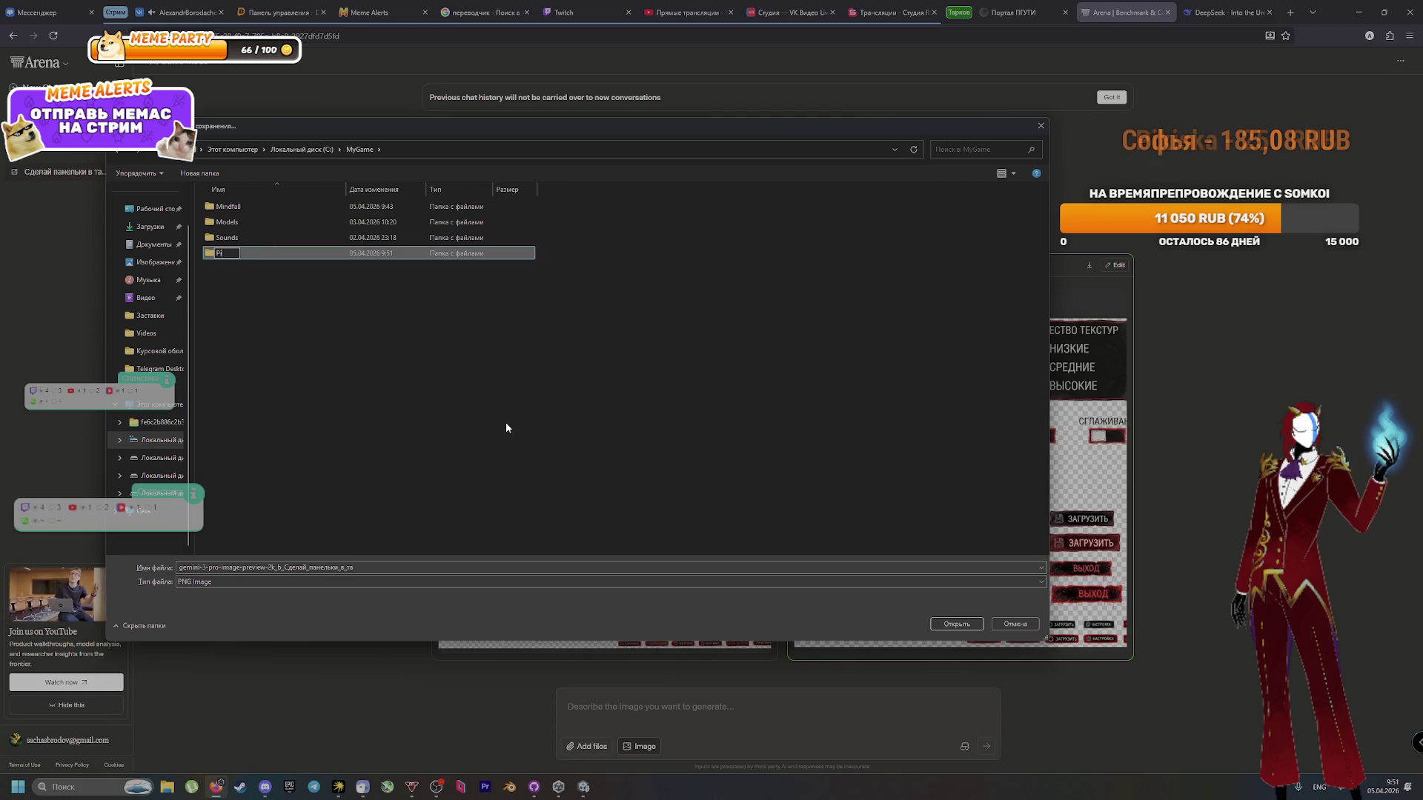
text(es)
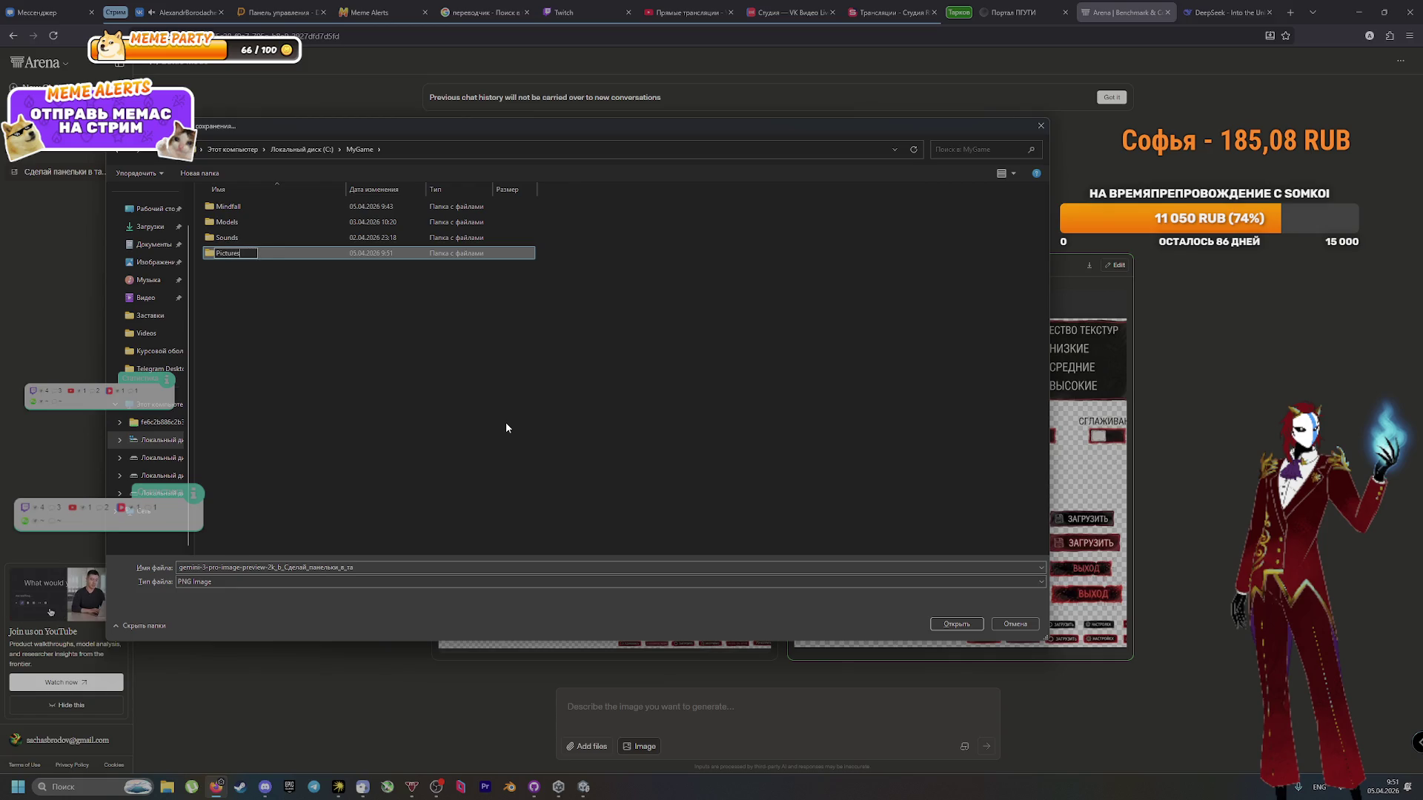
key(Return)
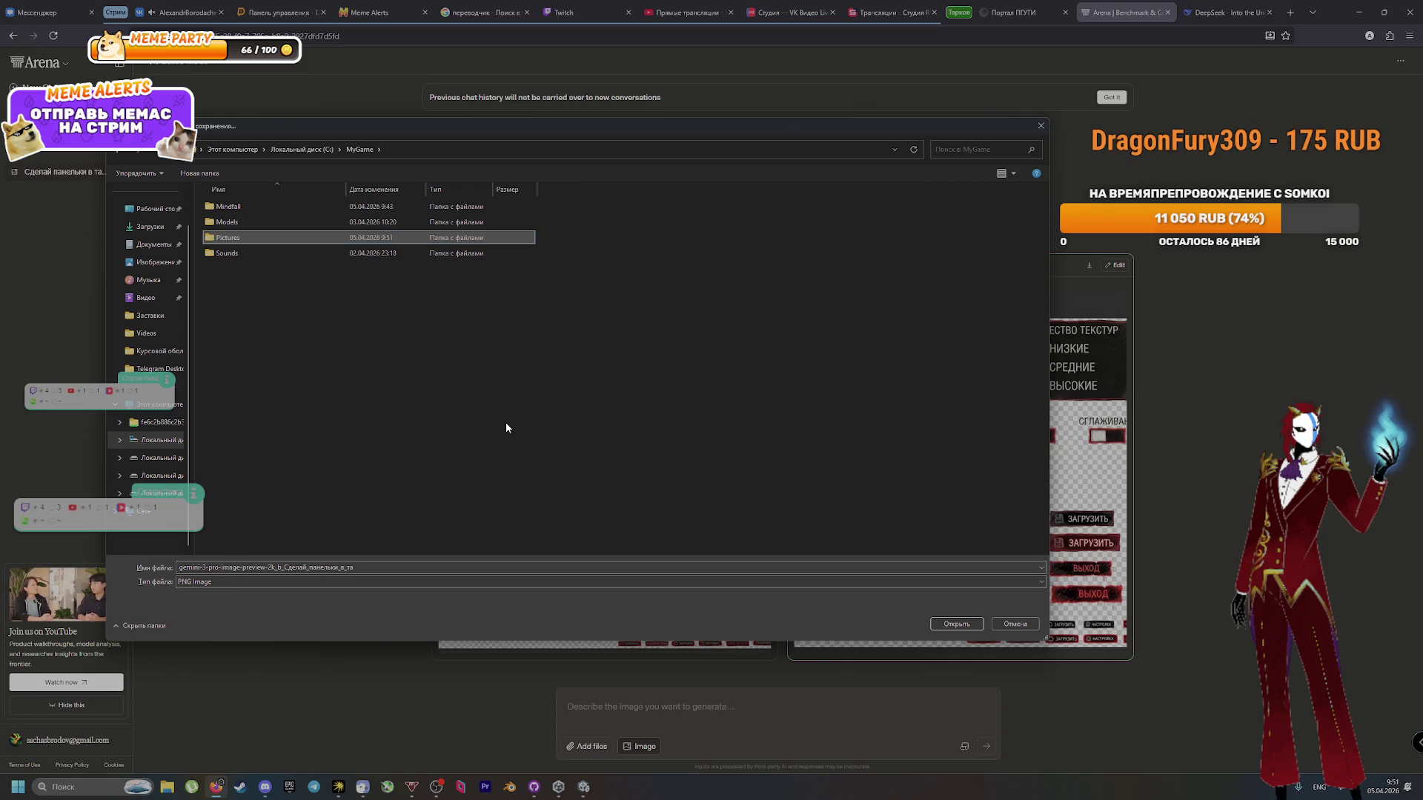
key(Return)
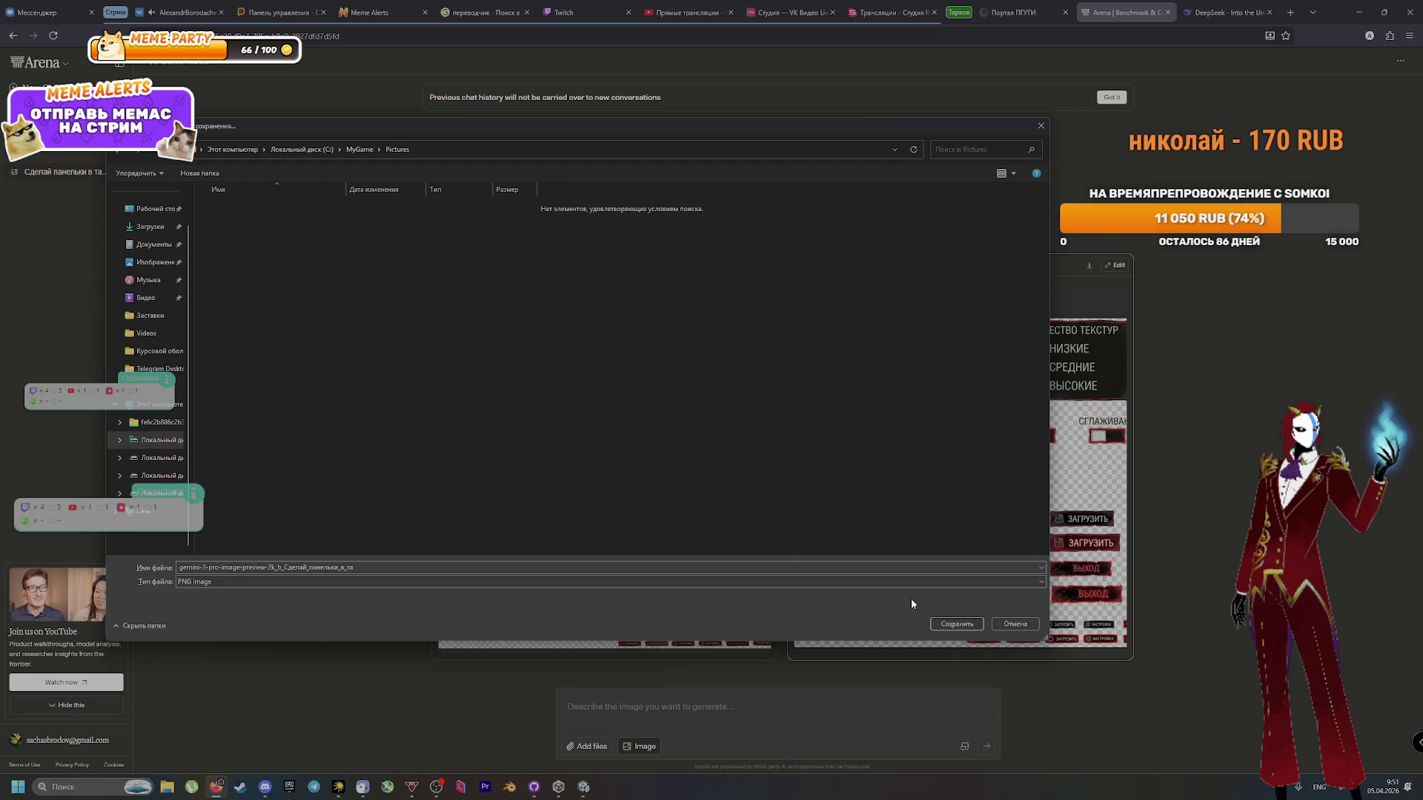
click(941, 622)
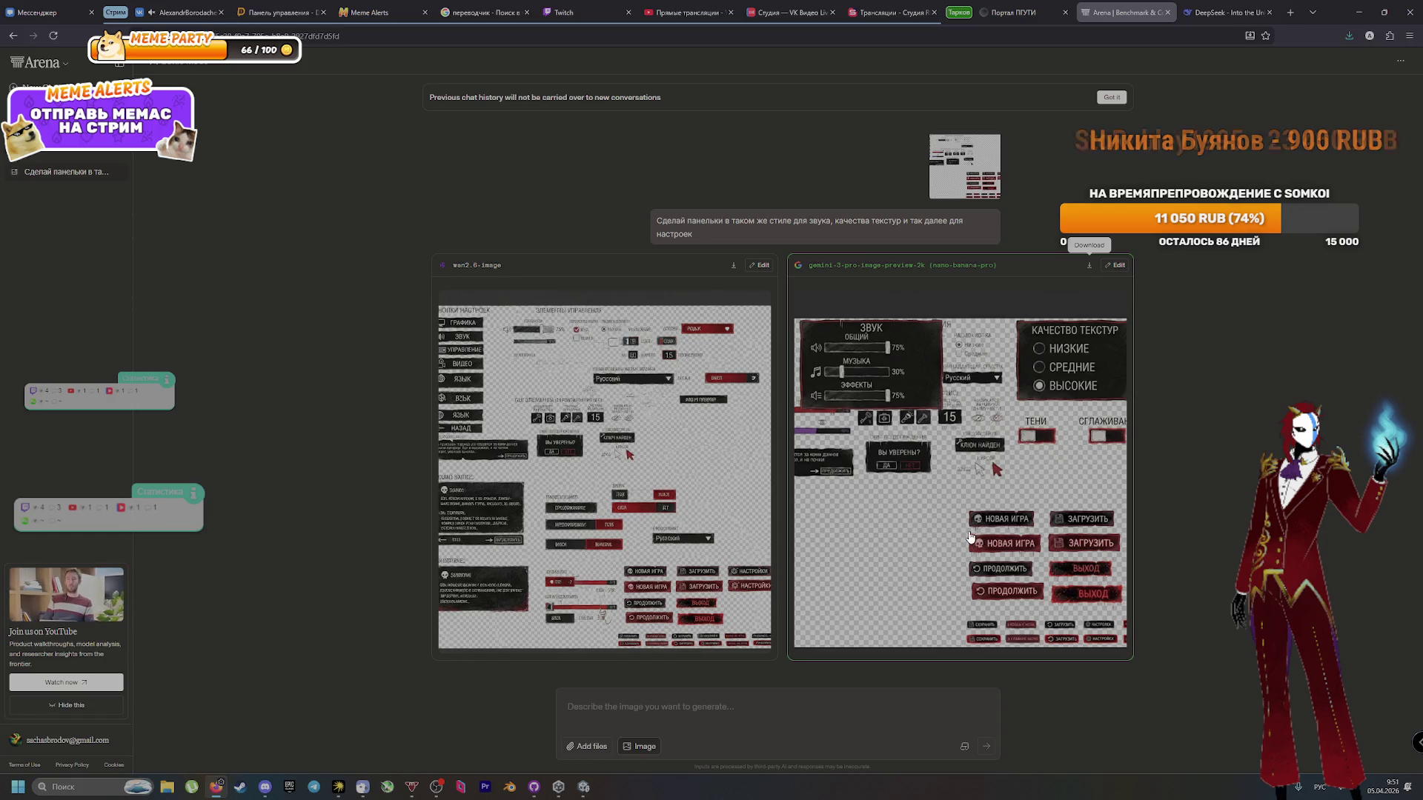
Step: View the Gemini-generated UI sheet enlarged in Arena, close it, and return to Unity
click(983, 527)
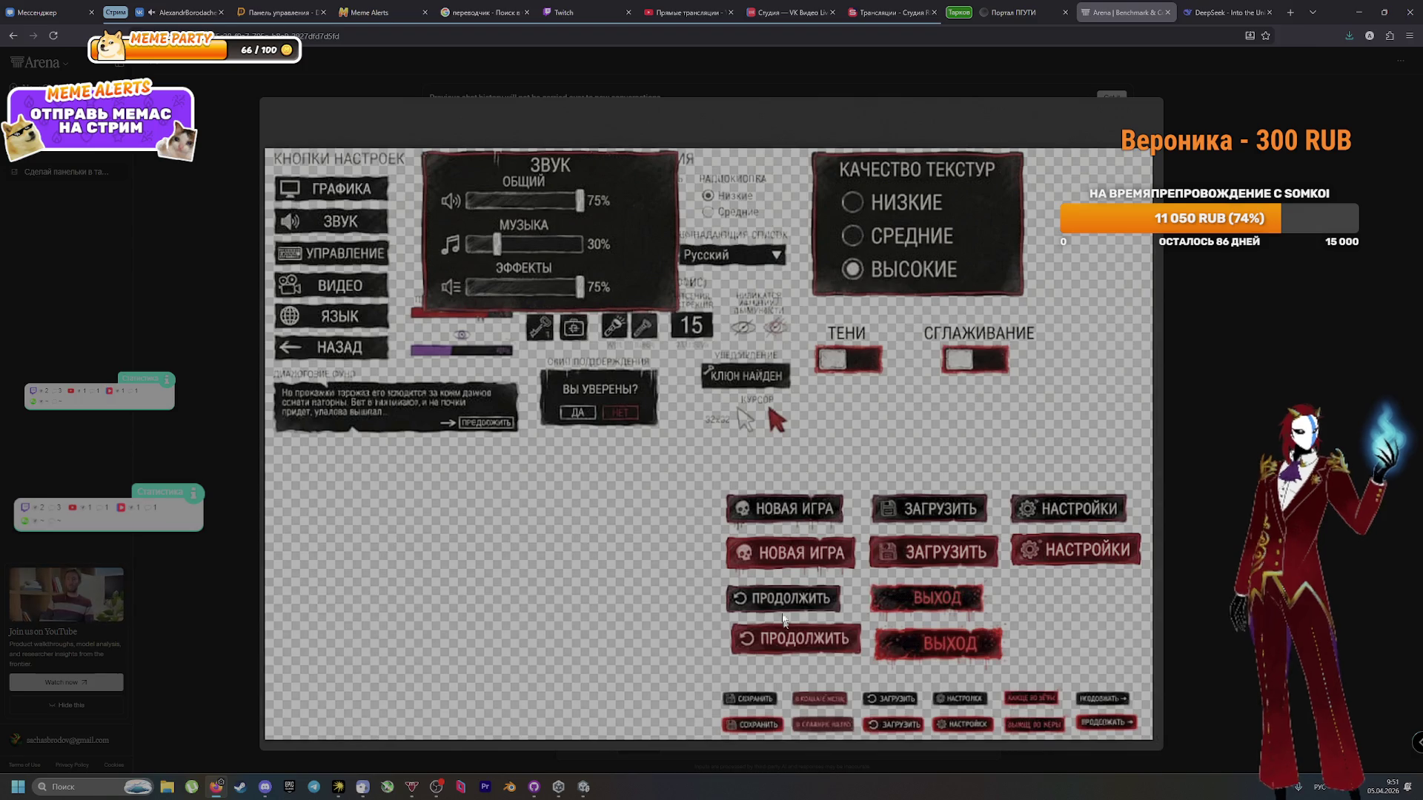
click(1232, 481)
key(alt+Tab)
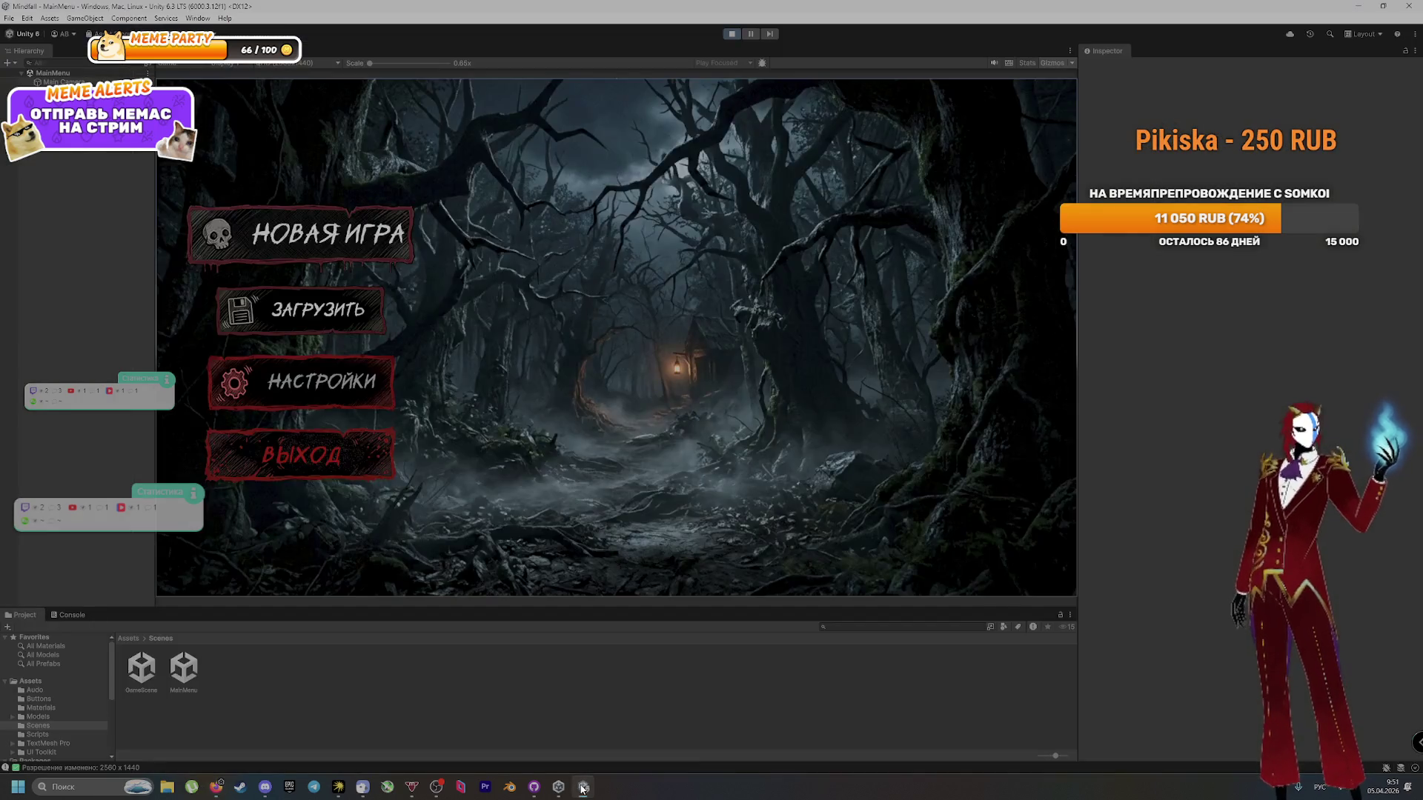
Step: Stop play mode and recentre the menu canvas in the Scene view
click(725, 34)
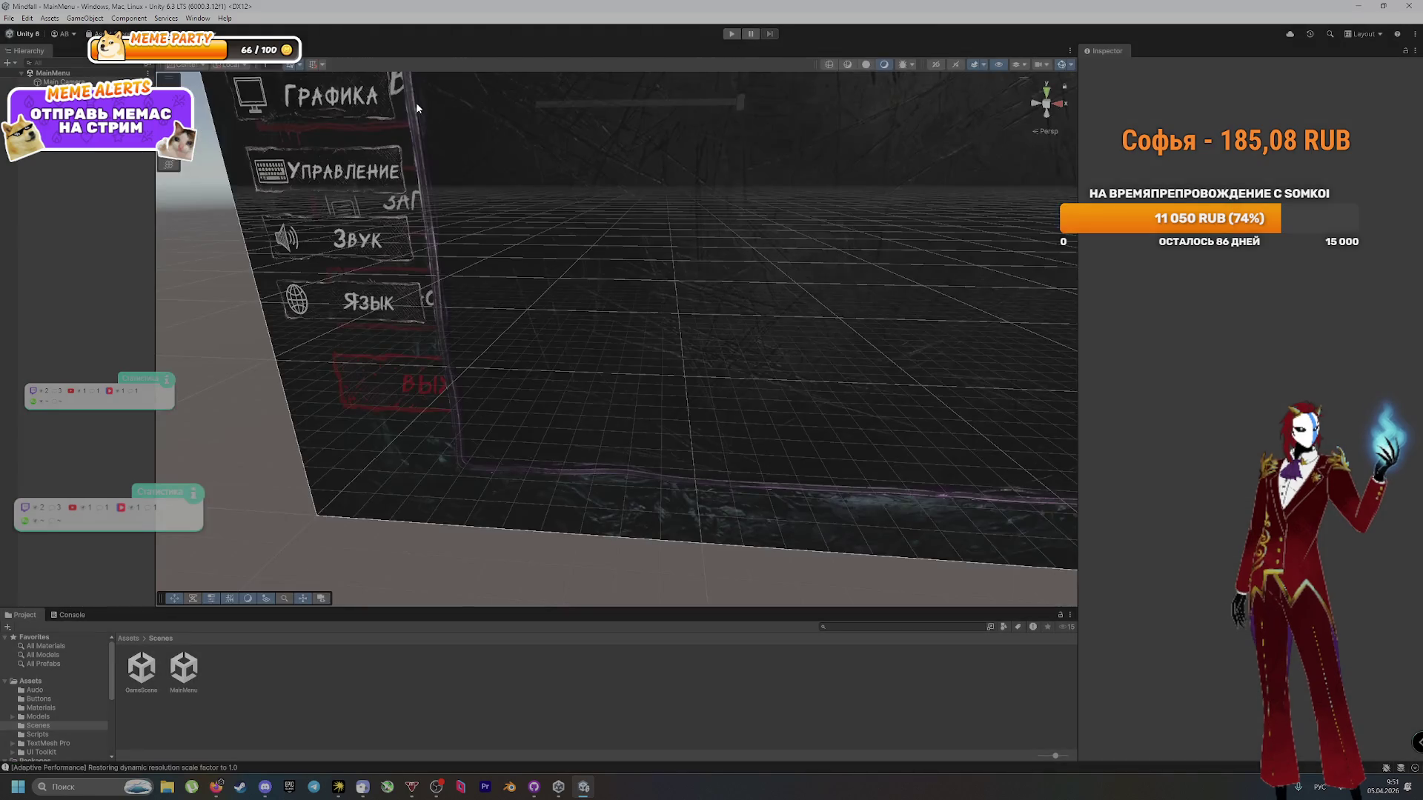
scroll(506, 208, down, 5)
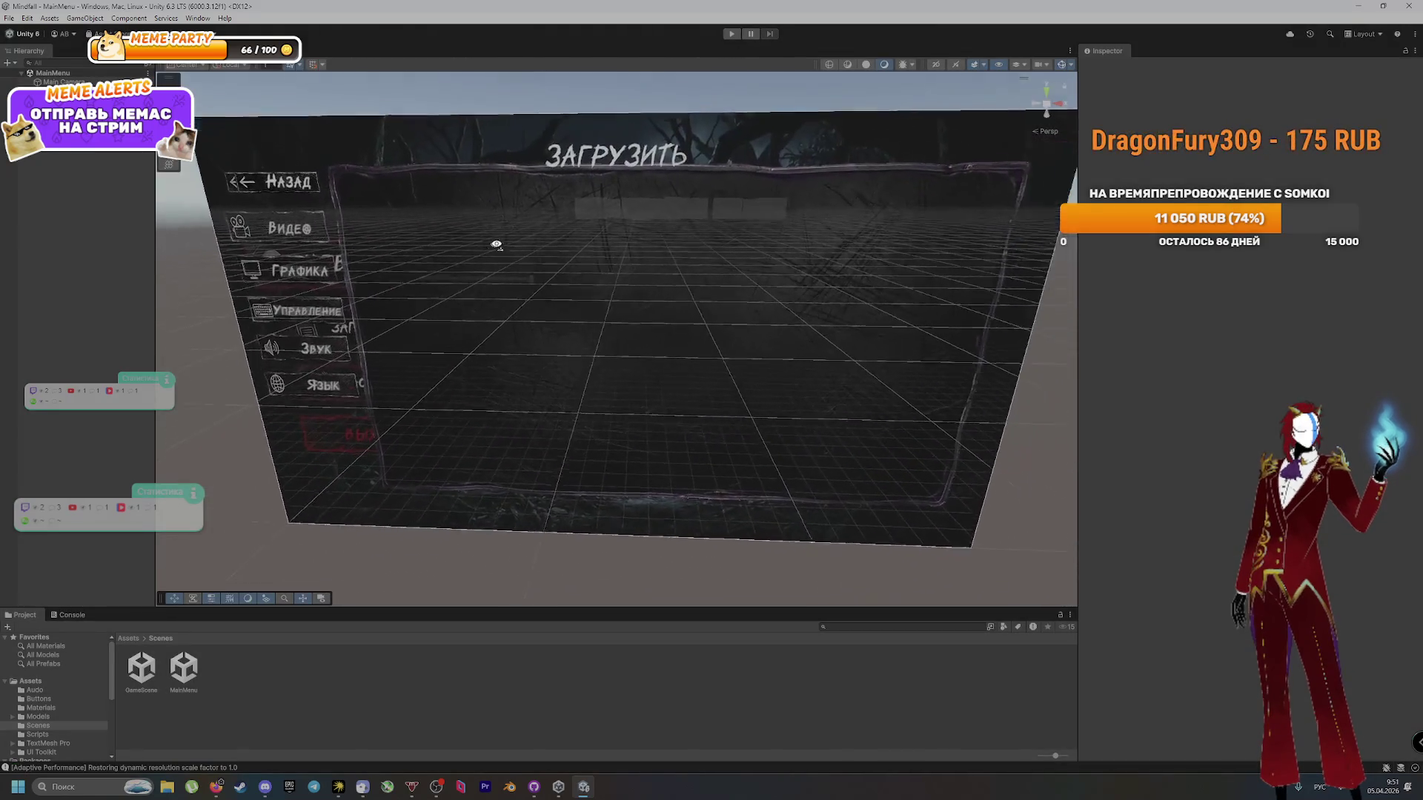
mouse_move(493, 252)
mouse_down()
mouse_move(651, 235)
mouse_move(670, 261)
mouse_move(816, 264)
mouse_move(892, 286)
mouse_move(776, 288)
mouse_move(934, 289)
mouse_move(698, 280)
mouse_move(775, 299)
mouse_move(548, 261)
mouse_up()
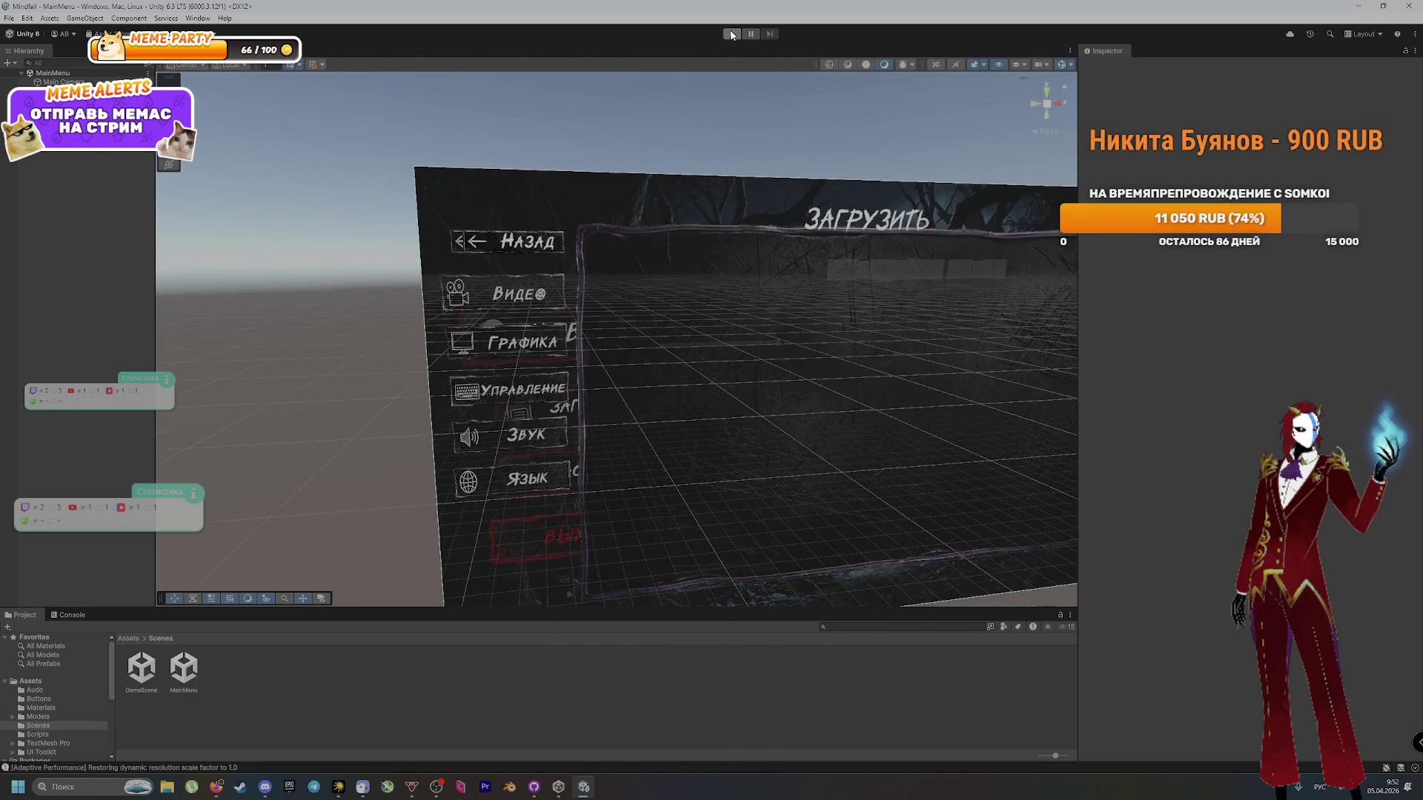
Step: Play-test НАСТРОЙКИ and НАЗАД, stop the game, and select the Background image
click(730, 32)
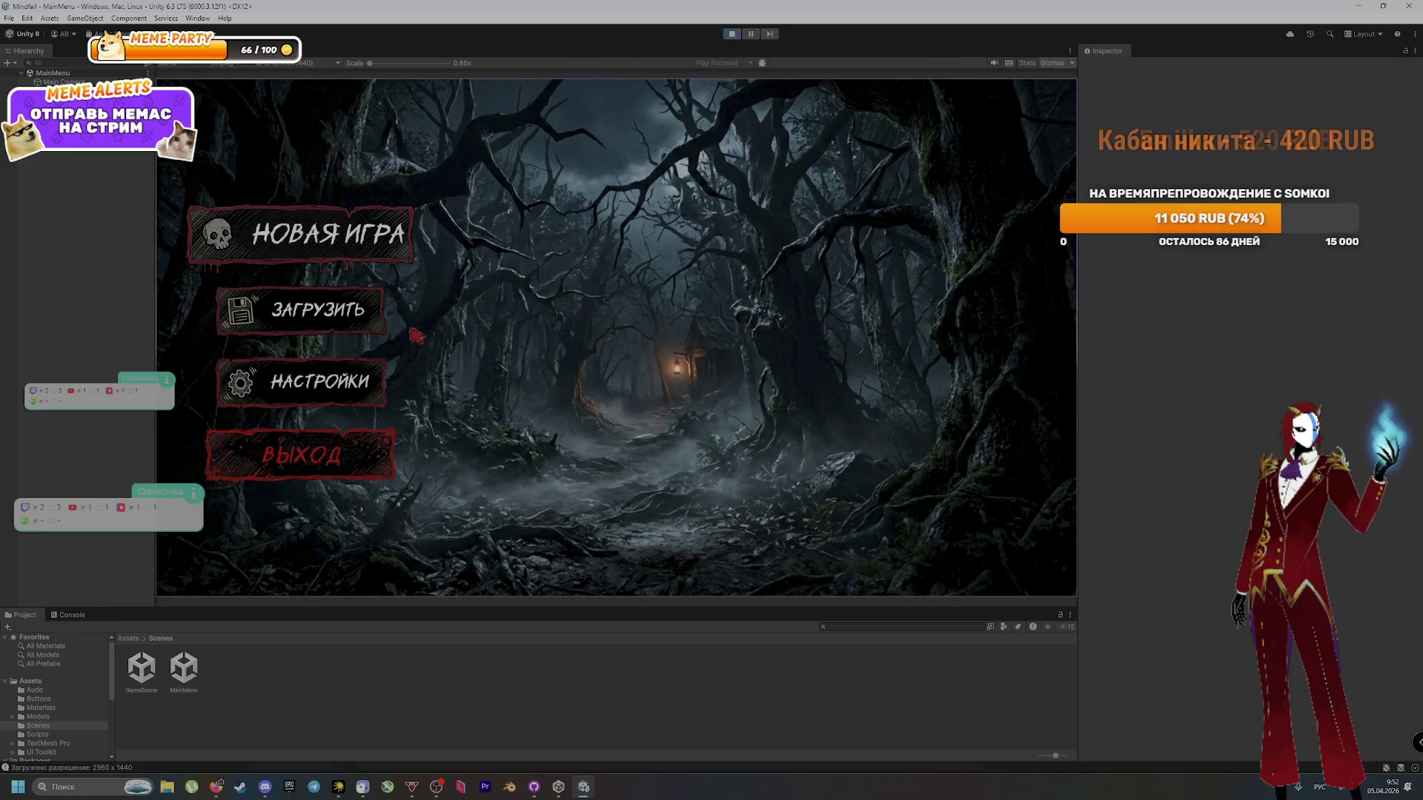
click(343, 389)
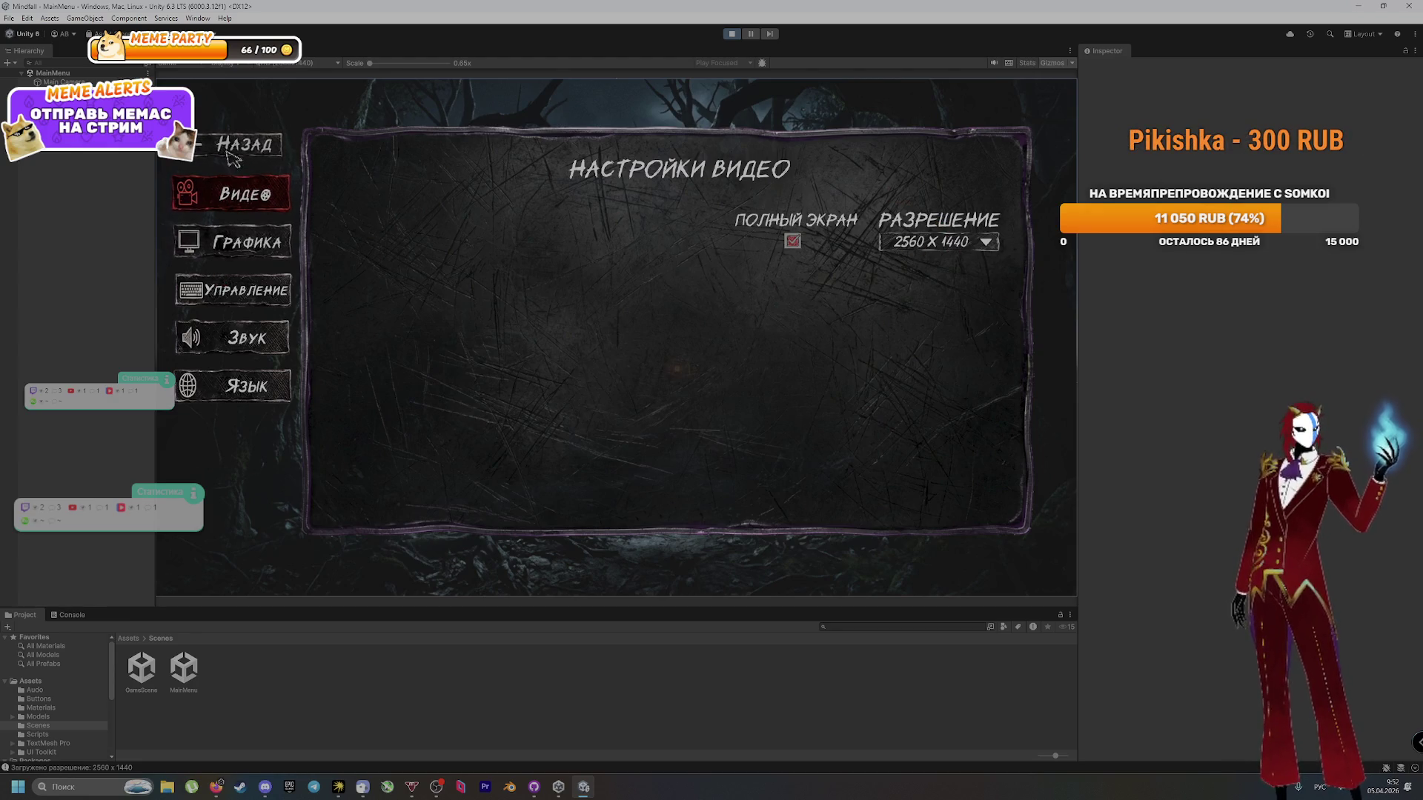
click(244, 144)
click(730, 34)
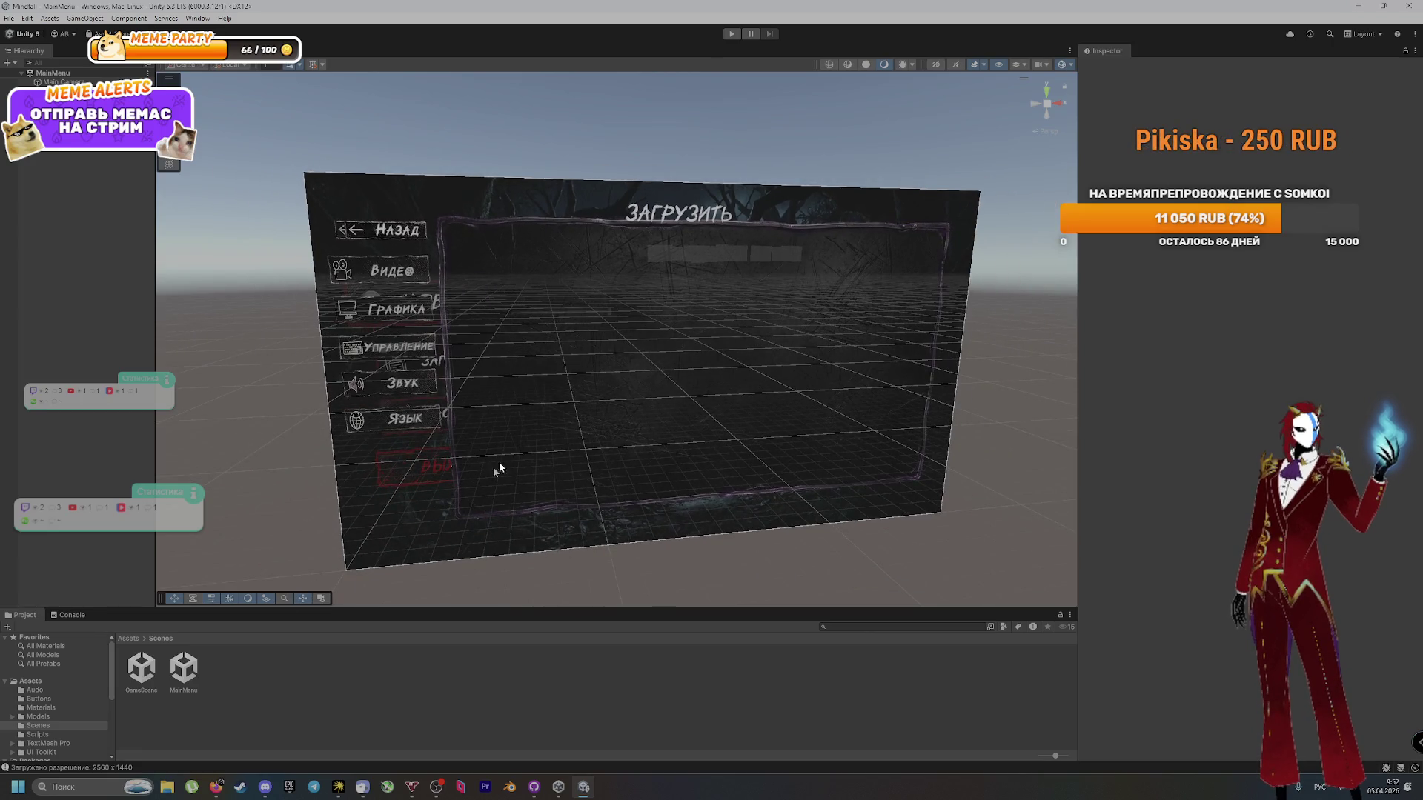
drag(457, 495, 448, 467)
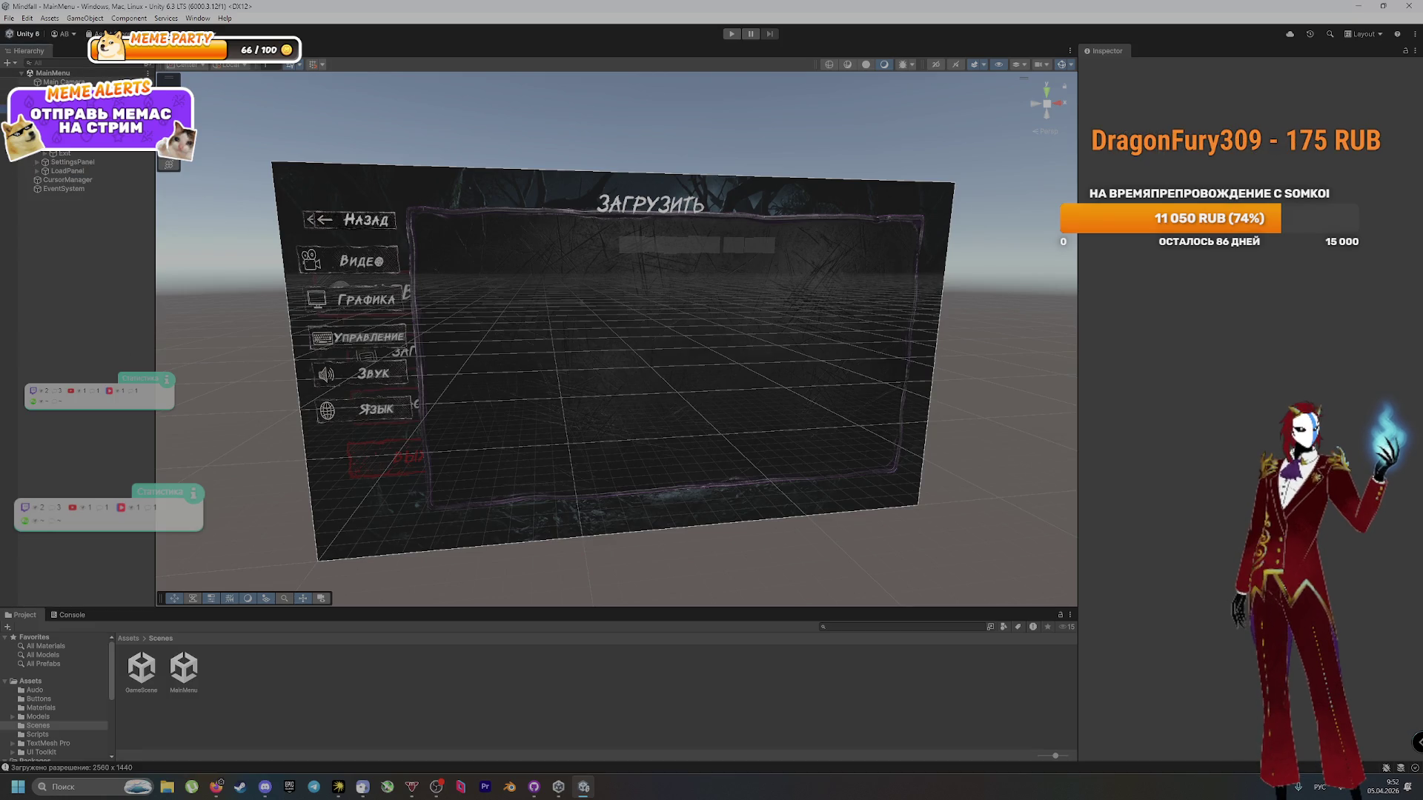
click(67, 108)
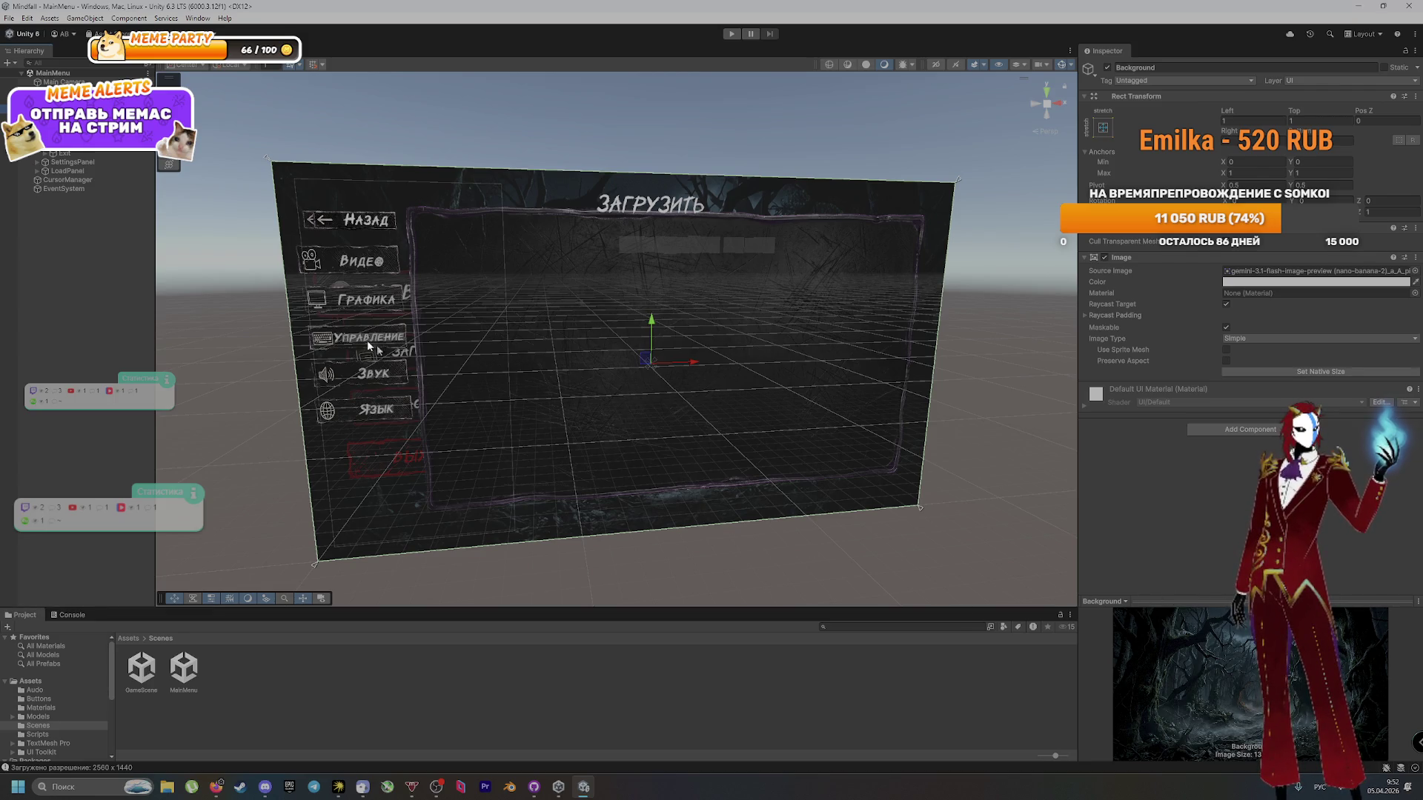
Step: Inspect ButtonPanel and the NewGame button's OnClick entry
click(651, 363)
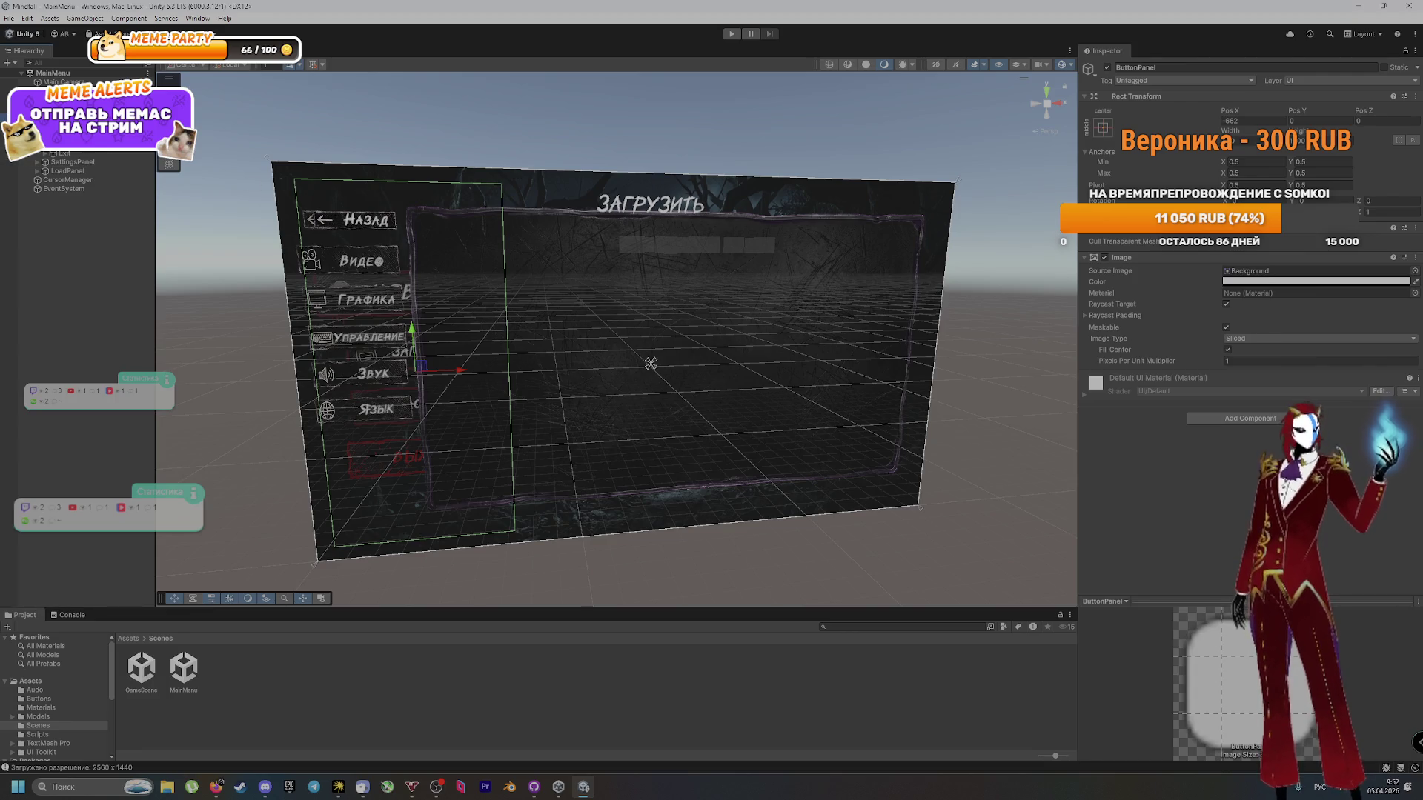
click(70, 117)
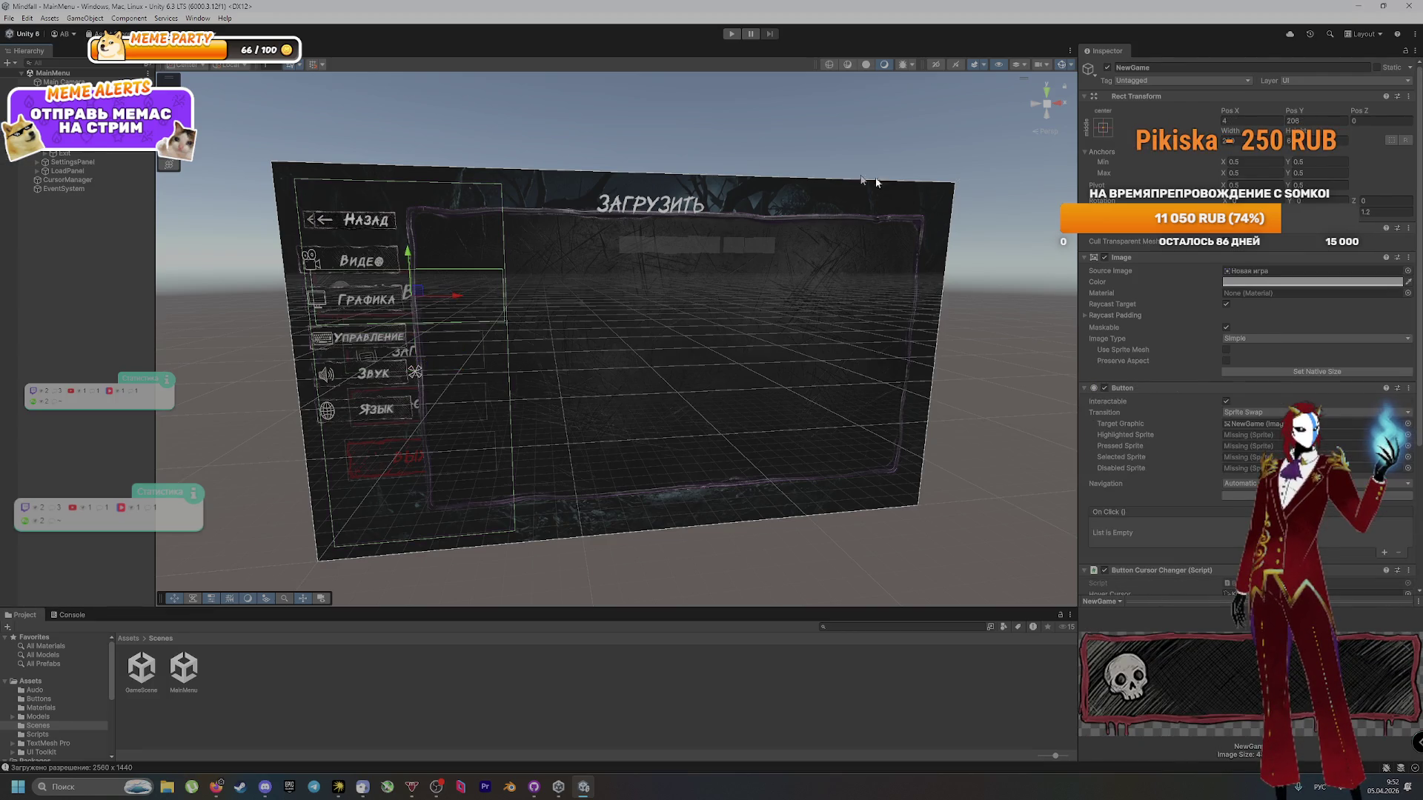
scroll(1145, 496, down, 5)
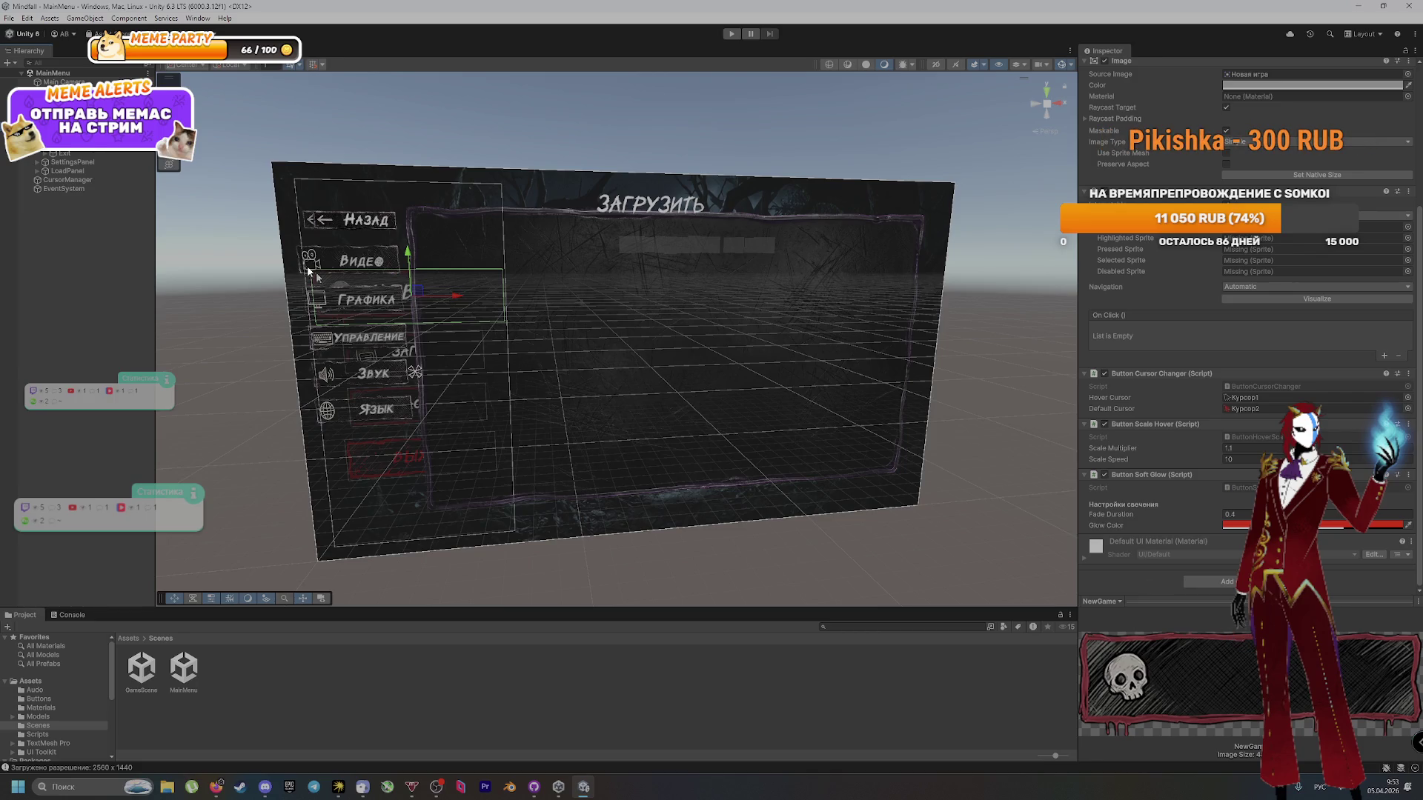
Step: Check the Exit, Settings and Load buttons' OnClick actions, then switch to Arena
click(64, 134)
click(64, 144)
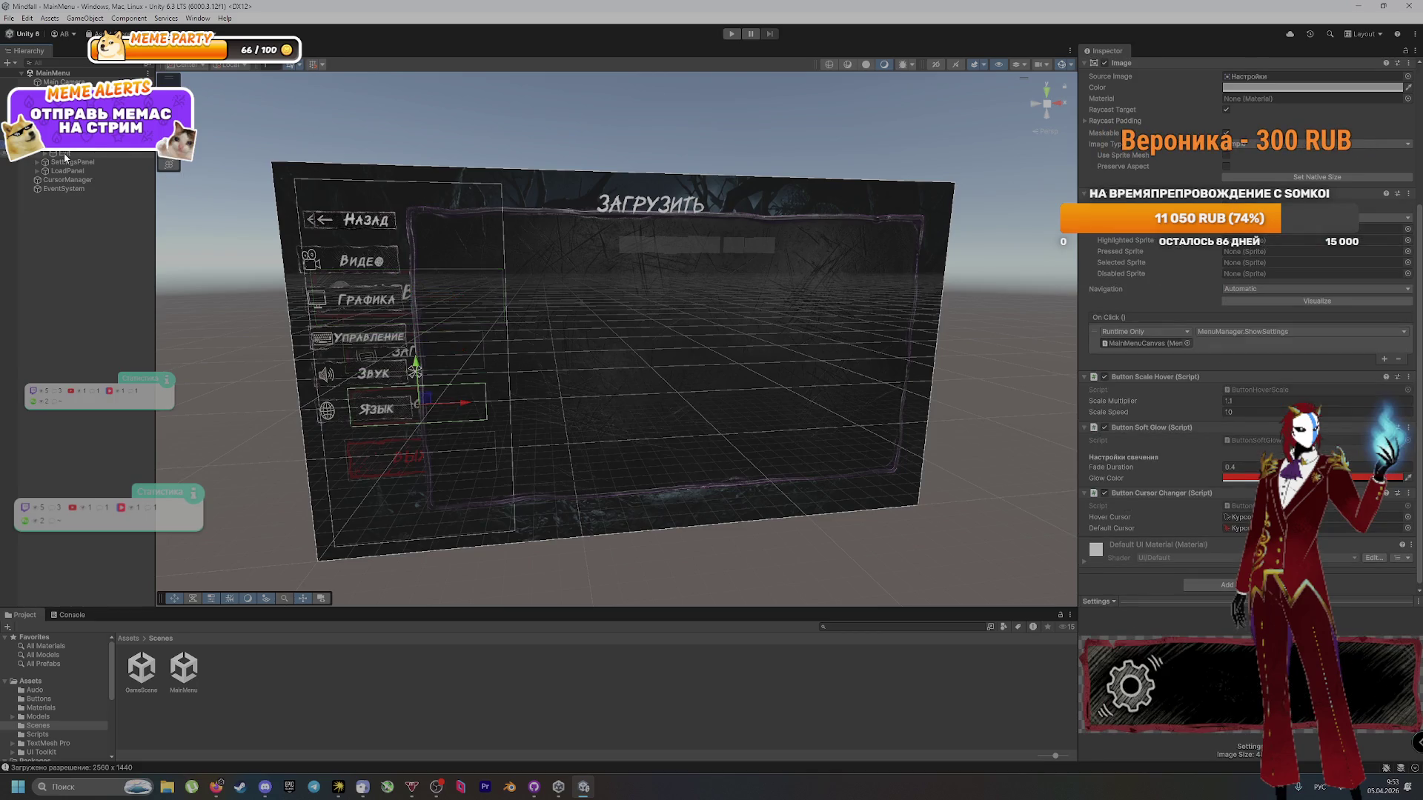
click(64, 154)
click(70, 147)
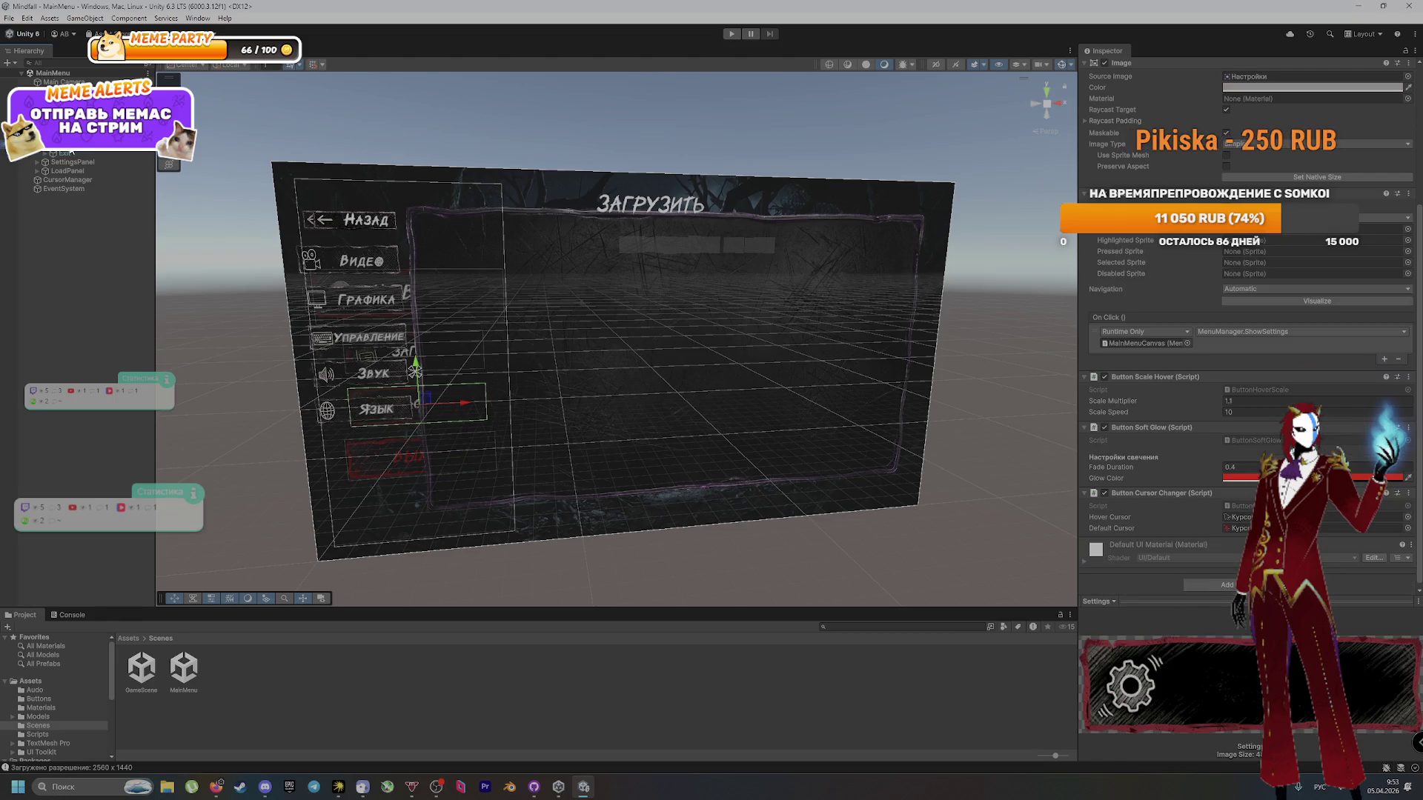
key(Up)
key(Up)
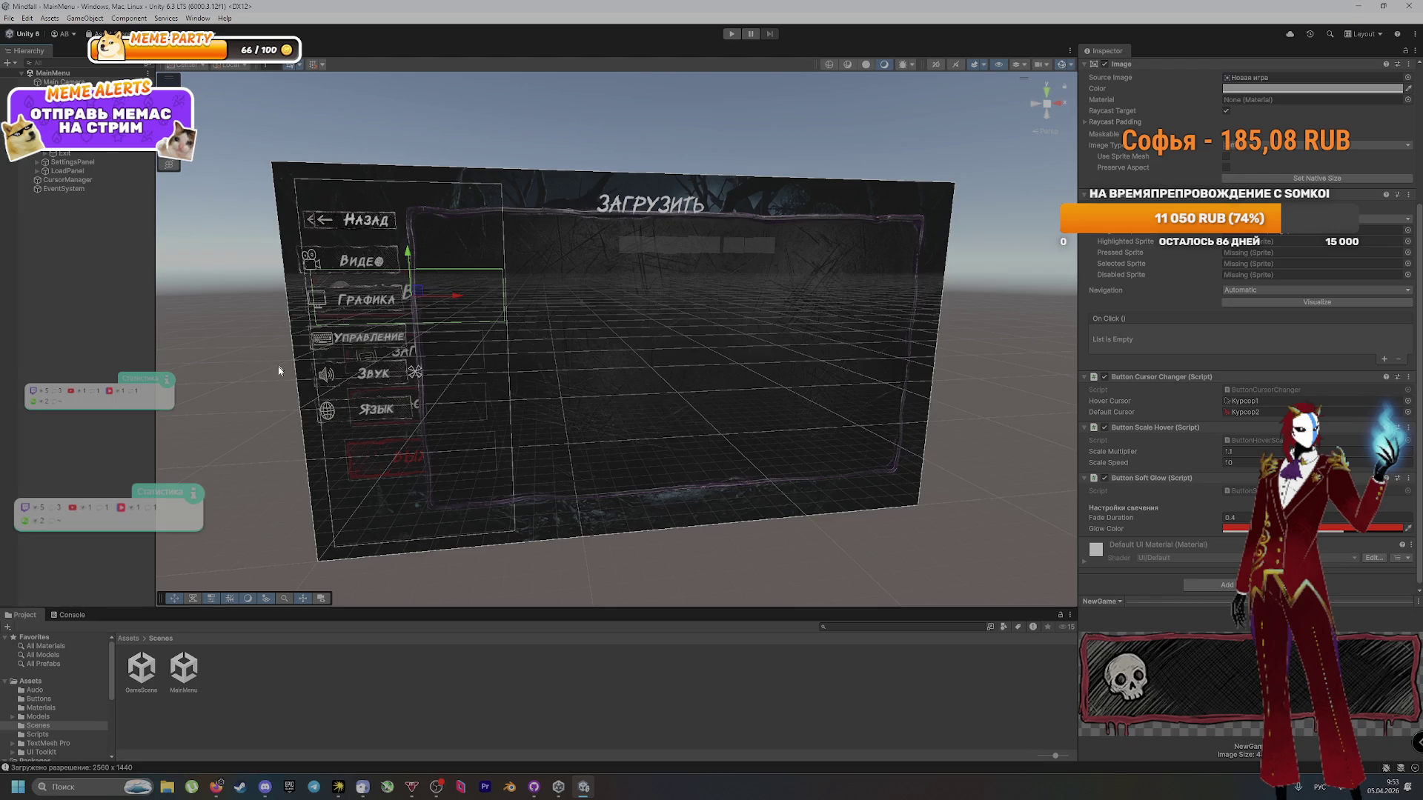
key(alt+Tab)
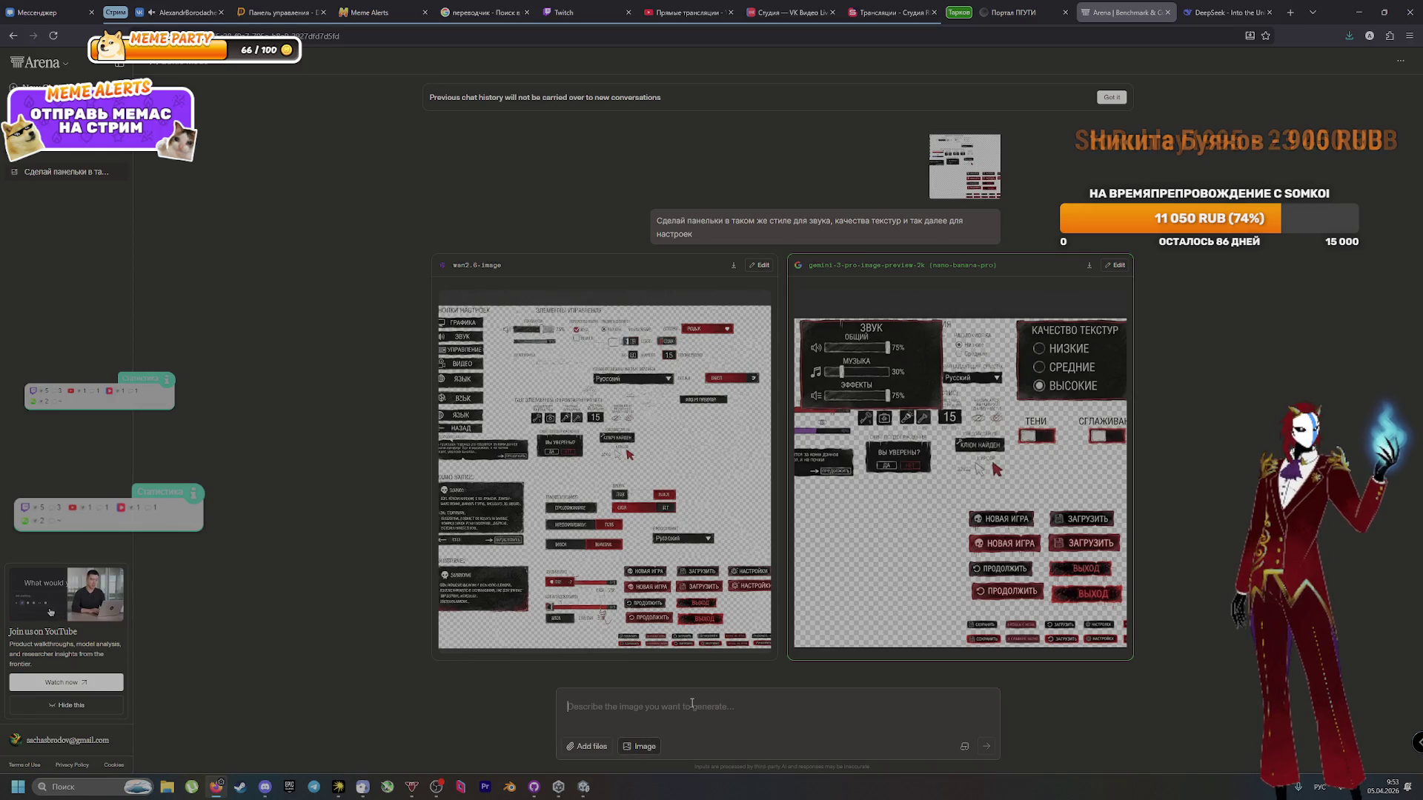
Step: Ask Arena to strip all labels from the second image, keeping only icons, then return to Unity
text(второй картин)
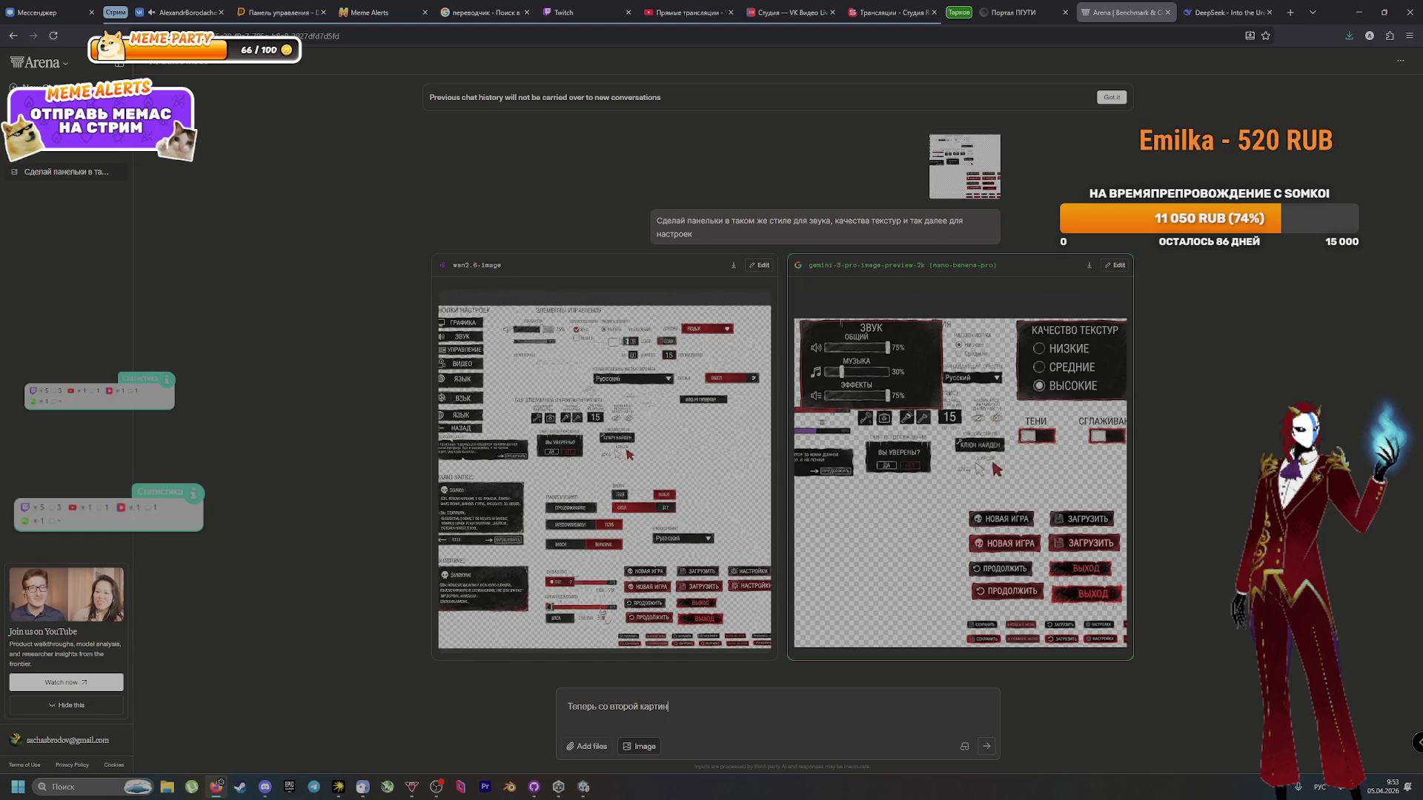
text(ки удали)
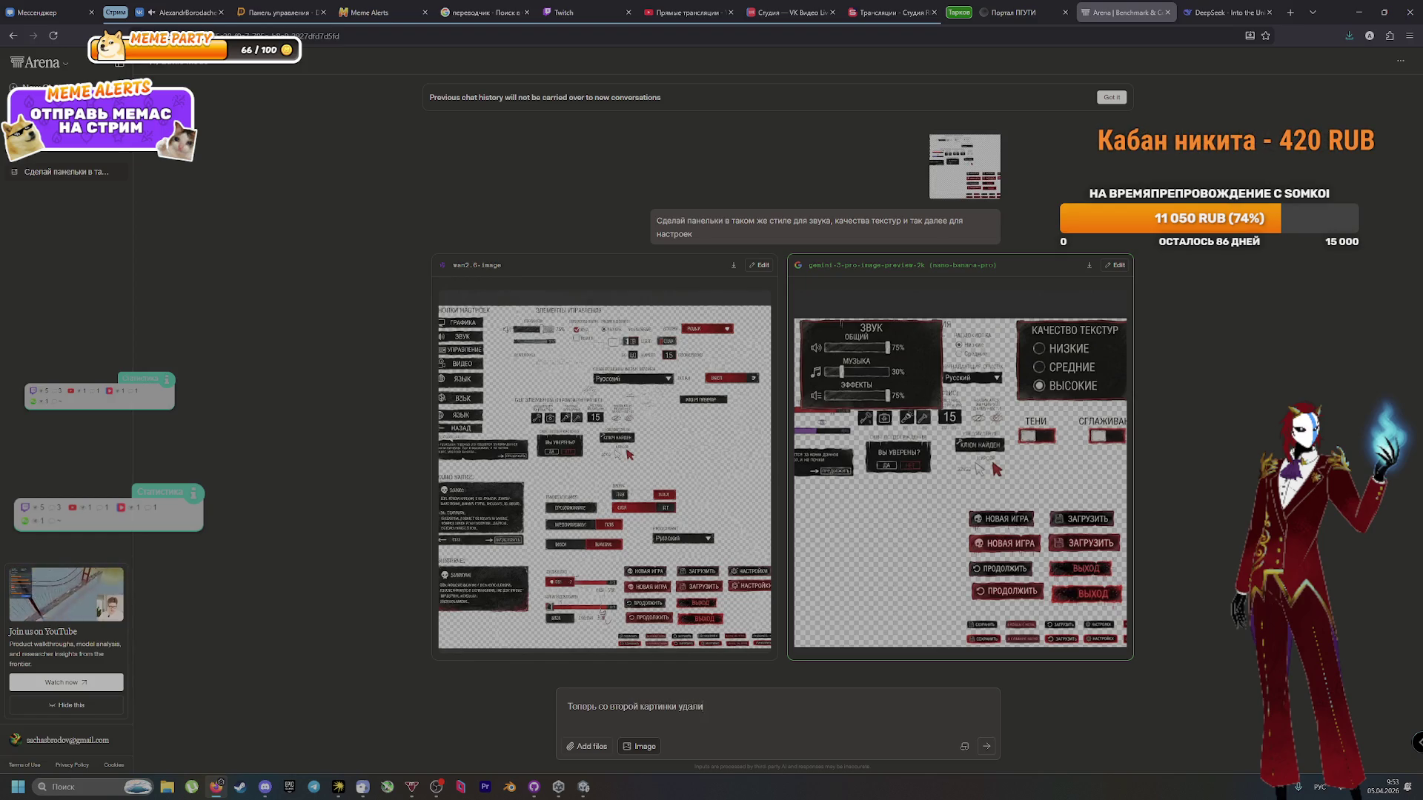
text( все над)
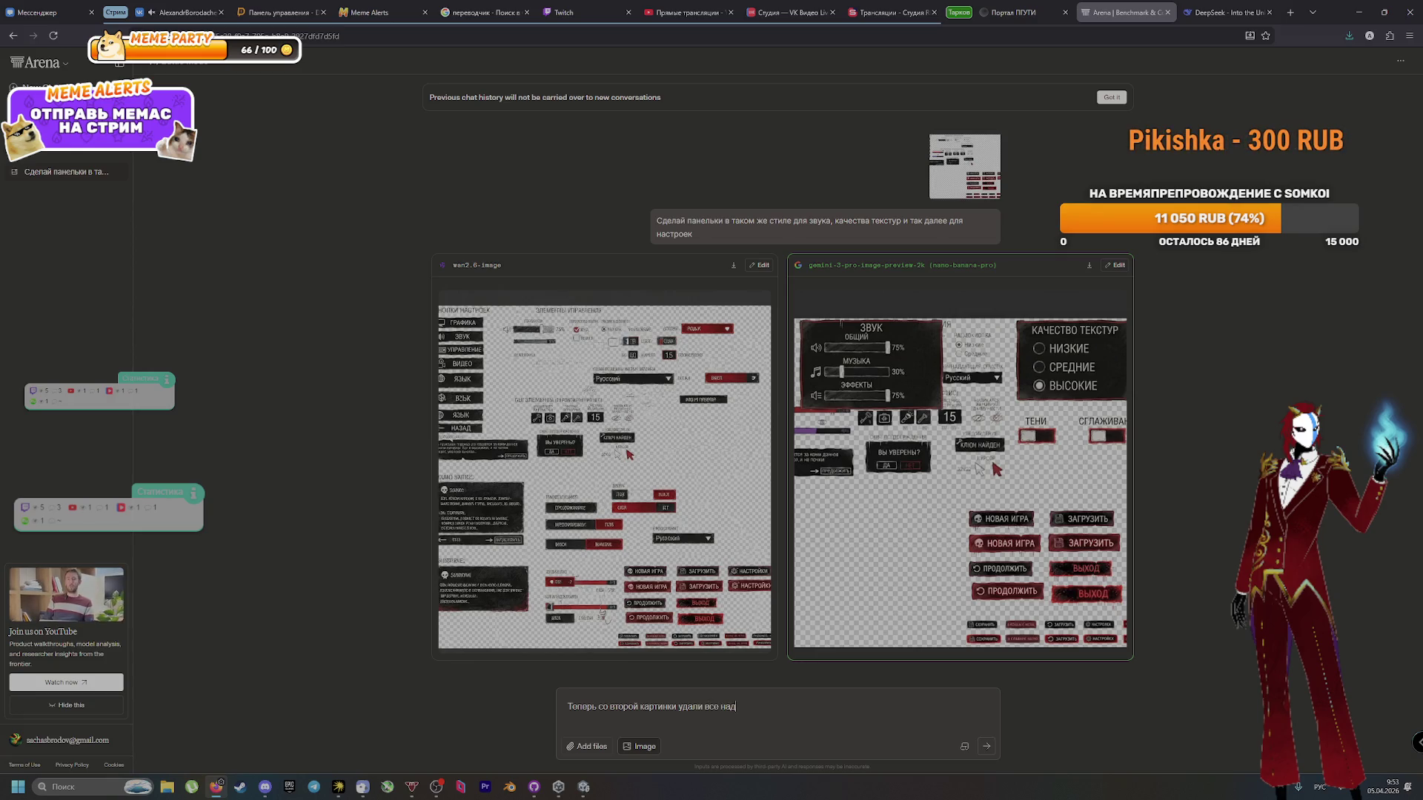
text(писи и остав)
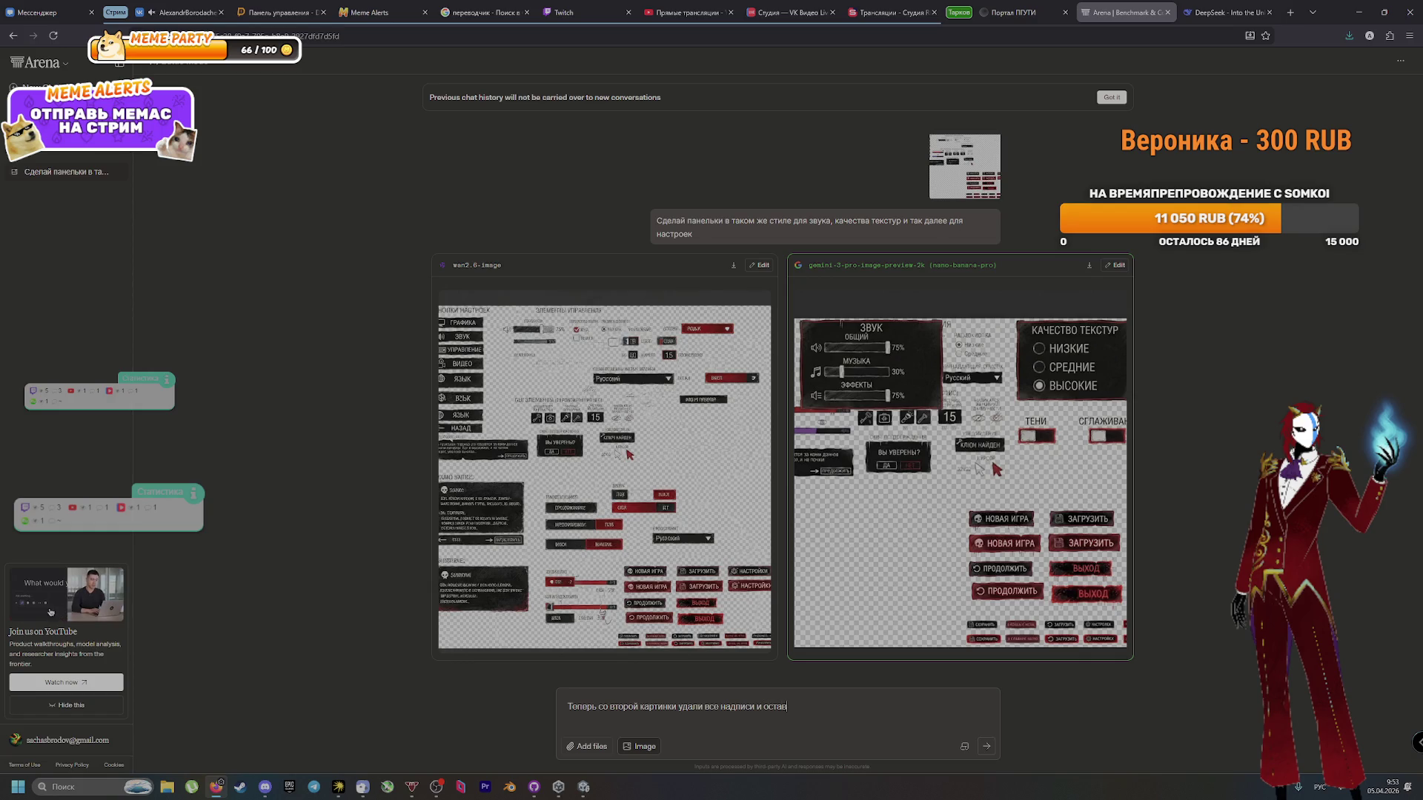
text(ь только)
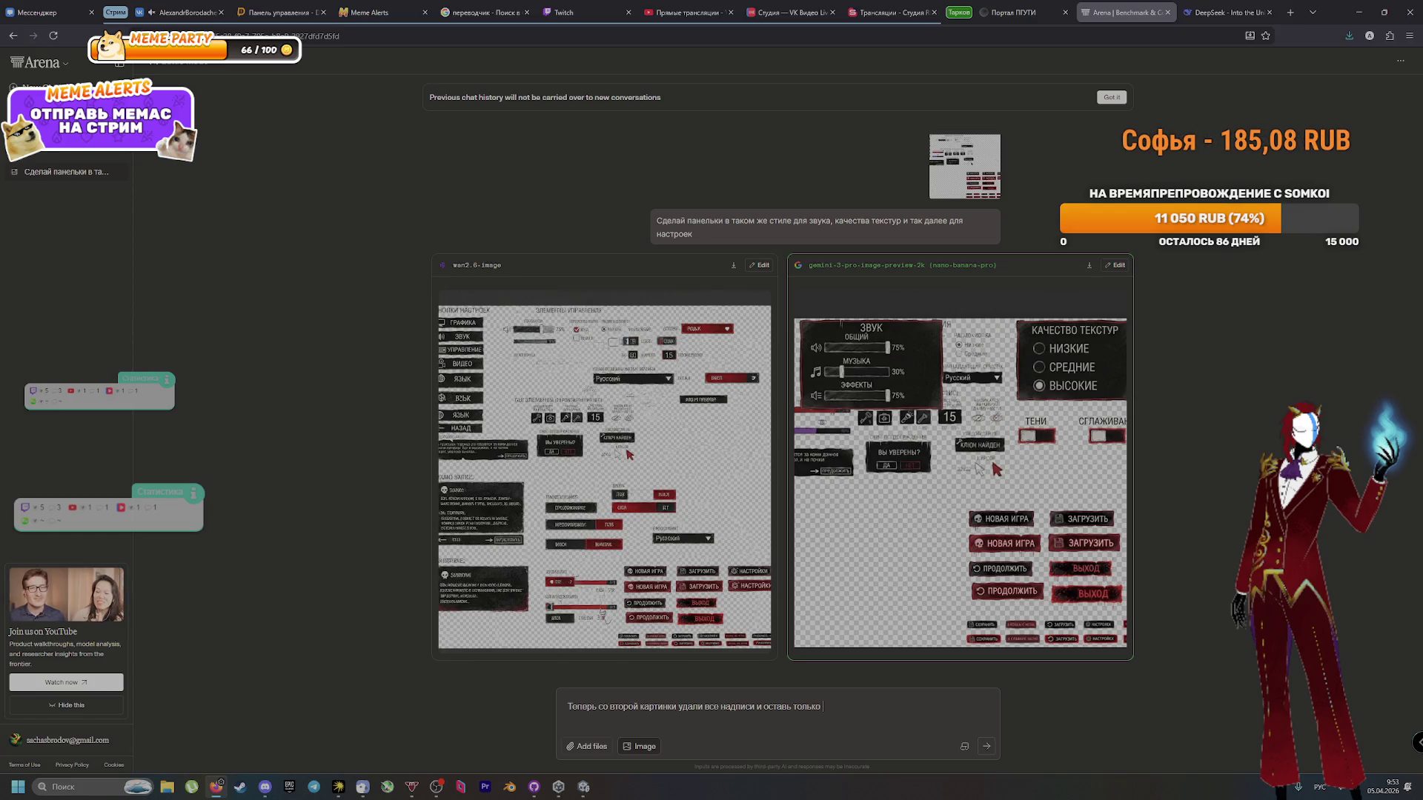
text(нки)
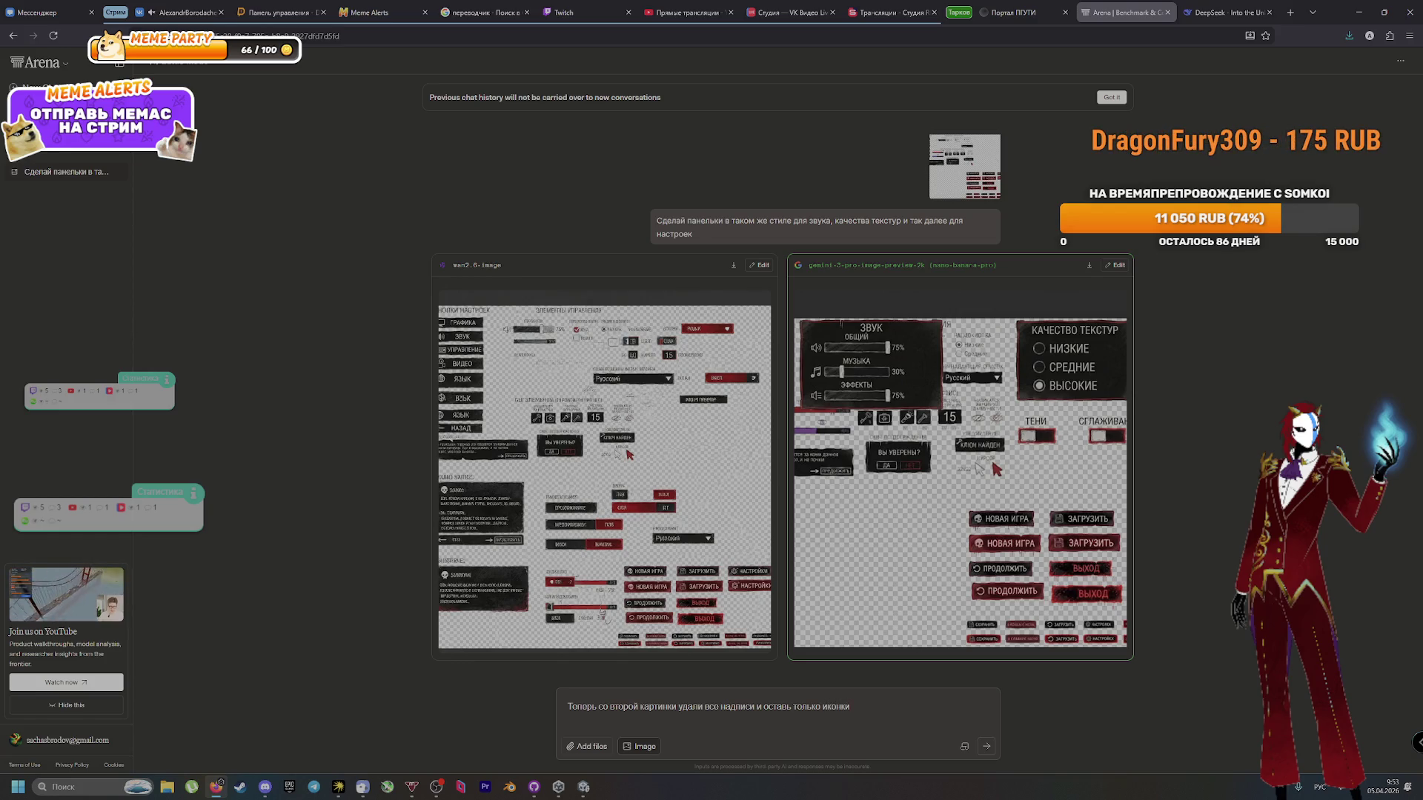
key(Return)
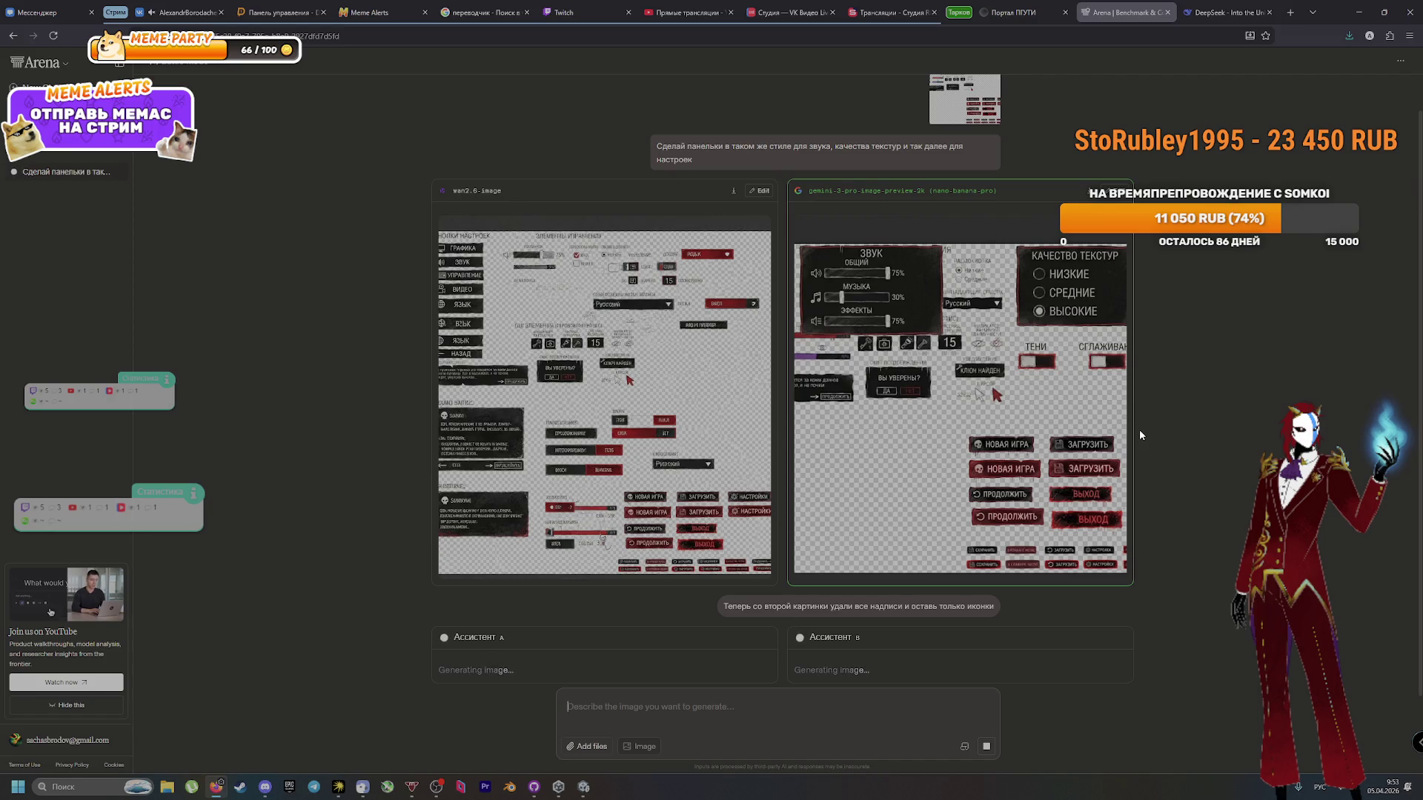
key(alt+Tab)
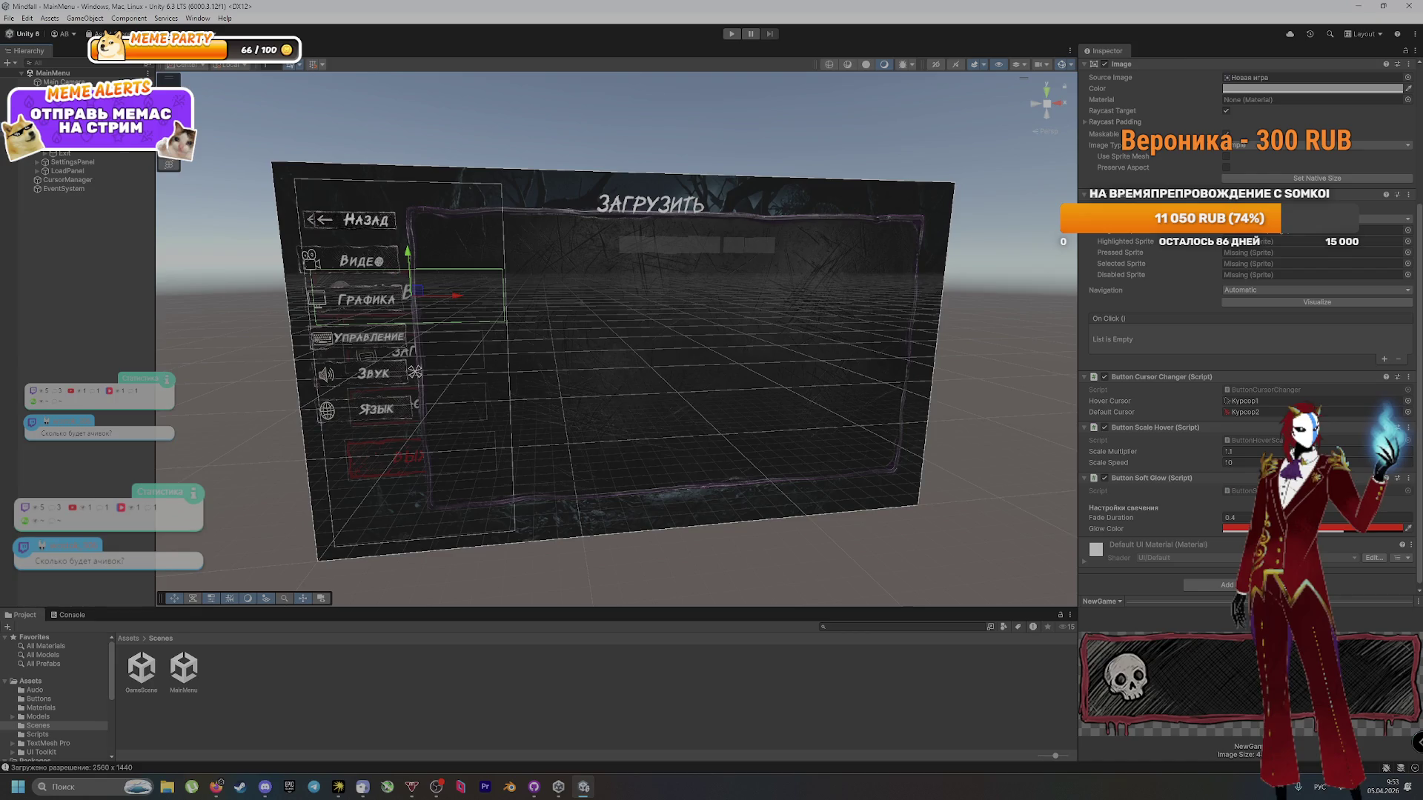
Step: Inspect the Settings button and its text label in the Inspector
click(415, 400)
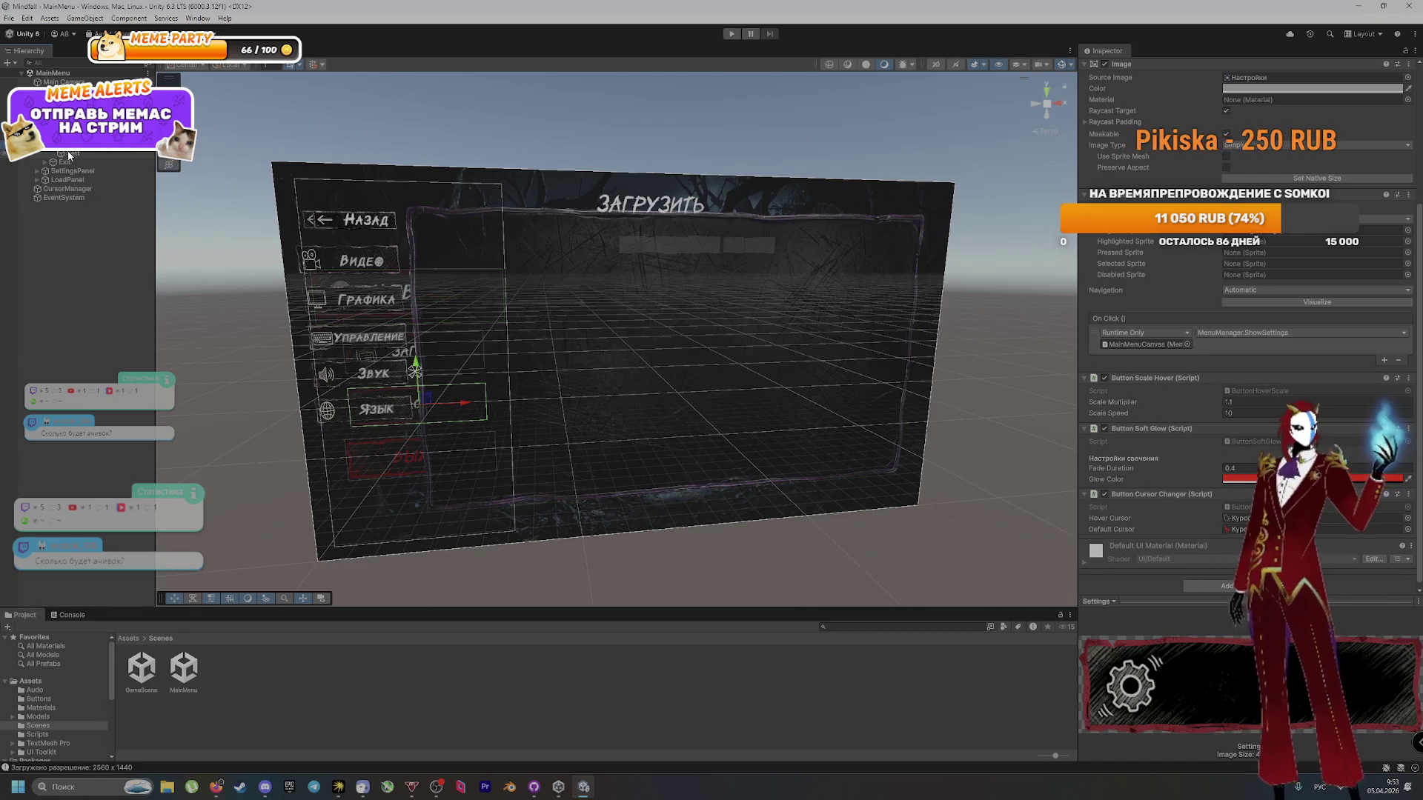
click(69, 154)
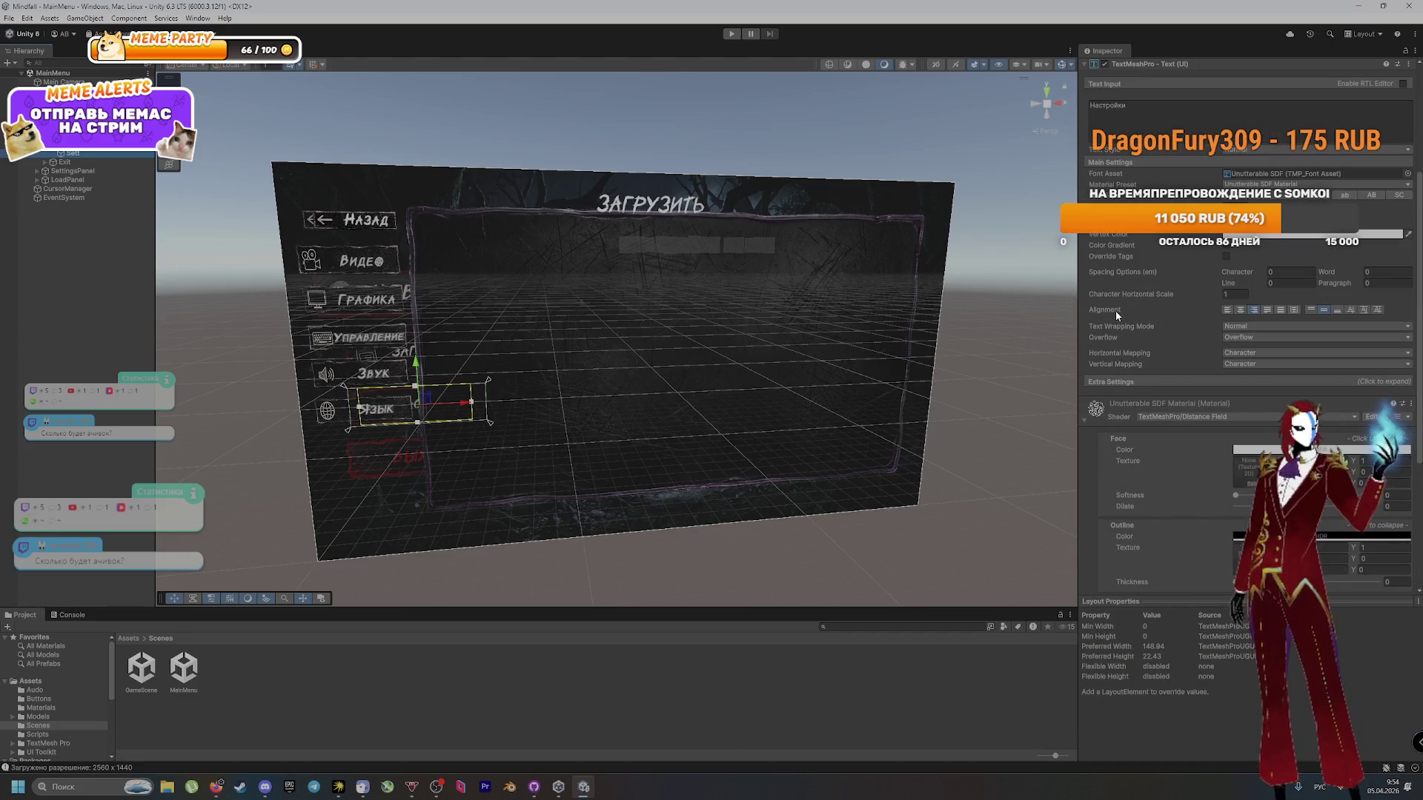
scroll(1119, 297, down, 5)
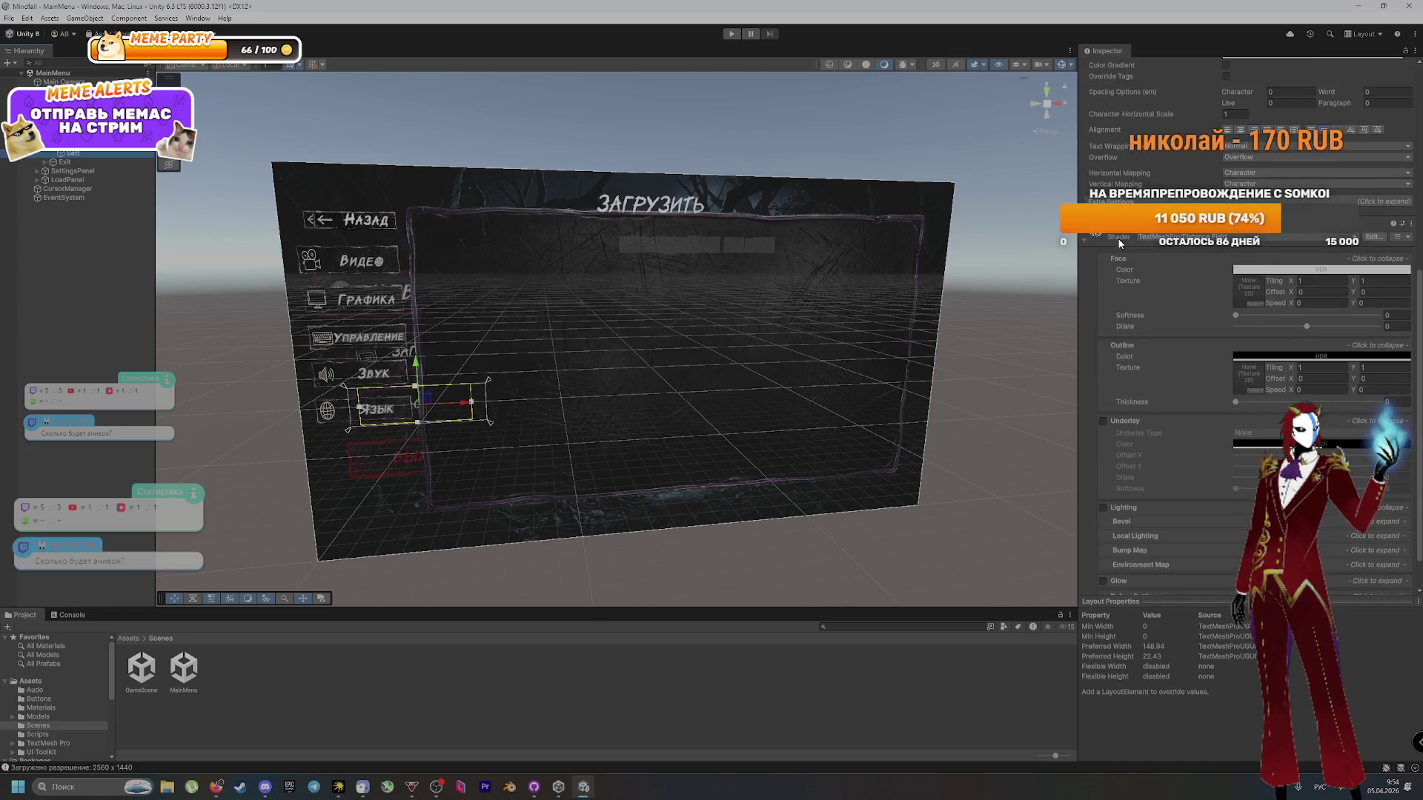
scroll(1111, 243, down, 1)
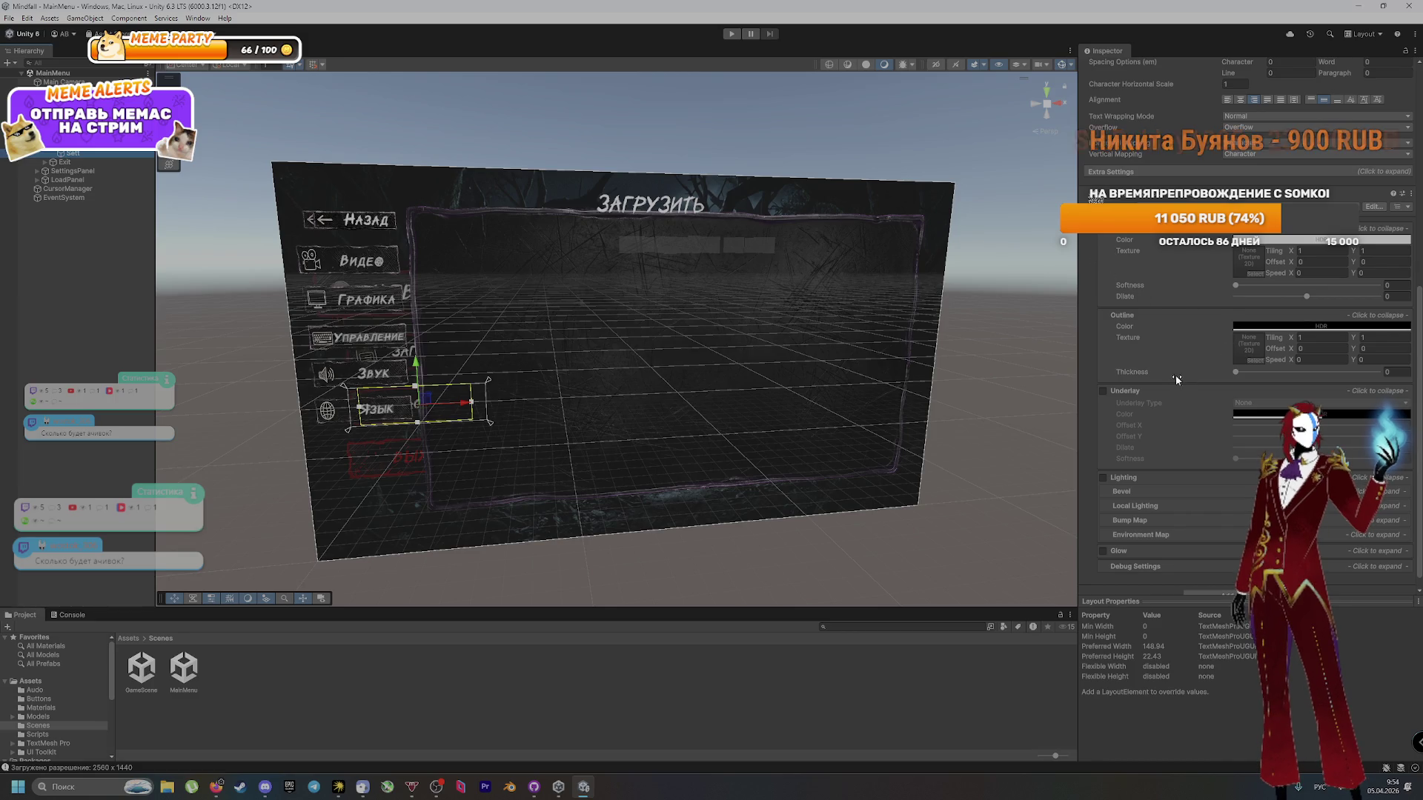
scroll(1175, 375, down, 1)
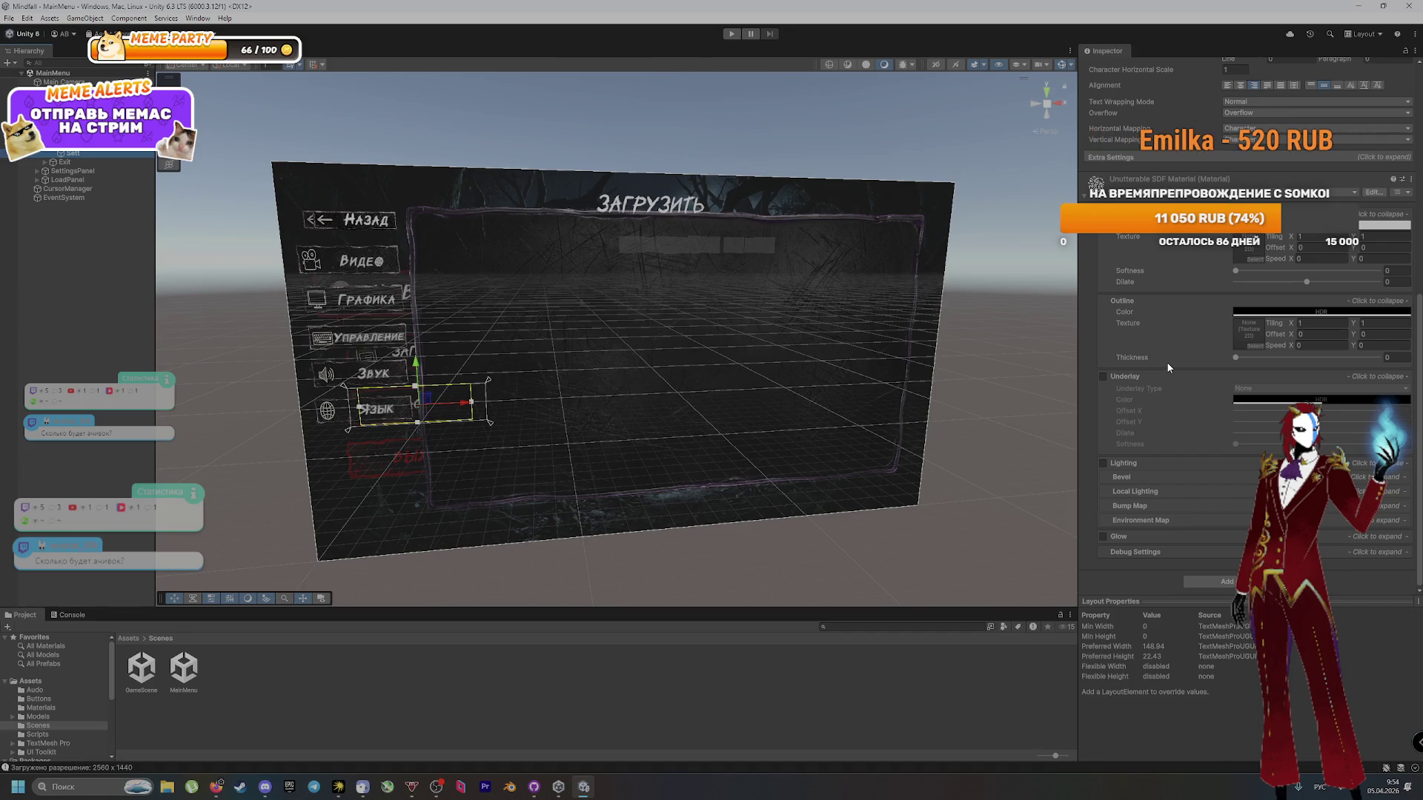
scroll(1166, 361, up, 5)
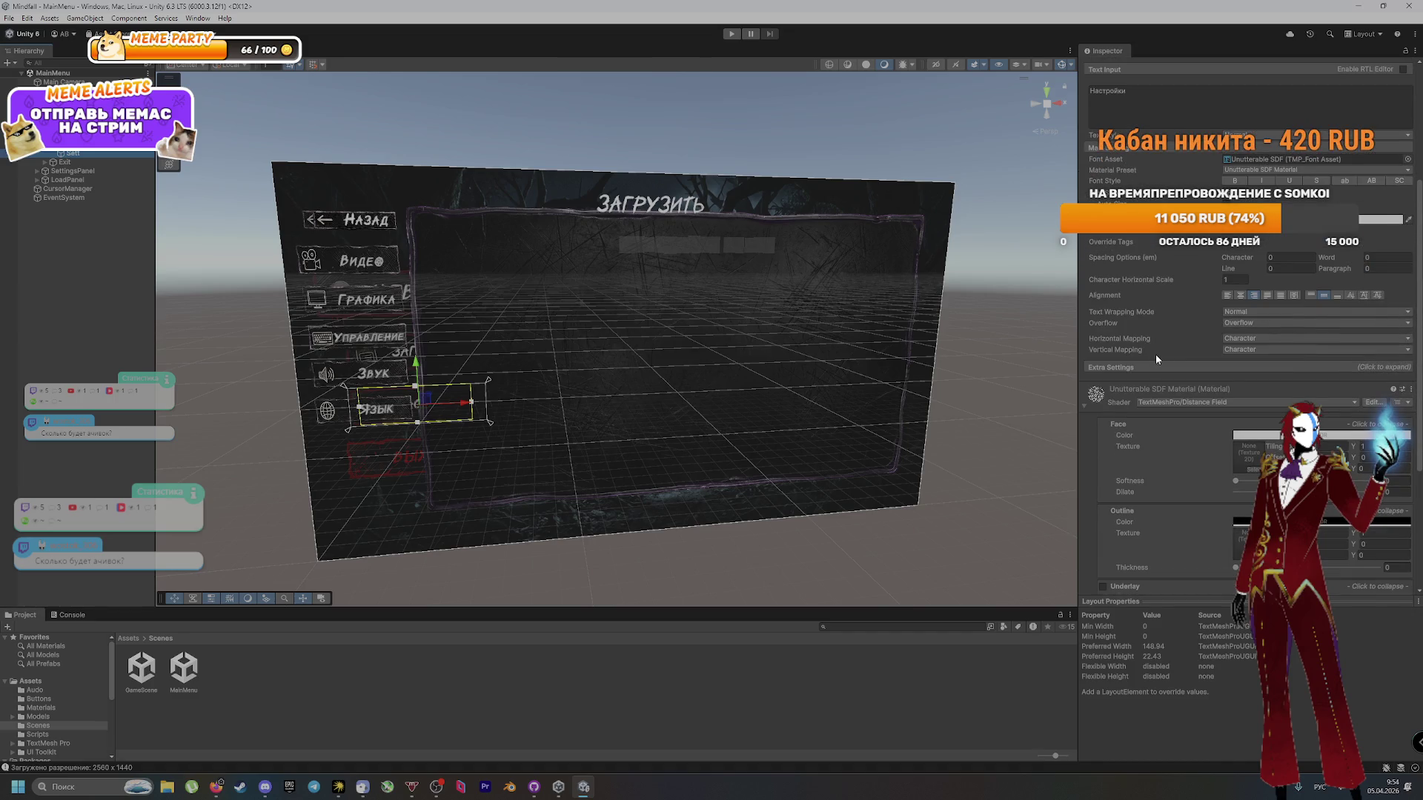
scroll(1149, 349, up, 5)
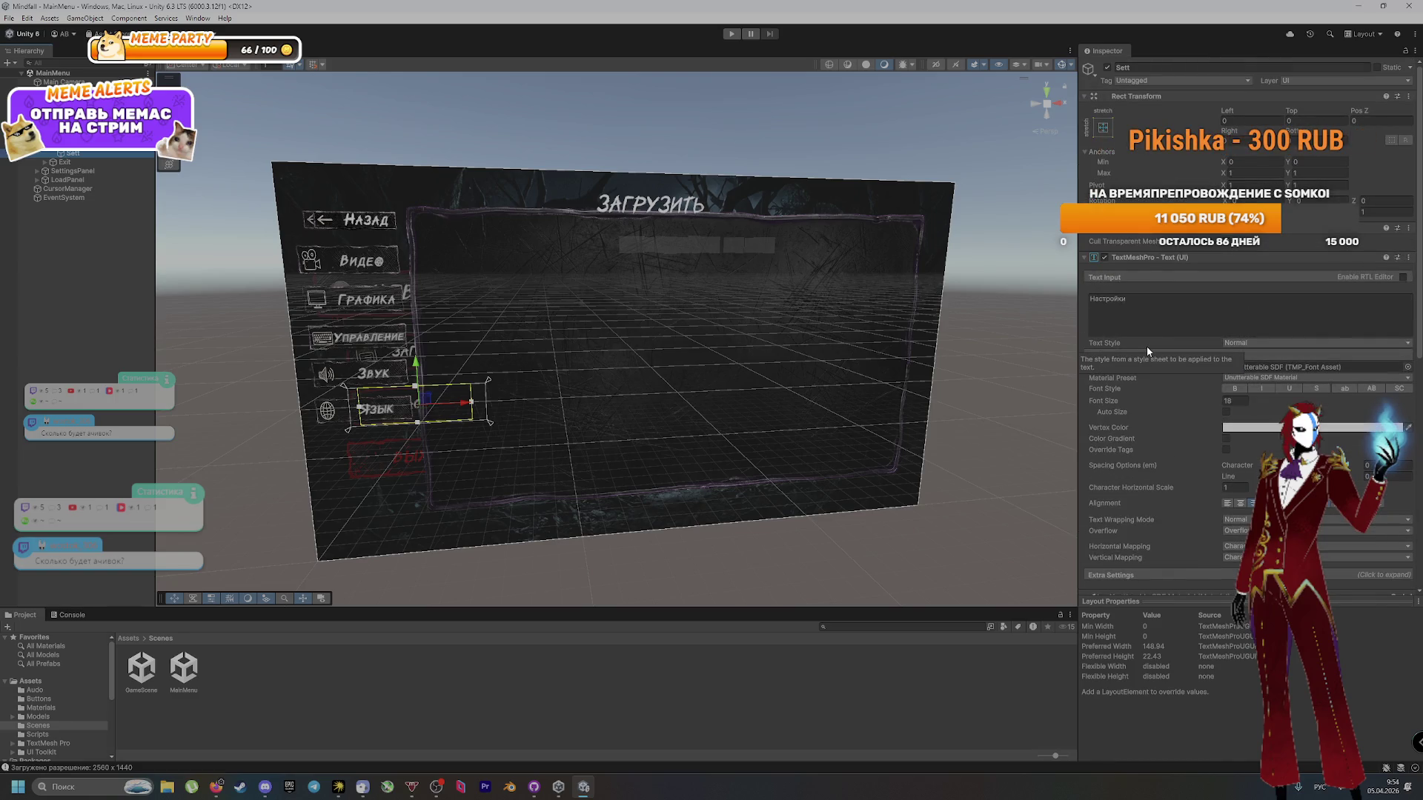
Step: Expand SettingsPanel and select it to view its Settings Tab Manager
click(35, 171)
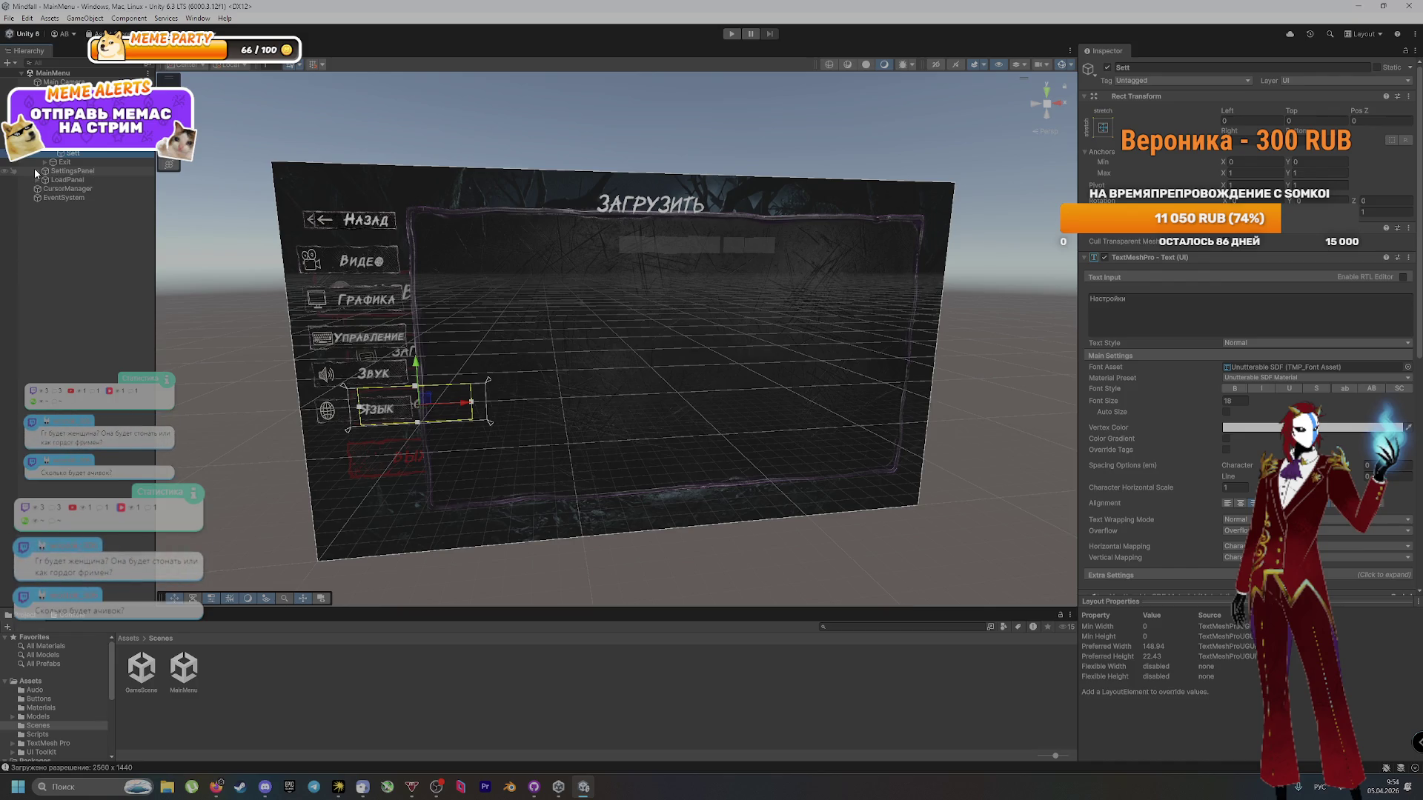
scroll(40, 153, down, 1)
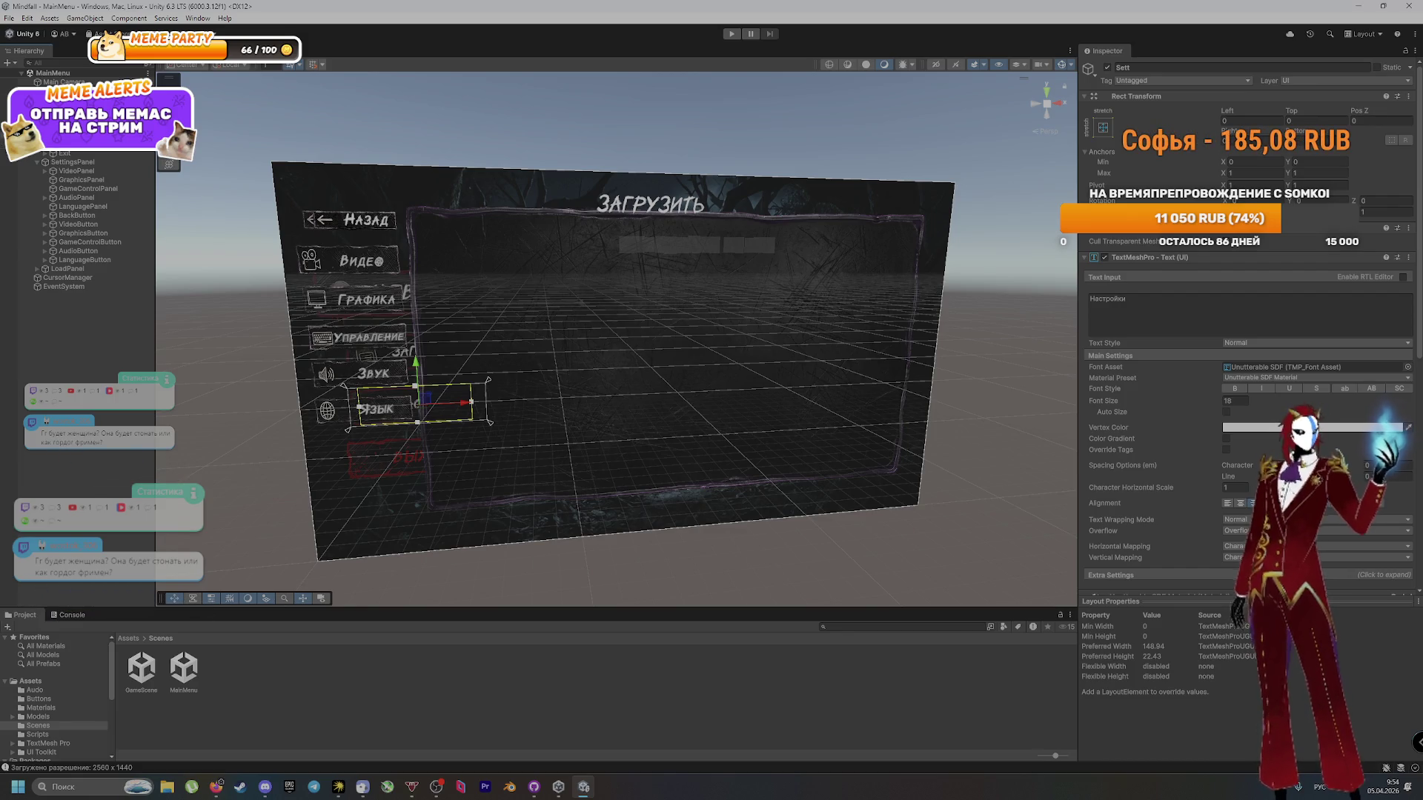
click(63, 91)
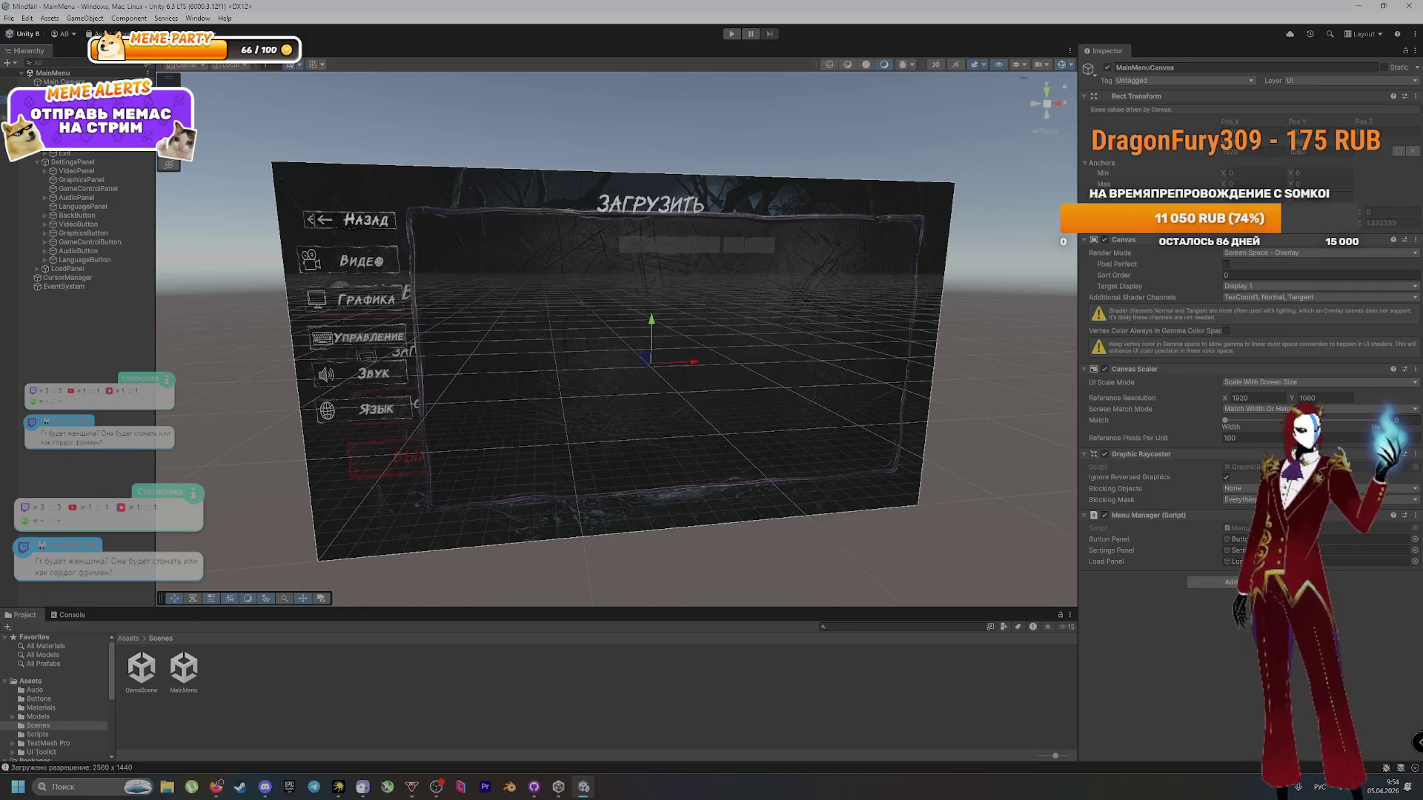
click(72, 163)
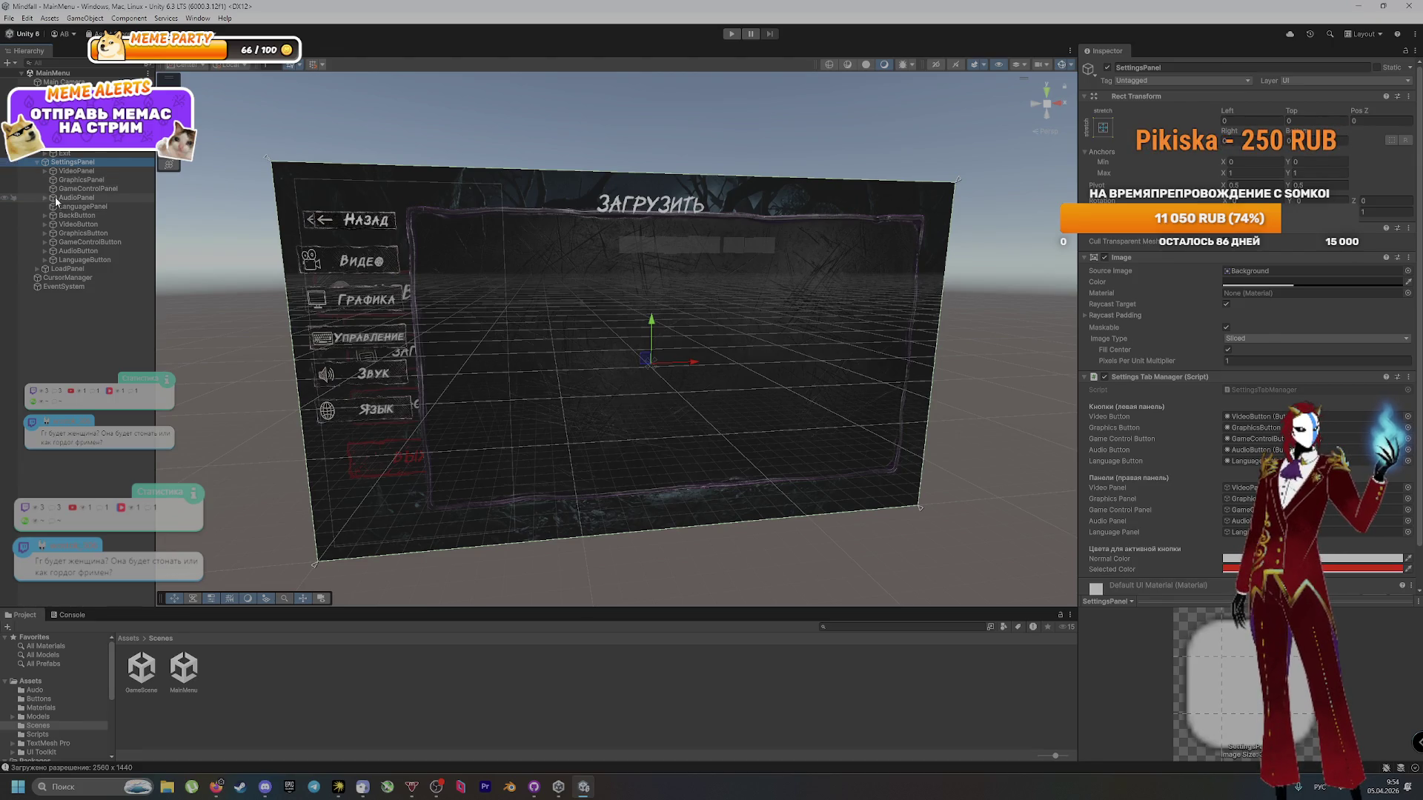
Step: Inspect GraphicsPanel and AudioPanel, expanding AudioPanel to check Volumesett, Volume and Slider
click(86, 181)
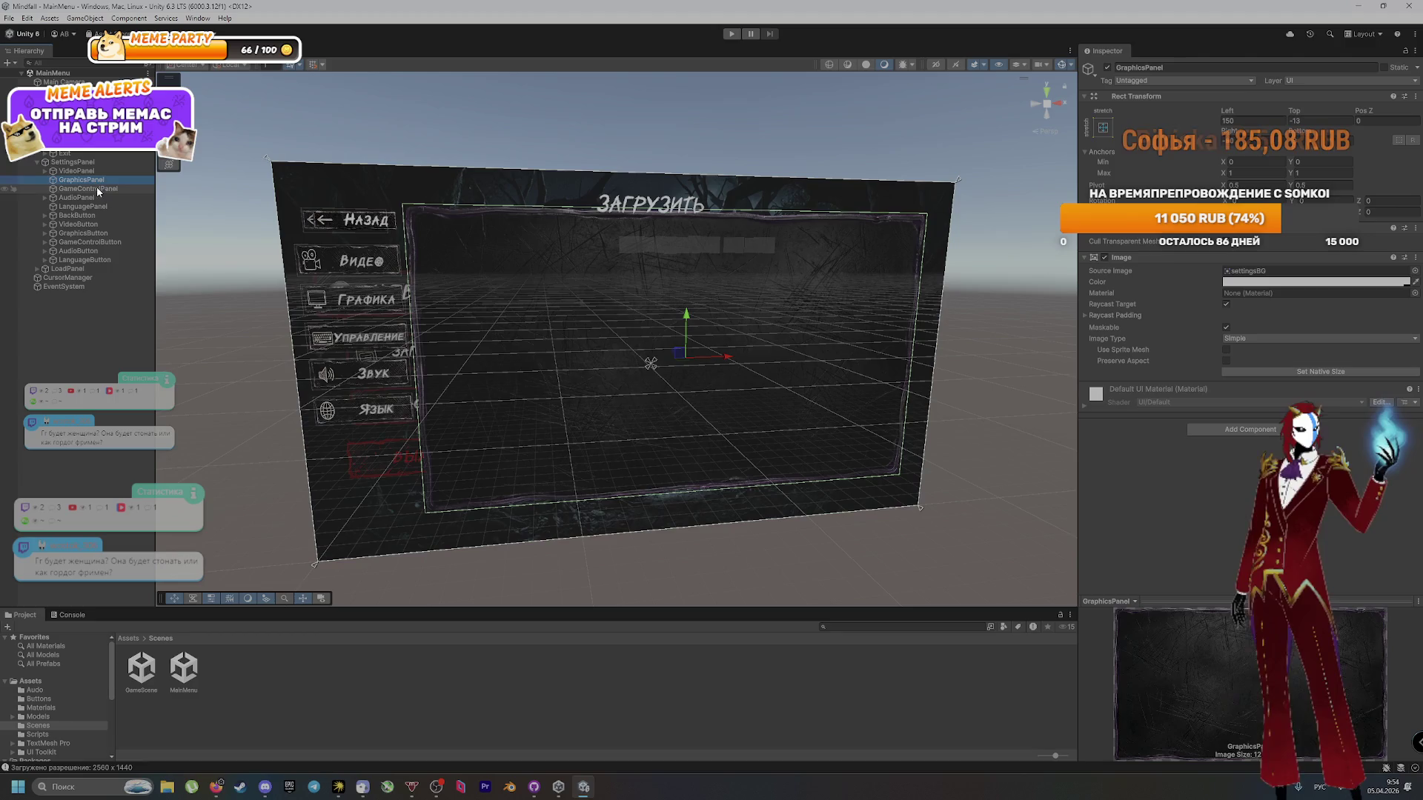
click(102, 199)
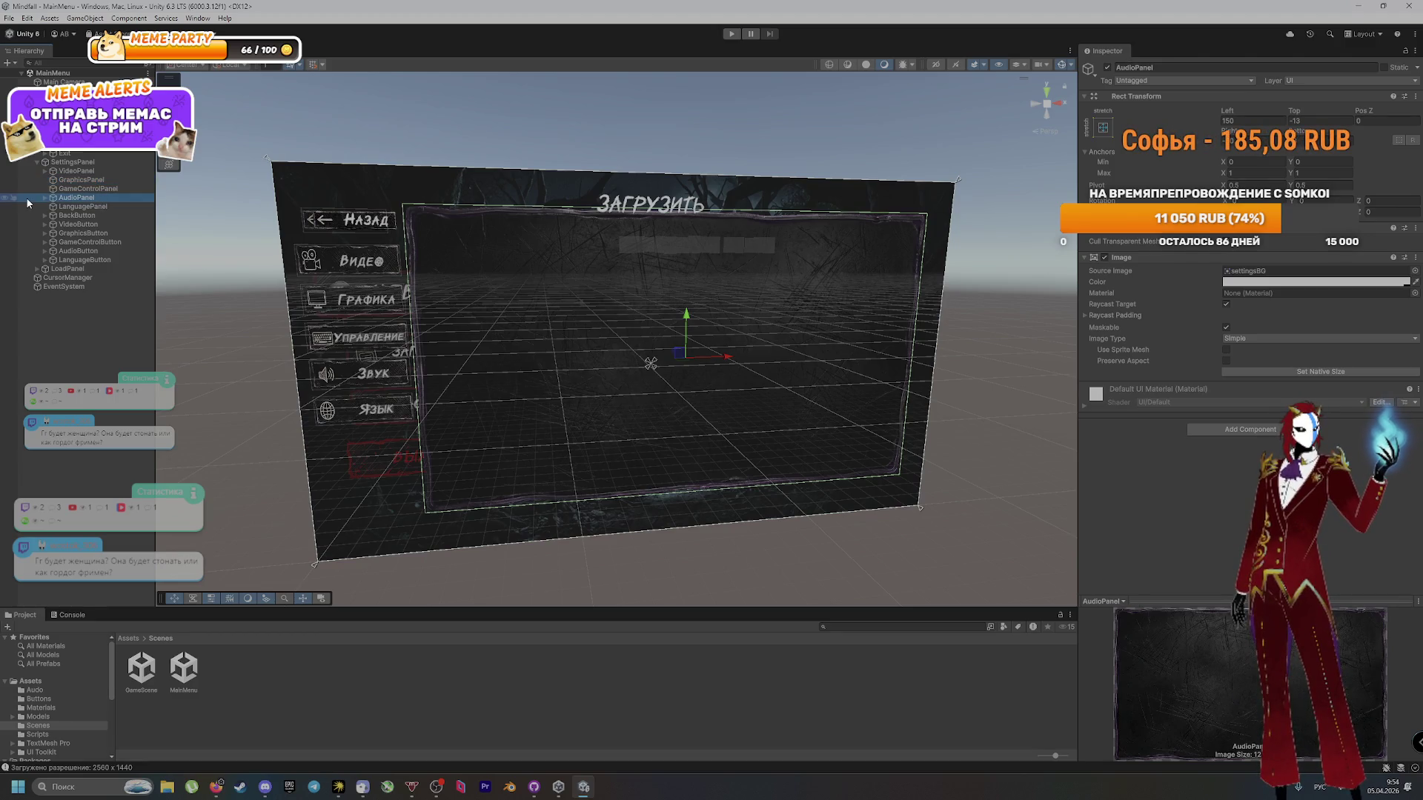
click(45, 198)
click(95, 212)
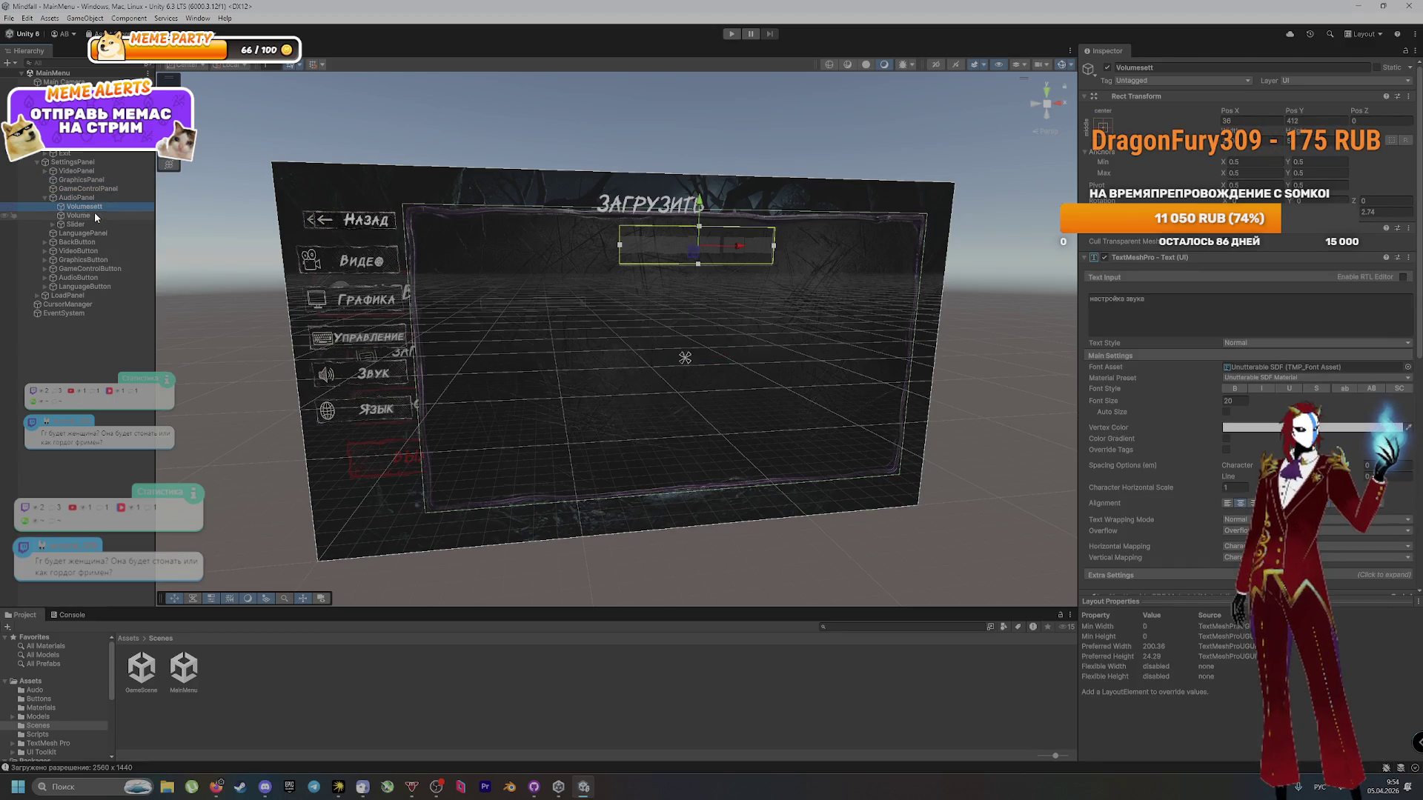
click(95, 222)
drag(637, 305, 571, 328)
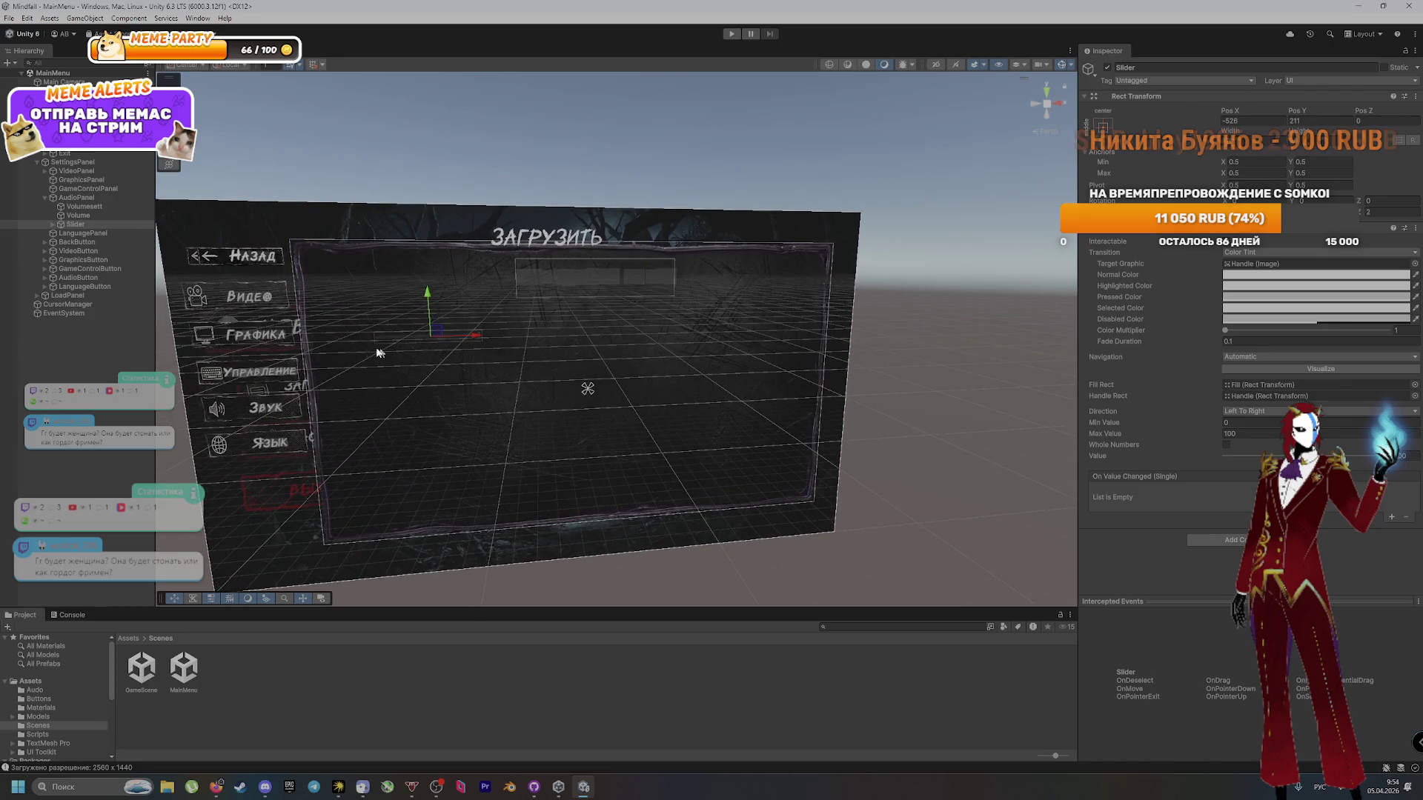
click(94, 207)
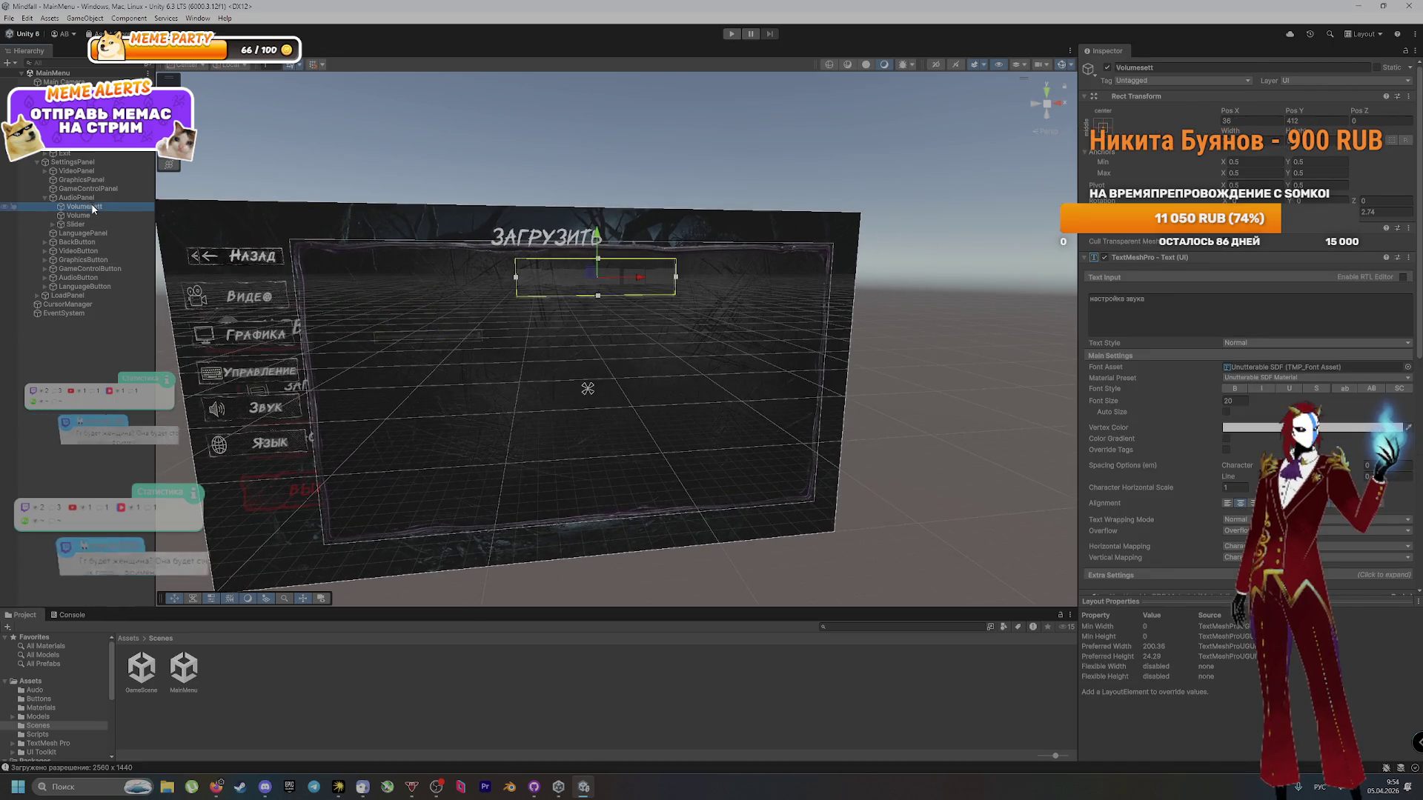
click(95, 214)
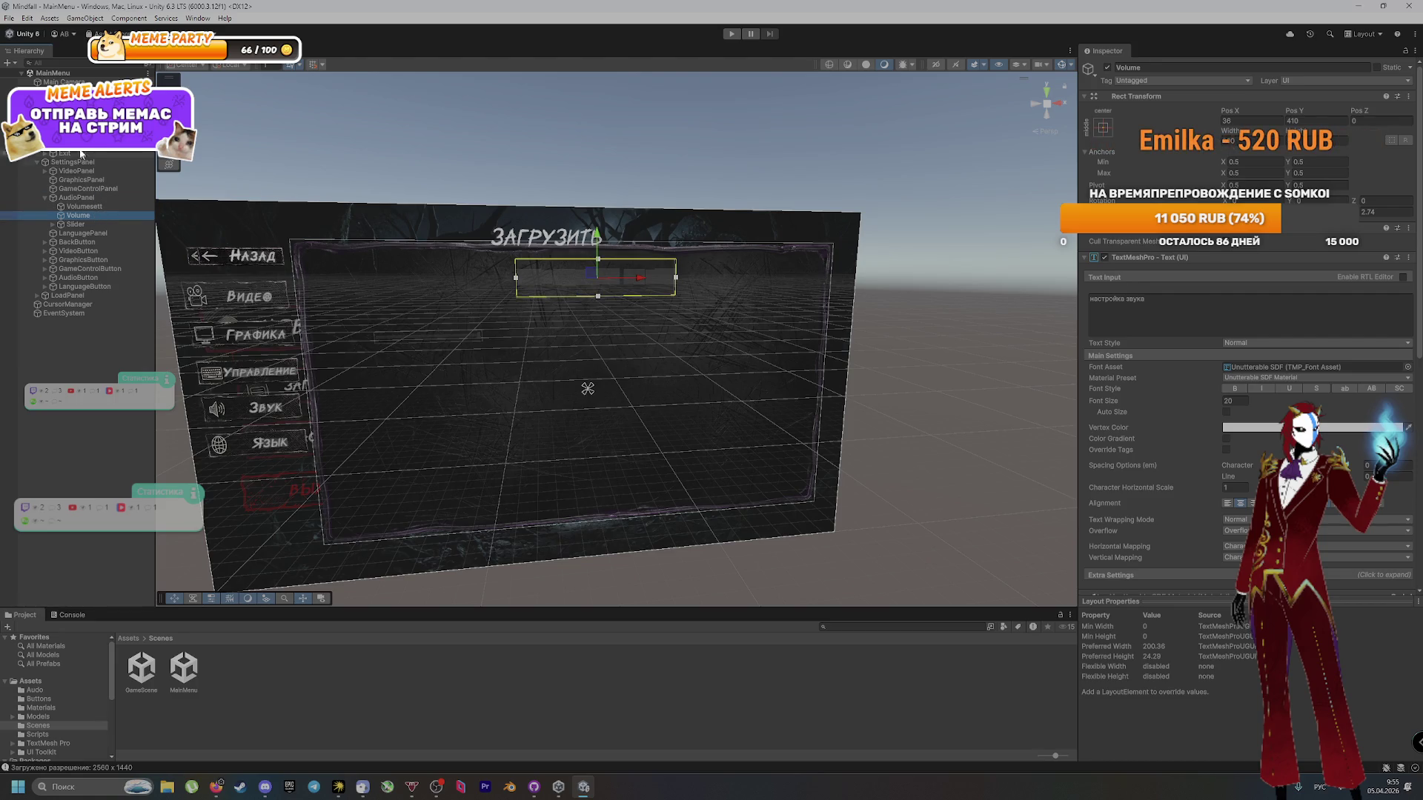
Step: Toggle MainMenuCanvas off and on, then inspect ButtonPanel and SettingsPanel
click(588, 388)
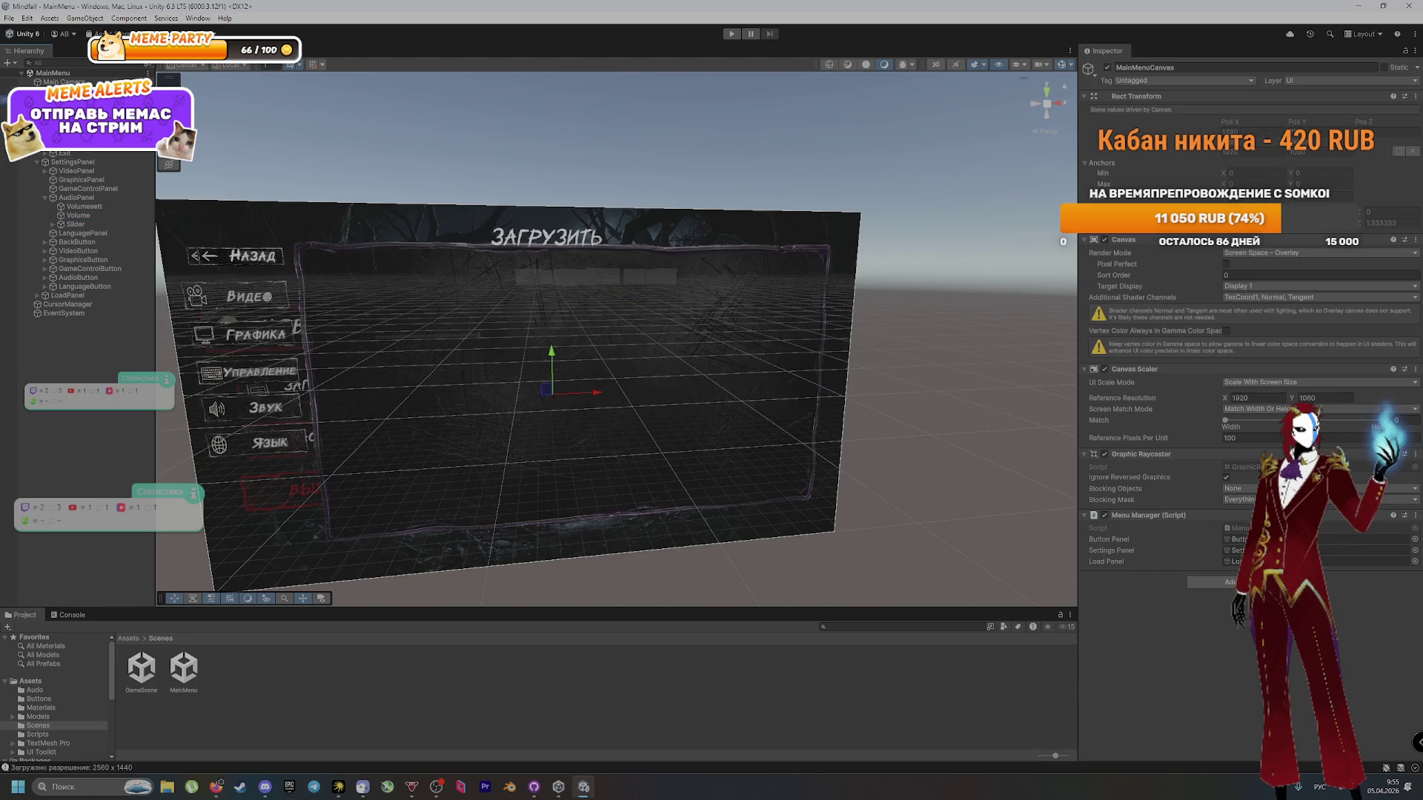
click(1108, 66)
click(1108, 67)
click(552, 393)
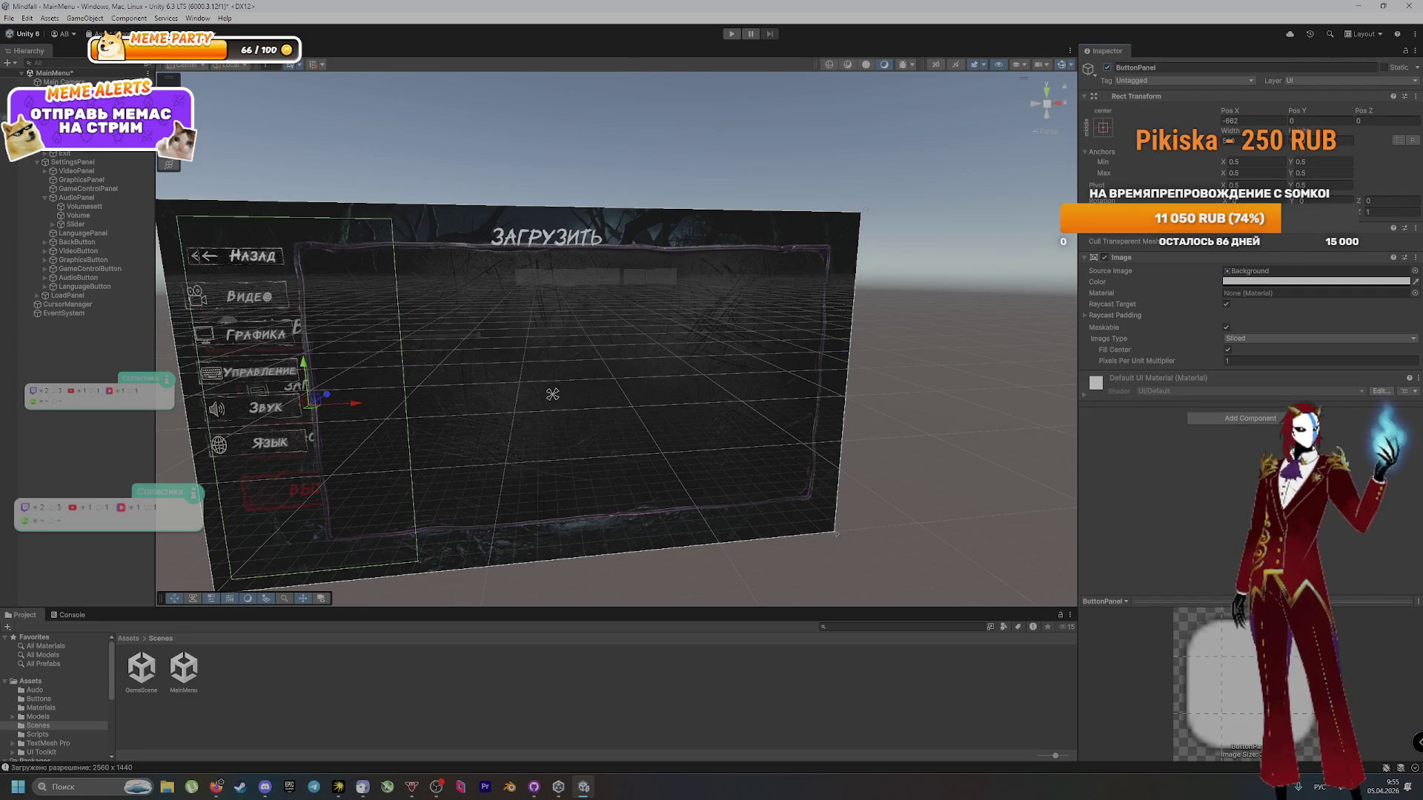
click(88, 163)
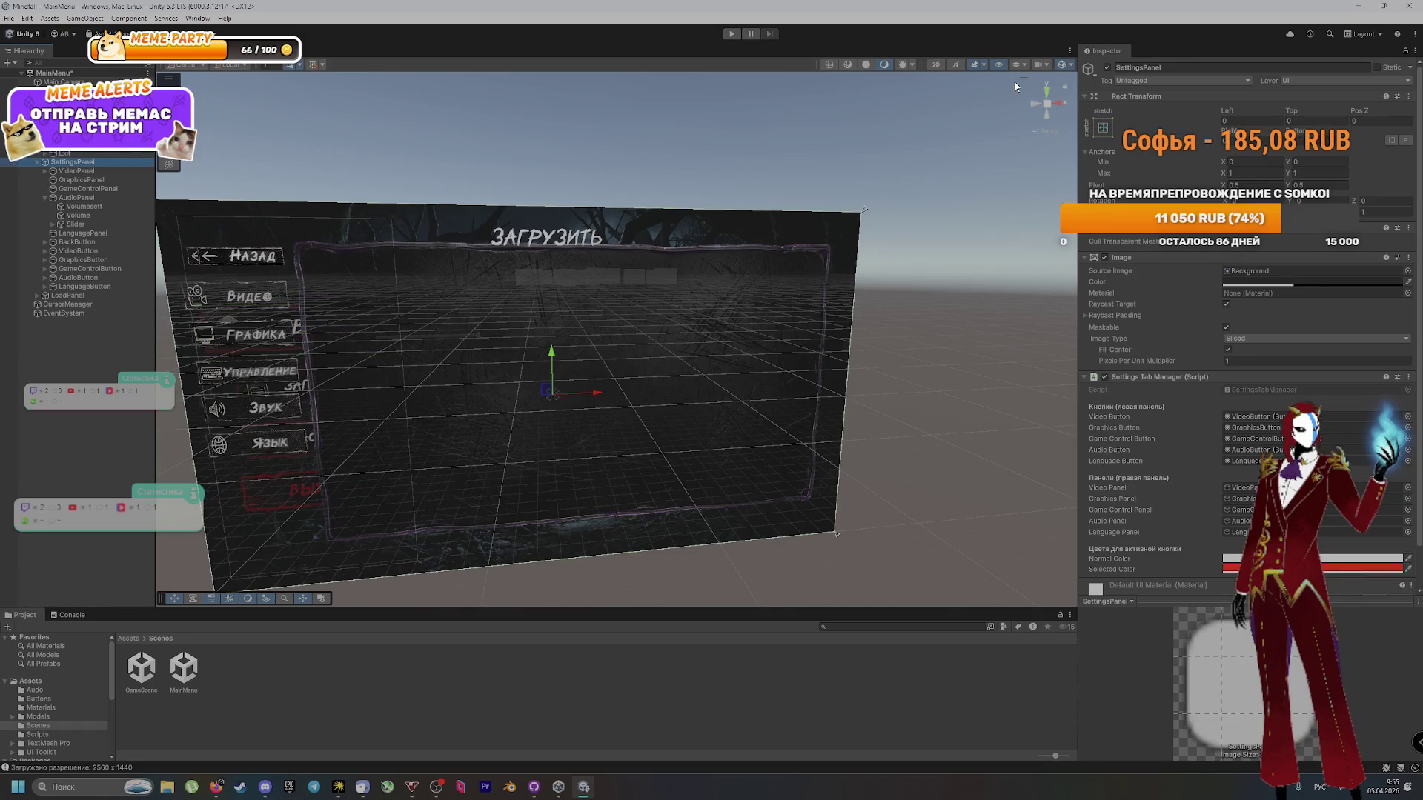
Step: Toggle SettingsPanel's active checkbox off and on twice to compare the menu
click(1108, 67)
click(1108, 67)
click(1108, 68)
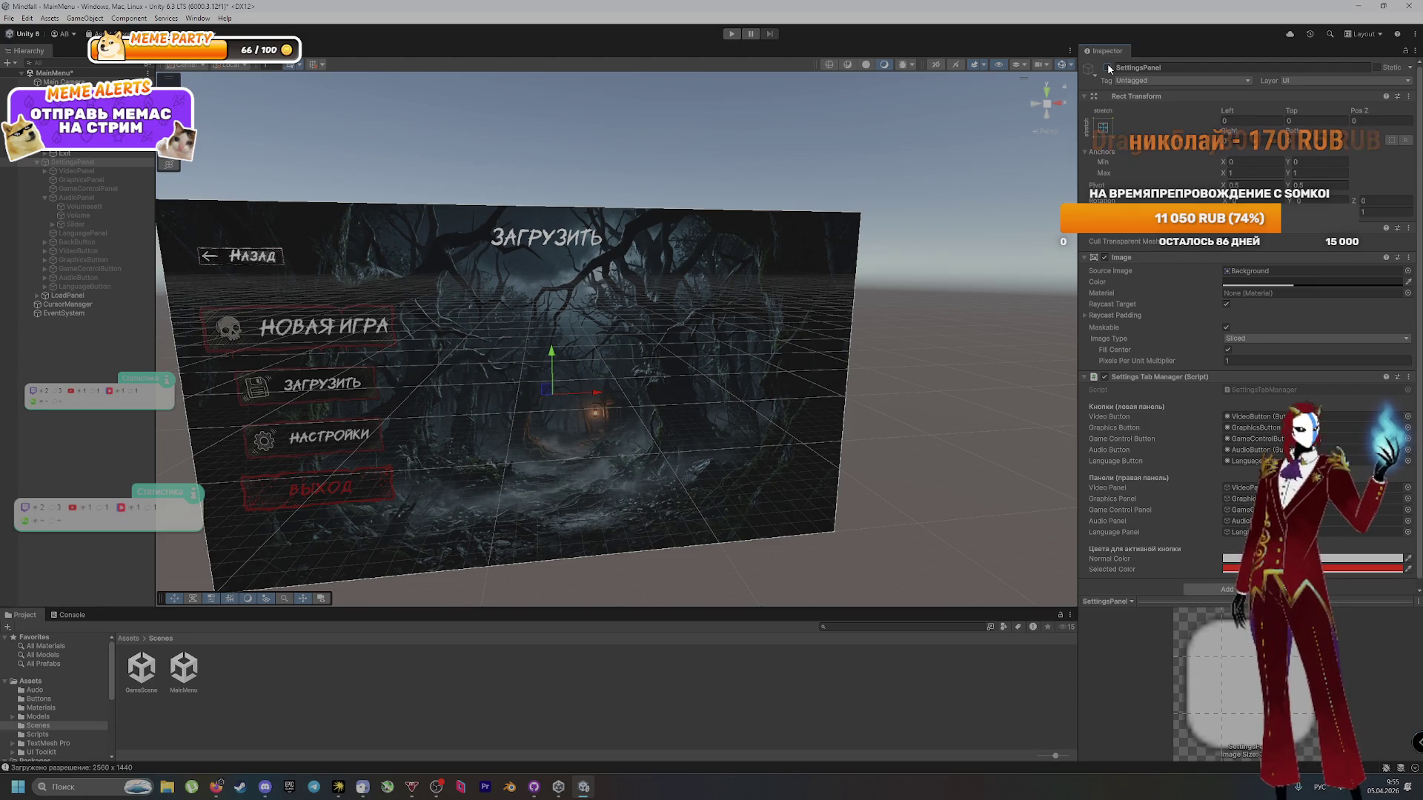
click(1108, 67)
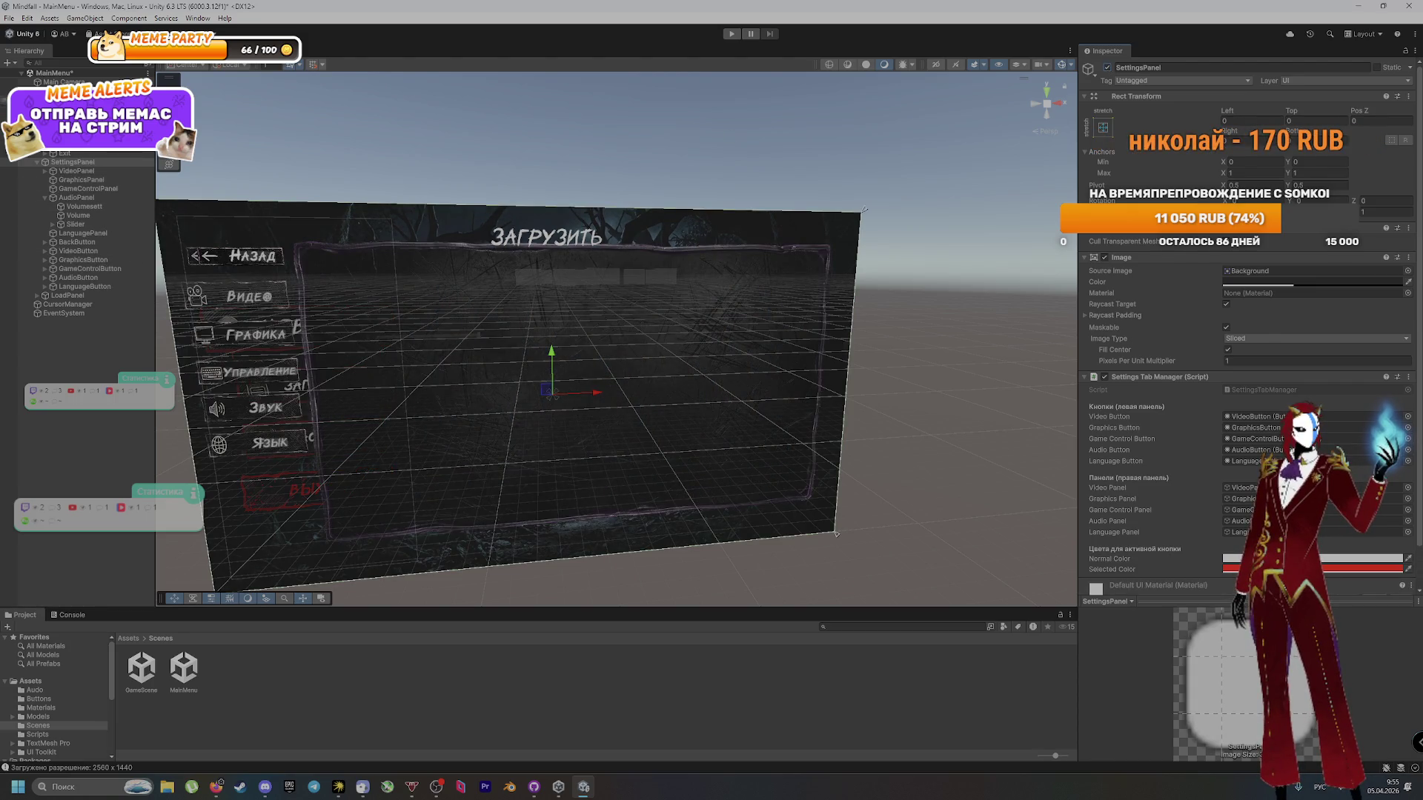
scroll(77, 222, down, 2)
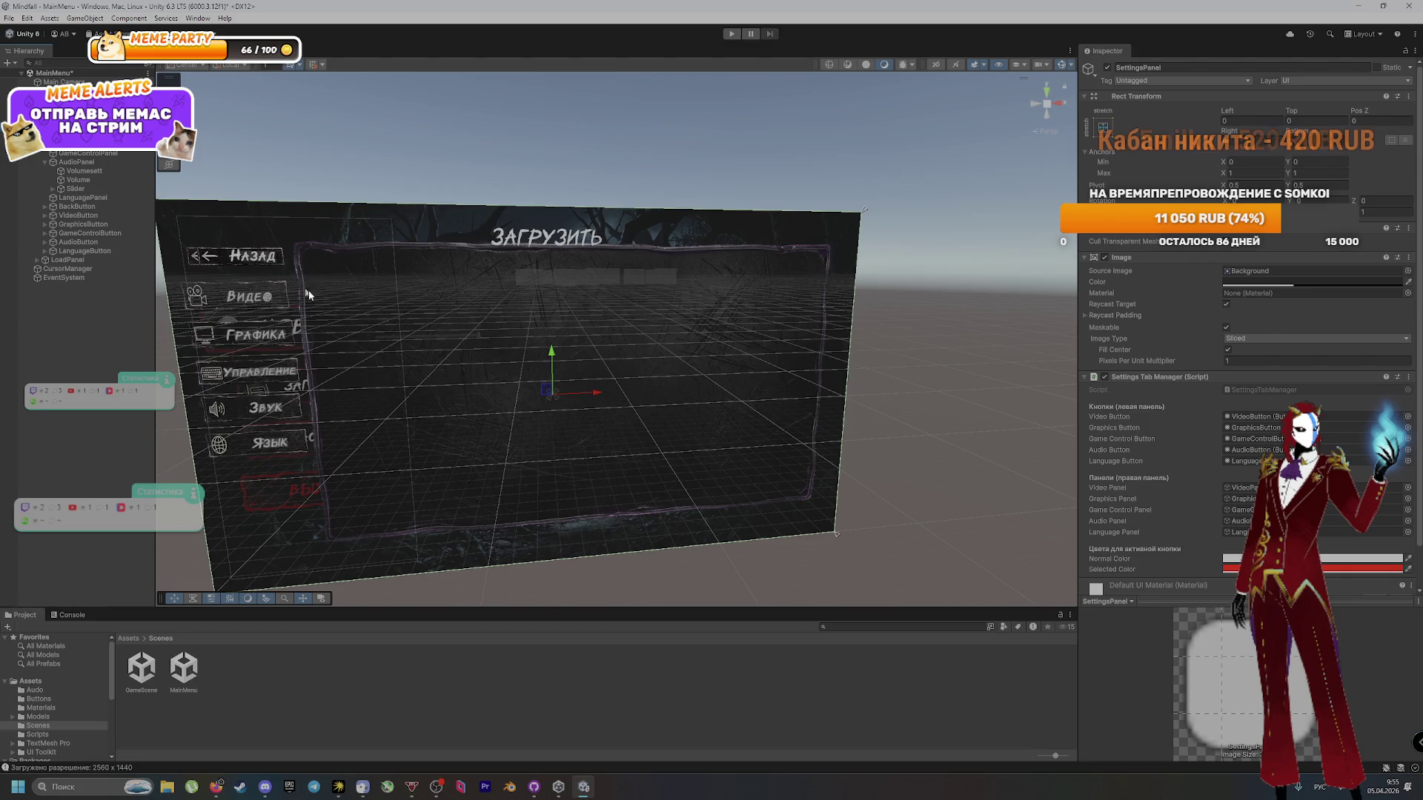
Step: Select AudioPanel, then VideoPanel, and expand VideoPanel's children
click(77, 161)
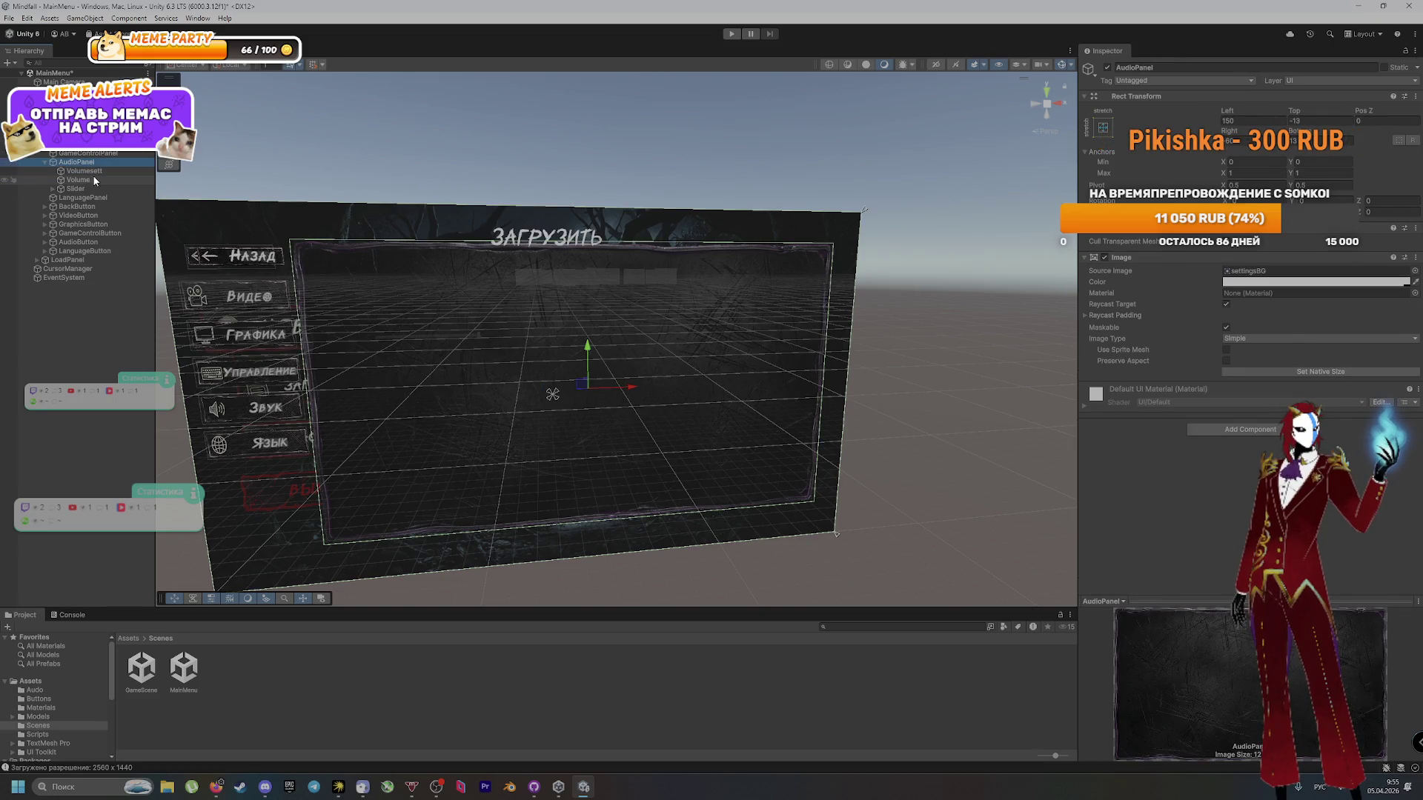
click(74, 144)
key(Right)
key(Down)
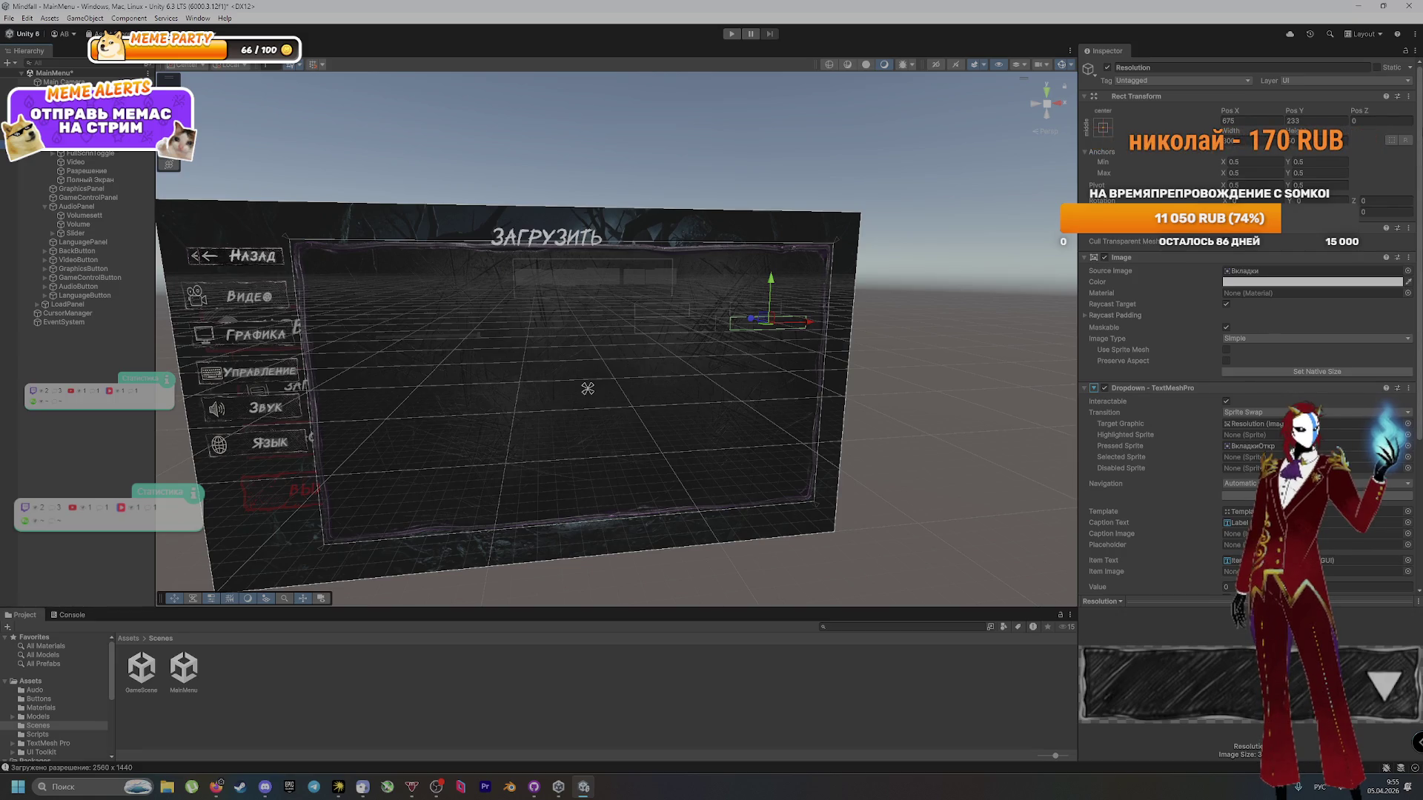
Step: Inspect Разрешение, GraphicsPanel and GameControlPanel, then run the menu in the Game view
click(87, 172)
click(93, 188)
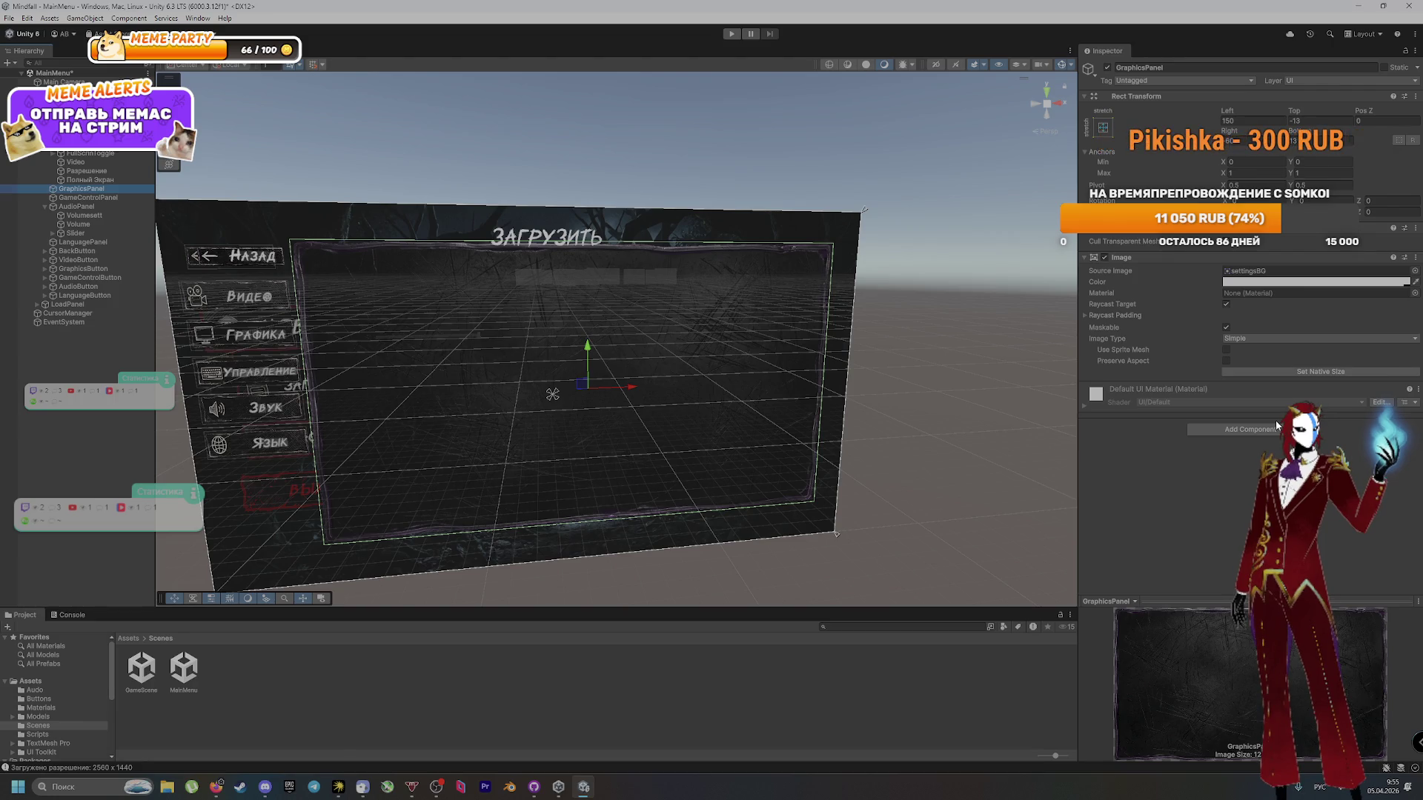
click(107, 198)
click(109, 189)
click(112, 197)
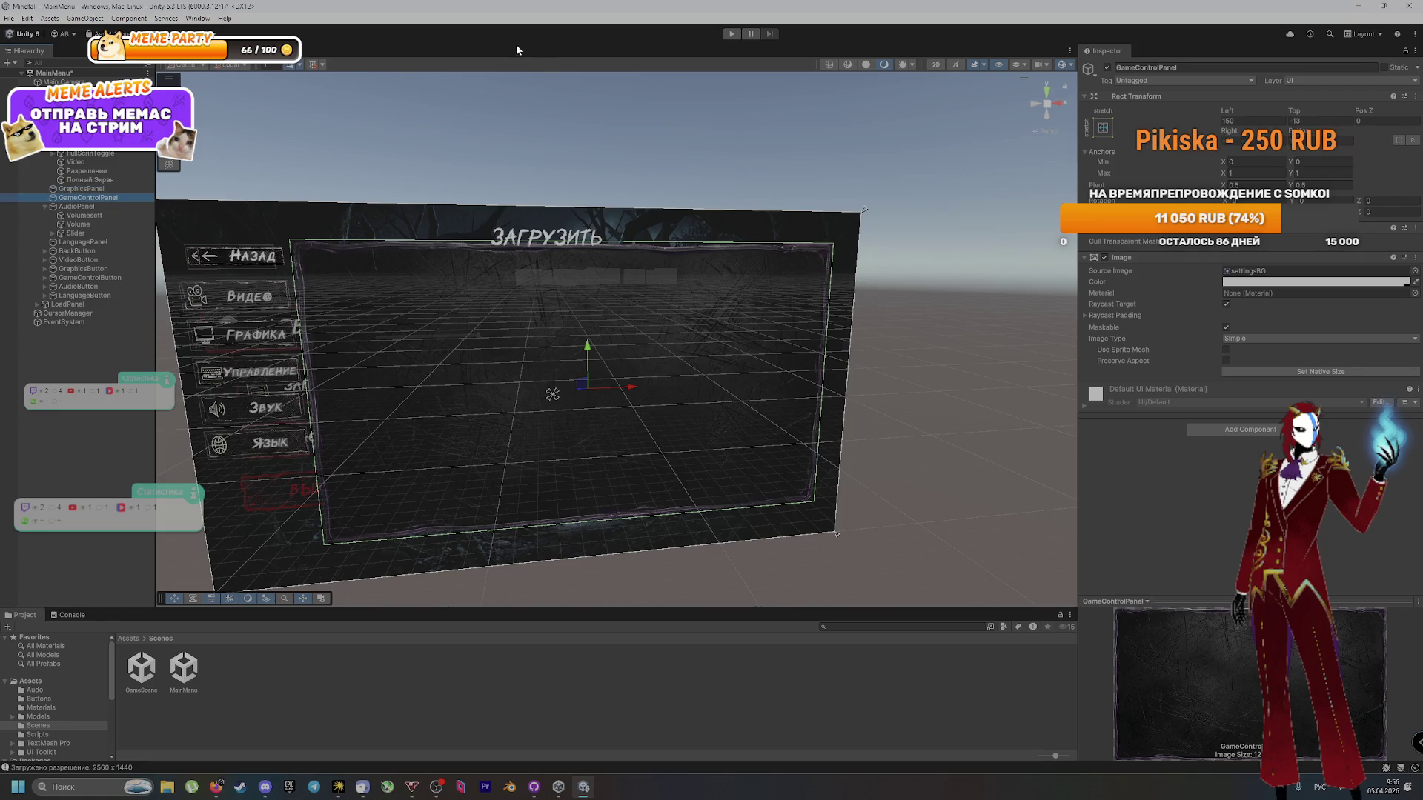
click(291, 52)
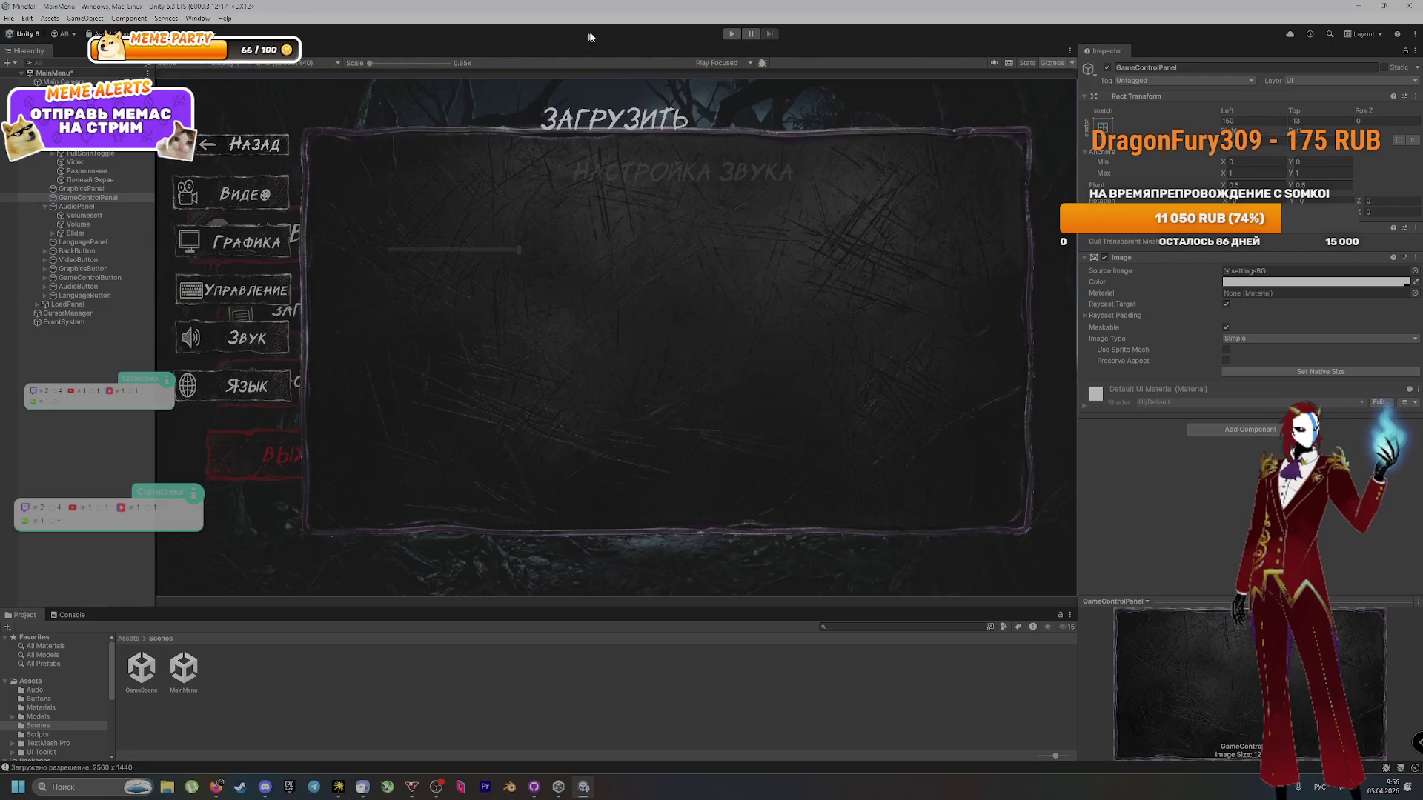
click(728, 34)
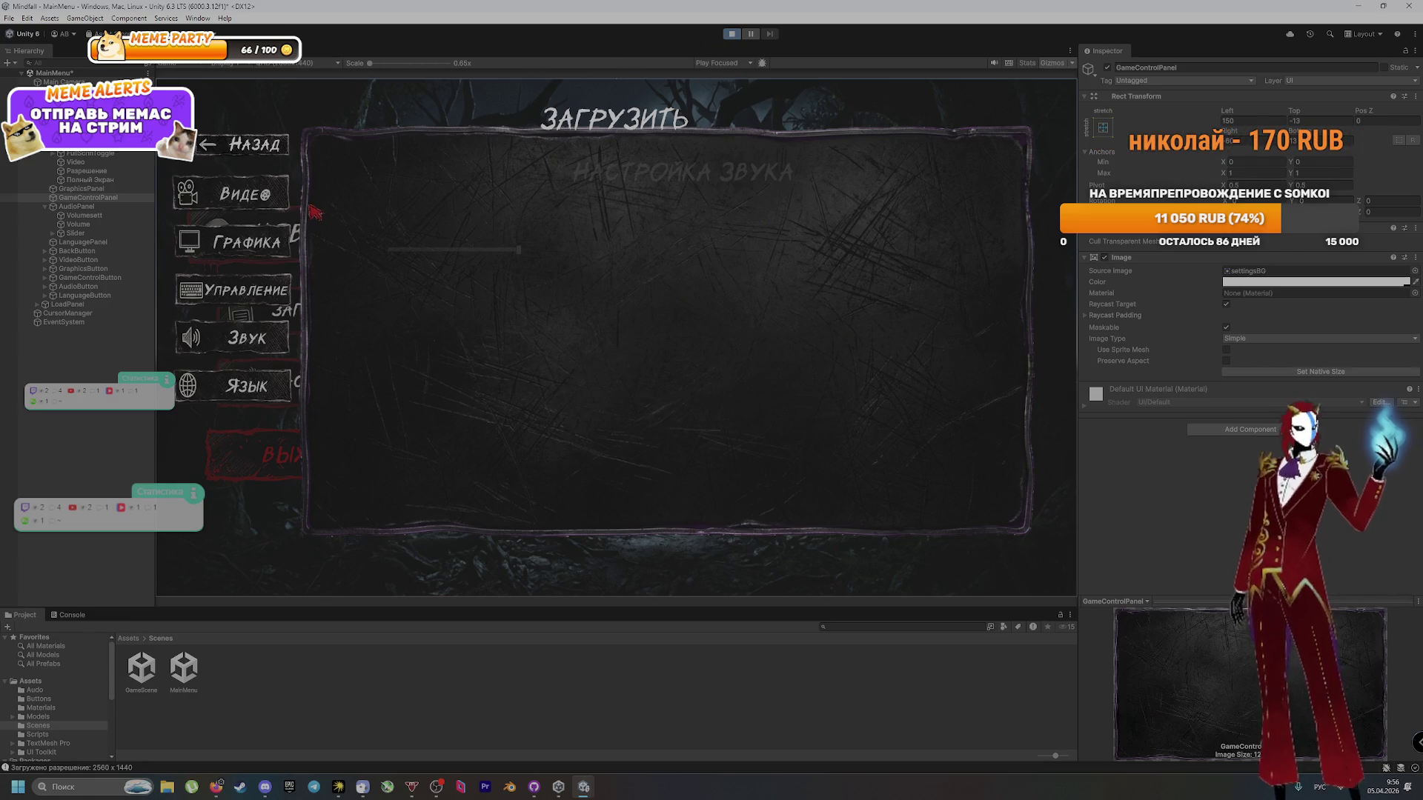
Step: Open the Видео page and repeatedly open and close the Resolution dropdown
click(335, 382)
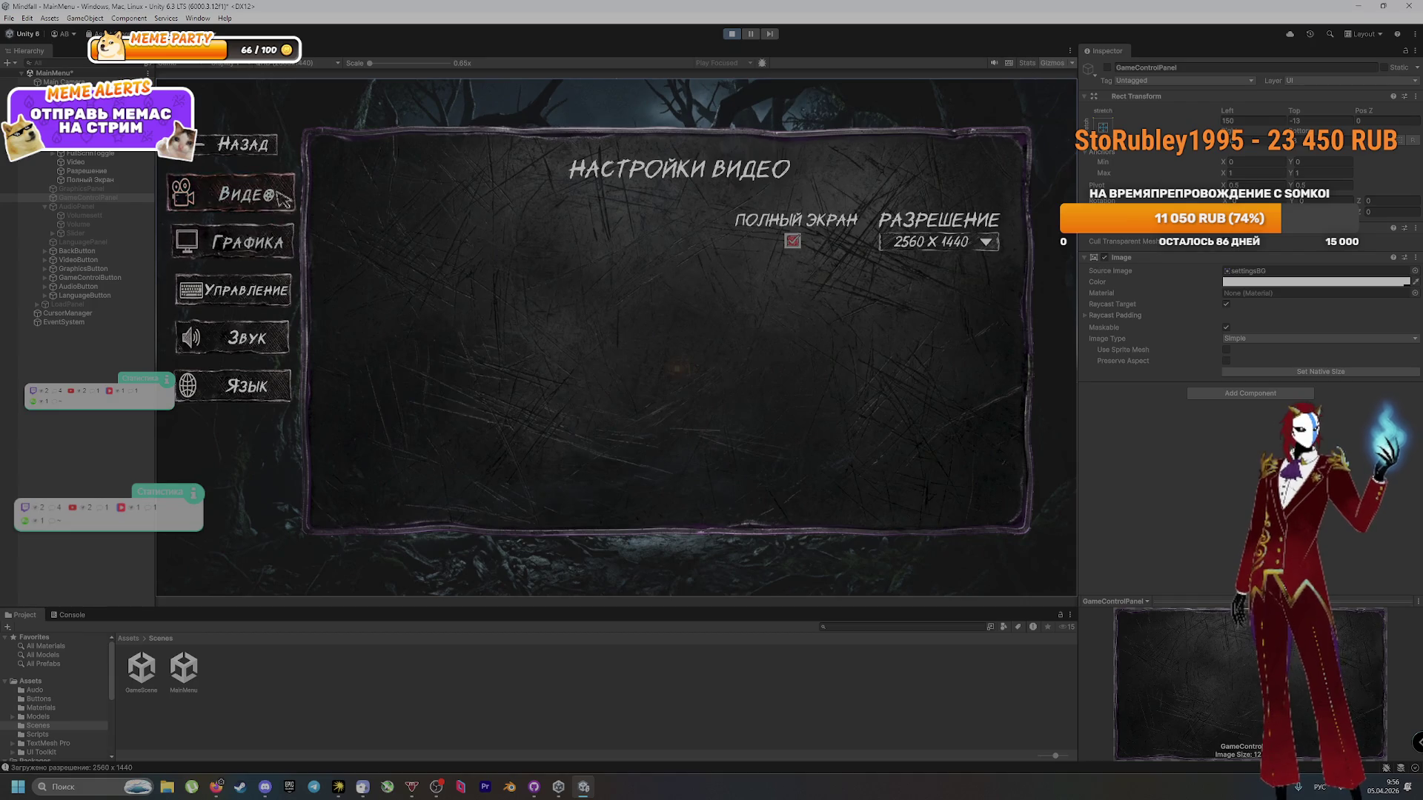
click(958, 245)
click(955, 247)
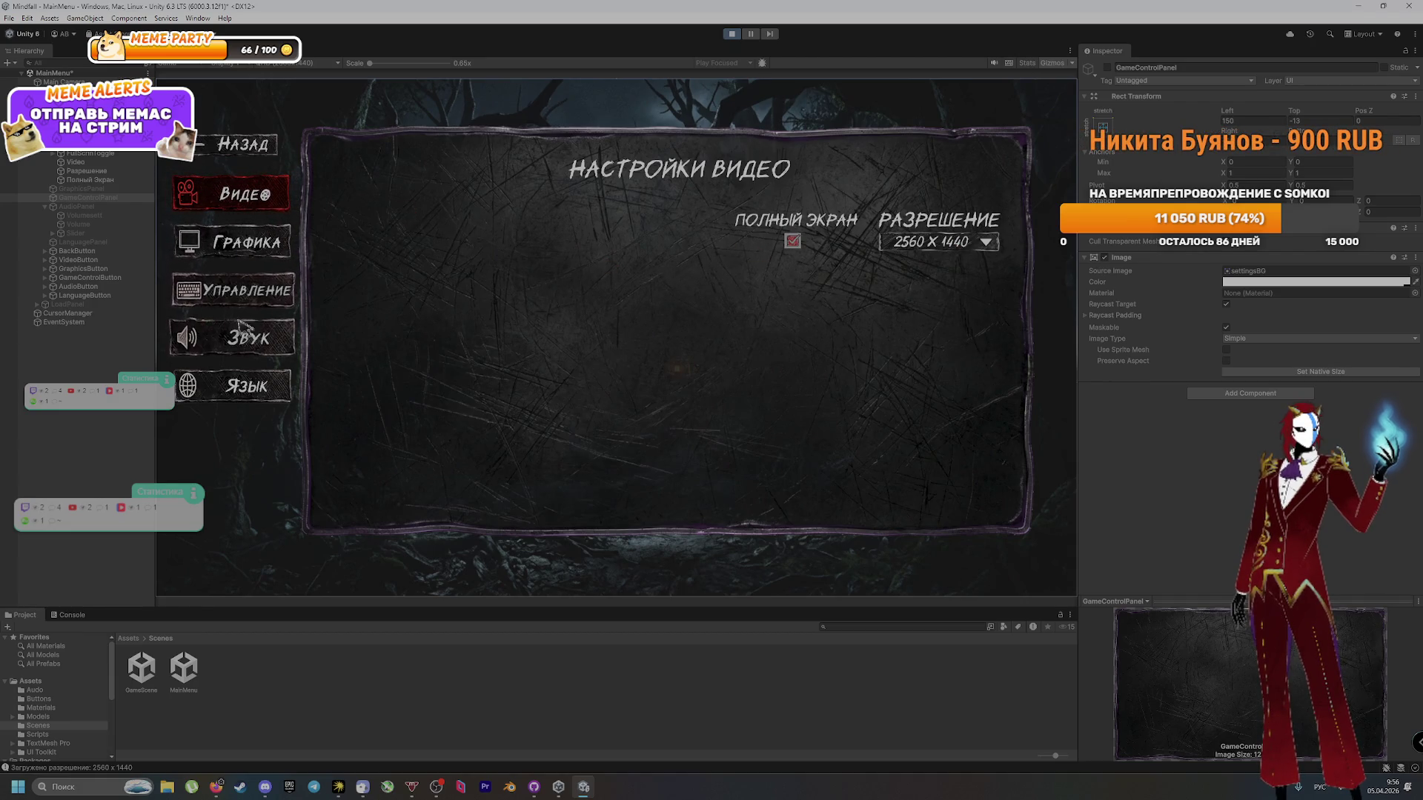
click(941, 249)
click(941, 249)
click(941, 249)
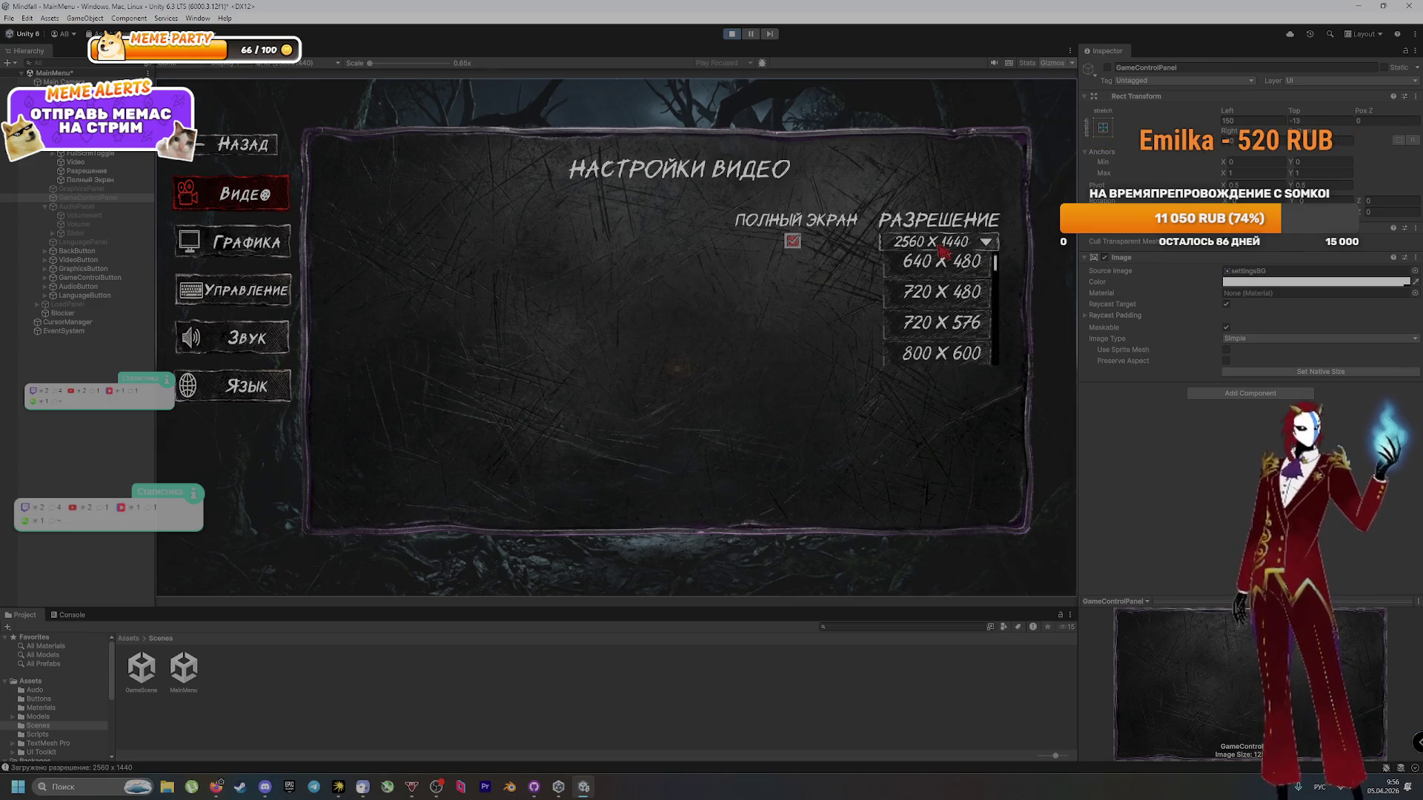
click(942, 250)
click(943, 252)
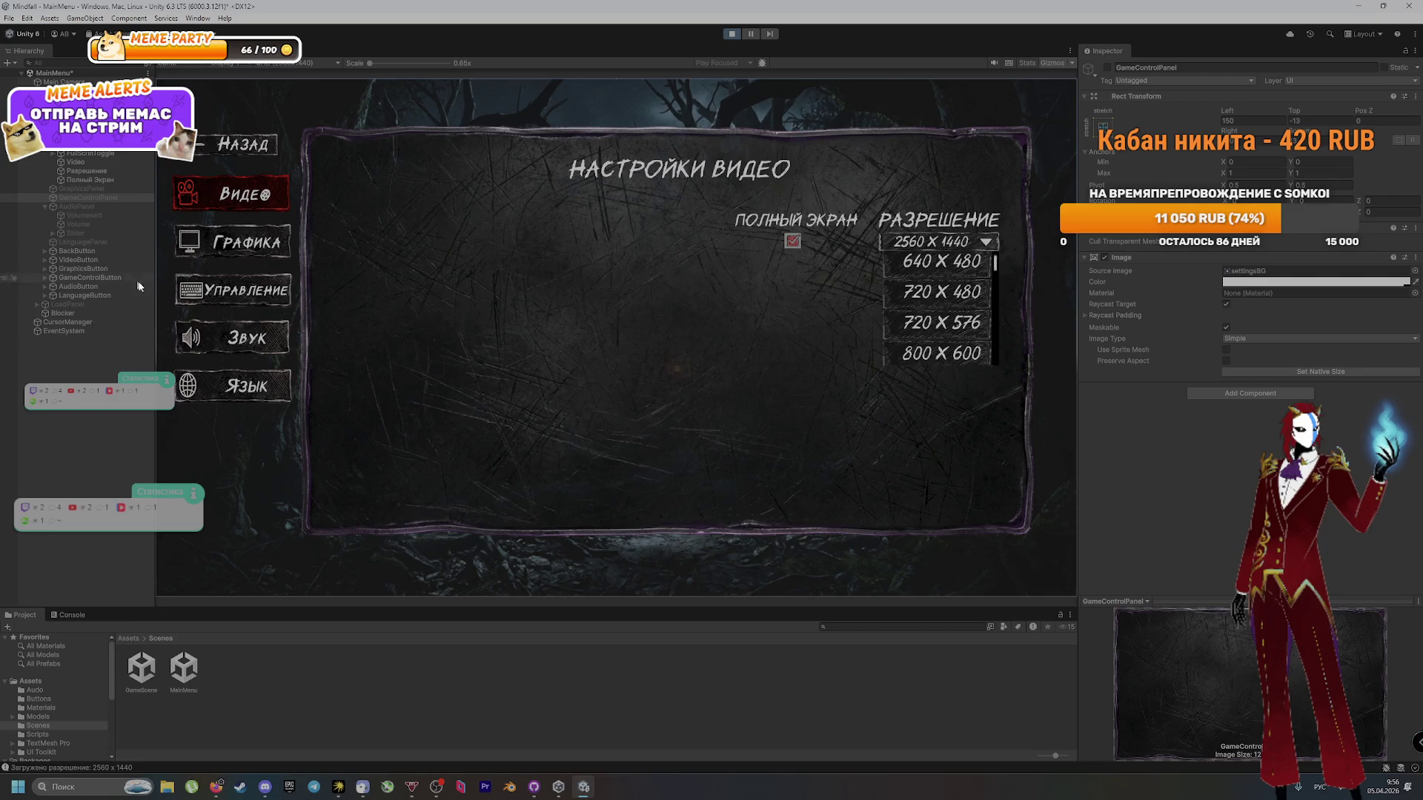
click(226, 287)
Step: Switch between Управление, Графика and Звук, raise the volume slider to full, and select Volumesett
click(226, 285)
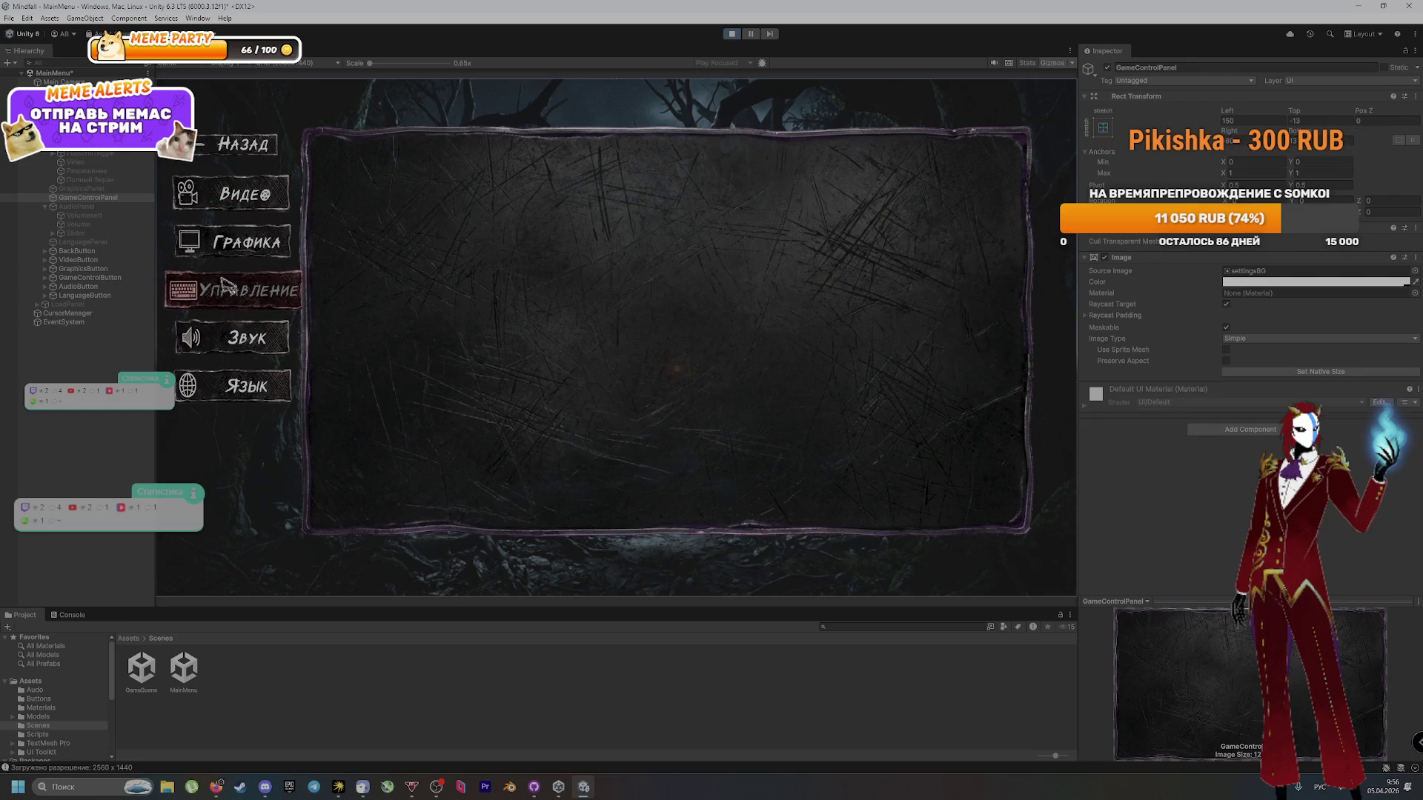
click(226, 244)
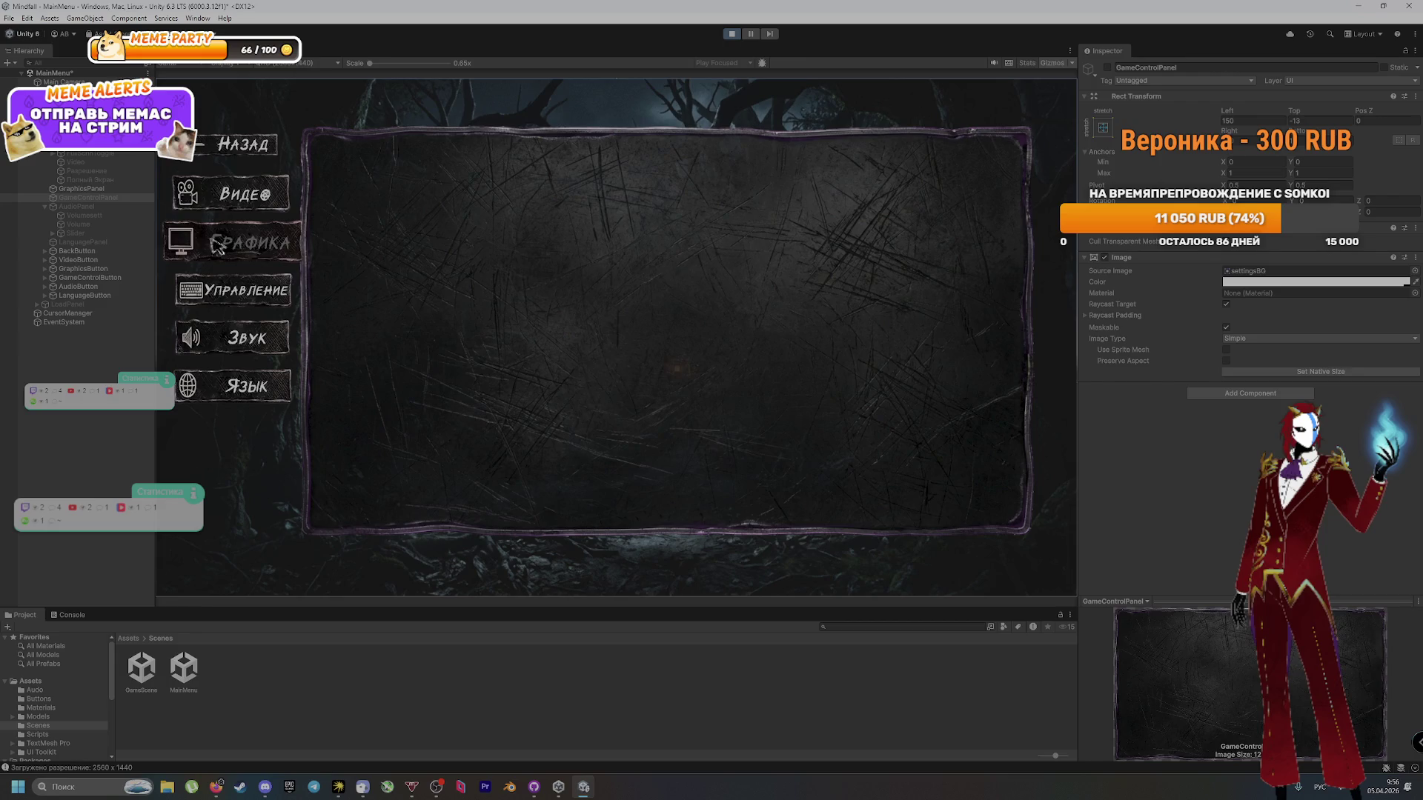
click(250, 338)
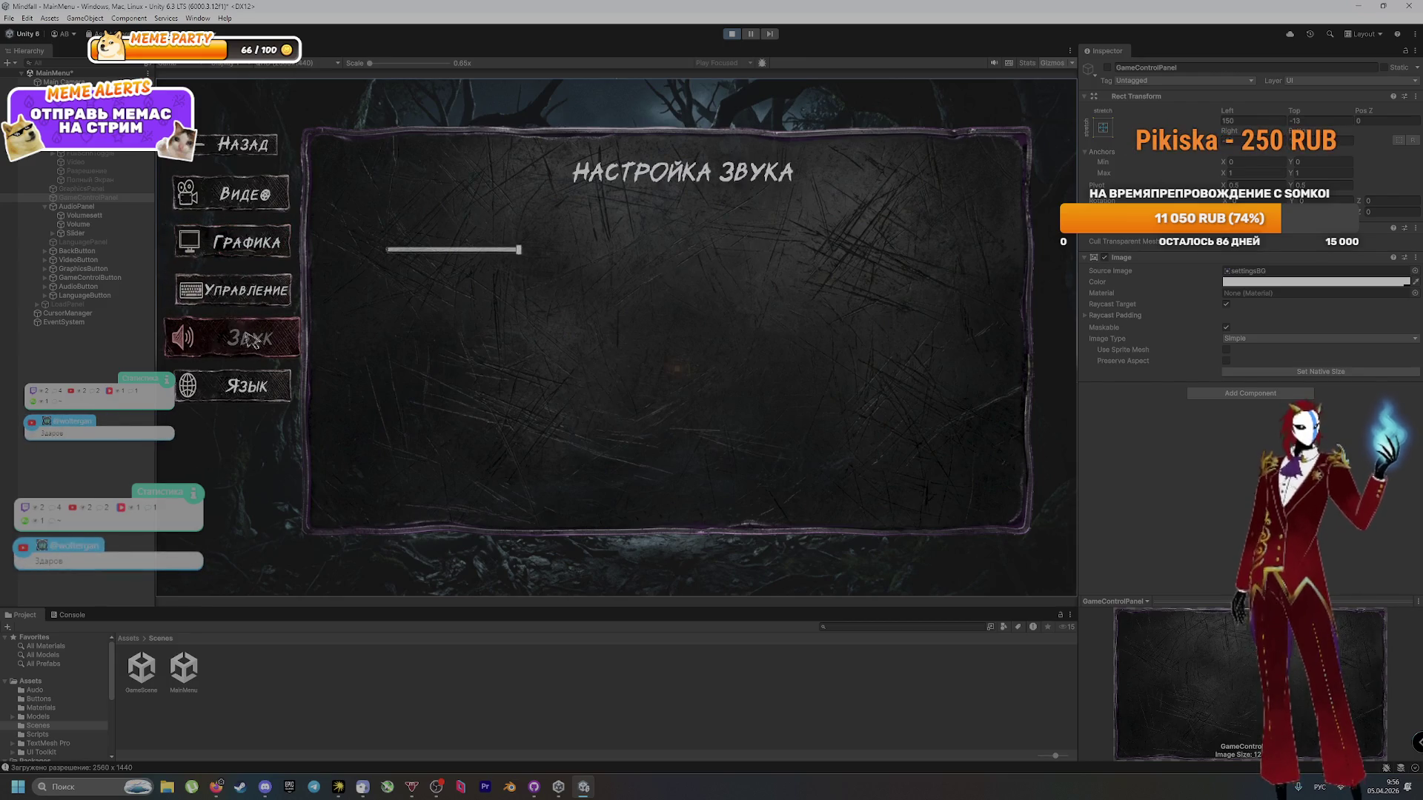
click(230, 290)
click(247, 338)
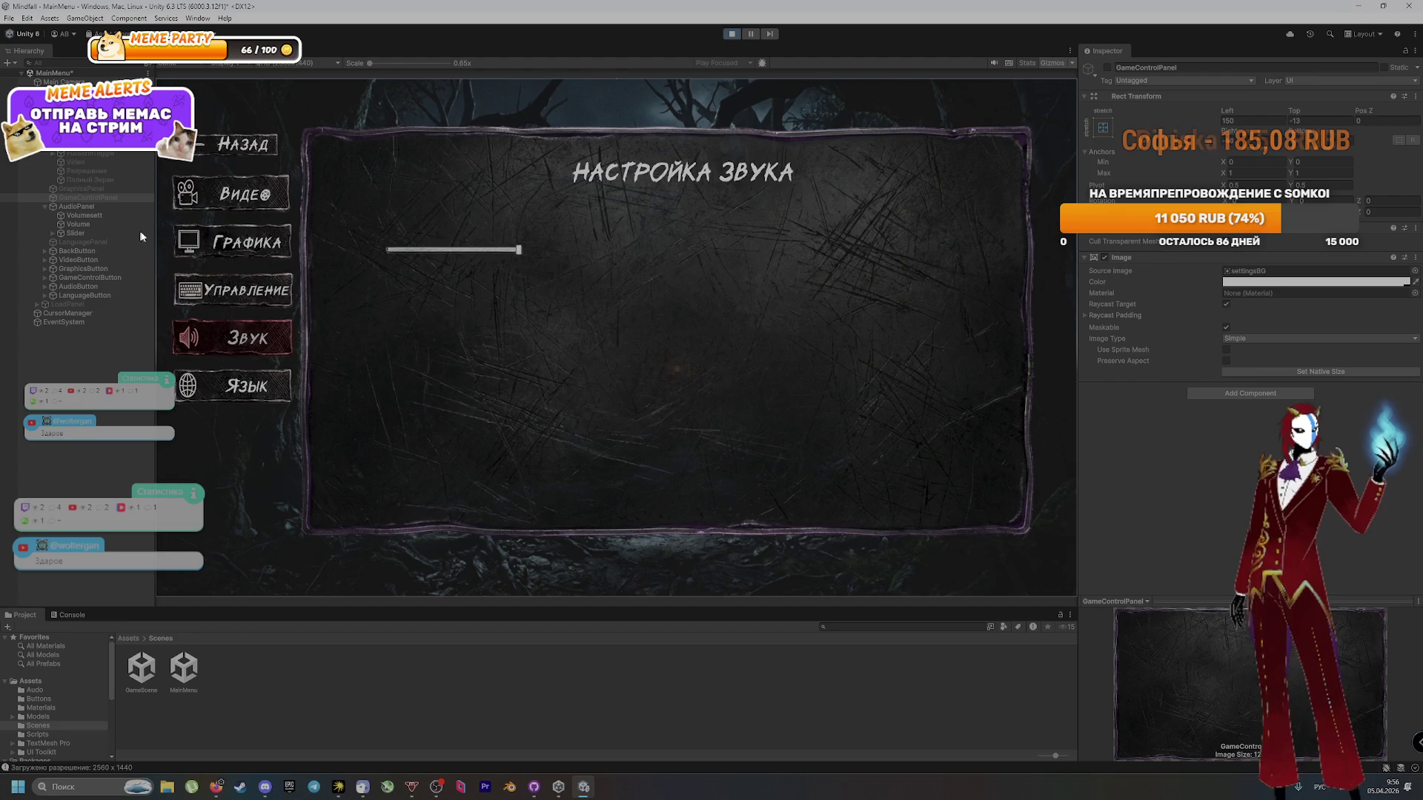
drag(407, 256, 626, 191)
click(113, 214)
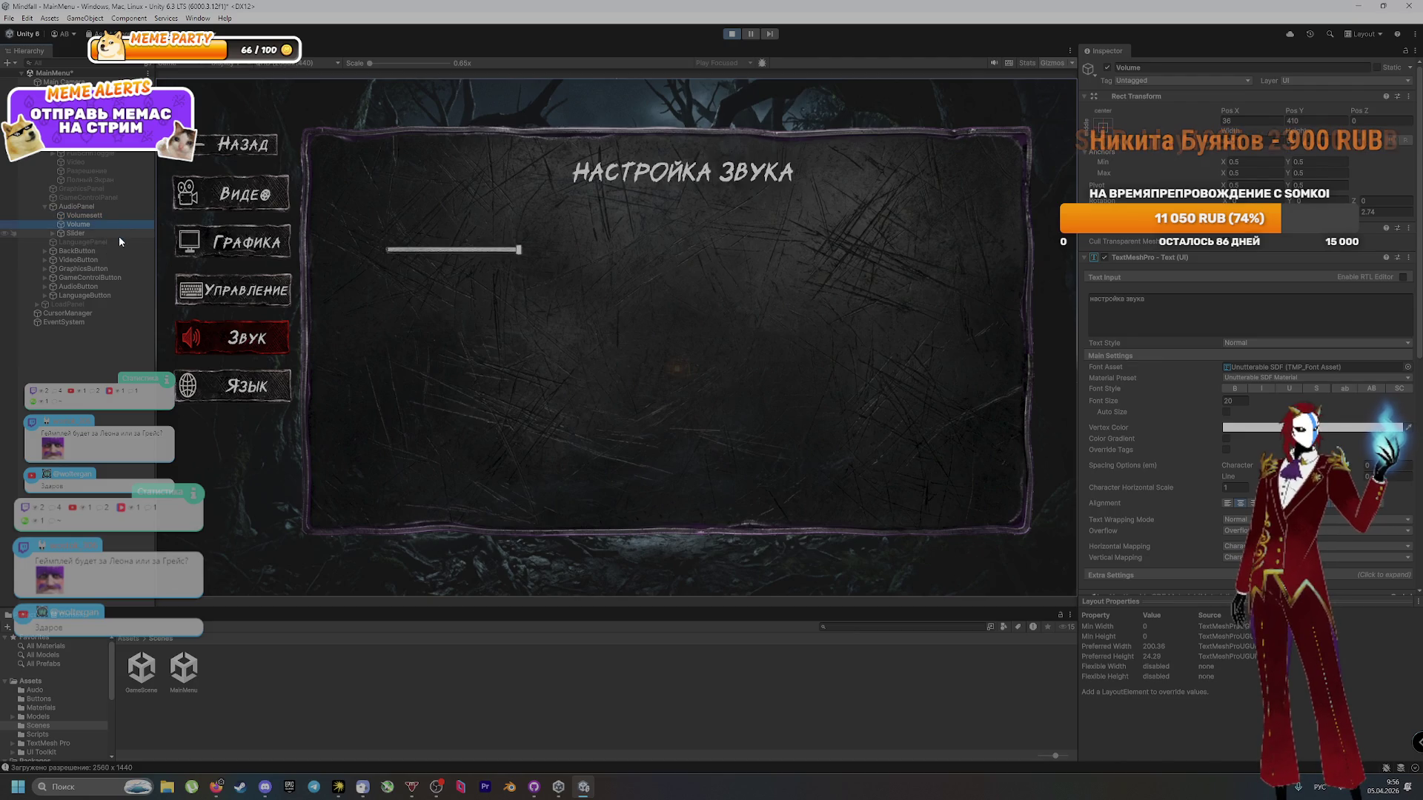
Step: Review Slider, GraphicsPanel, GameControlPanel, Разрешение, Volumesett and Volume in the Inspector
click(92, 232)
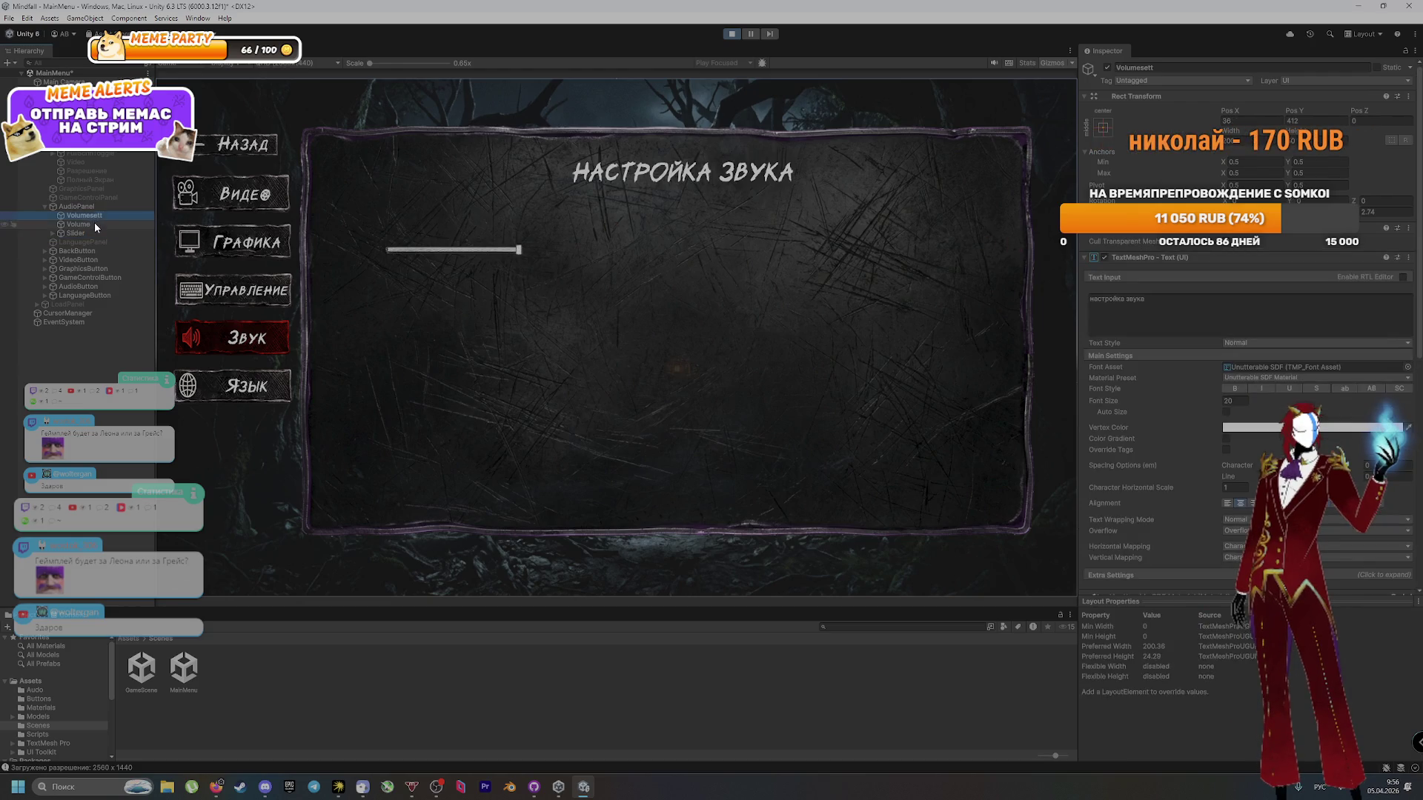
click(87, 190)
click(87, 198)
click(90, 171)
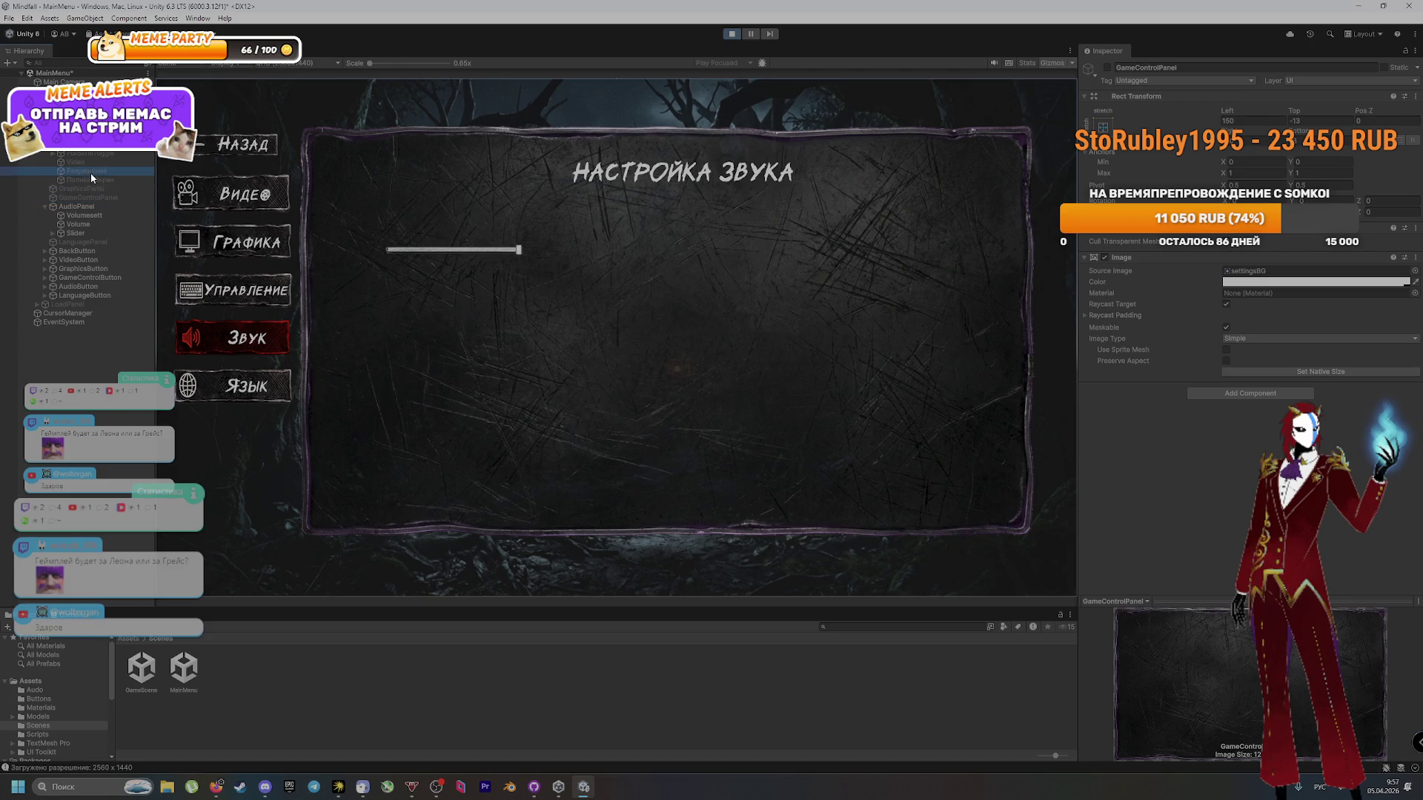
click(101, 234)
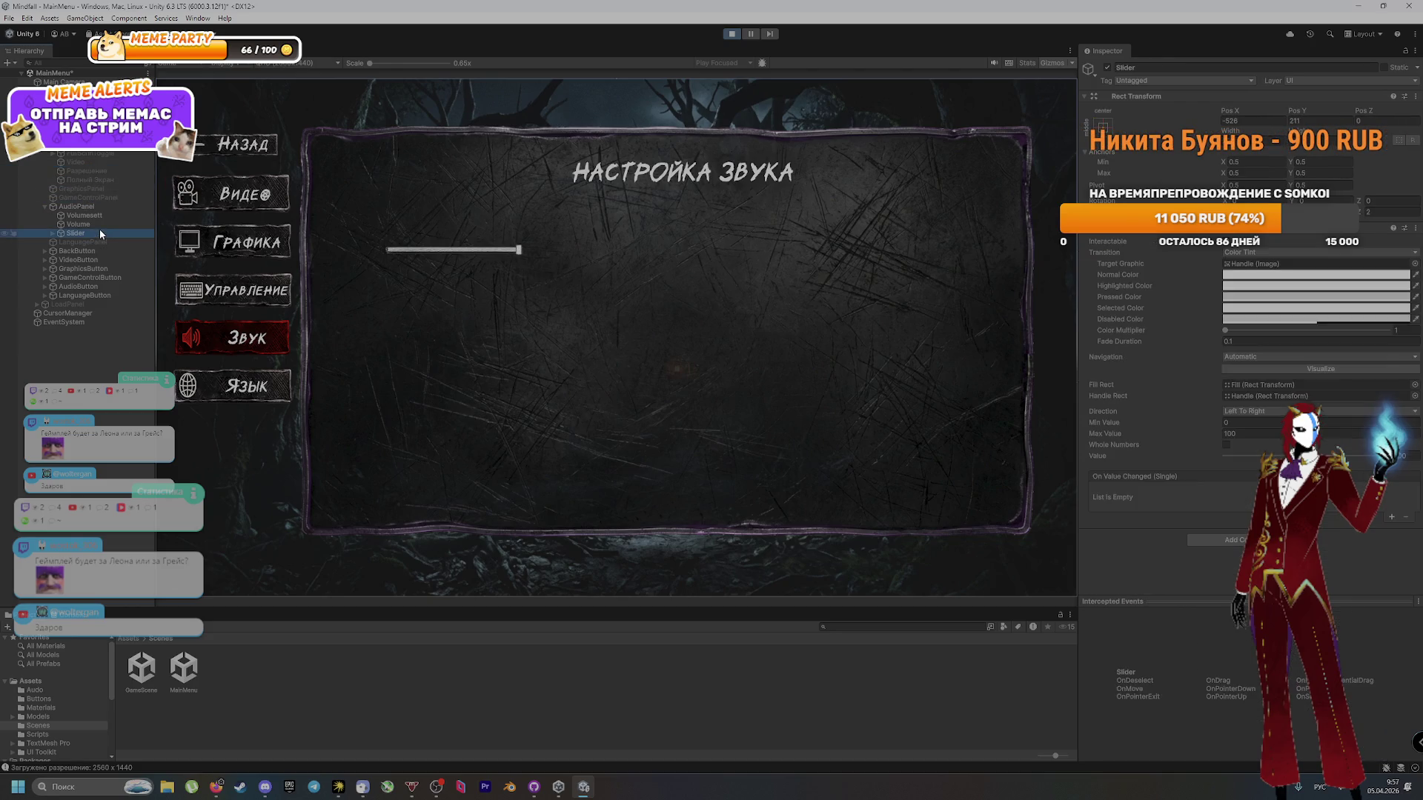
click(93, 214)
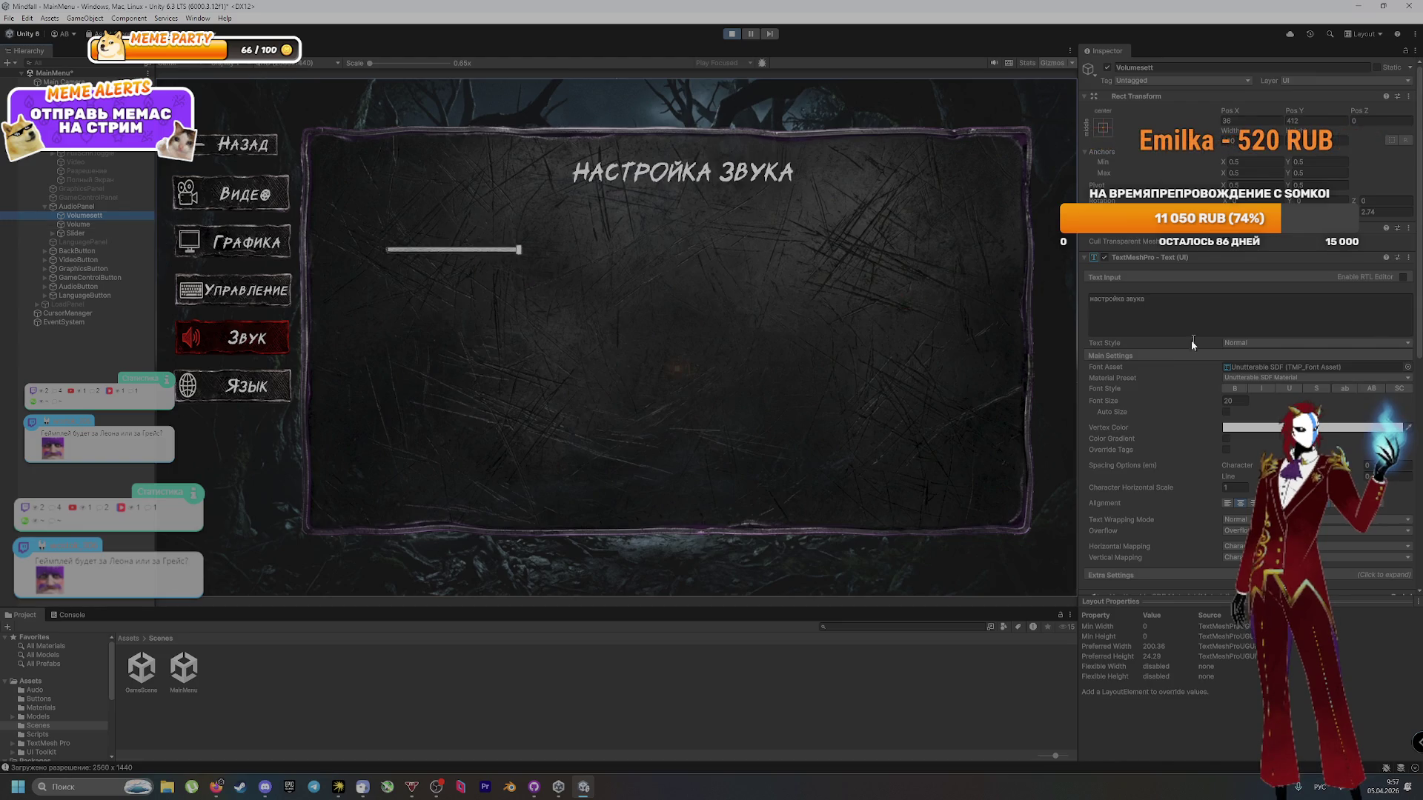
scroll(1163, 404, down, 5)
scroll(1162, 405, down, 5)
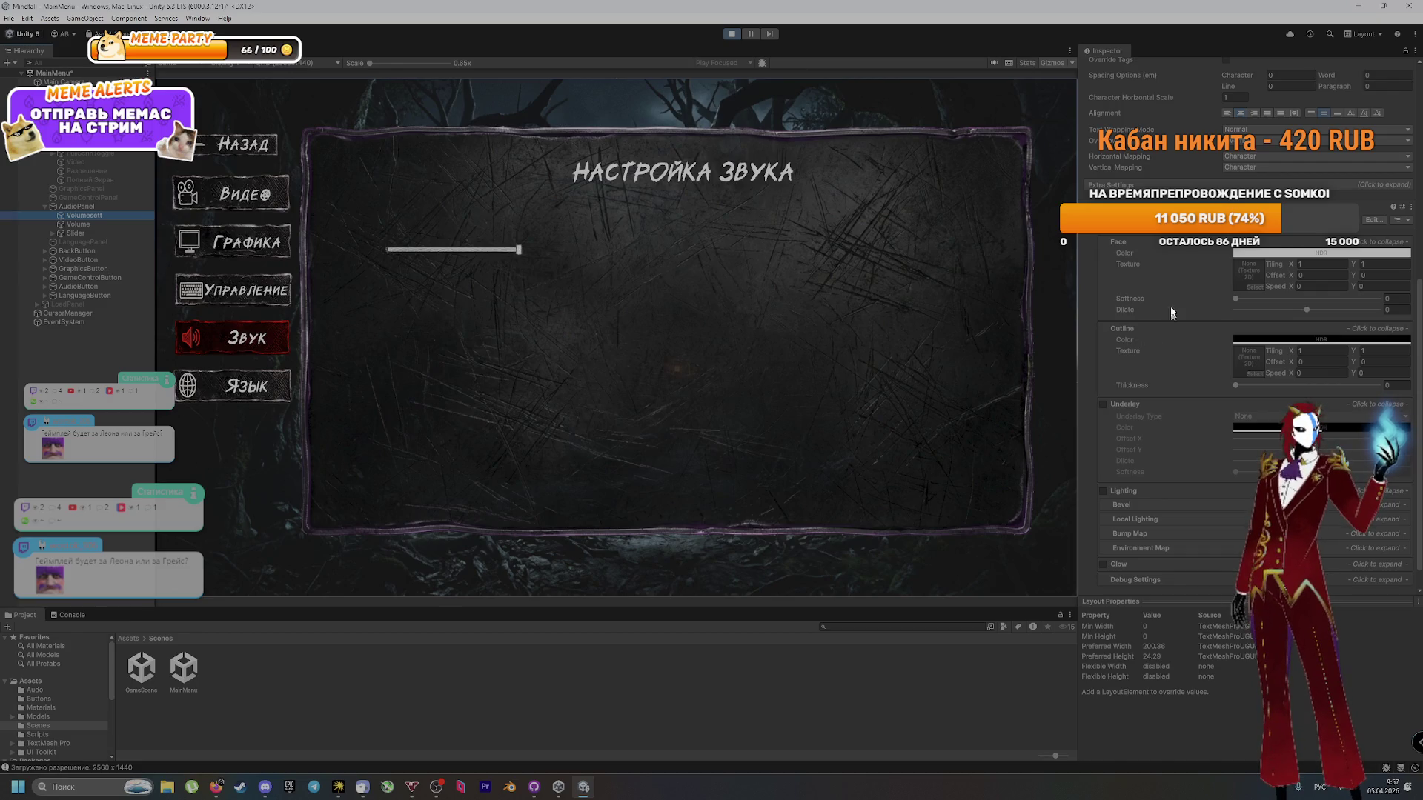
scroll(1113, 299, down, 1)
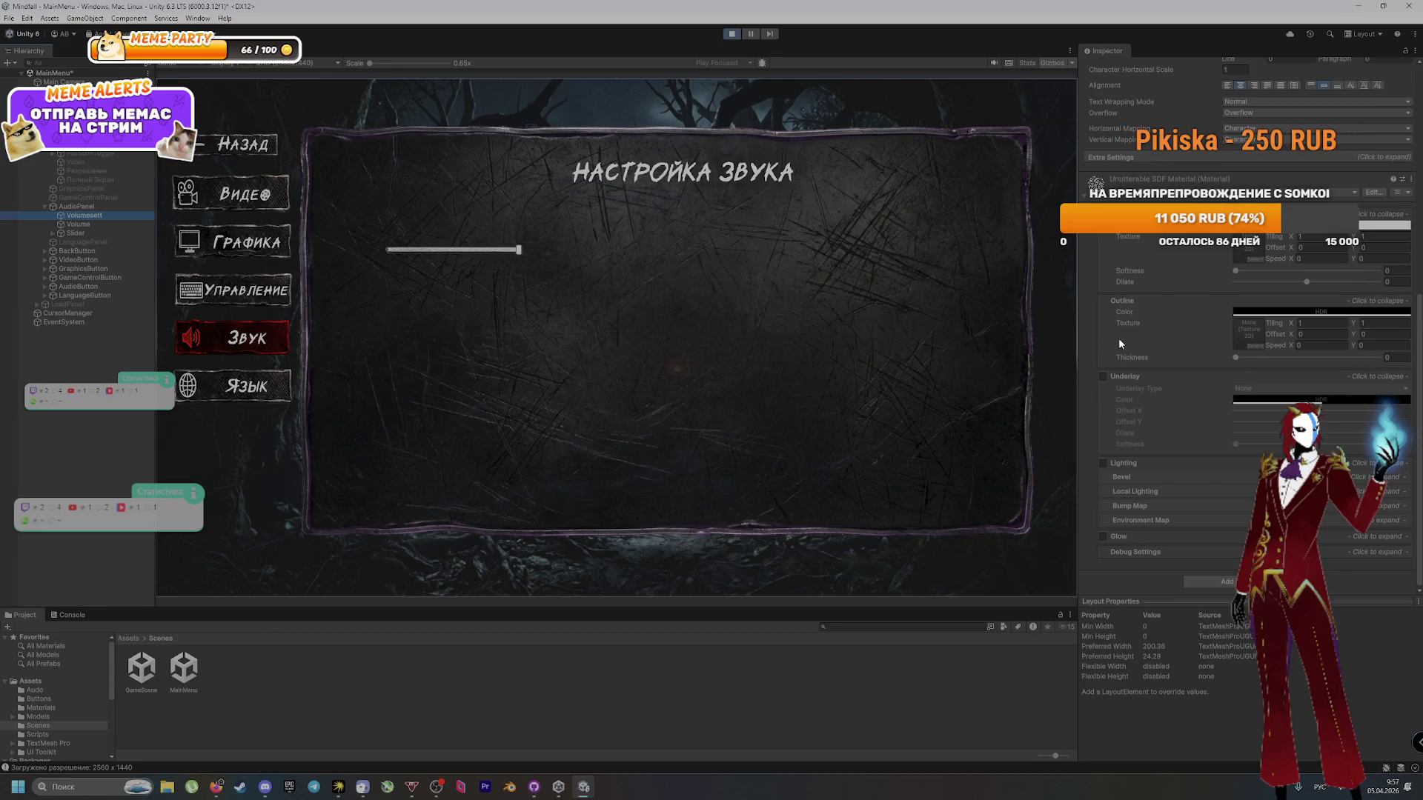
scroll(1107, 278, up, 15)
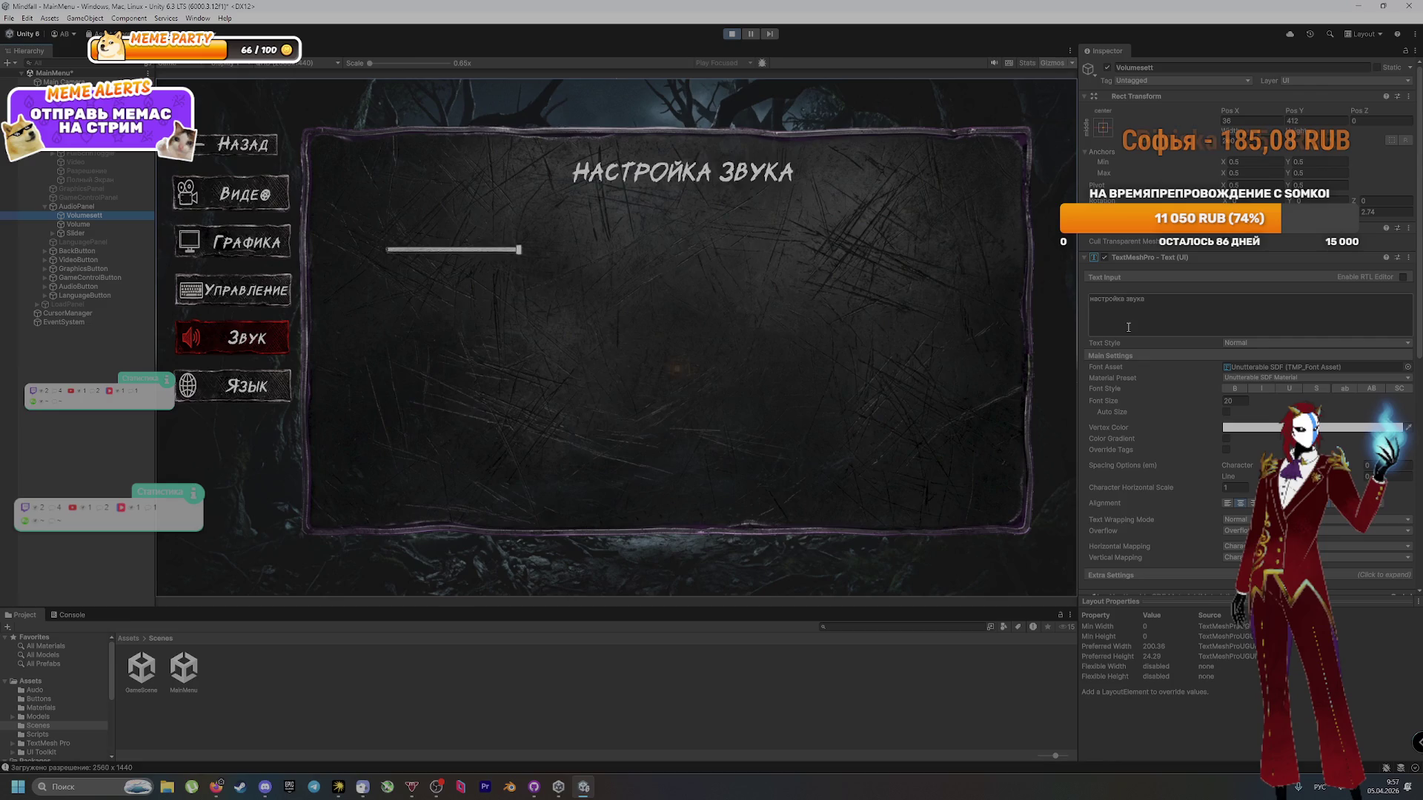
click(83, 225)
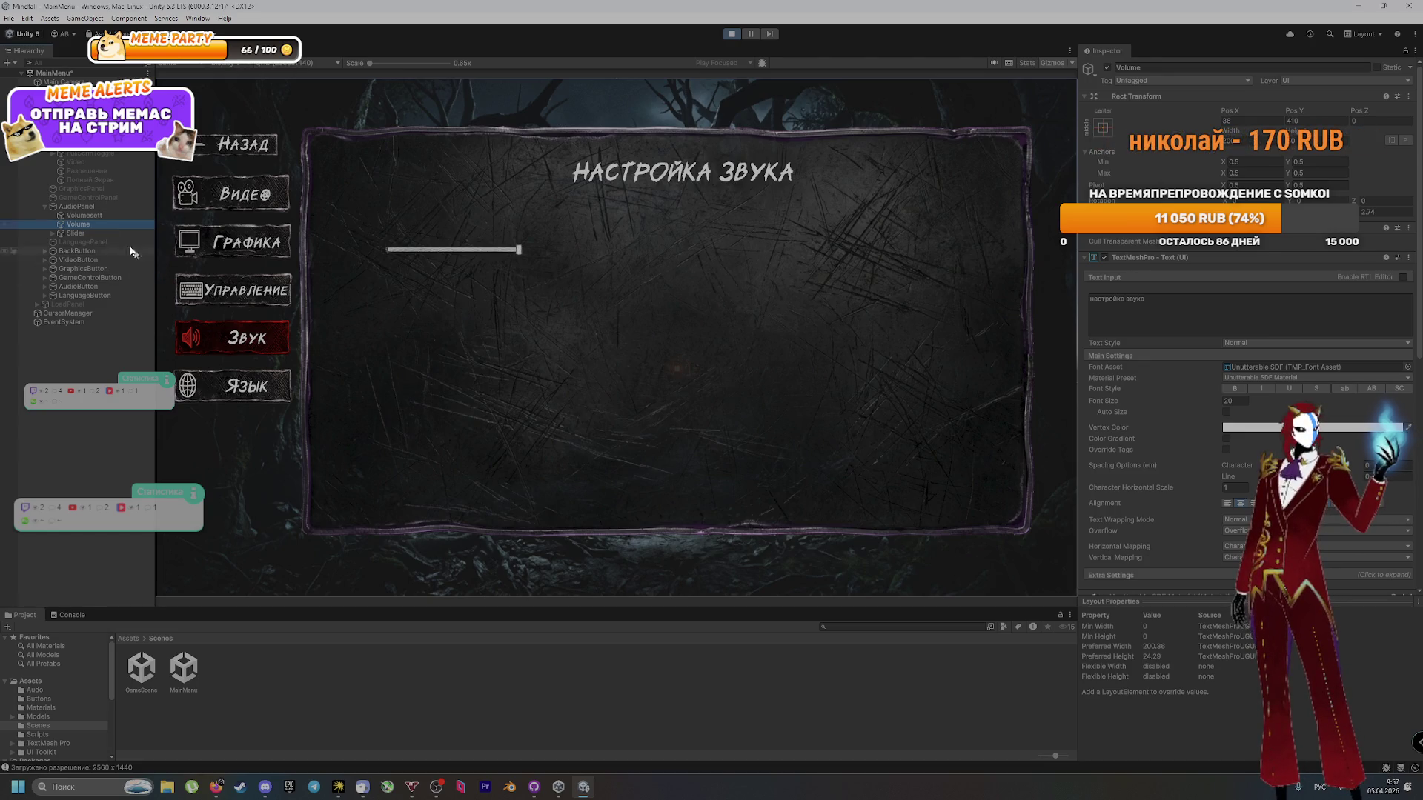
Step: Snip a full-editor screenshot of the sound settings screen, glance at Arena, and return to Unity
key(shift+super+s)
mouse_move(0, 0)
mouse_down()
mouse_move(674, 384)
mouse_move(1111, 567)
mouse_move(1422, 602)
mouse_move(1422, 780)
mouse_move(1422, 762)
mouse_up()
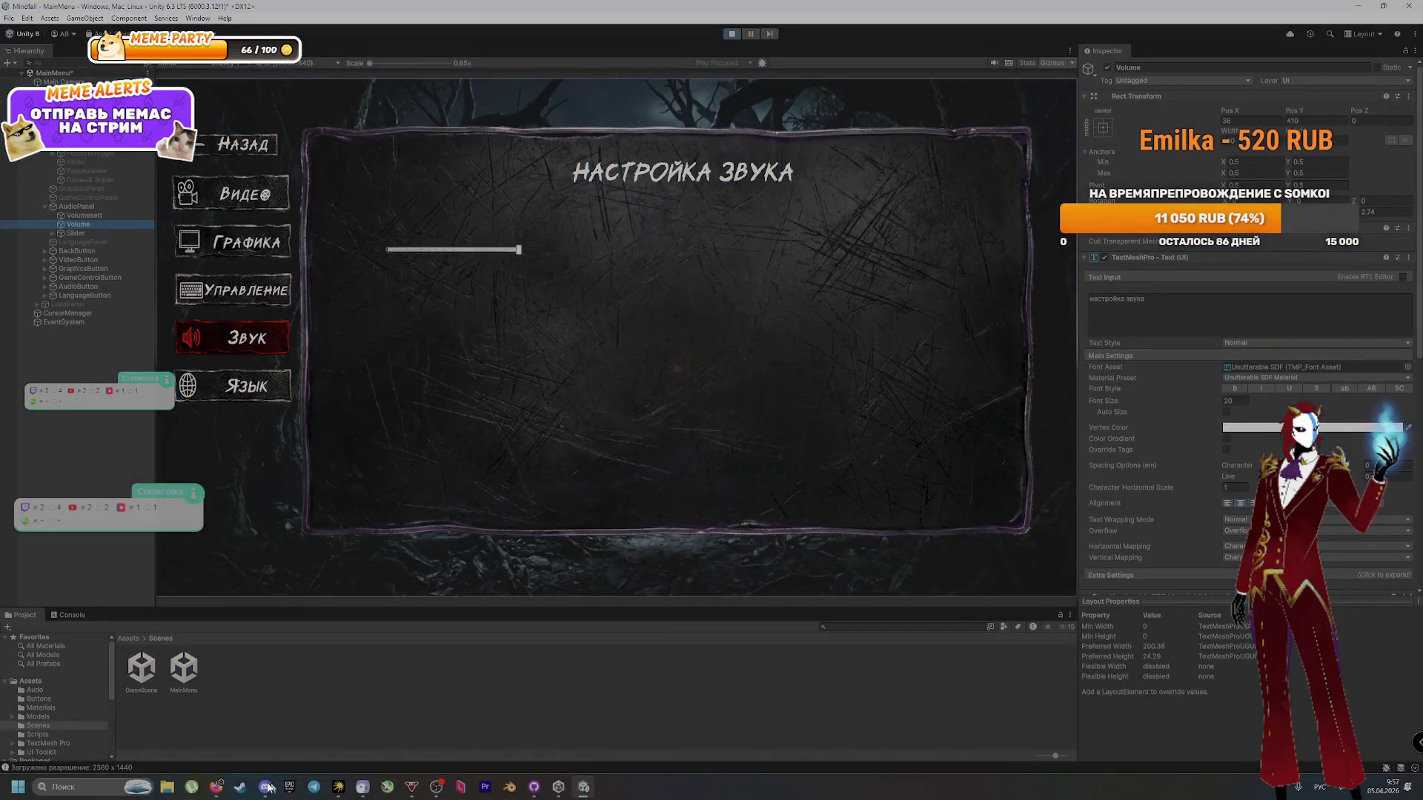
click(217, 784)
scroll(1306, 368, down, 1)
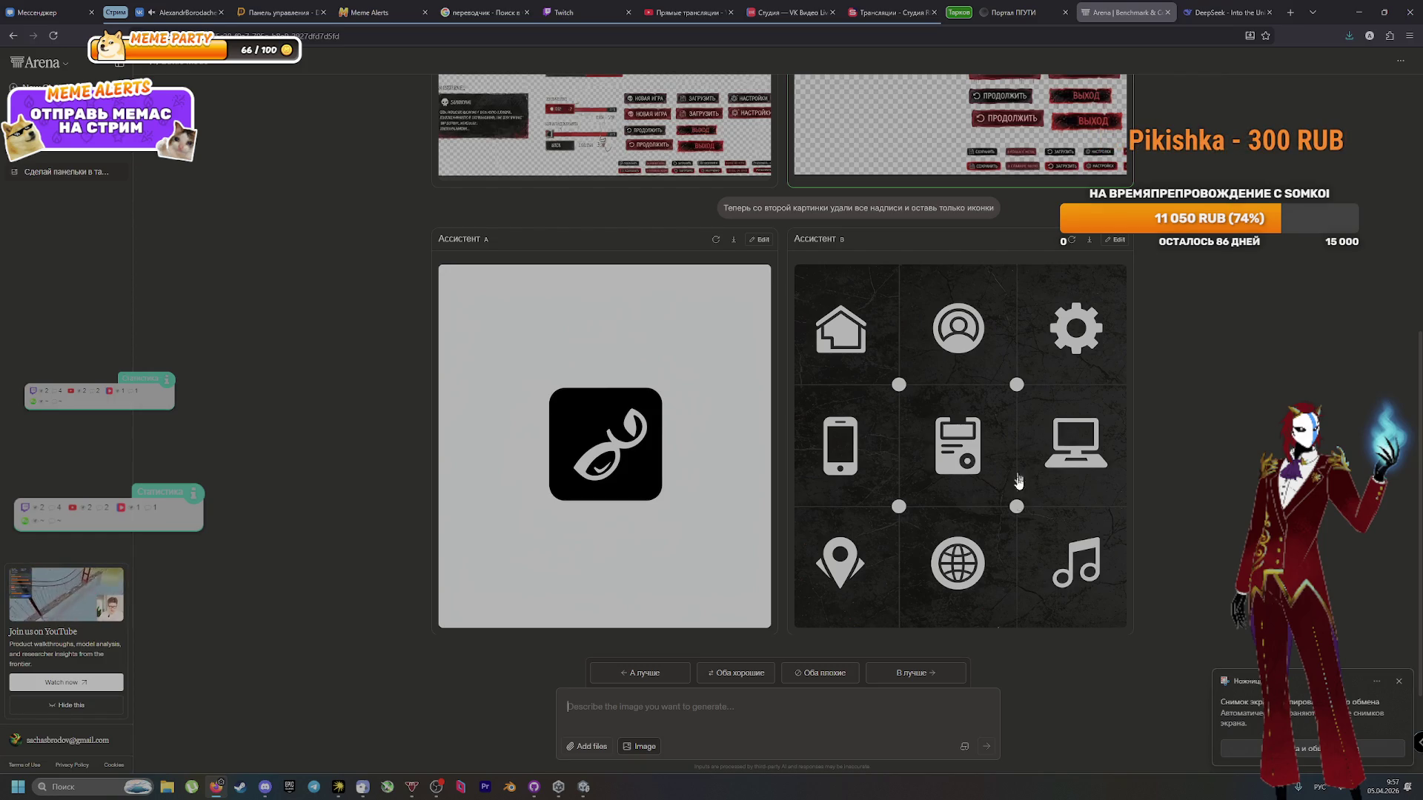
scroll(874, 631, up, 5)
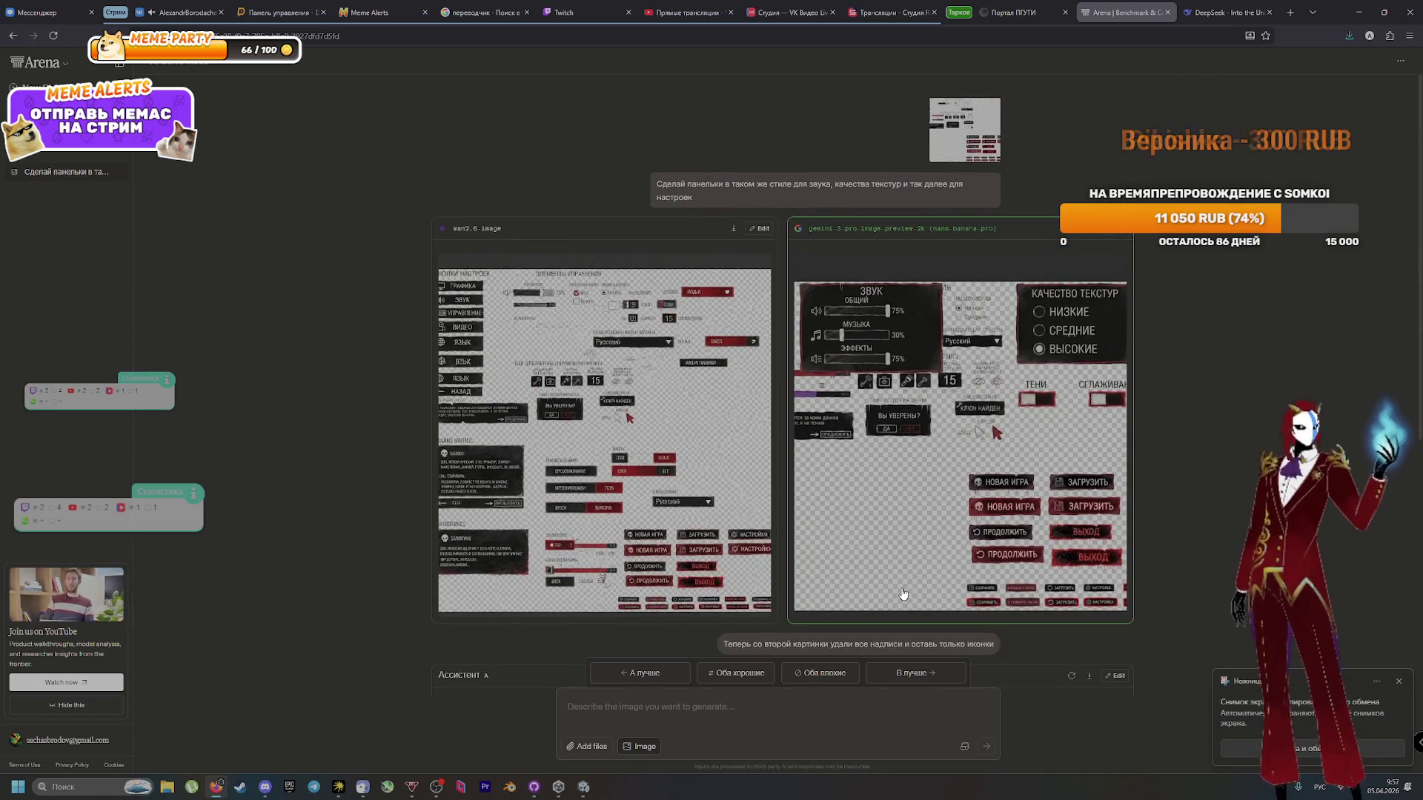
scroll(978, 387, down, 5)
scroll(978, 387, up, 5)
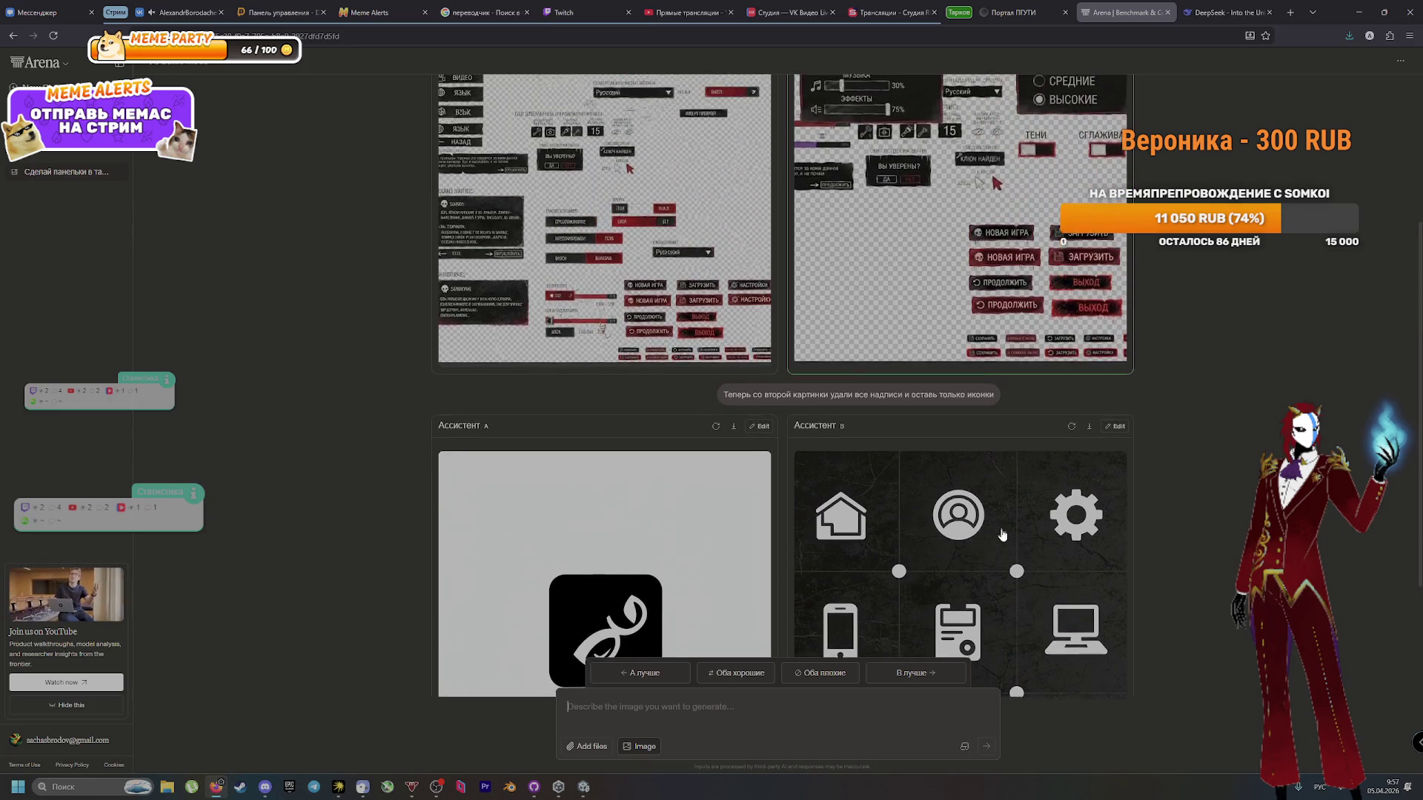
key(alt+Tab)
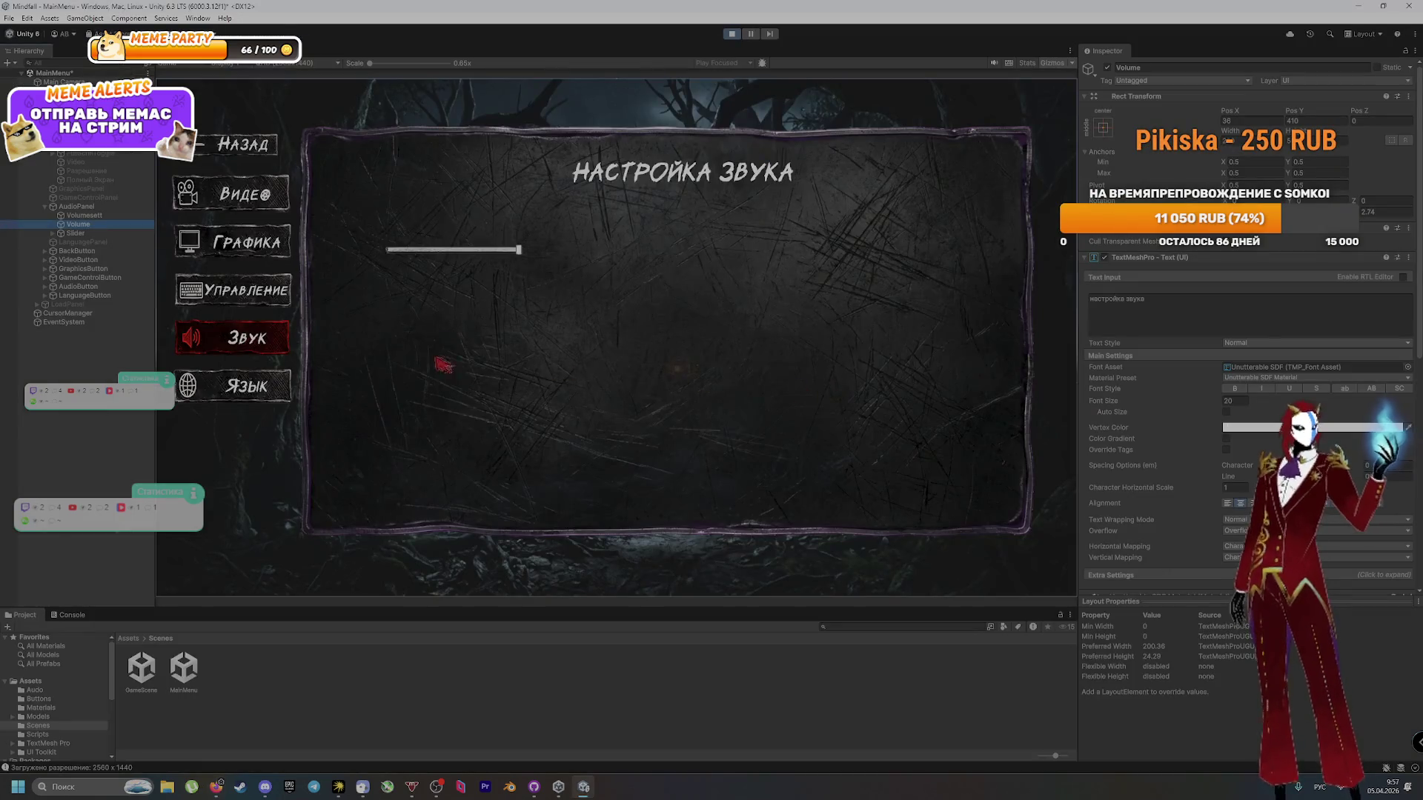
Step: Cycle the running menu through its Управление, Видео and Звук panels, then switch to the browser
click(237, 297)
click(231, 194)
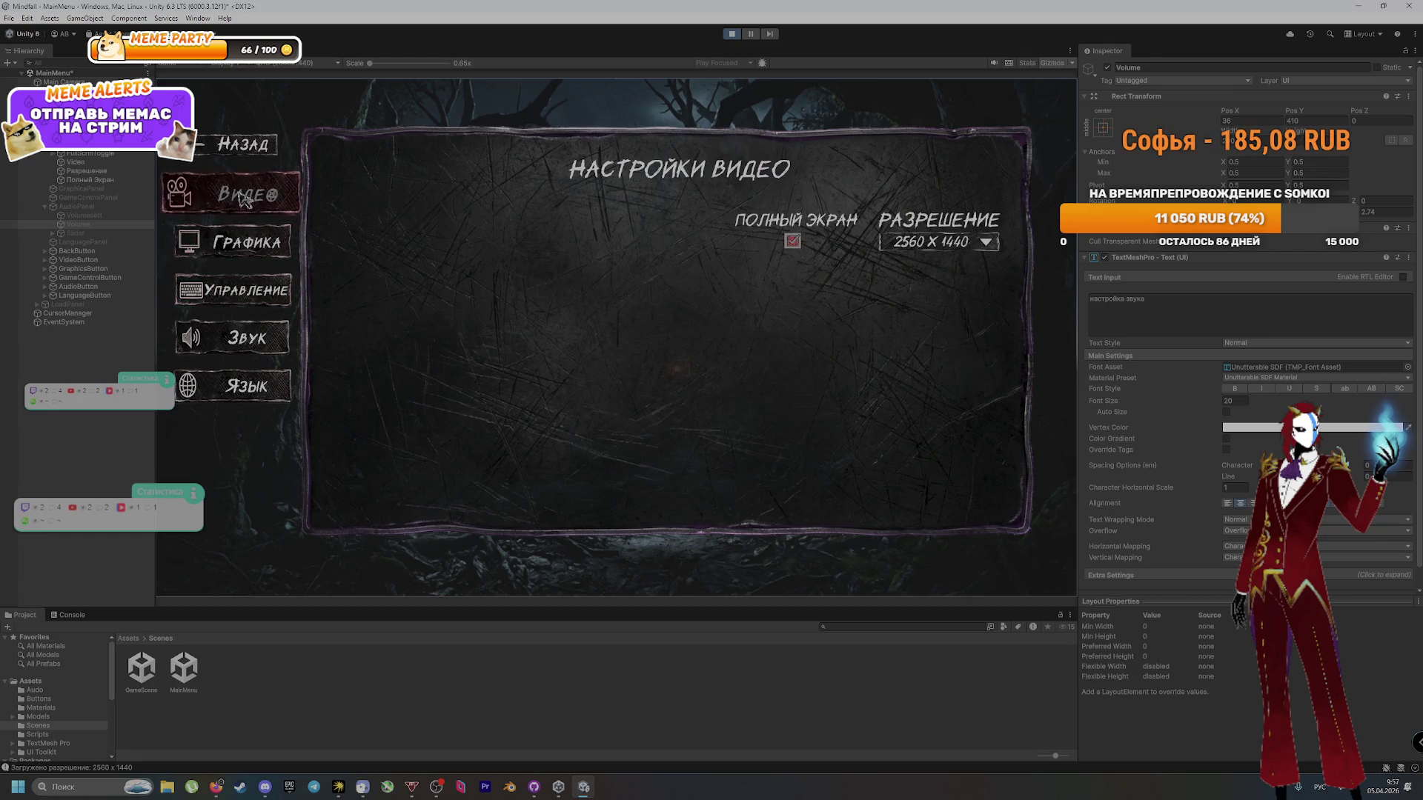
click(233, 337)
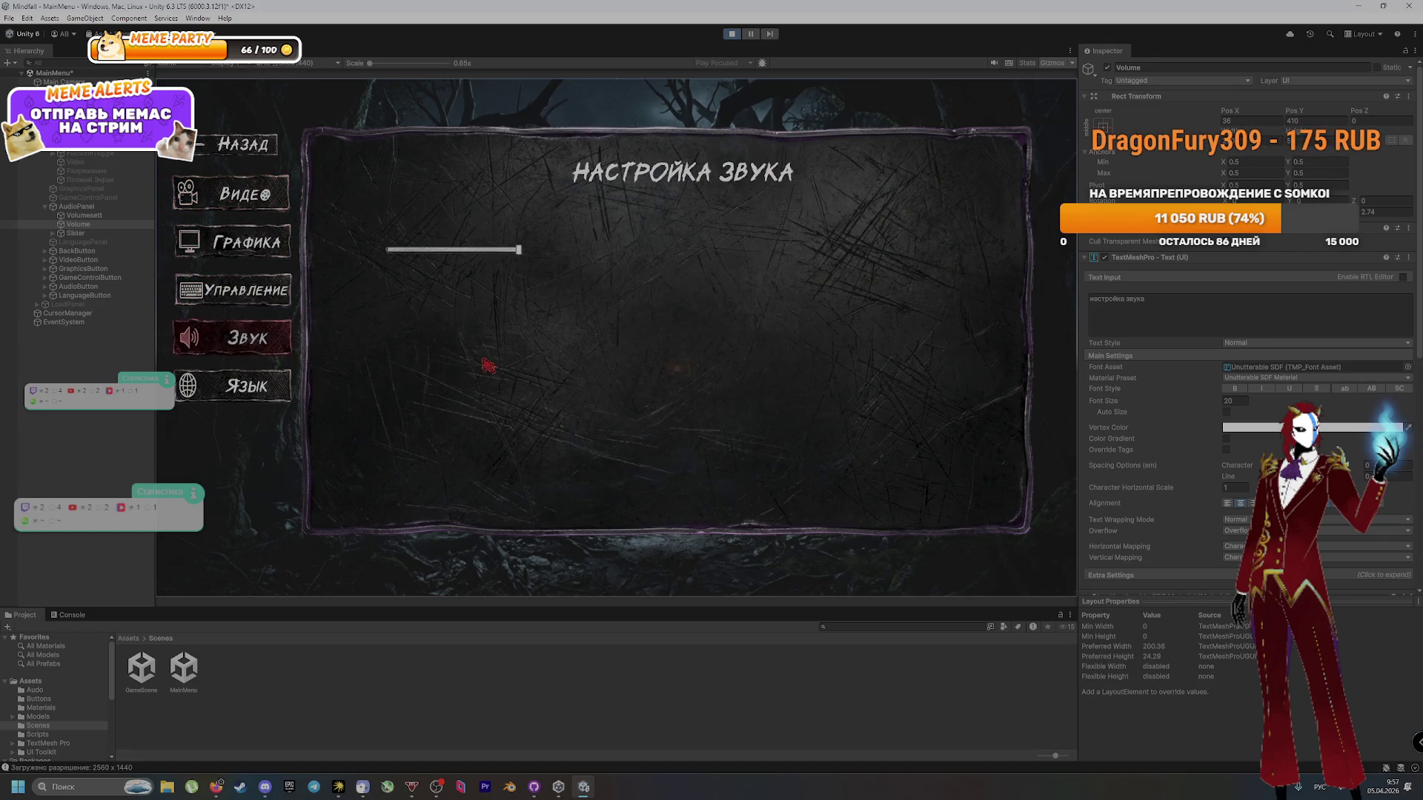
key(alt+Tab)
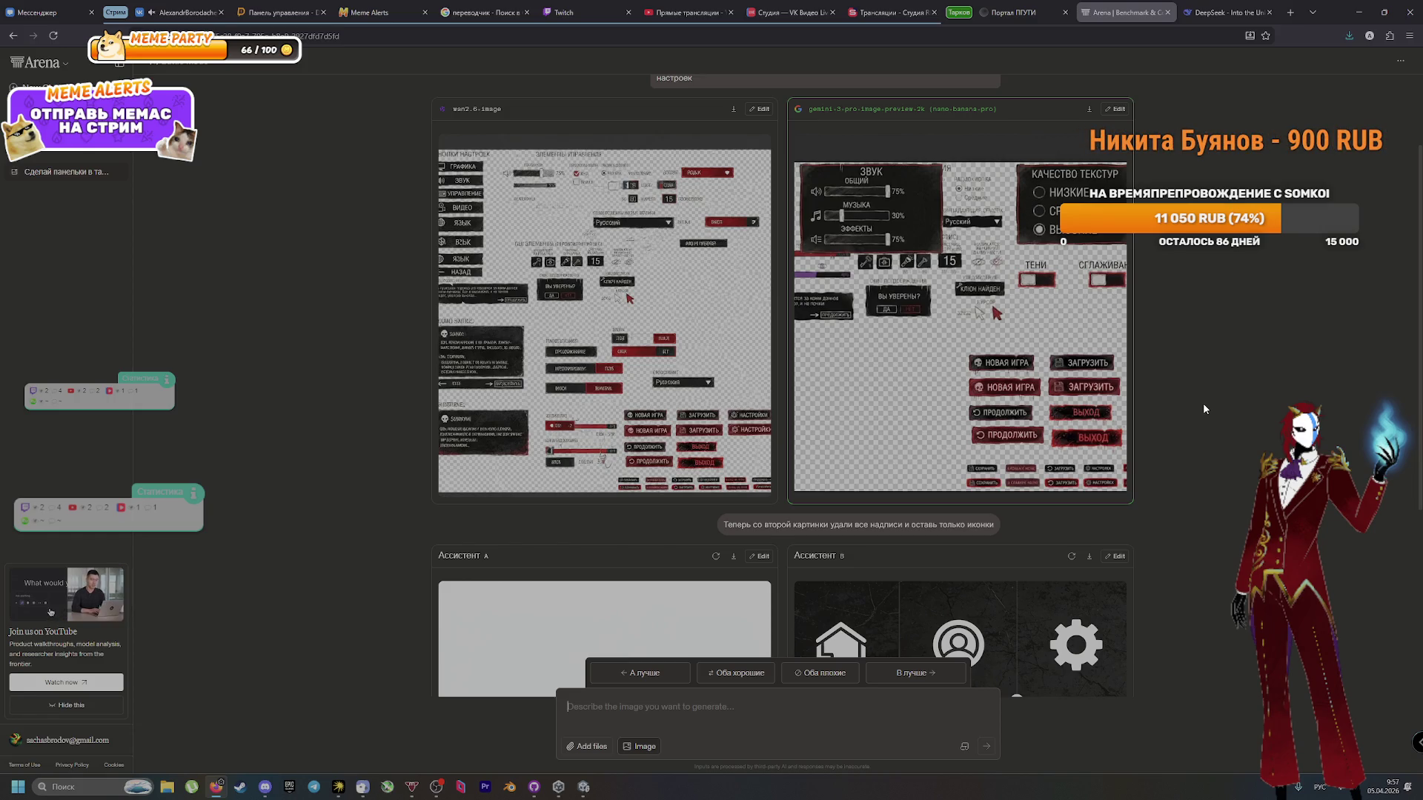
Step: Enlarge and close the wan2.6 and gemini generated icon images to compare them
scroll(1204, 409, up, 2)
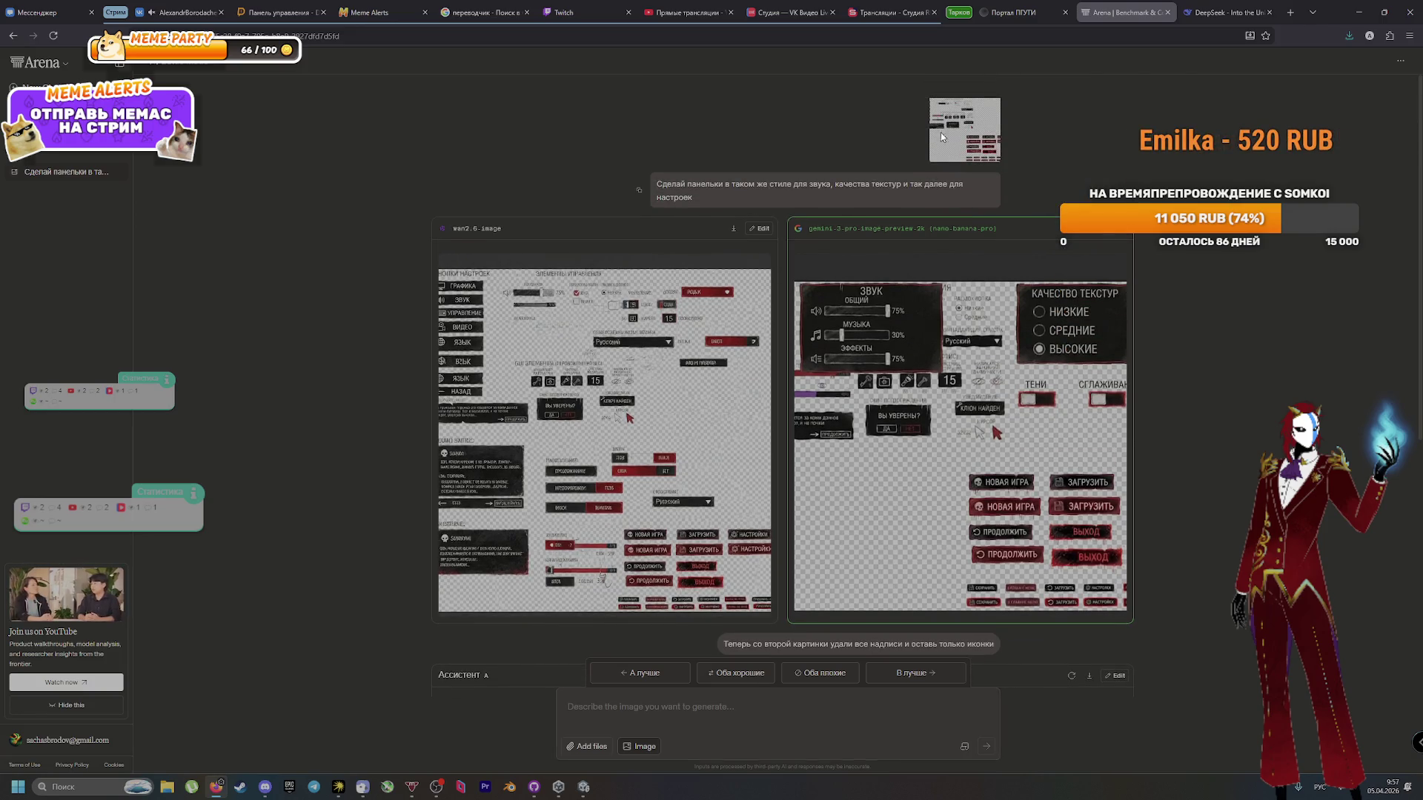
click(675, 457)
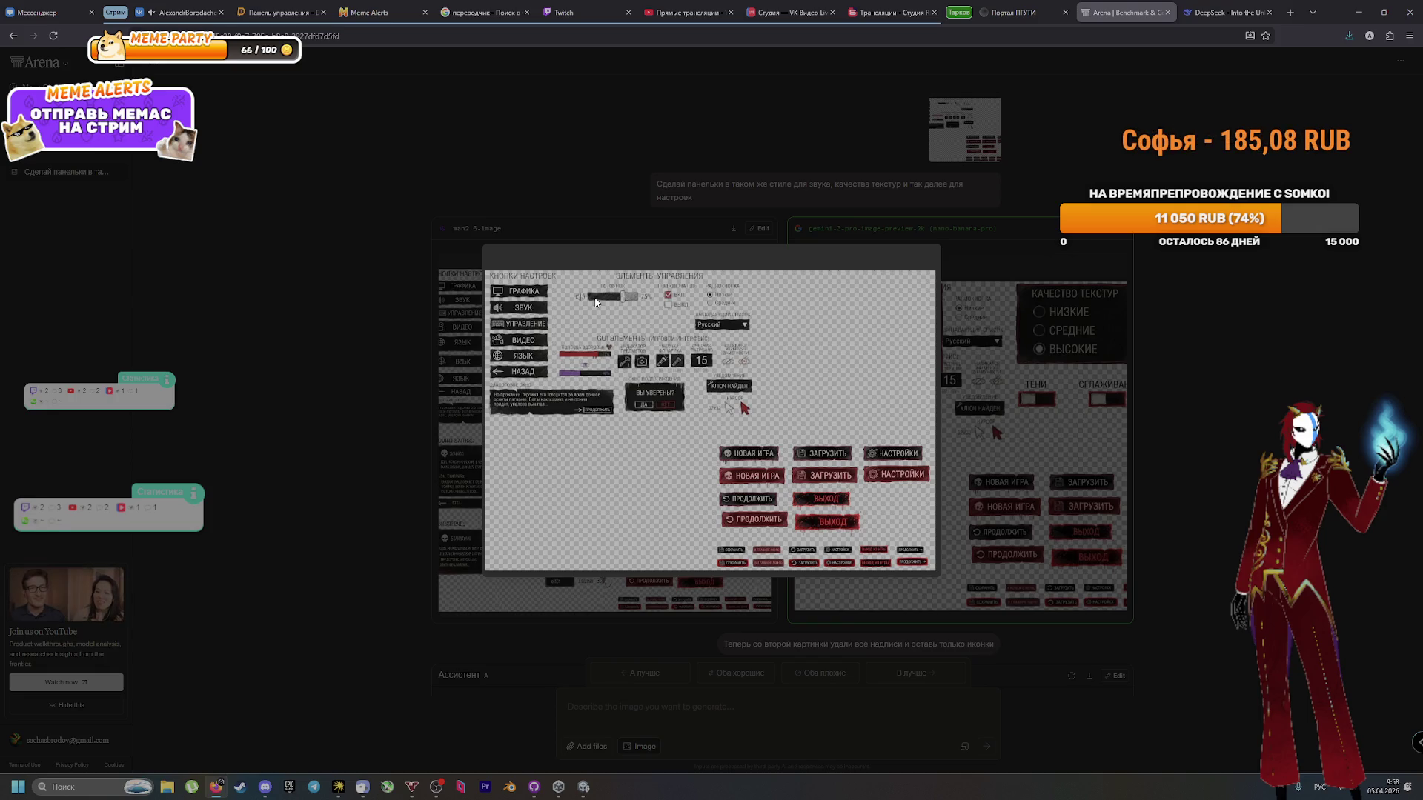
click(696, 229)
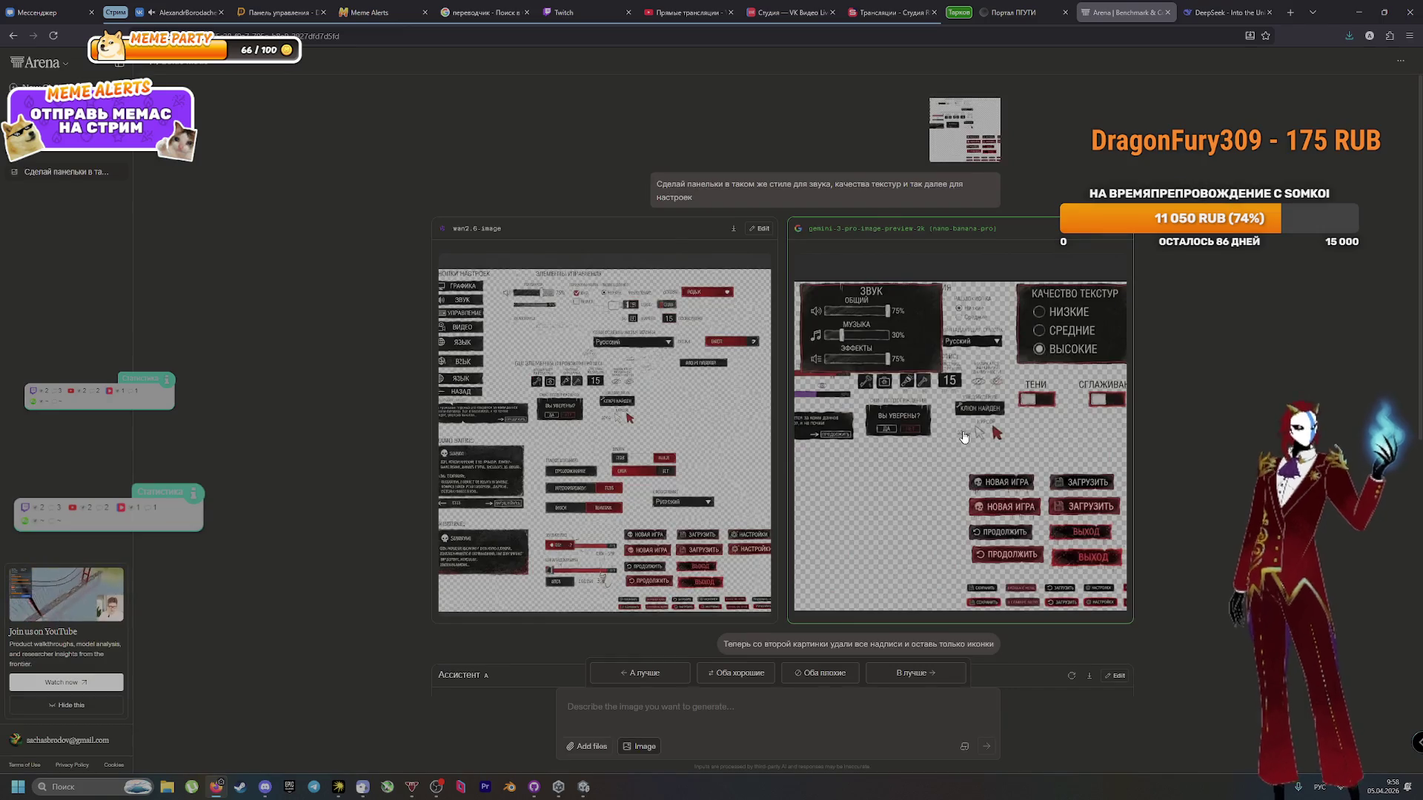
click(964, 437)
key(Escape)
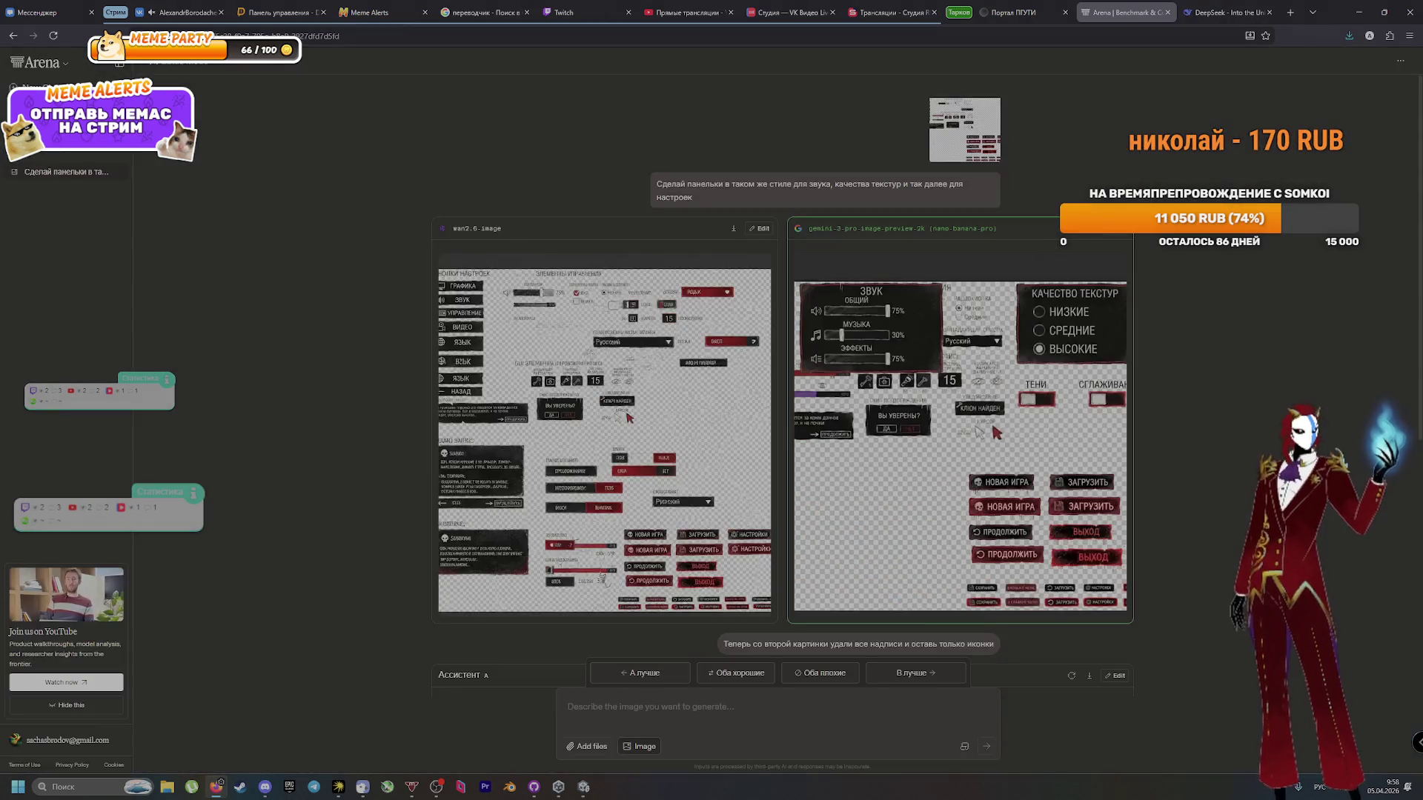
Step: Vote on the pair of generated icon images, then bring up the DeepSeek chat
scroll(1167, 526, down, 5)
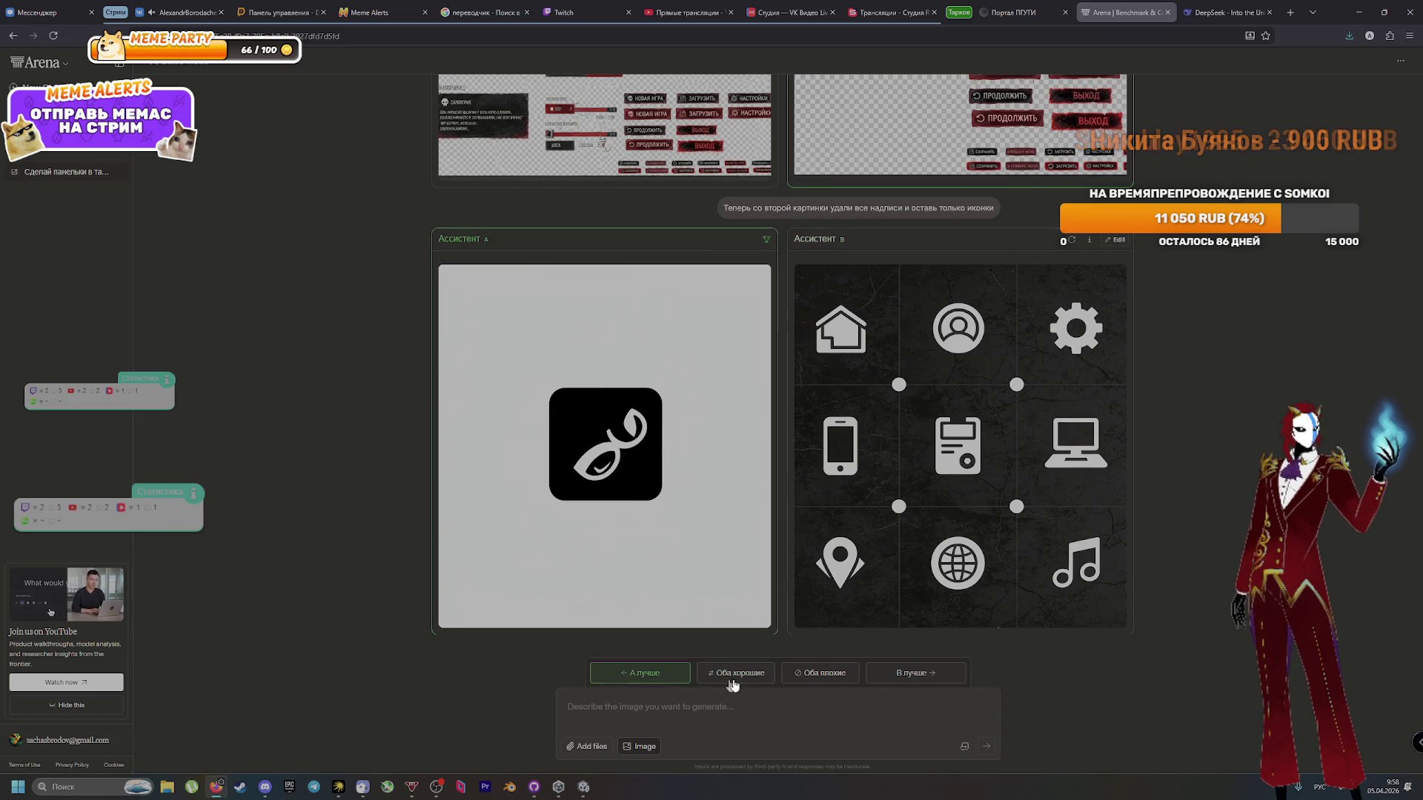
click(819, 674)
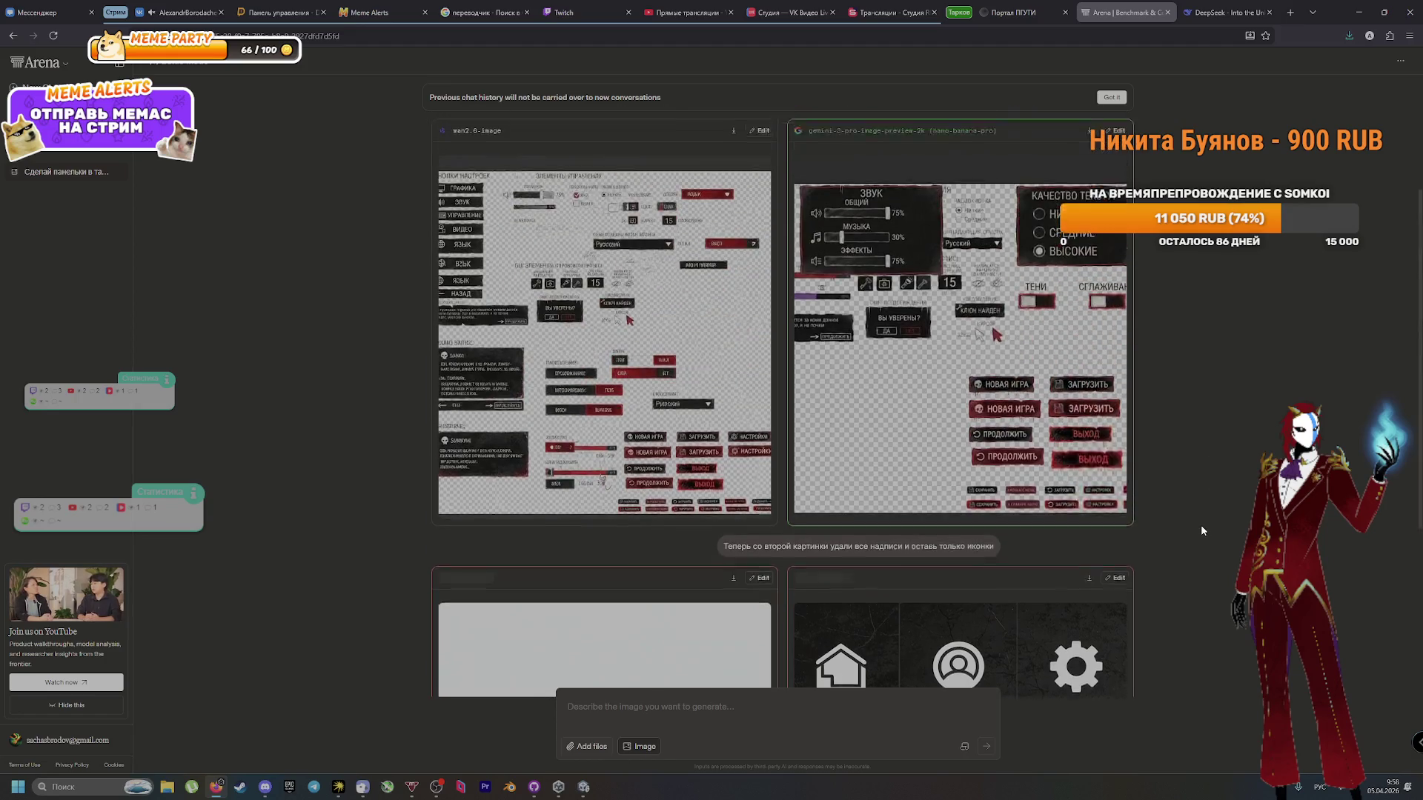
scroll(943, 536, up, 4)
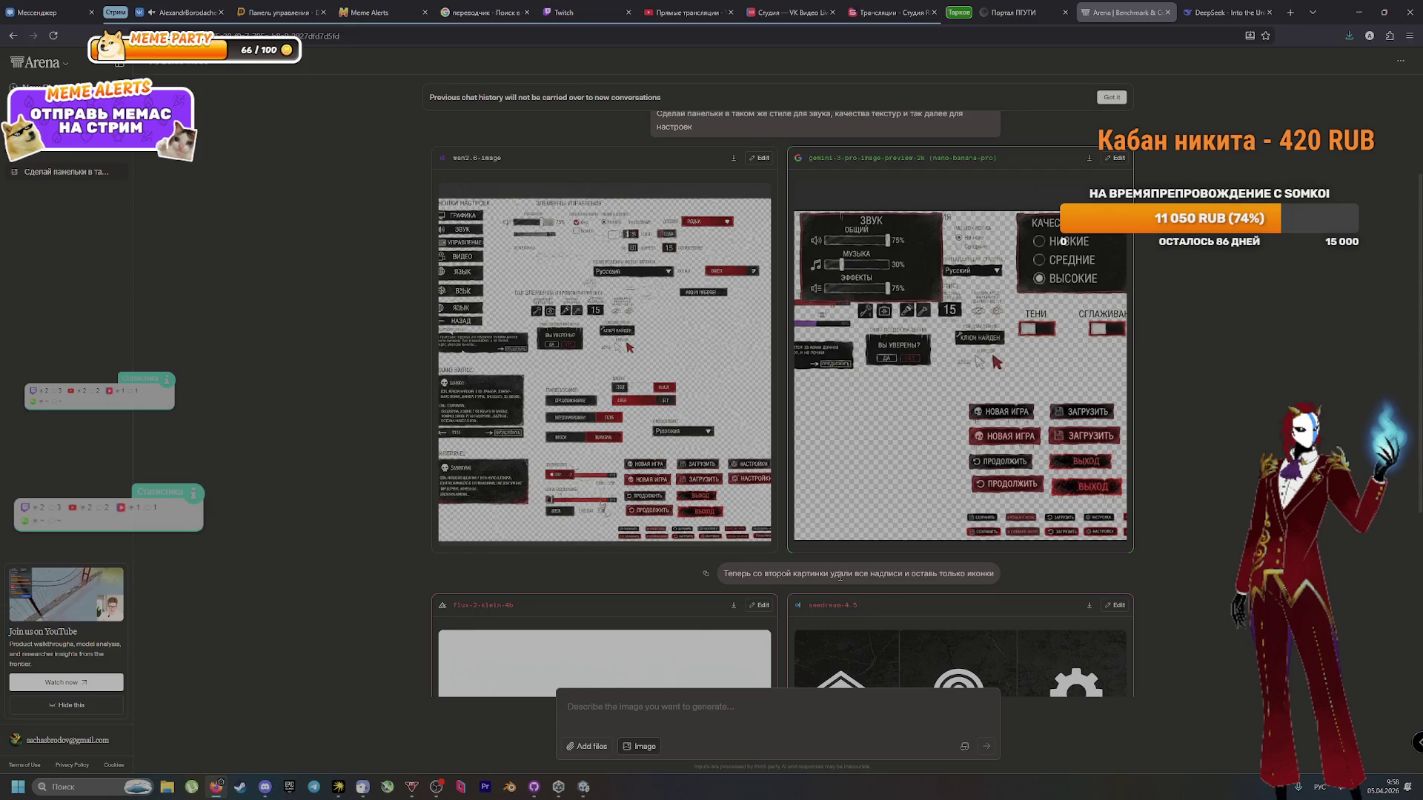
click(1224, 12)
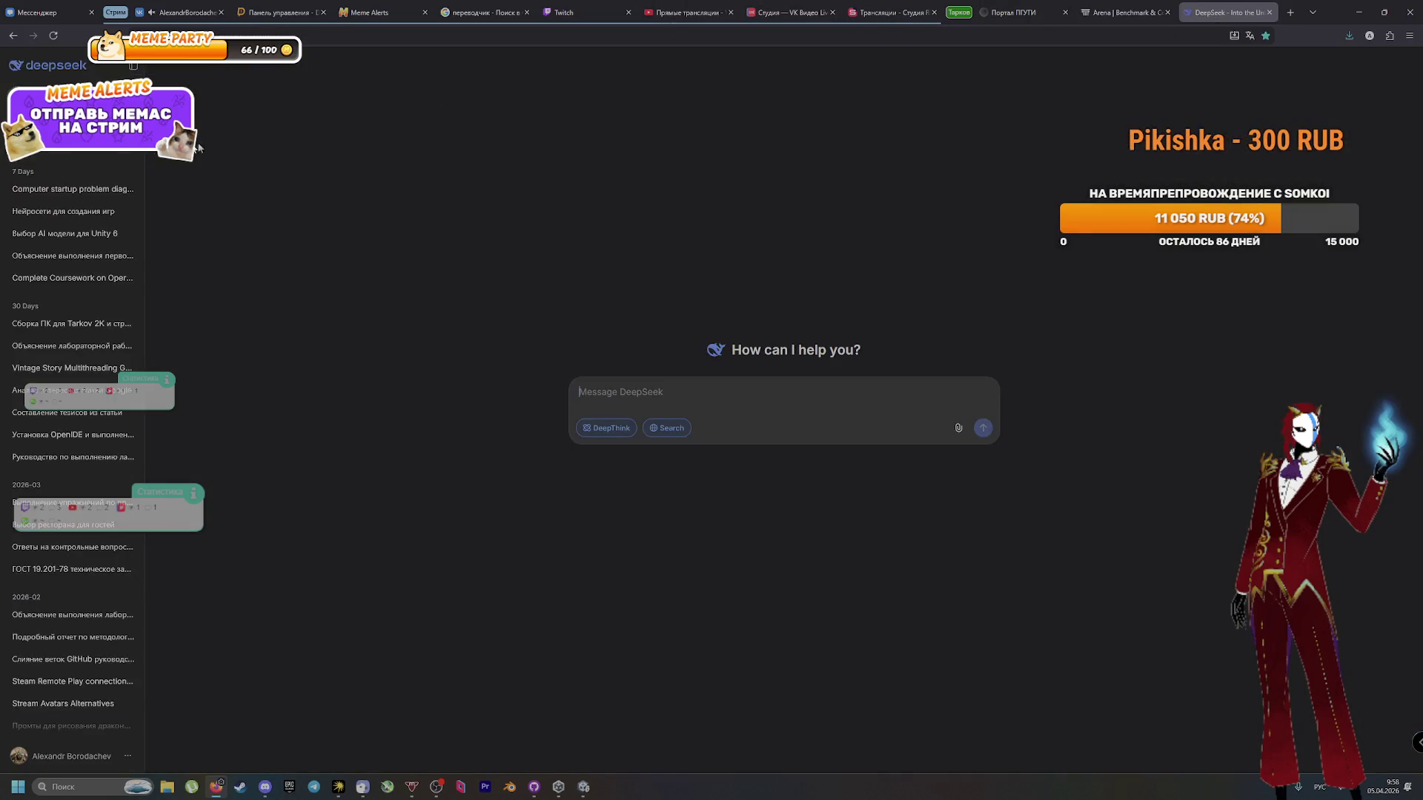
Step: Open the 'Нейросети для создания игр' chat and scroll to the earlier main-menu message
click(71, 213)
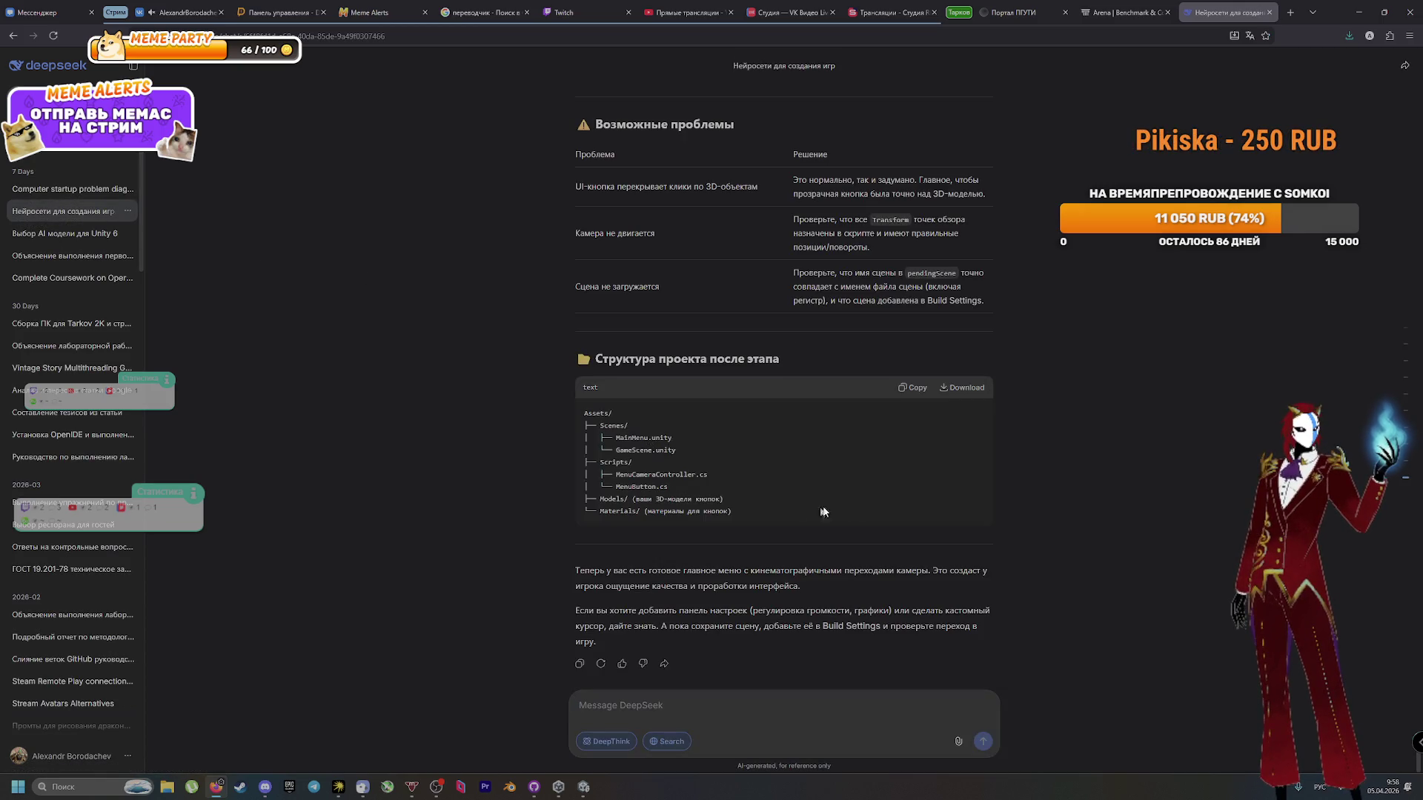
scroll(715, 520, up, 10)
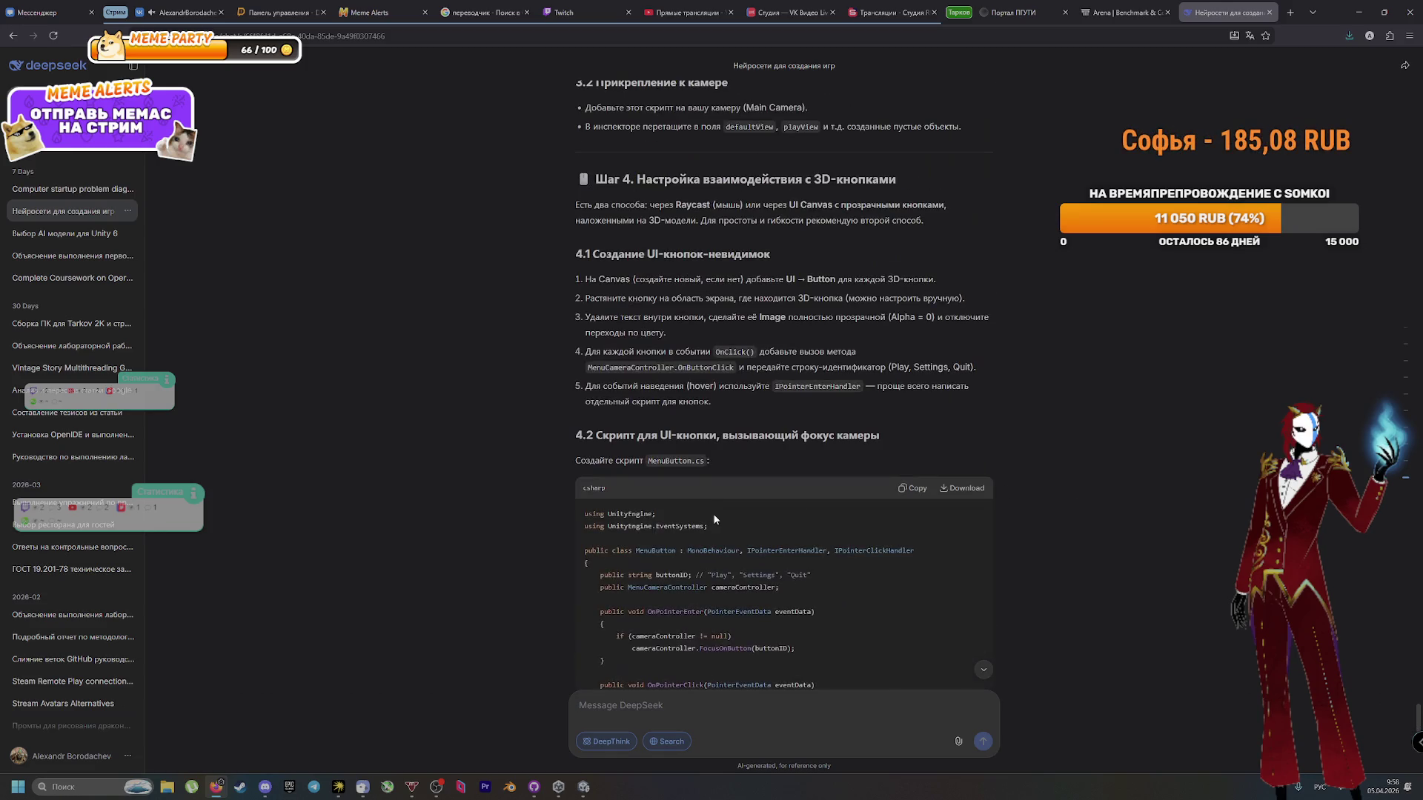
scroll(715, 539, up, 15)
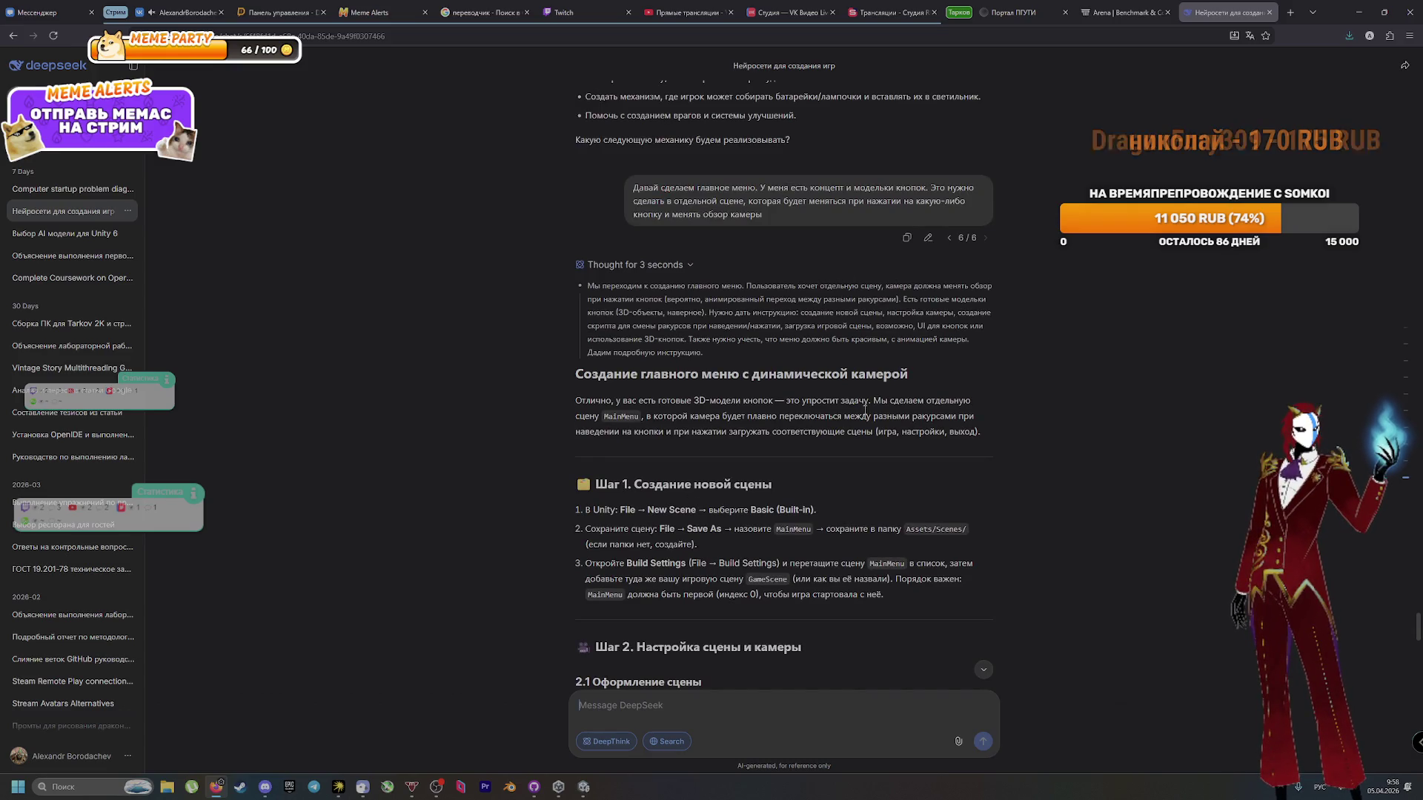
scroll(864, 403, down, 5)
scroll(864, 402, down, 15)
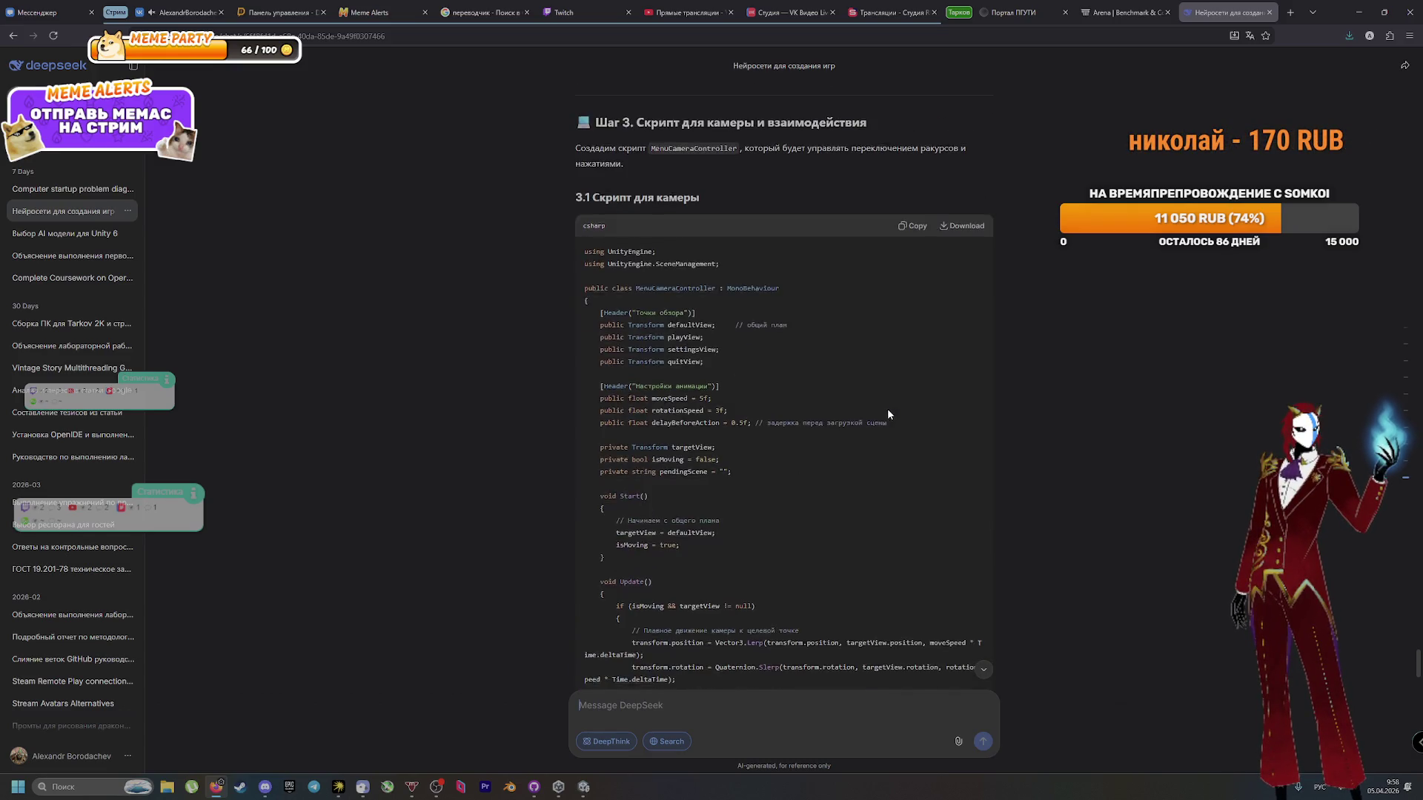
scroll(887, 411, down, 15)
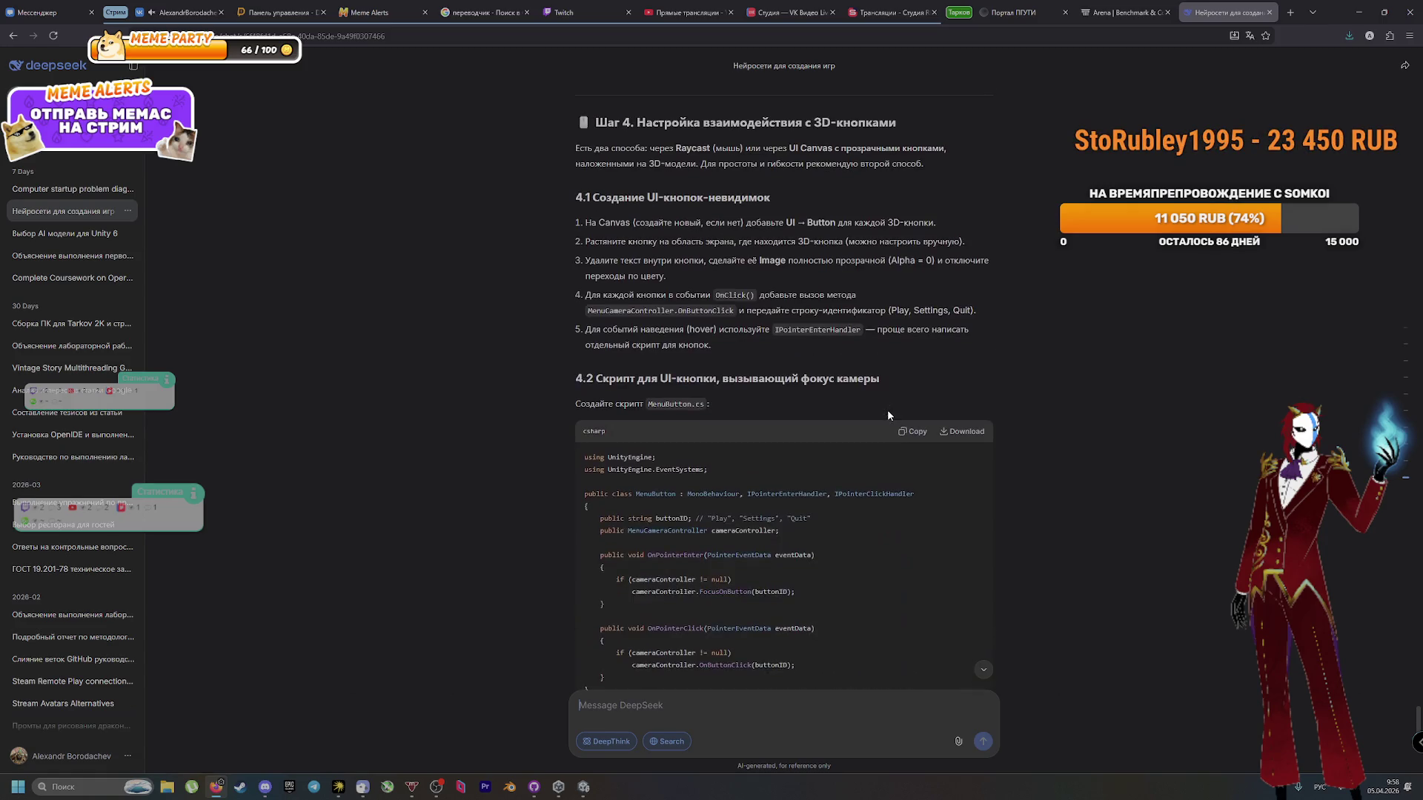
scroll(1161, 487, down, 8)
scroll(1160, 487, up, 6)
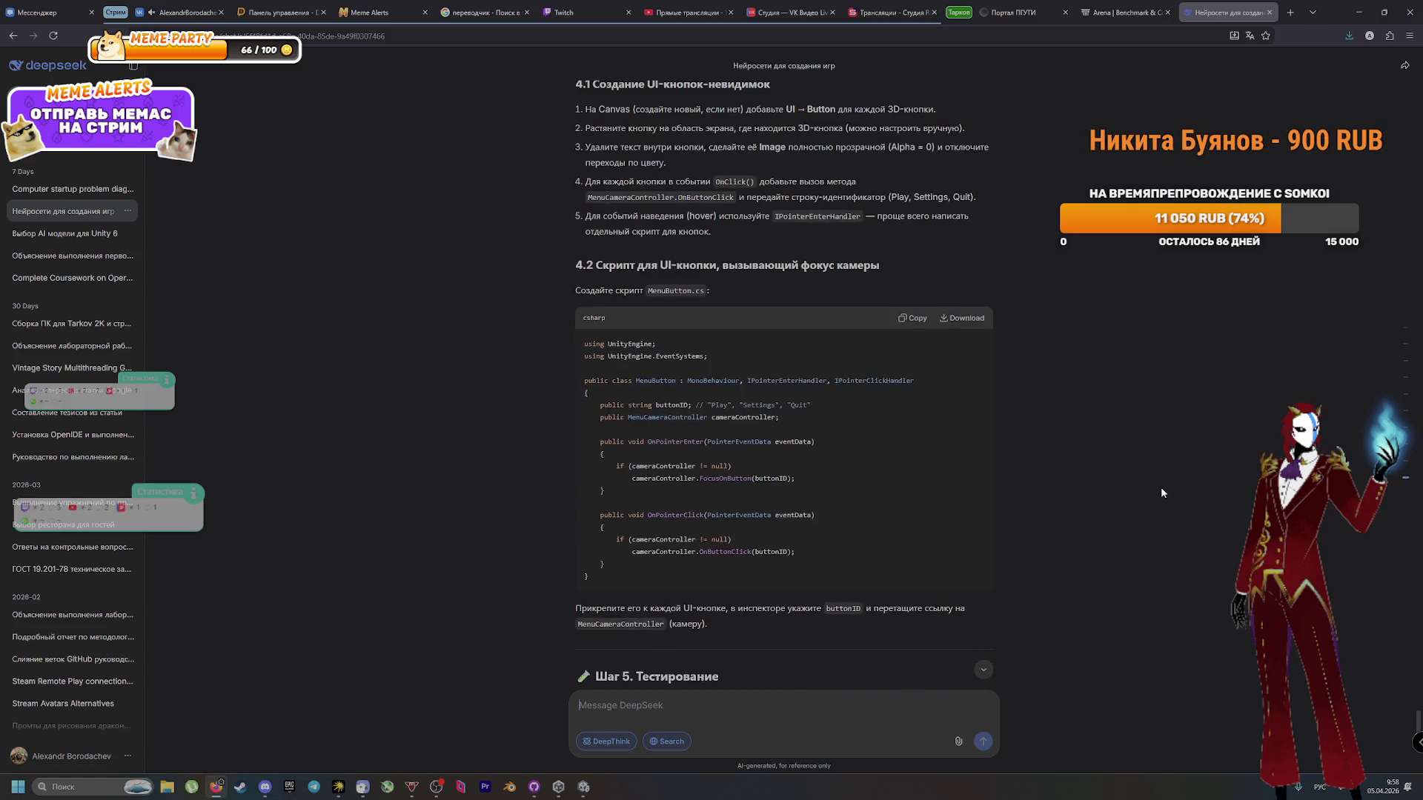
scroll(1161, 487, down, 10)
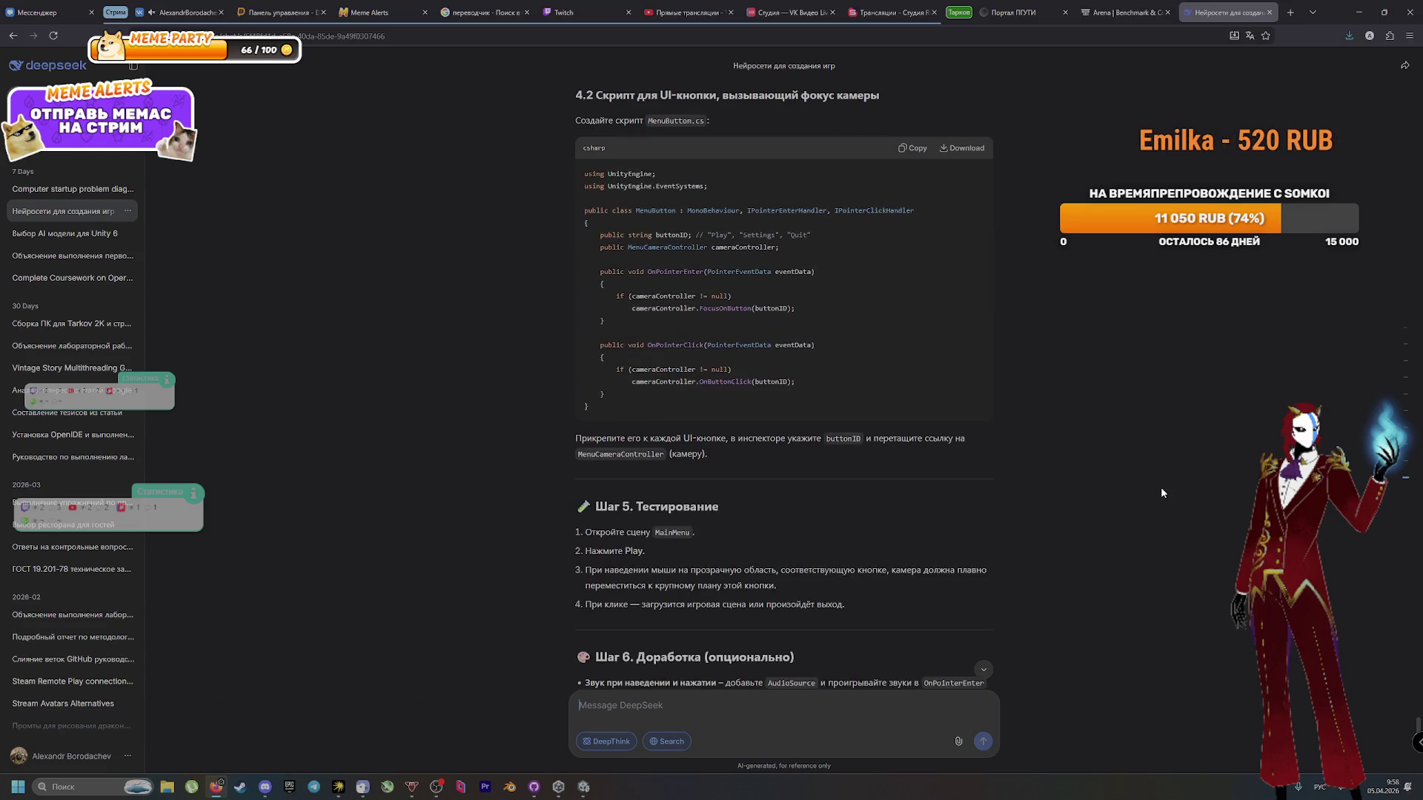
scroll(1161, 493, up, 15)
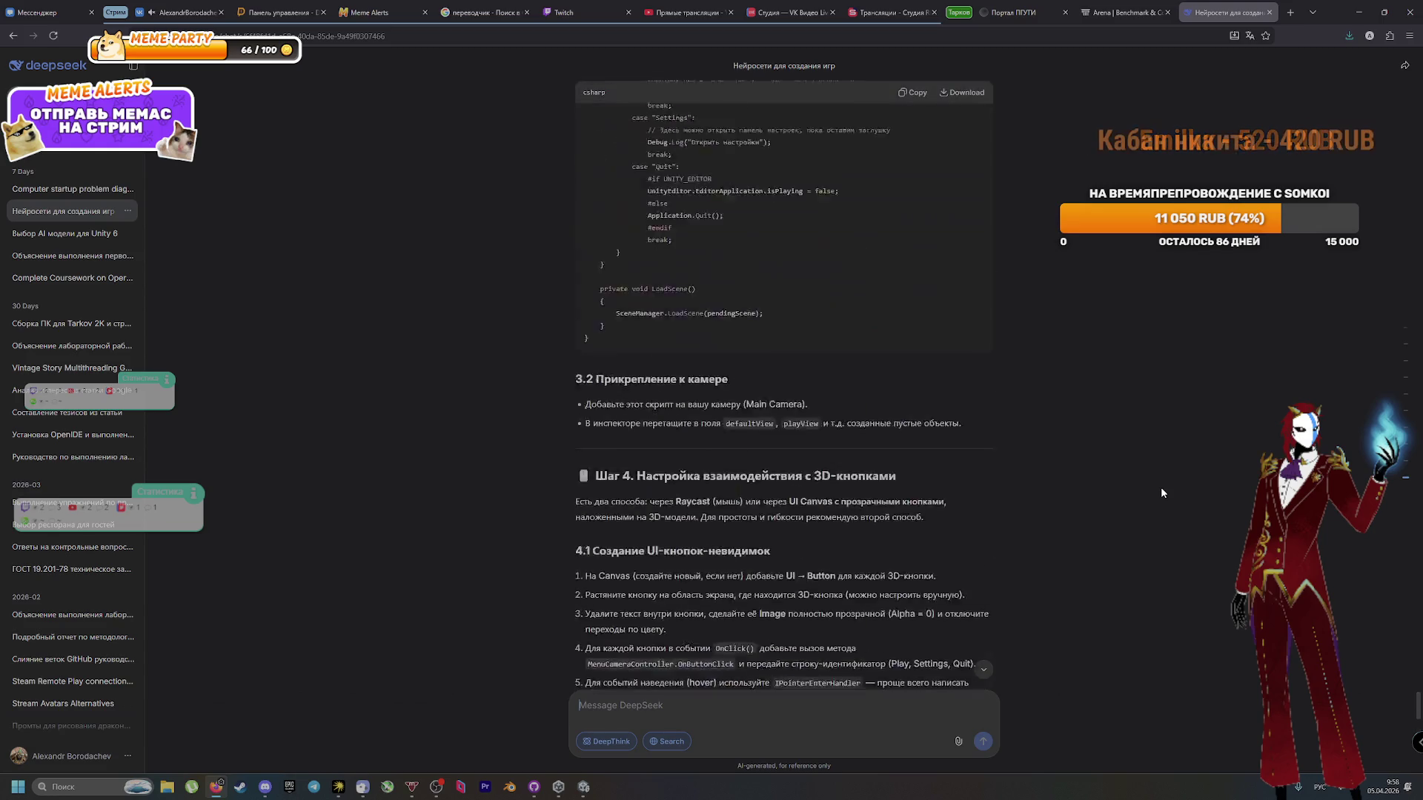
scroll(1161, 493, up, 15)
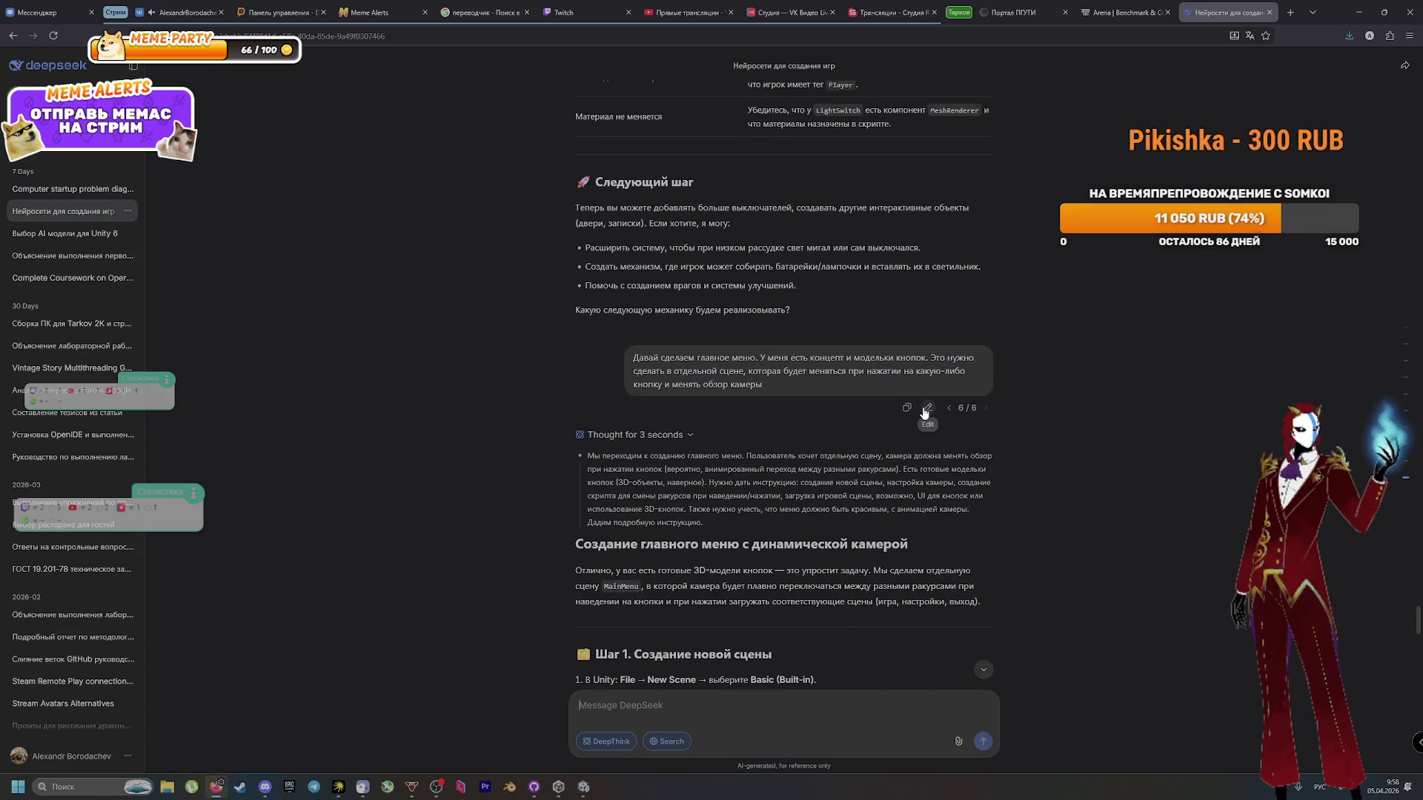
Step: Start editing the main-menu message and select its whole text
click(928, 407)
drag(549, 371, 539, 312)
triple_click(727, 375)
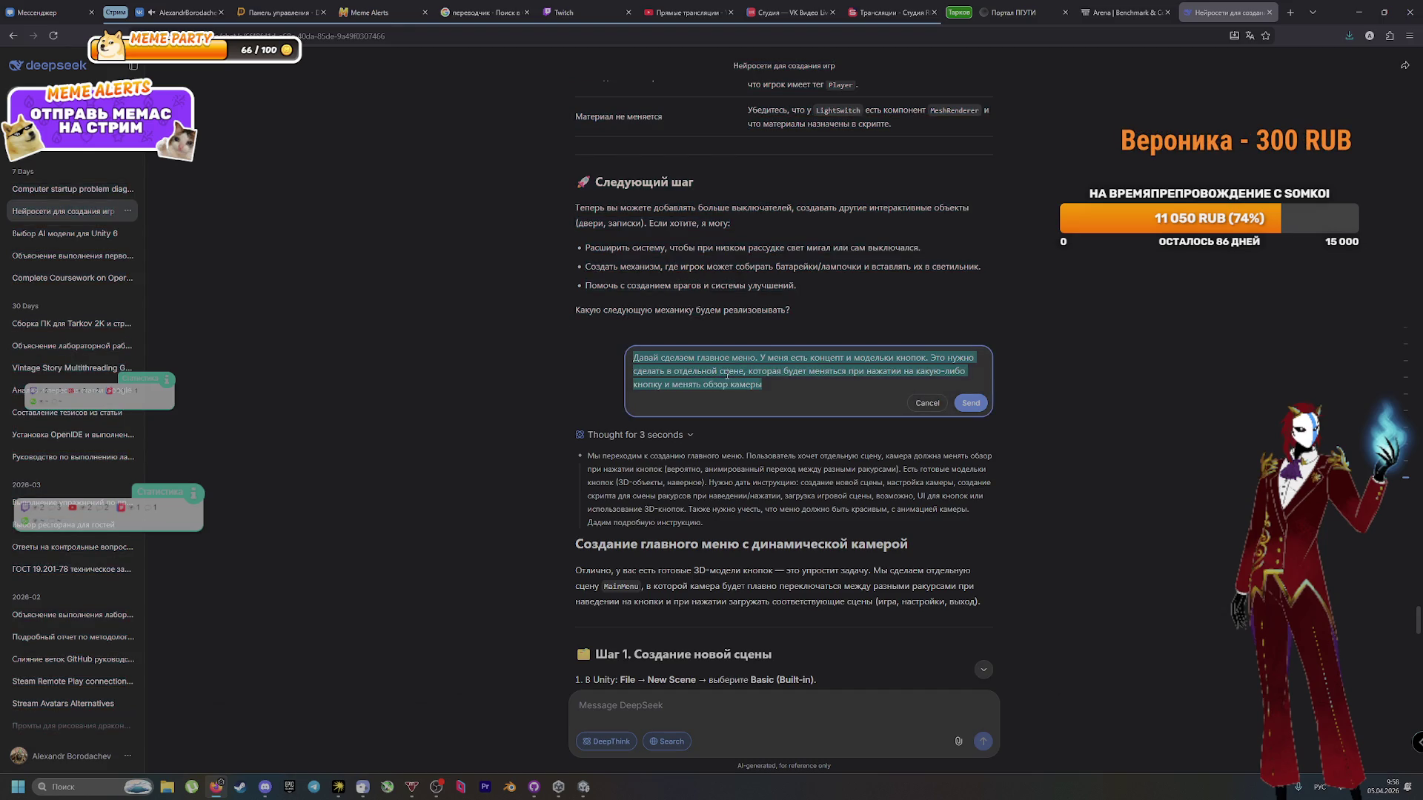
Step: Cancel the edit, collapse the 'Thought for 3 seconds' block, and reopen the message for editing
click(591, 788)
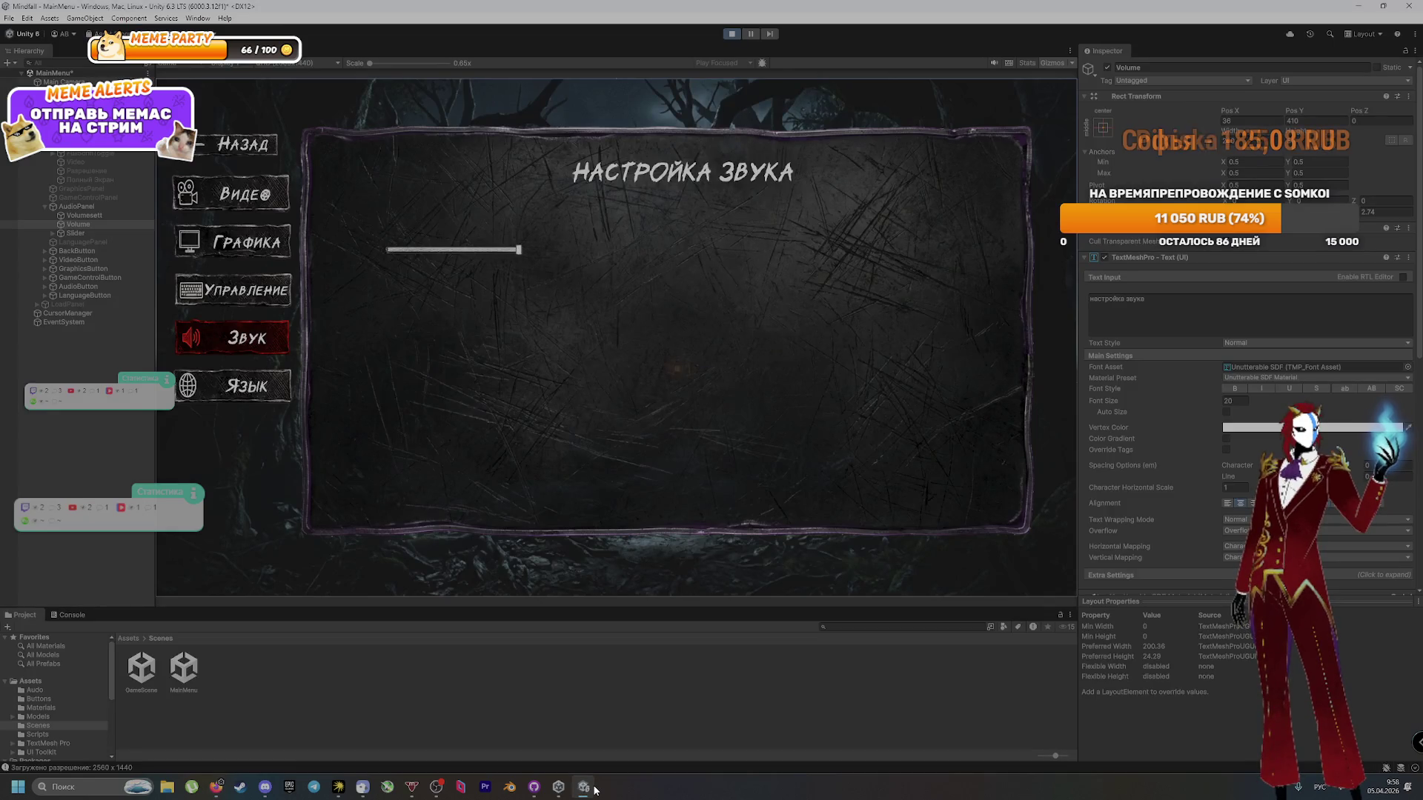
key(alt+Tab)
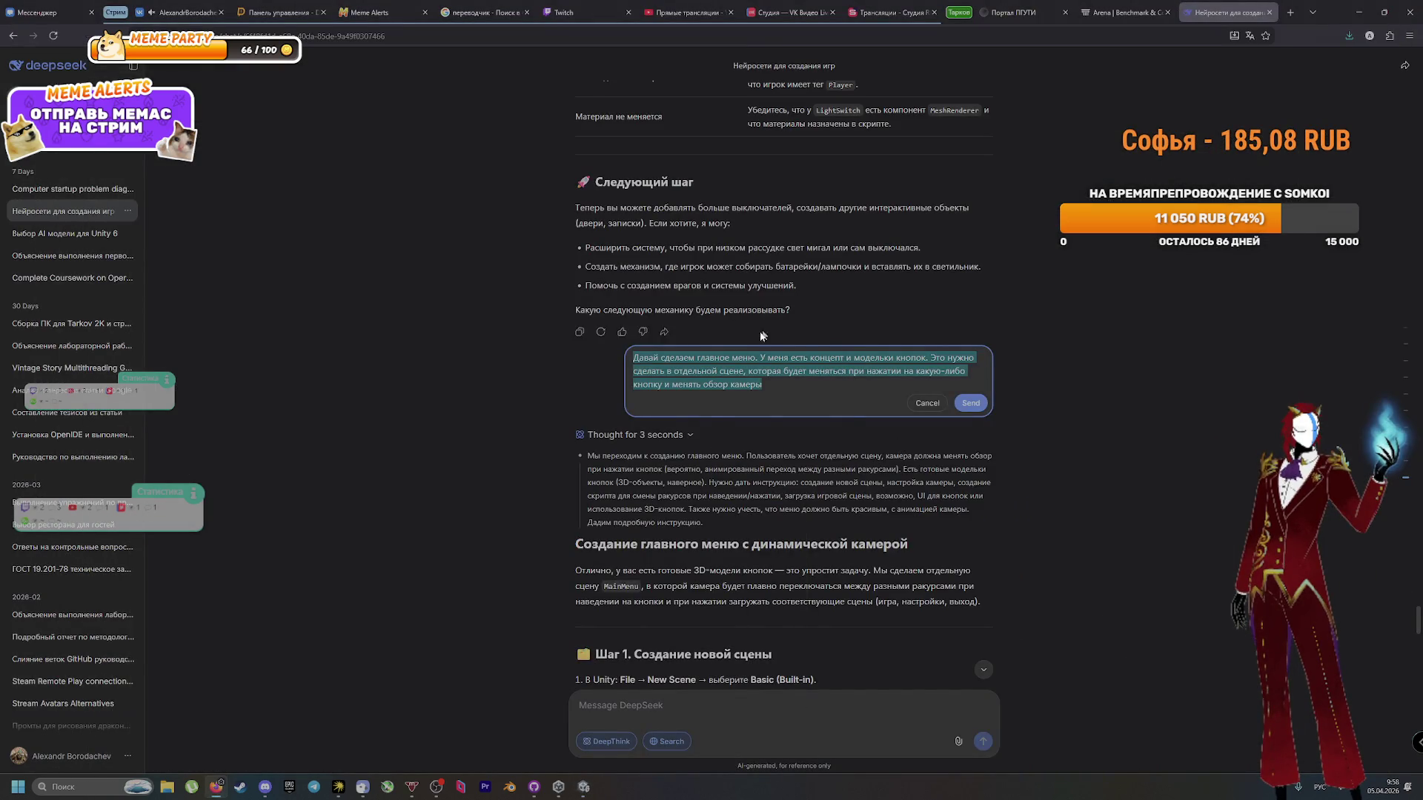
scroll(761, 335, up, 2)
click(927, 516)
click(685, 552)
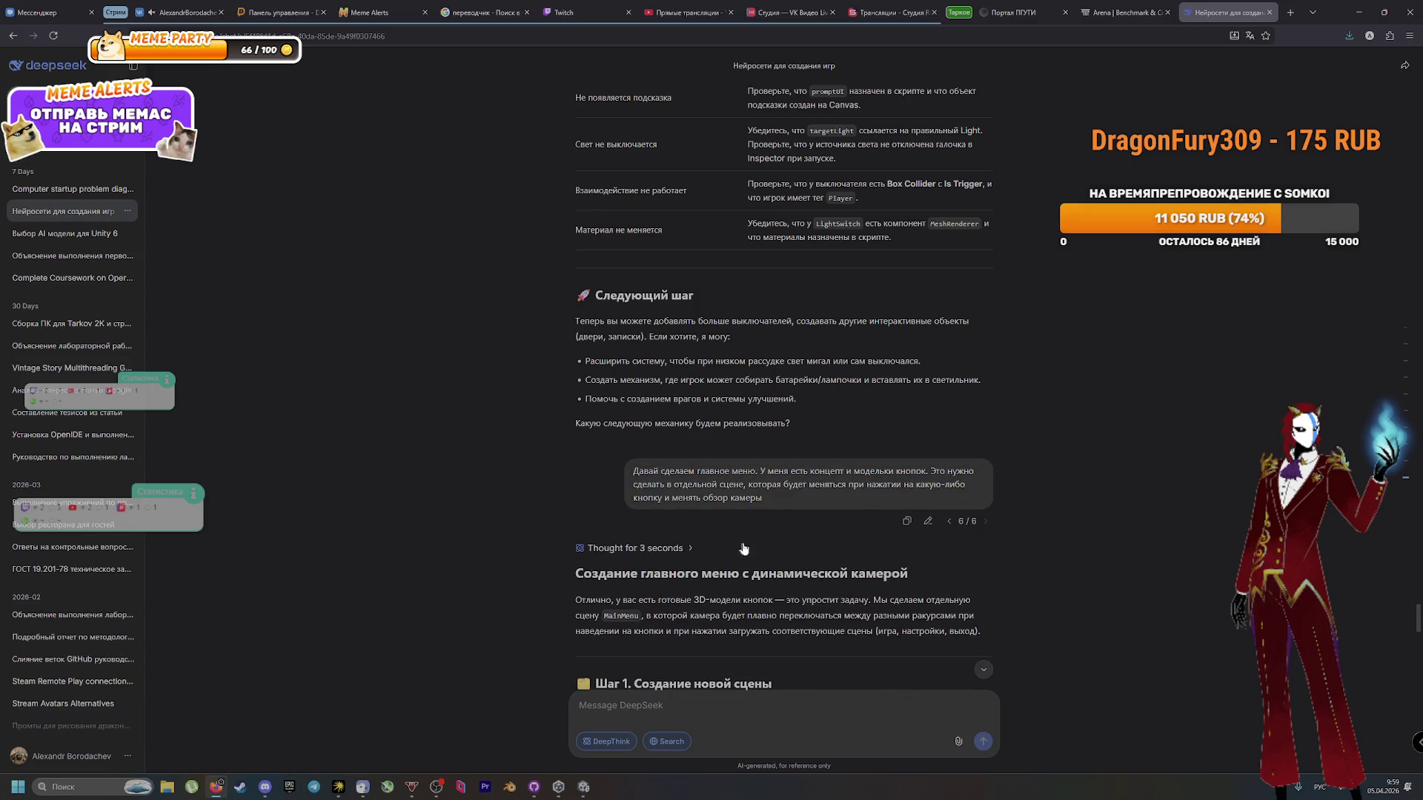
click(927, 521)
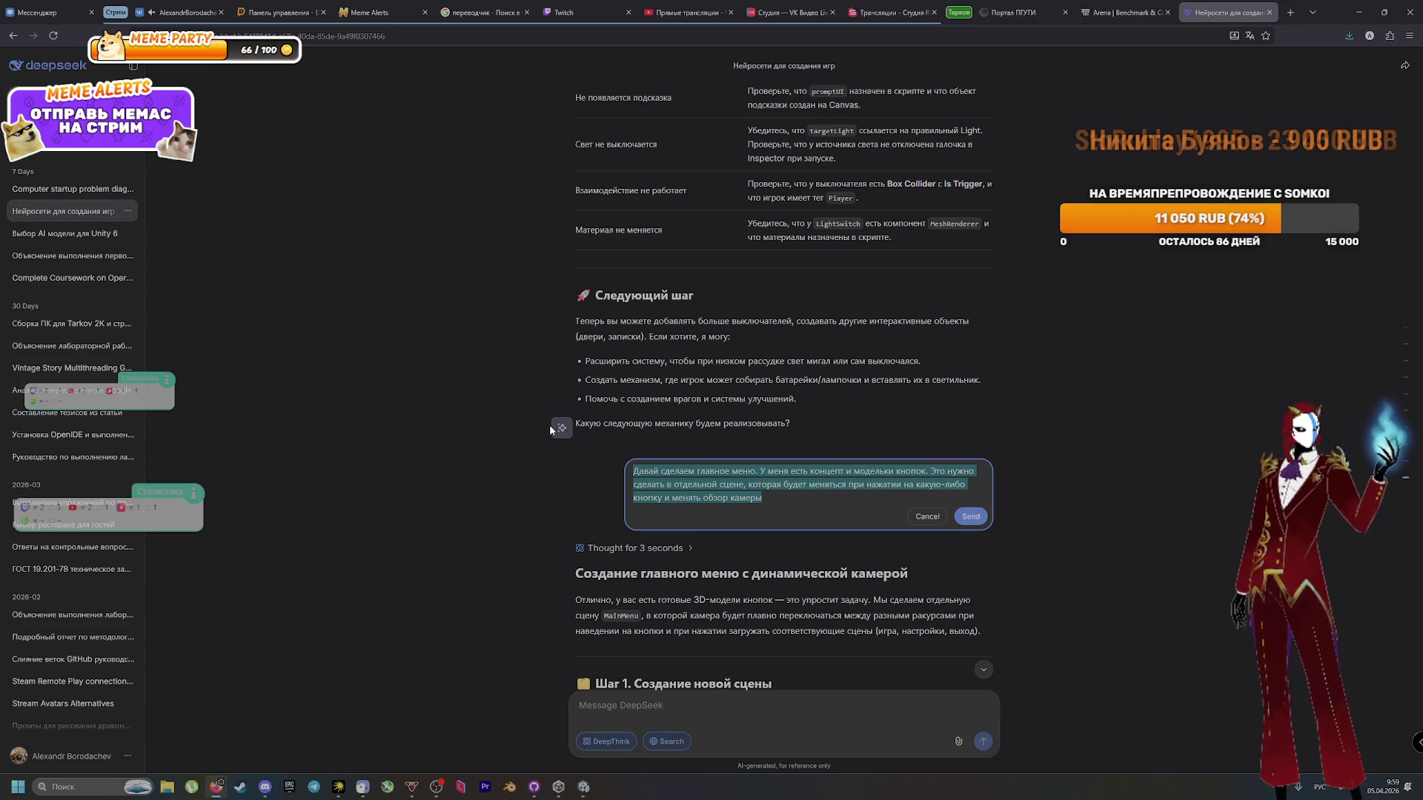
Step: Send the rewritten request on how the Новая игра button should load the first scene, pasting an image
text(Д)
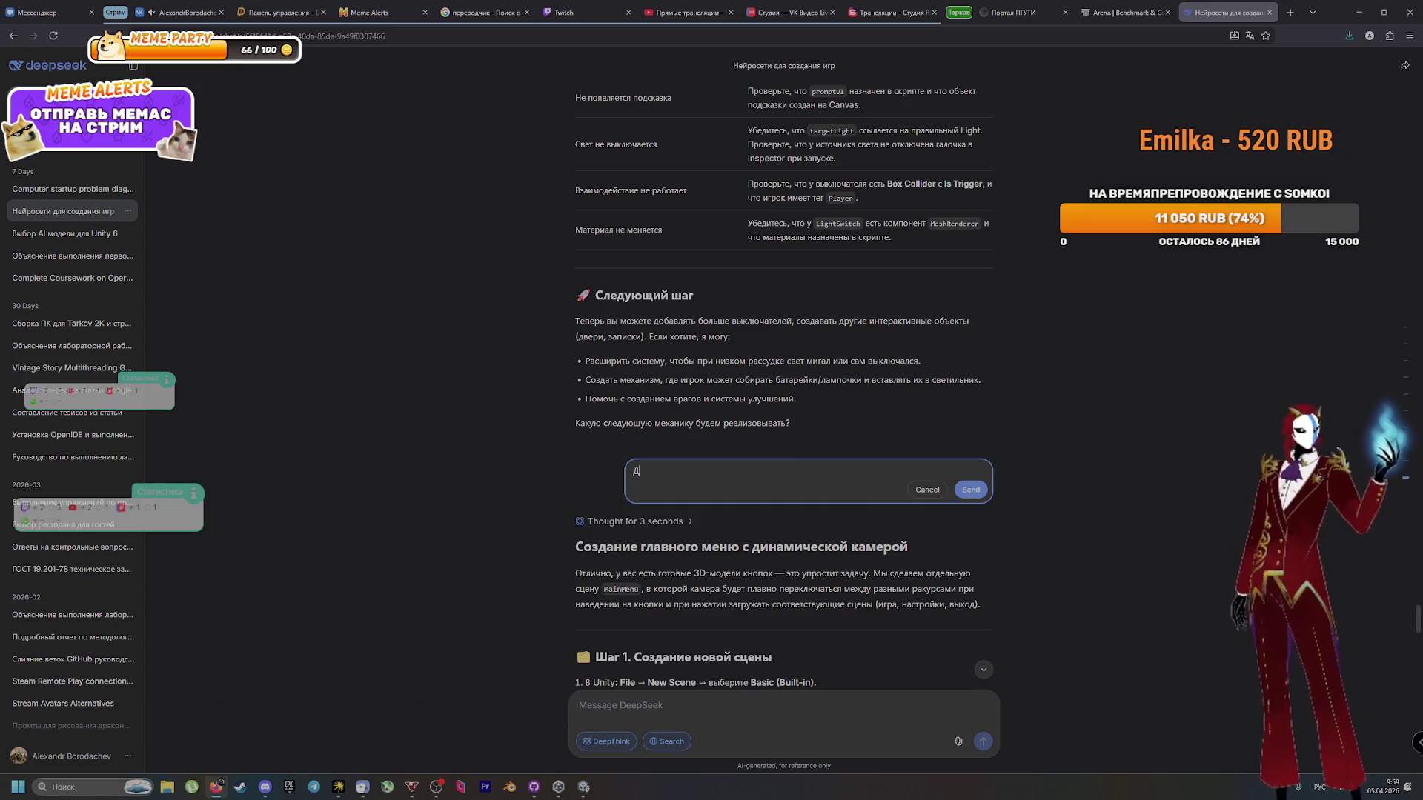
text(авай )
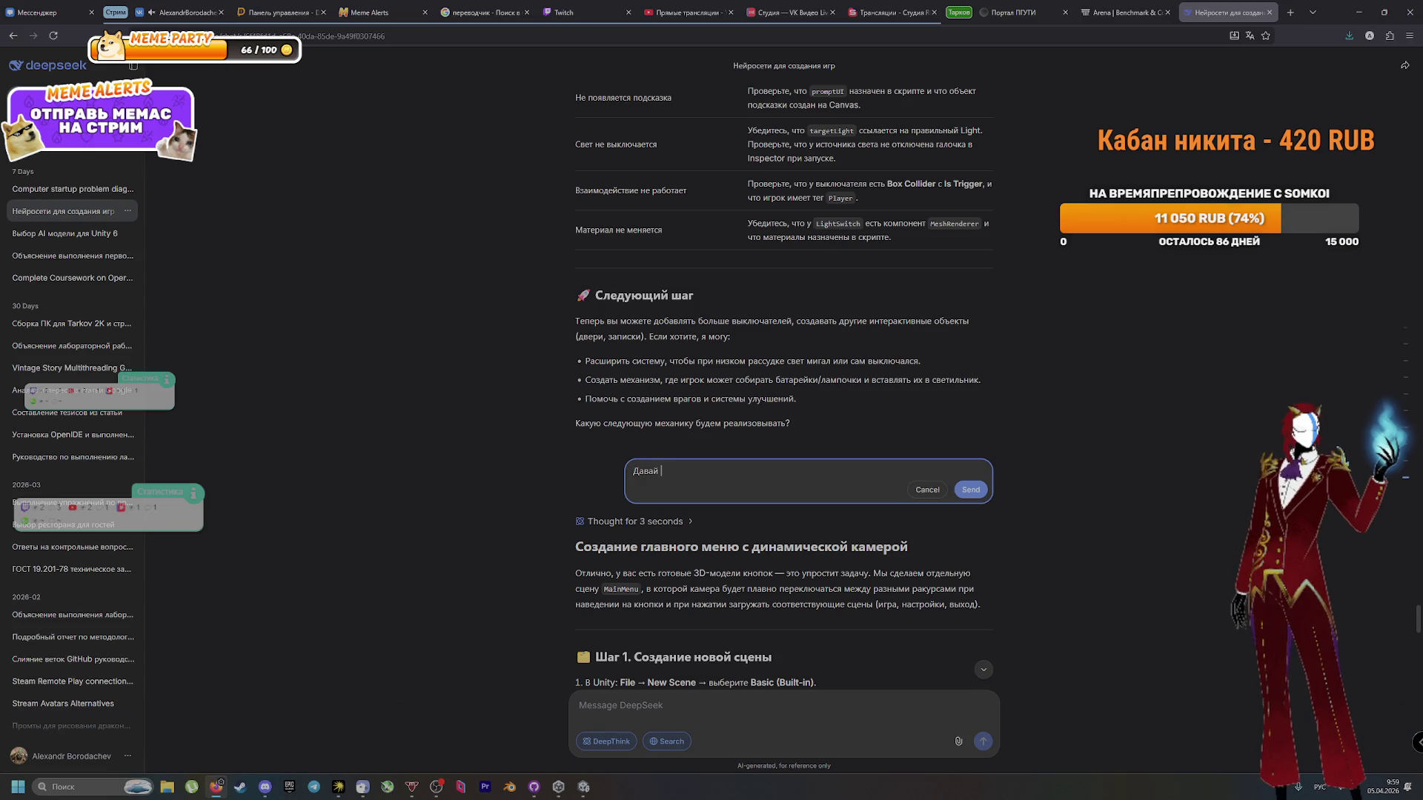
text(сделаем п)
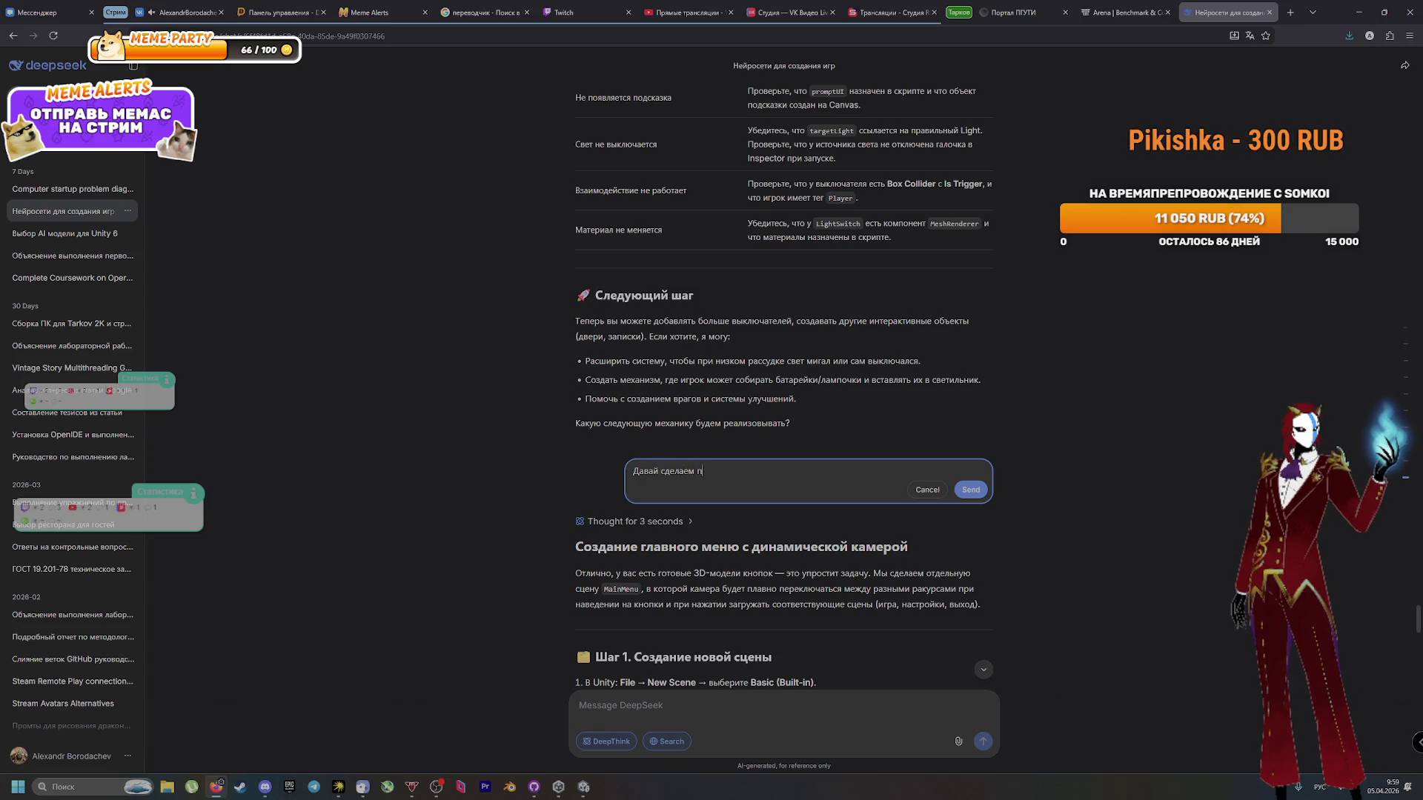
text(ереход с )
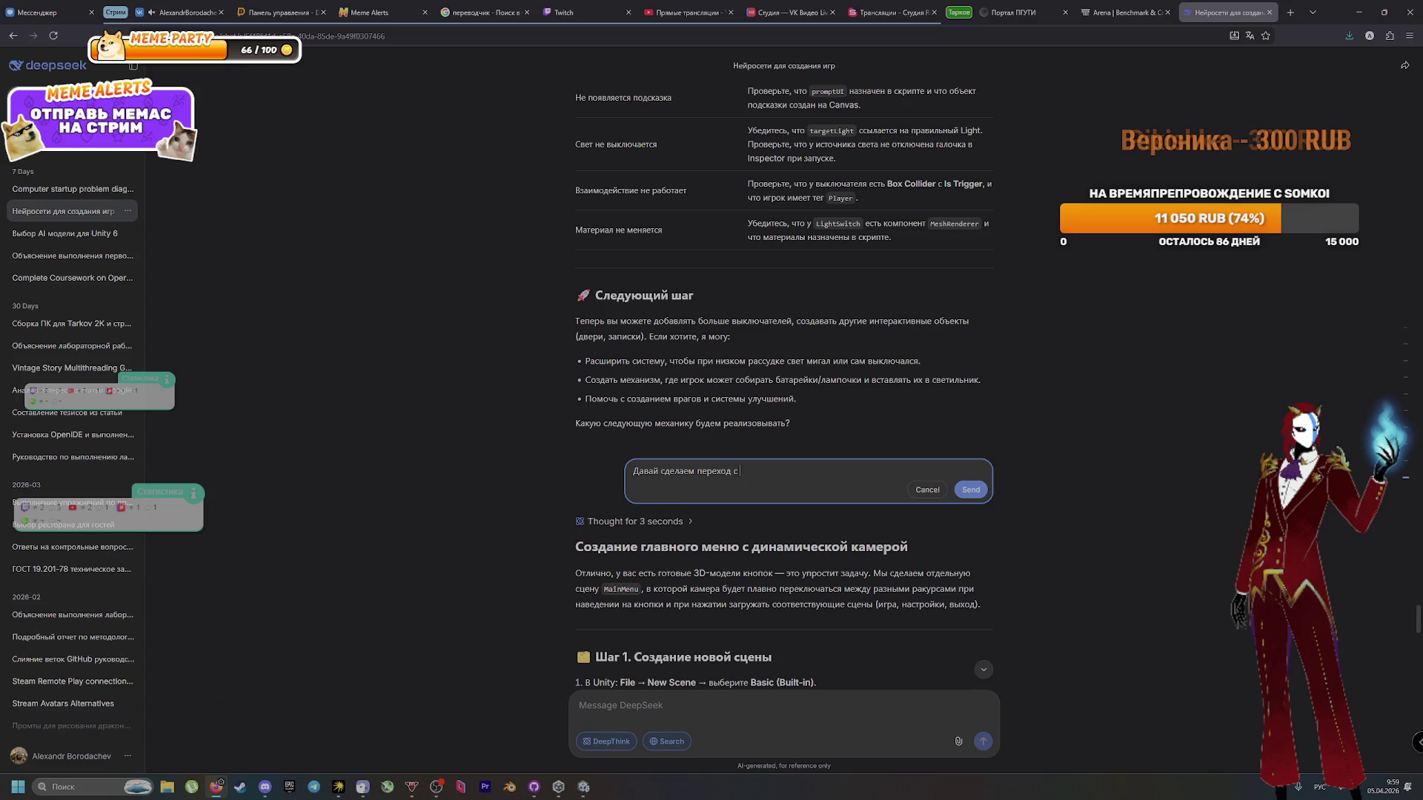
text(главного меню)
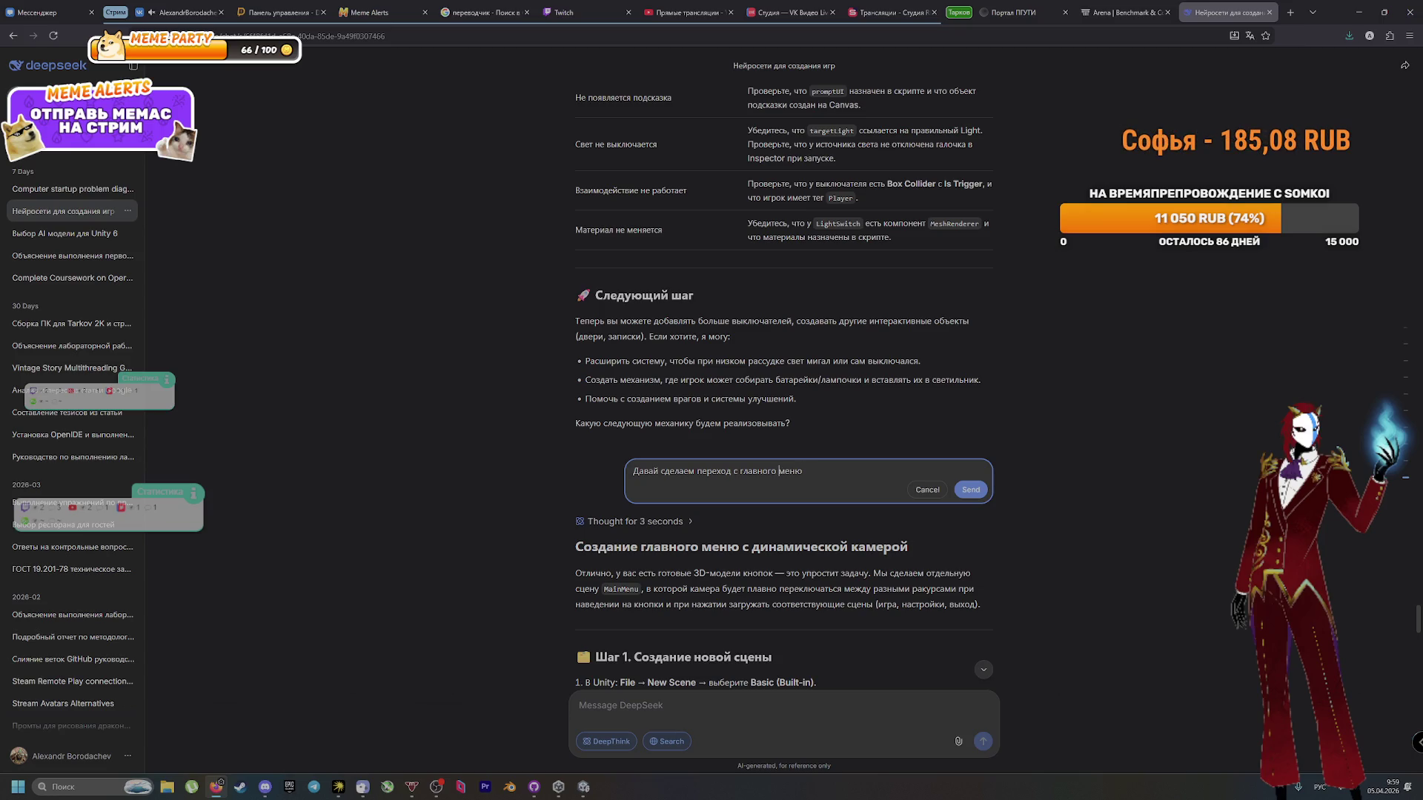
text( в )
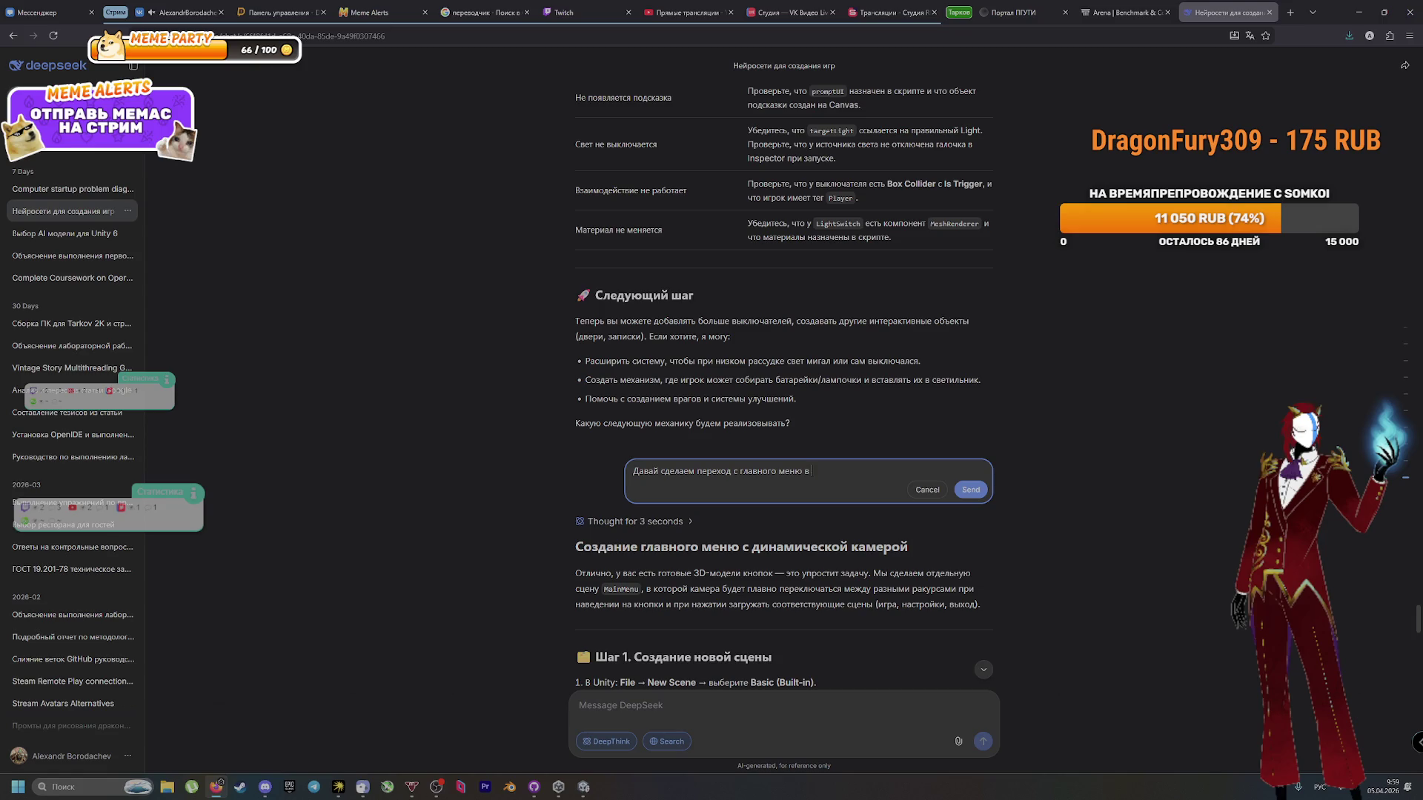
text(перв)
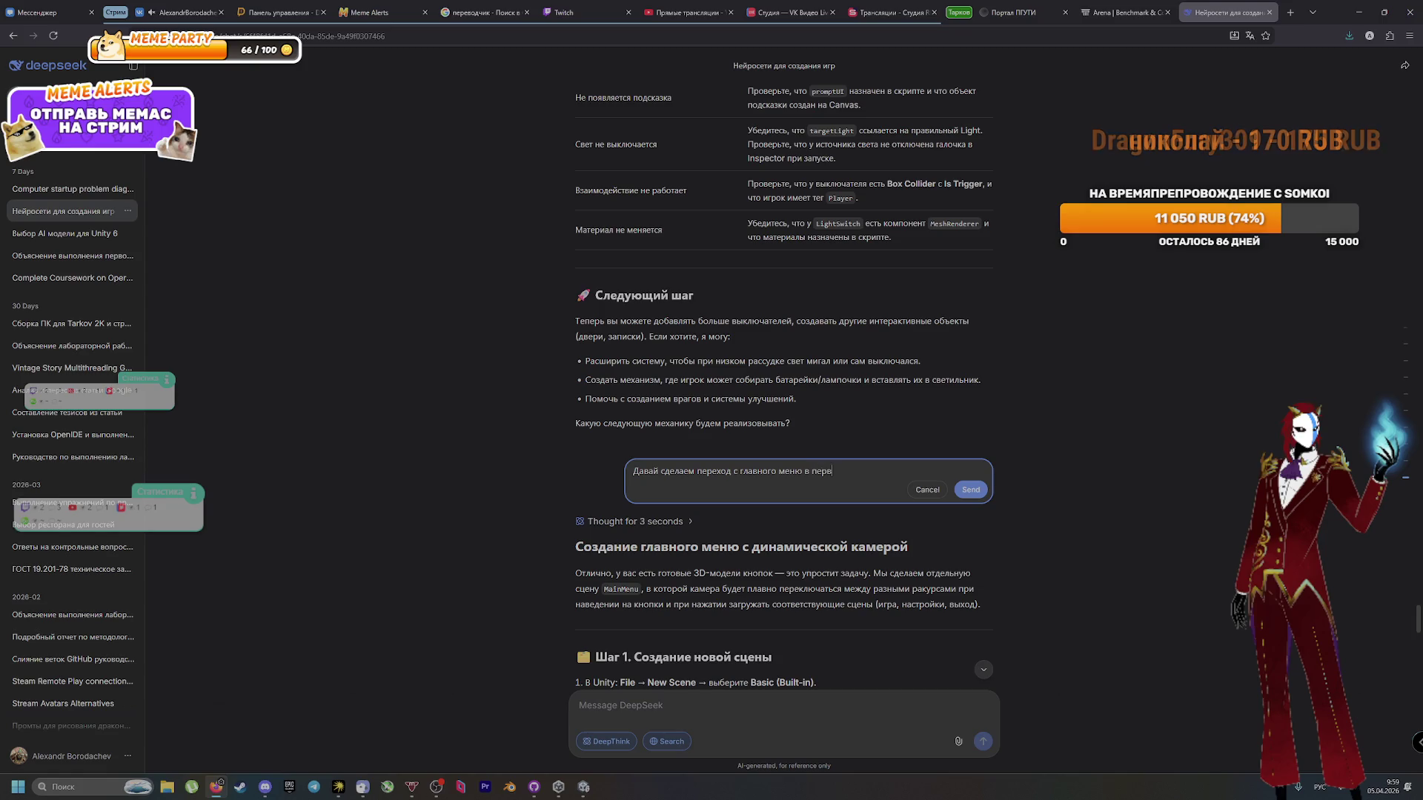
text(уюри нажатии)
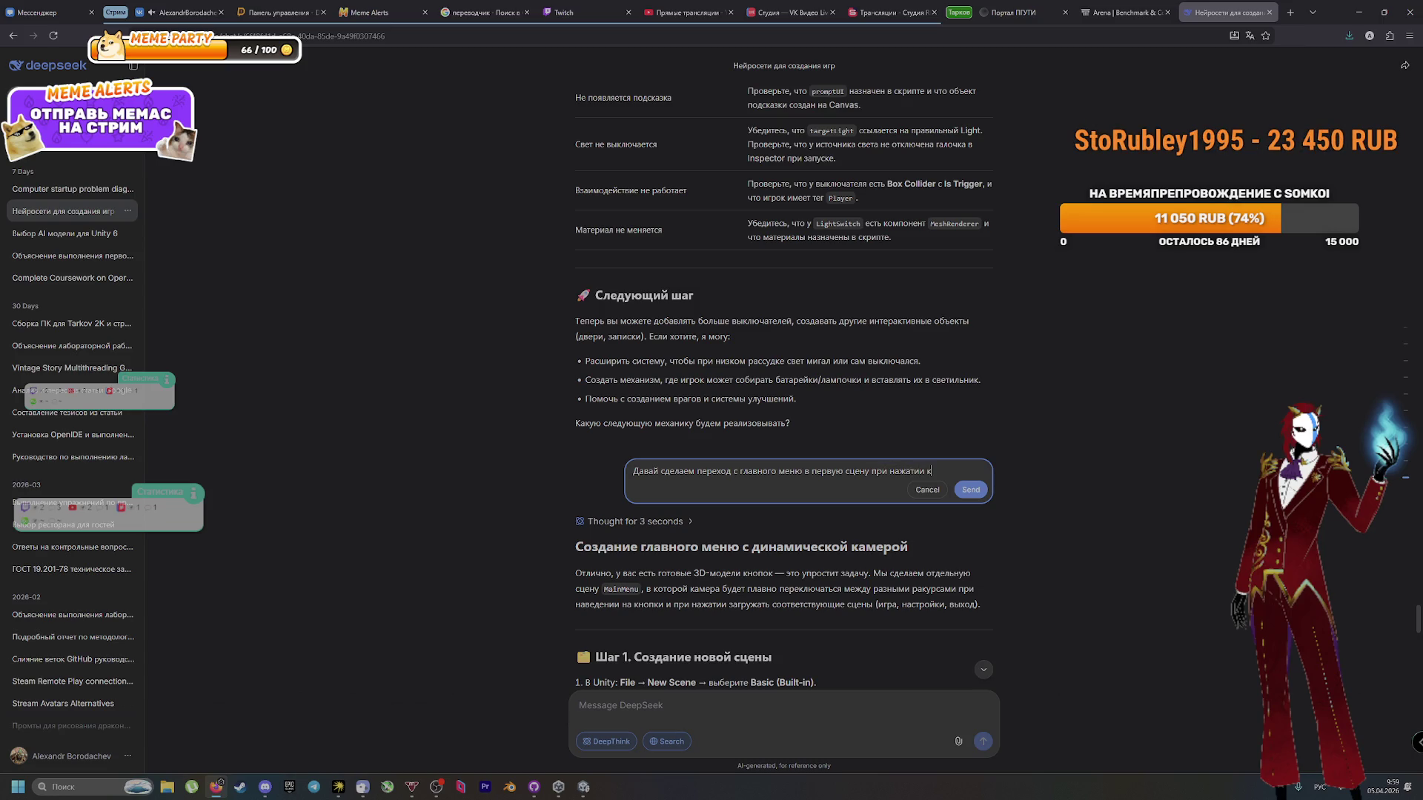
text(ки "")
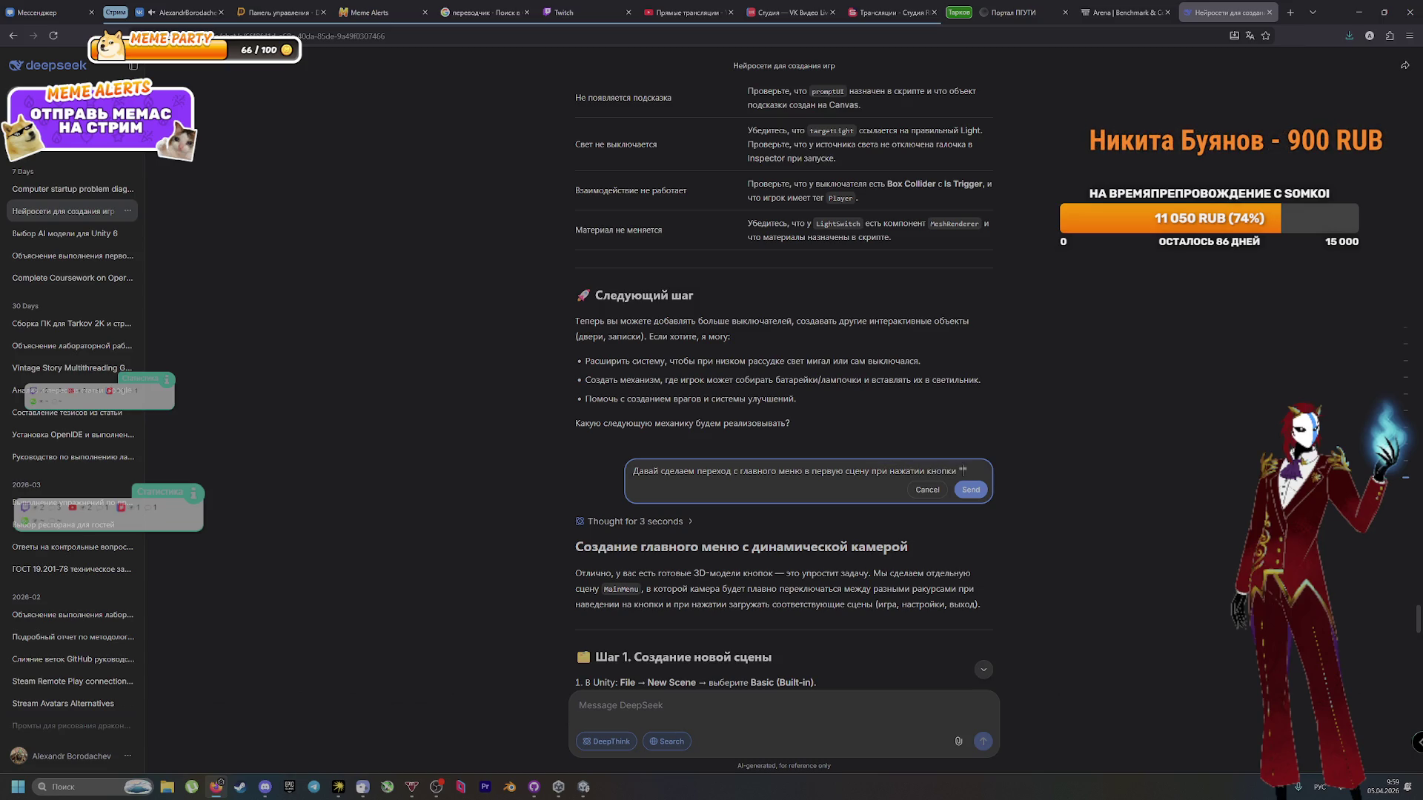
text(овая игра)
key(Return)
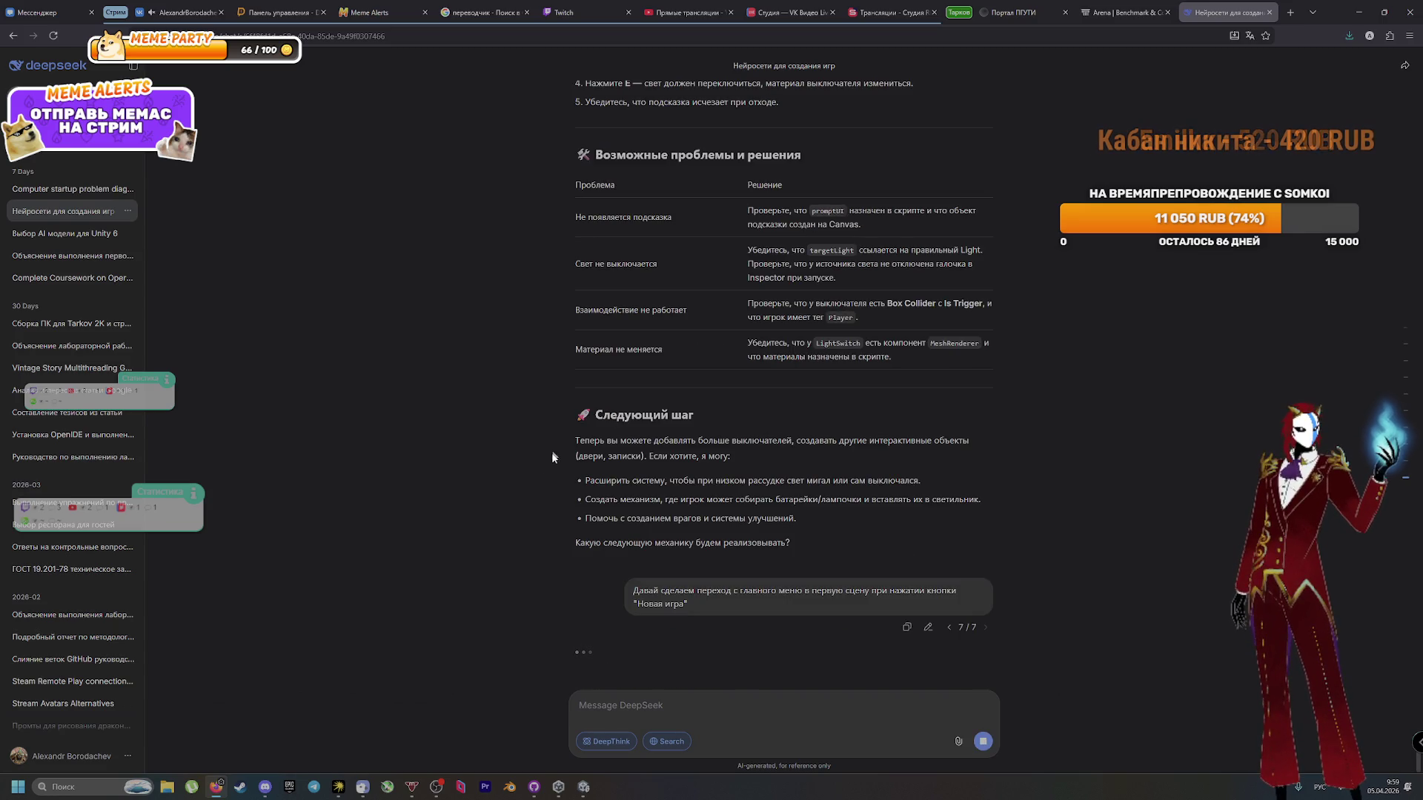
key(ctrl+v)
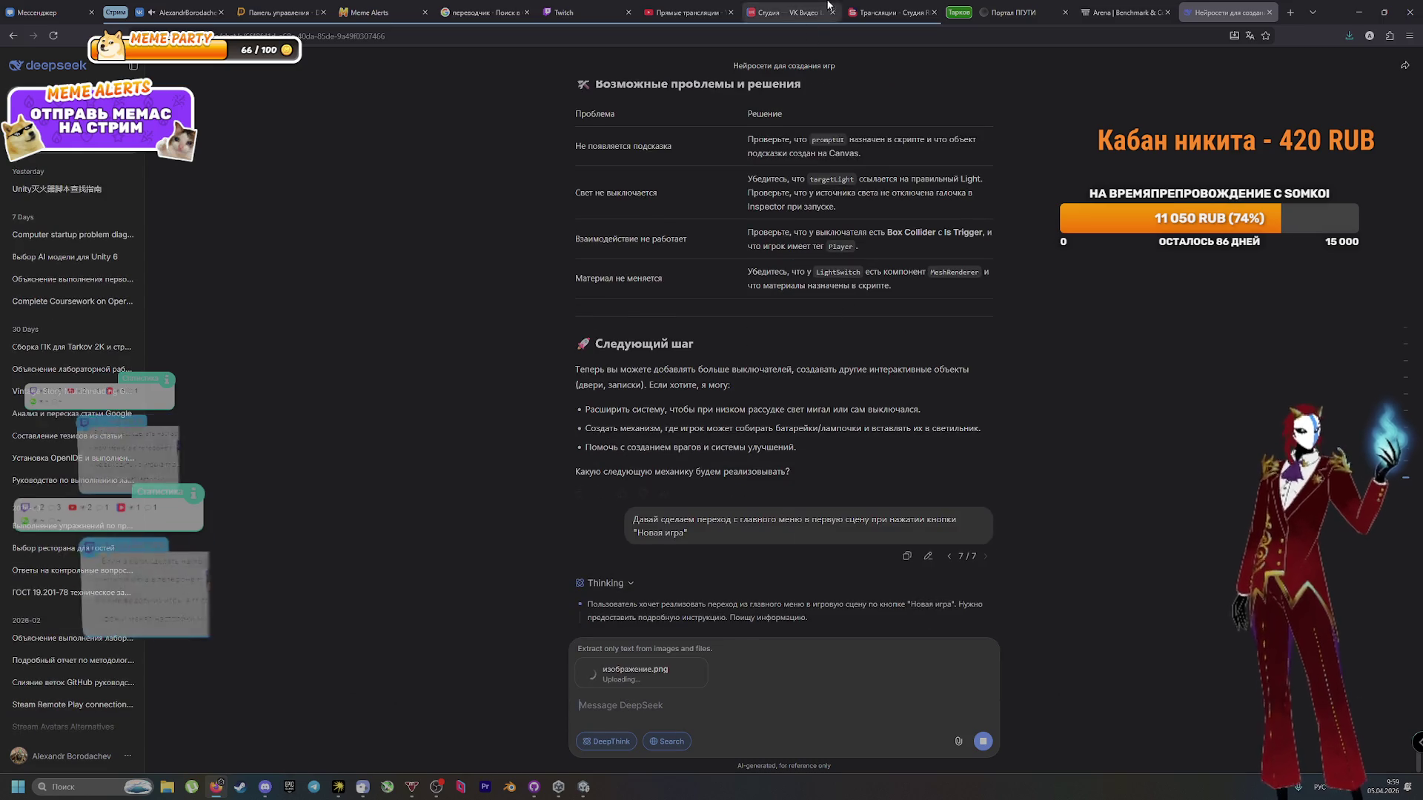
click(1103, 5)
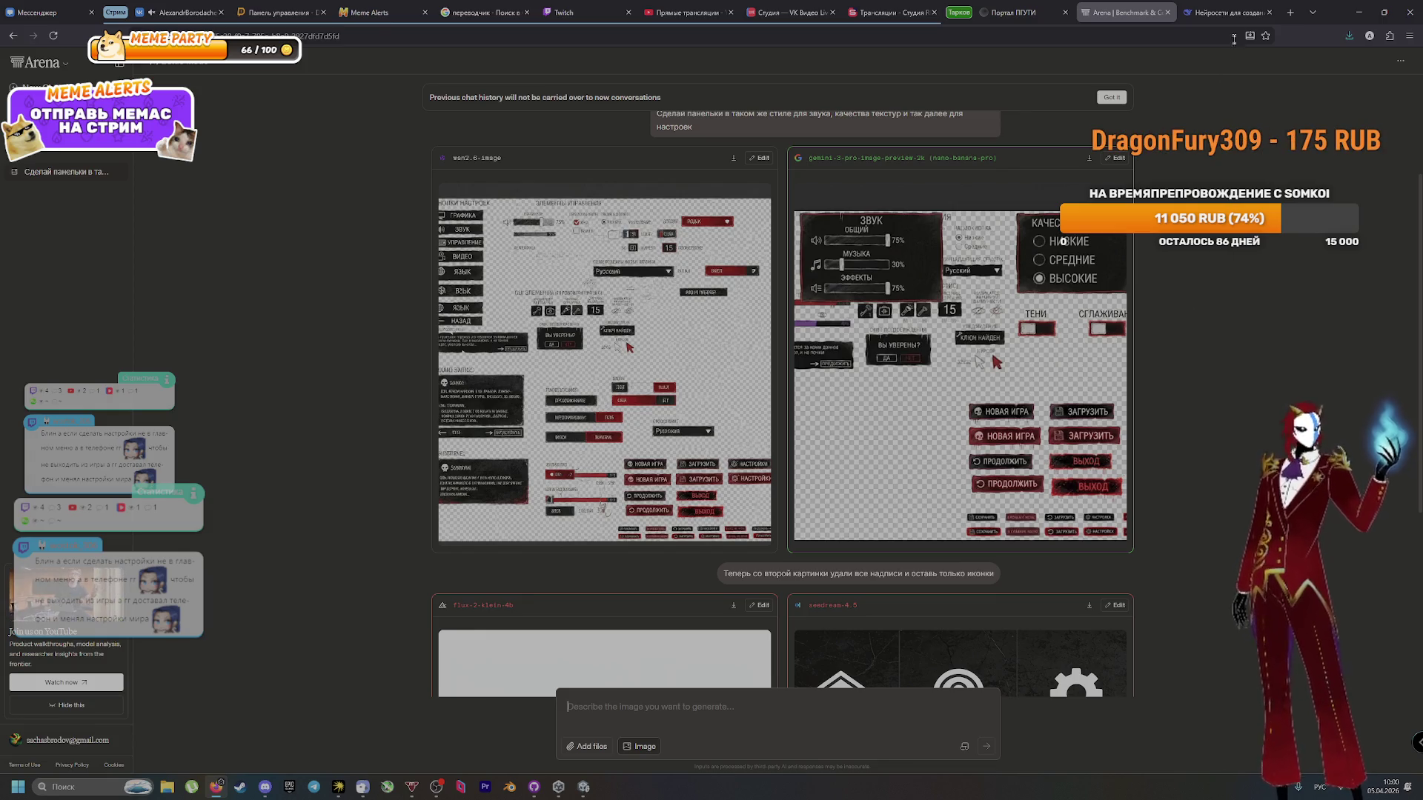
Step: Read through steps 1–6 of DeepSeek's SceneLoader script answer, then return to the Arena chat
click(1226, 12)
scroll(1123, 427, down, 5)
scroll(1119, 459, up, 10)
scroll(750, 320, down, 8)
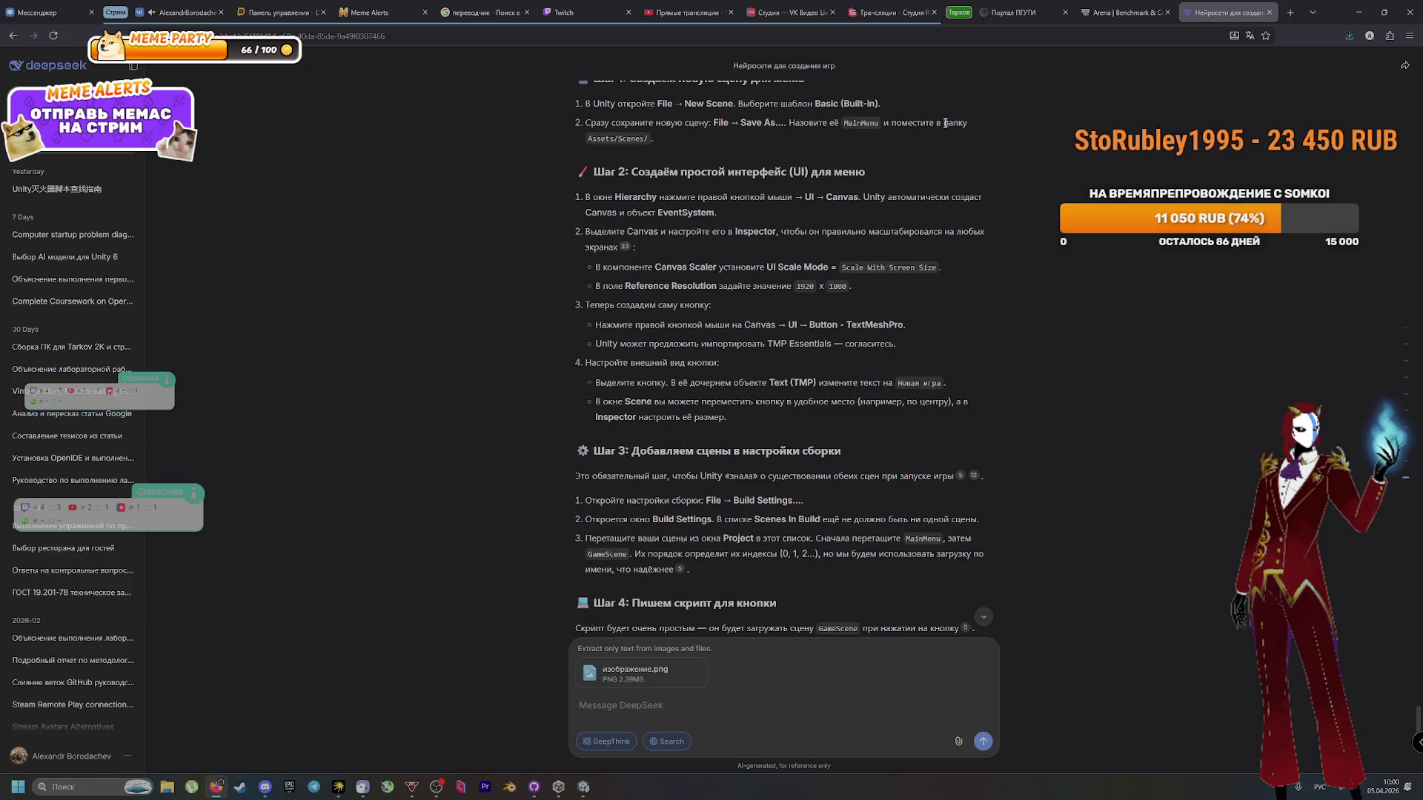
scroll(647, 159, down, 1)
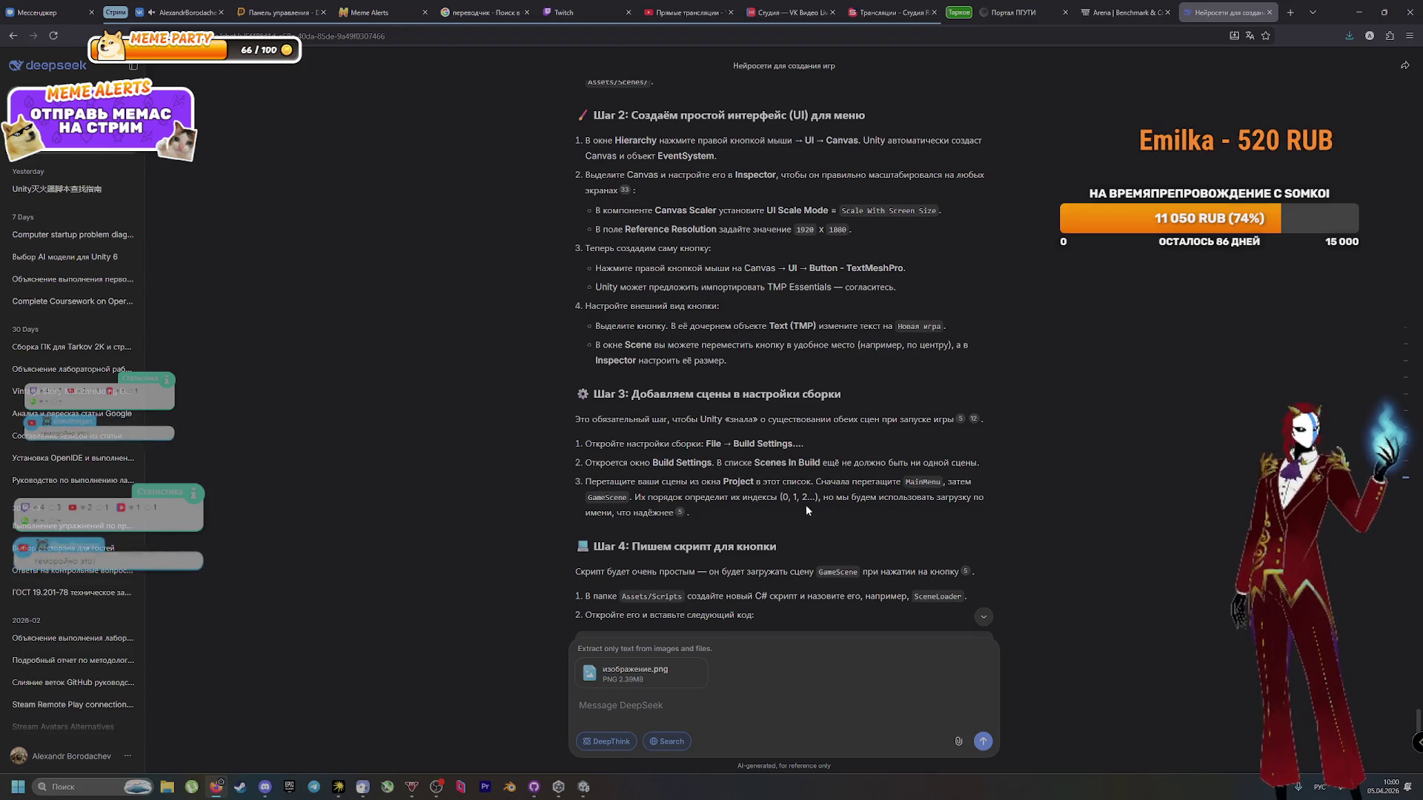
scroll(798, 533, down, 5)
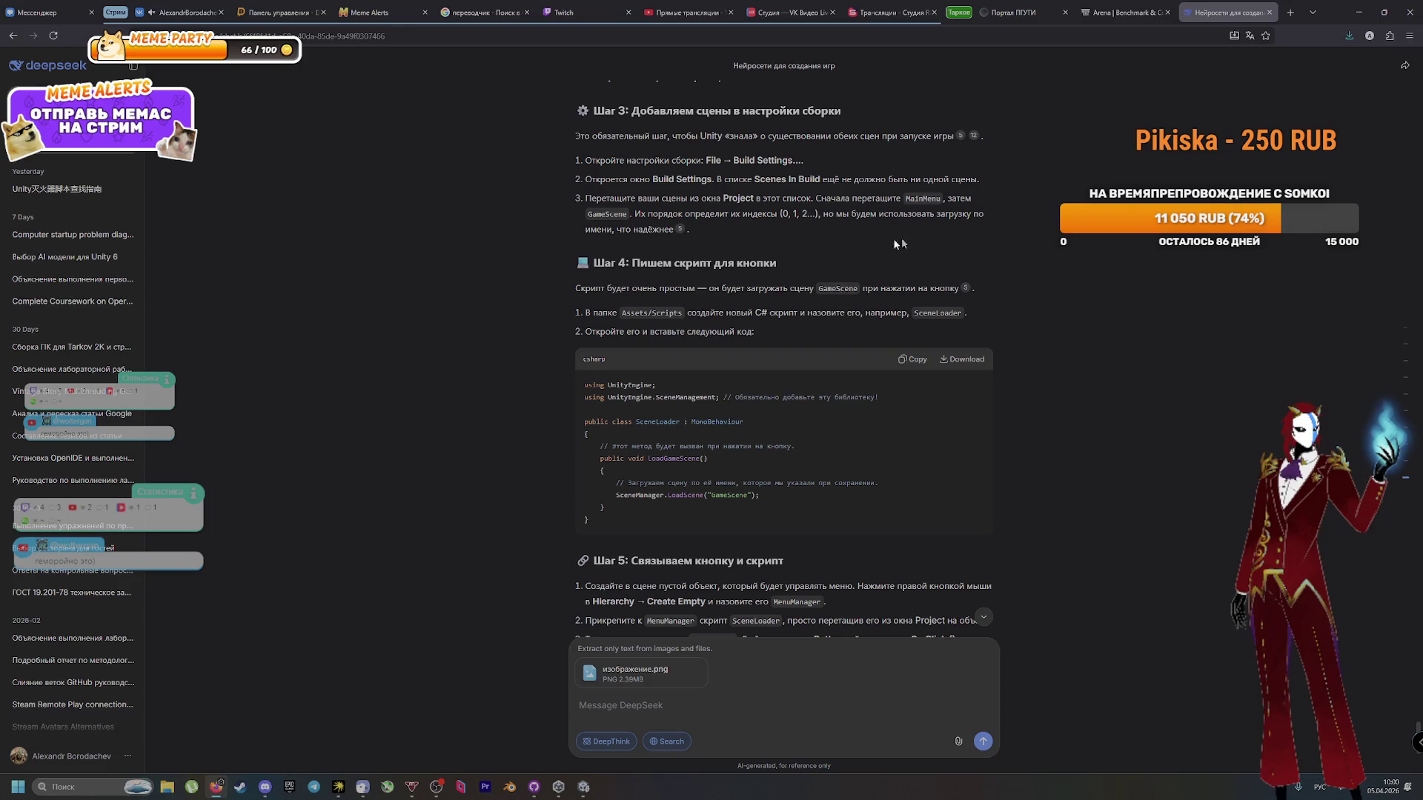
scroll(809, 298, down, 2)
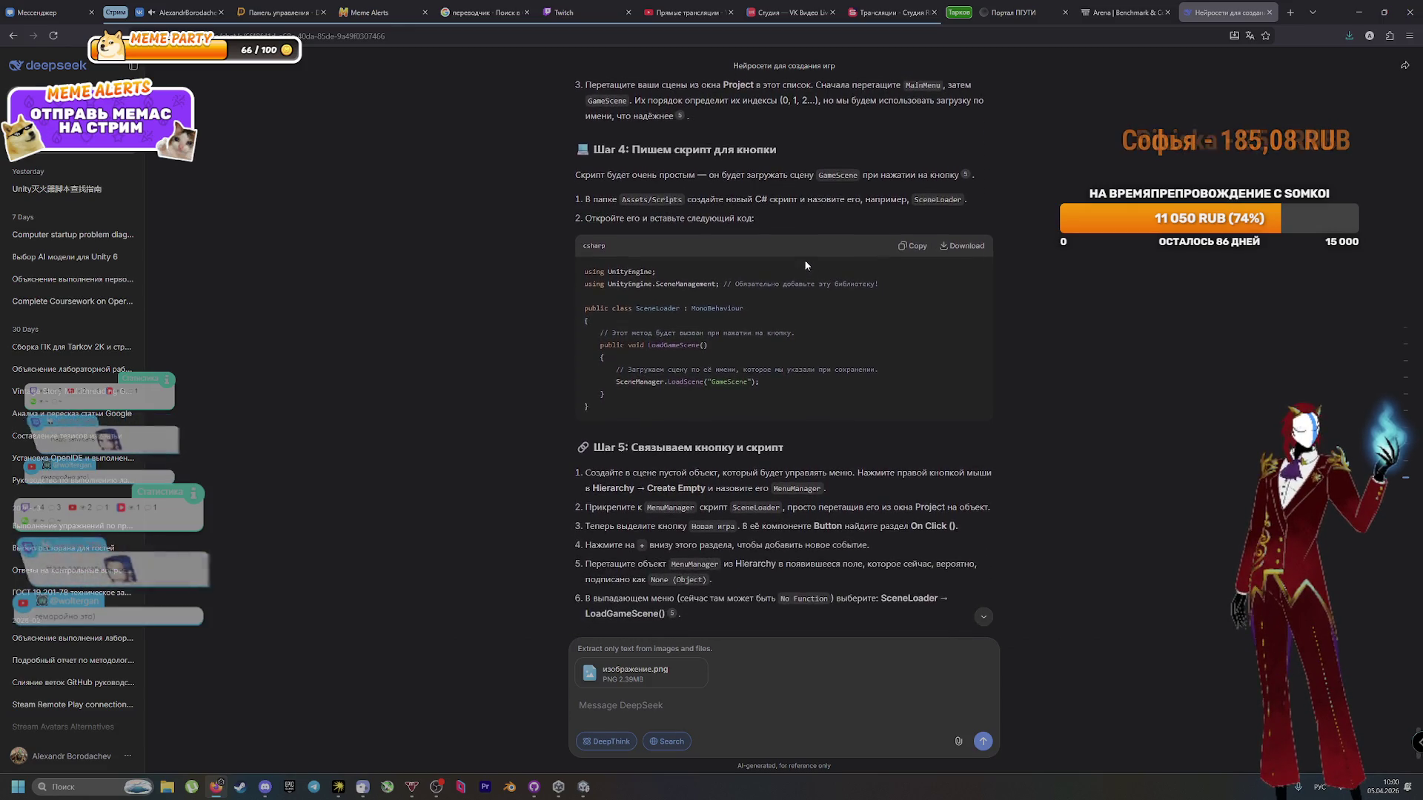
scroll(804, 252, down, 1)
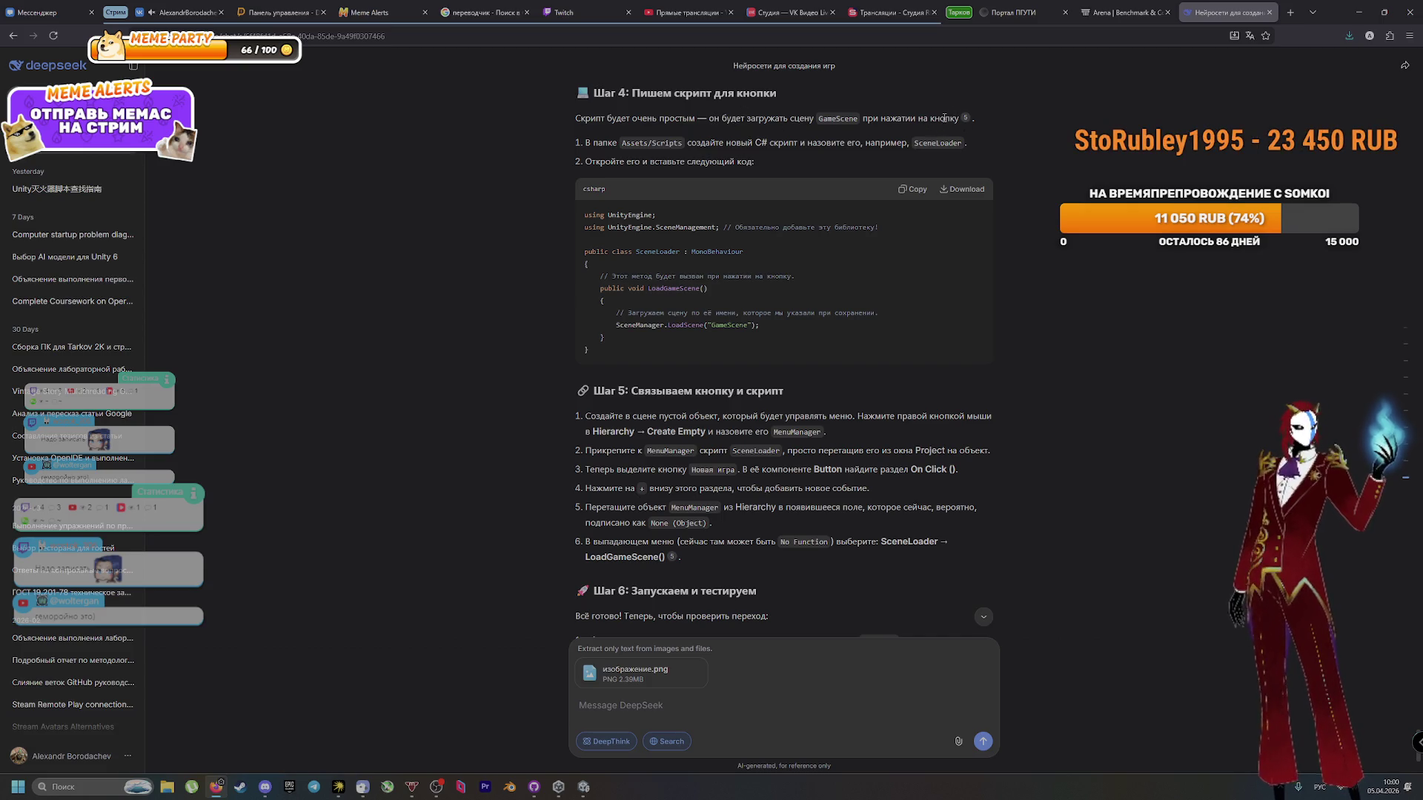
key(ctrl+shift+Tab)
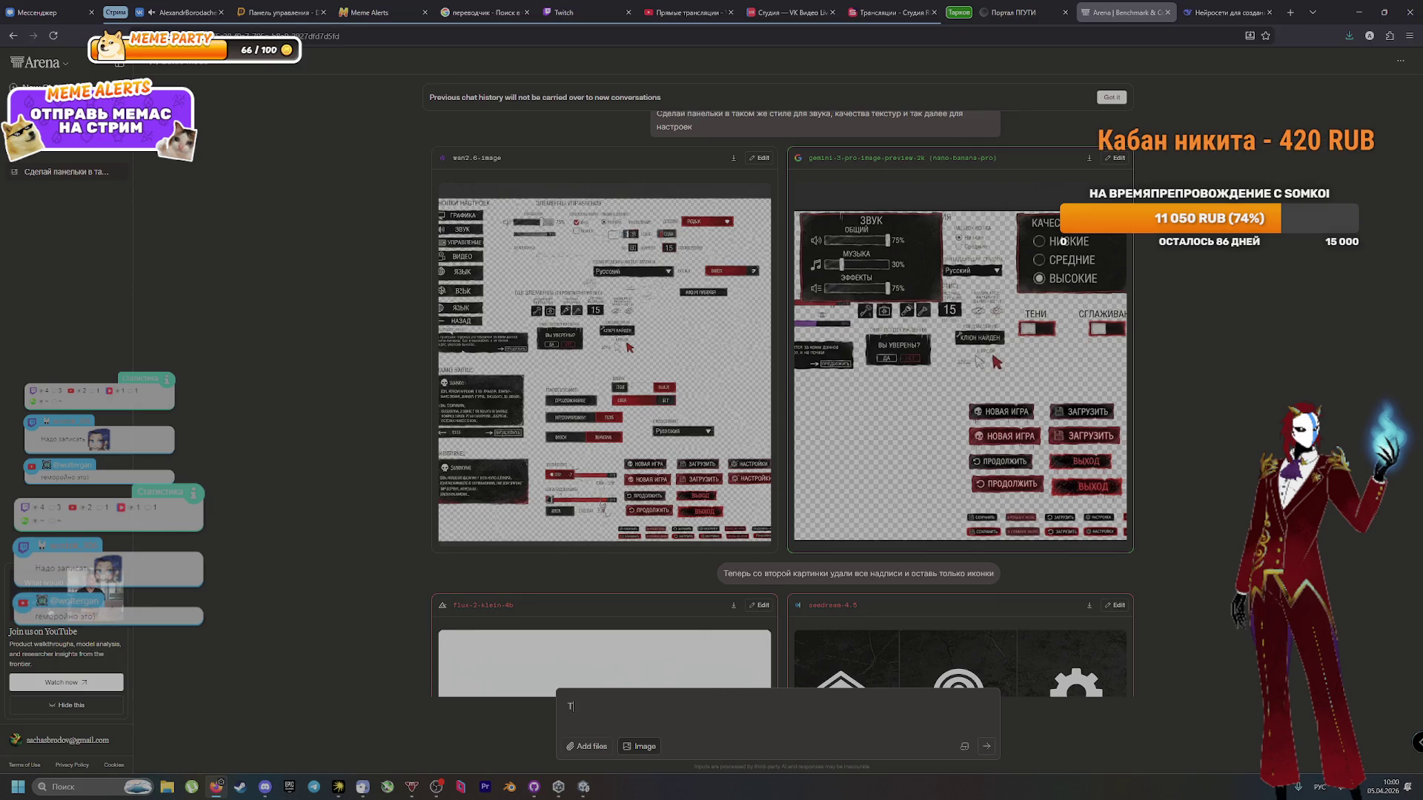
Step: Begin a follow-up saying the pictures are bad and didn't keep their style
text(плох)
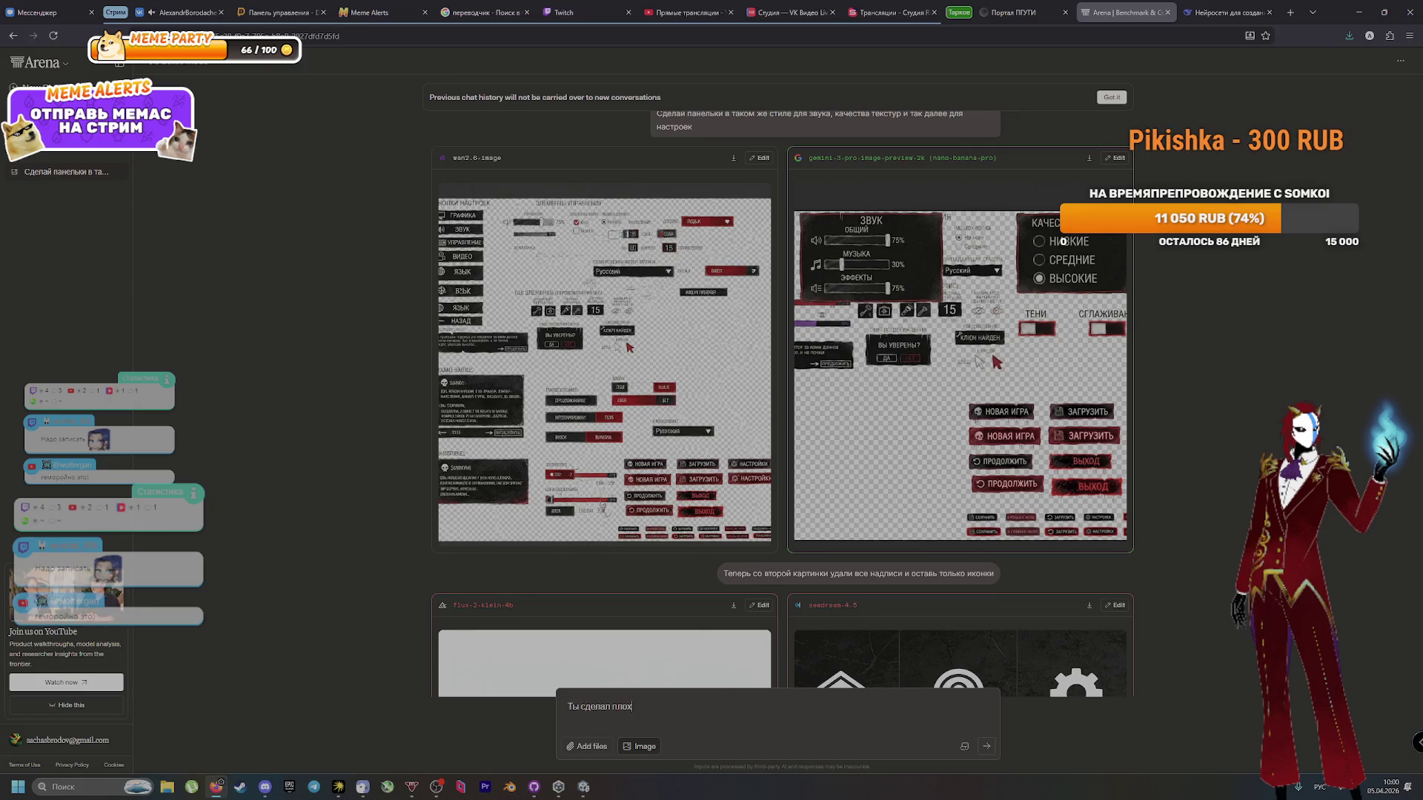
text(ие картинки, не)
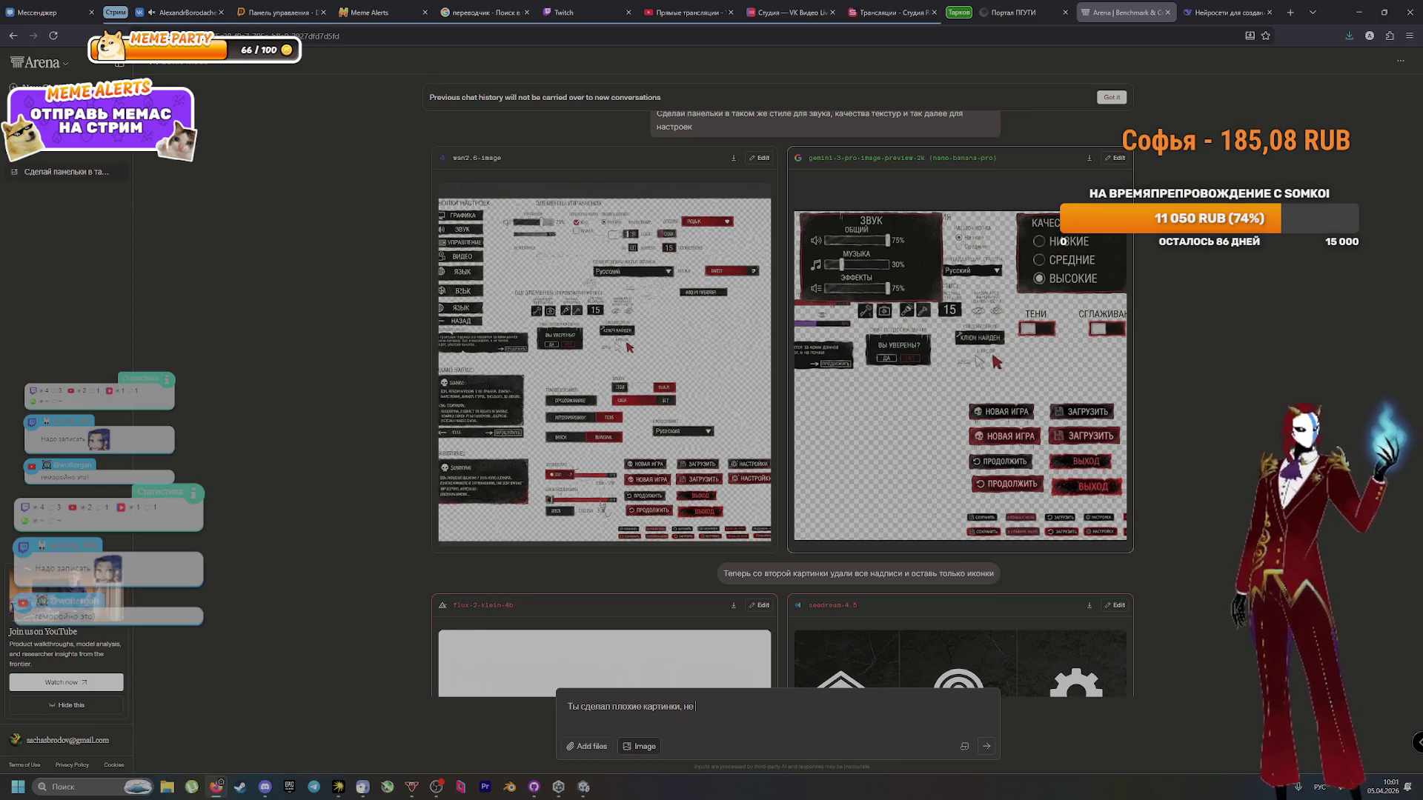
text( сохран)
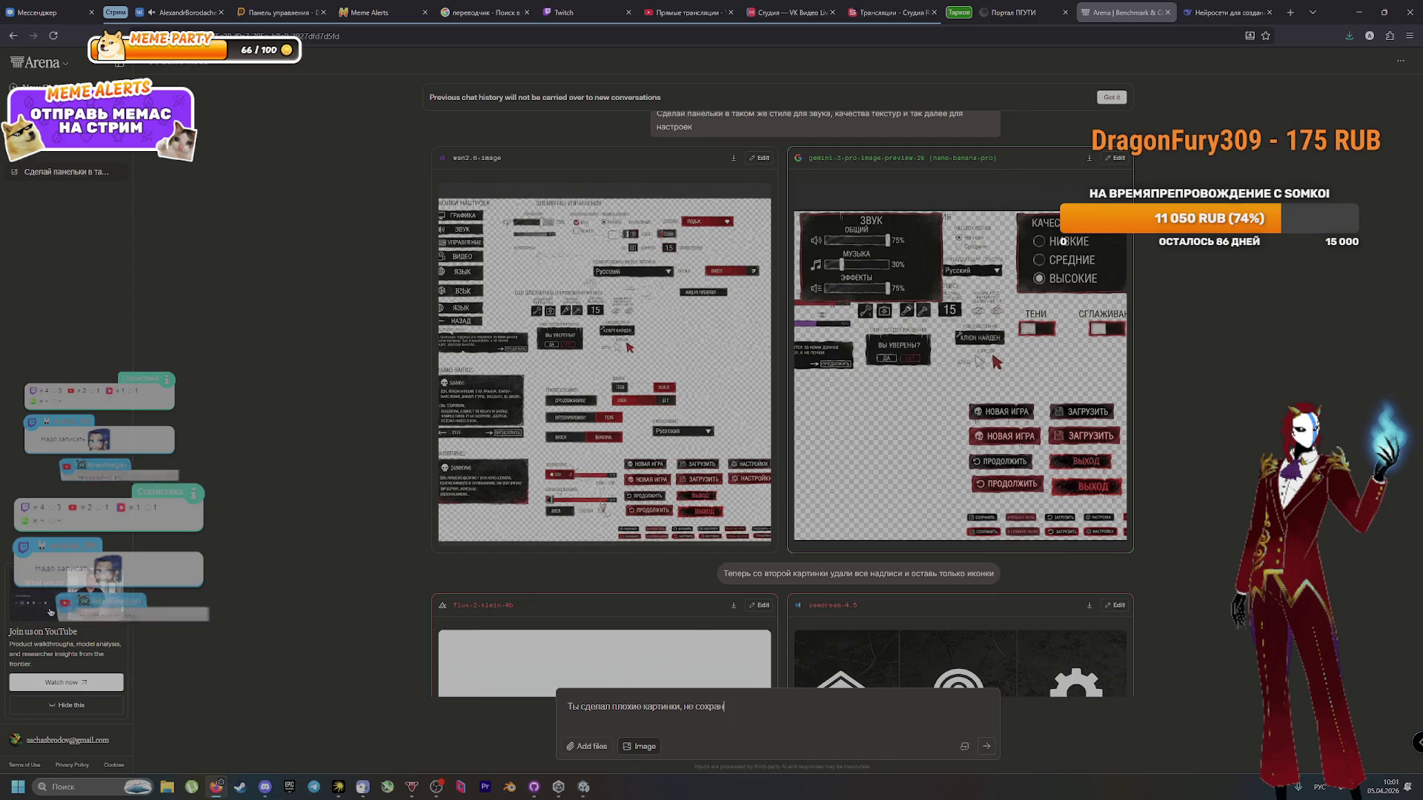
text(ив их стиль. Сделай)
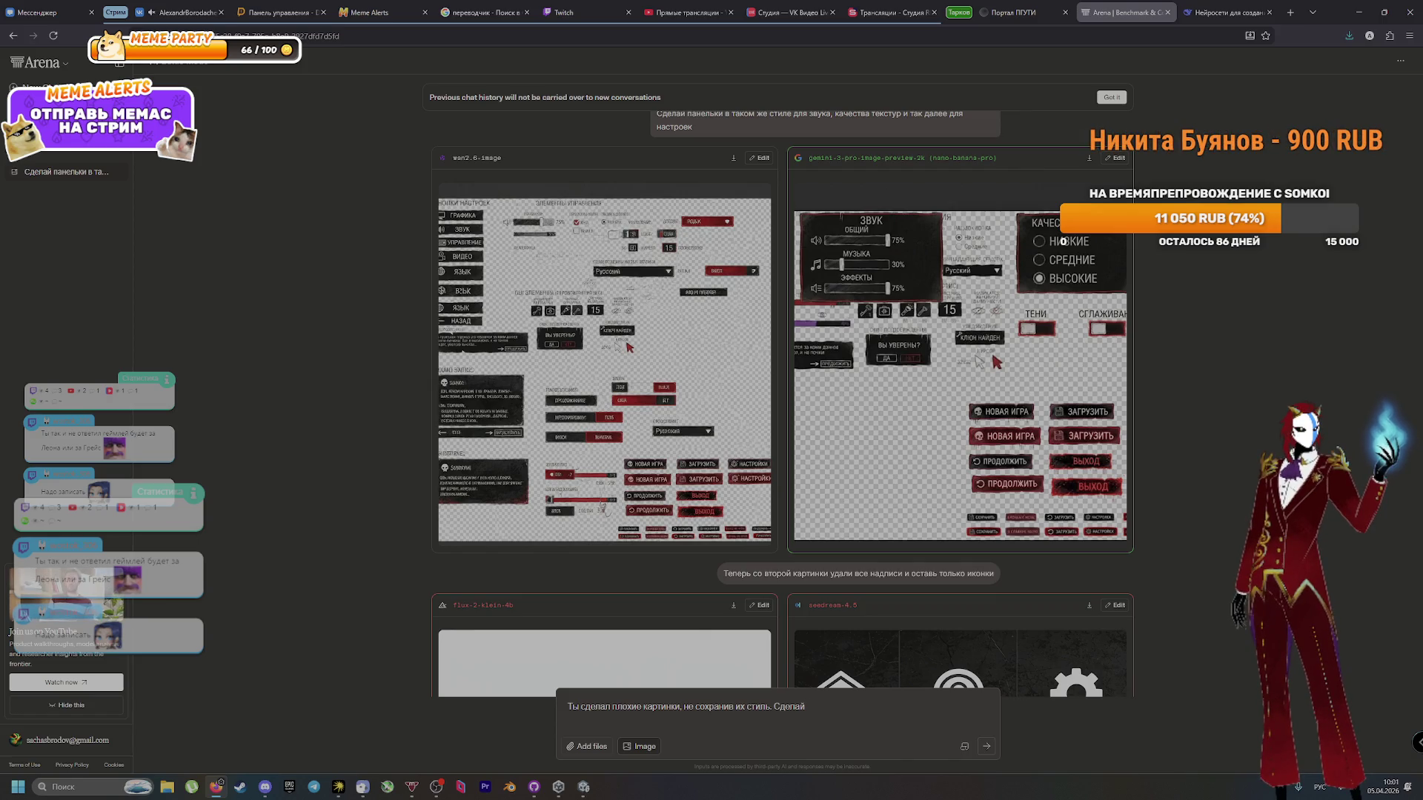
key(alt+Tab)
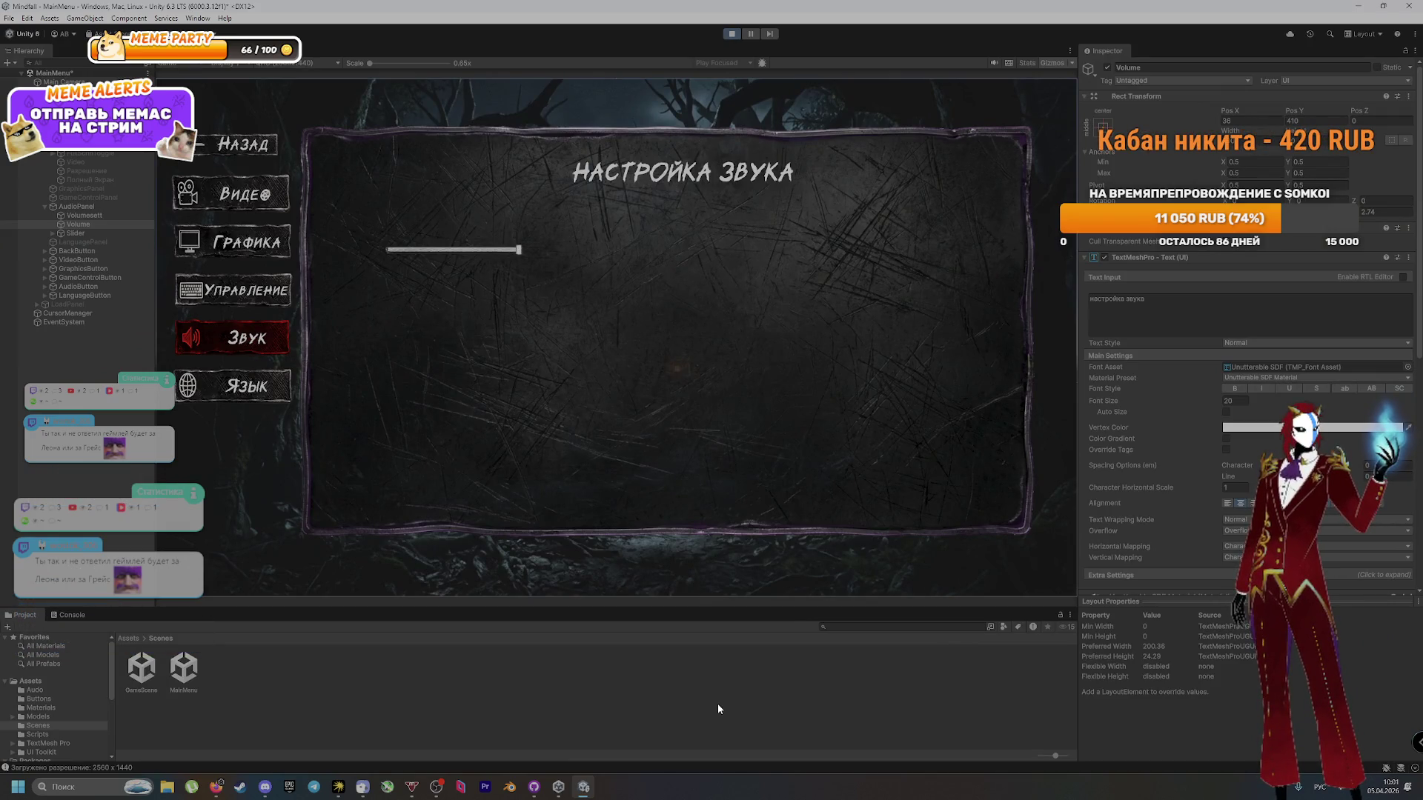
key(alt+Tab)
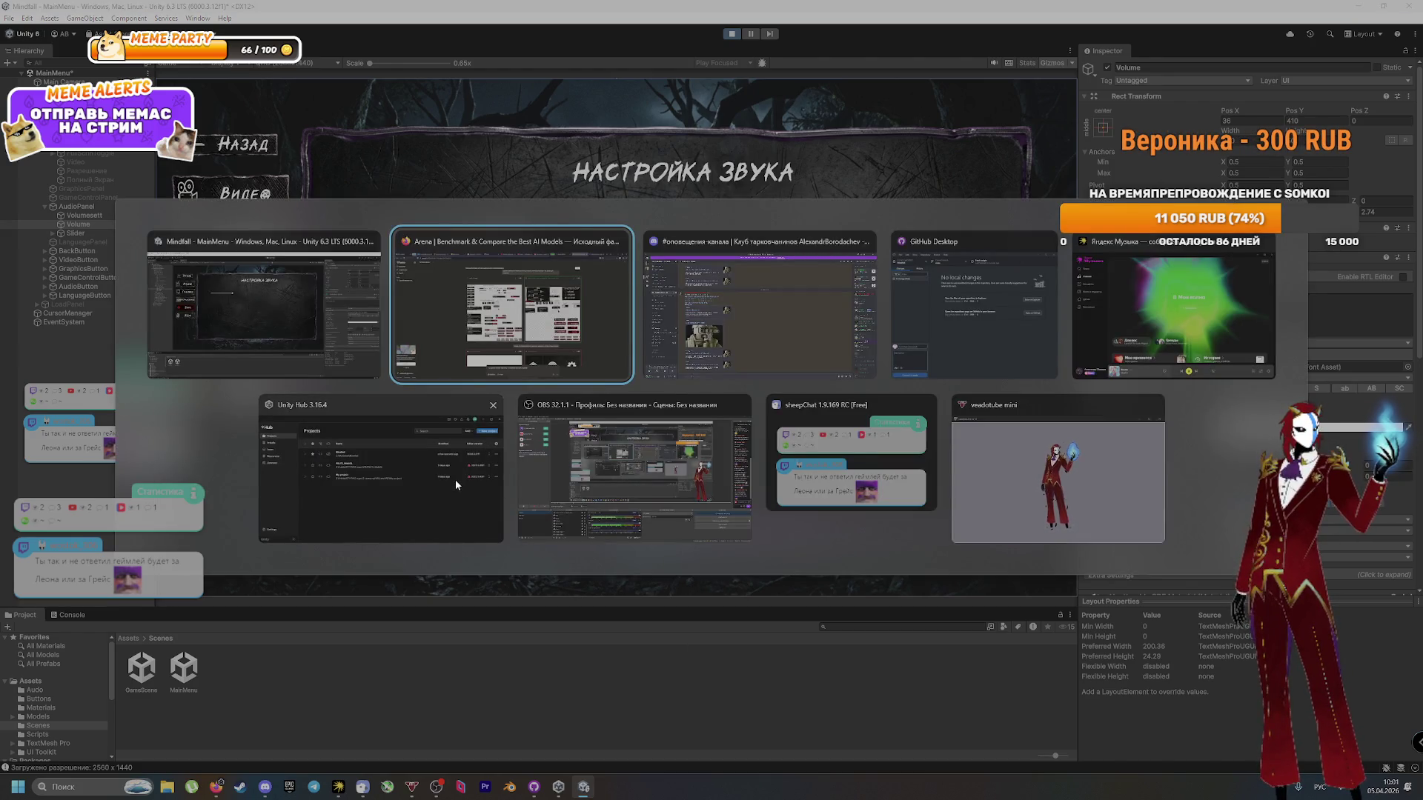
Step: Enlarge and close both generated settings-panel images, then bring the Mindfall Unity project forward
scroll(789, 455, up, 2)
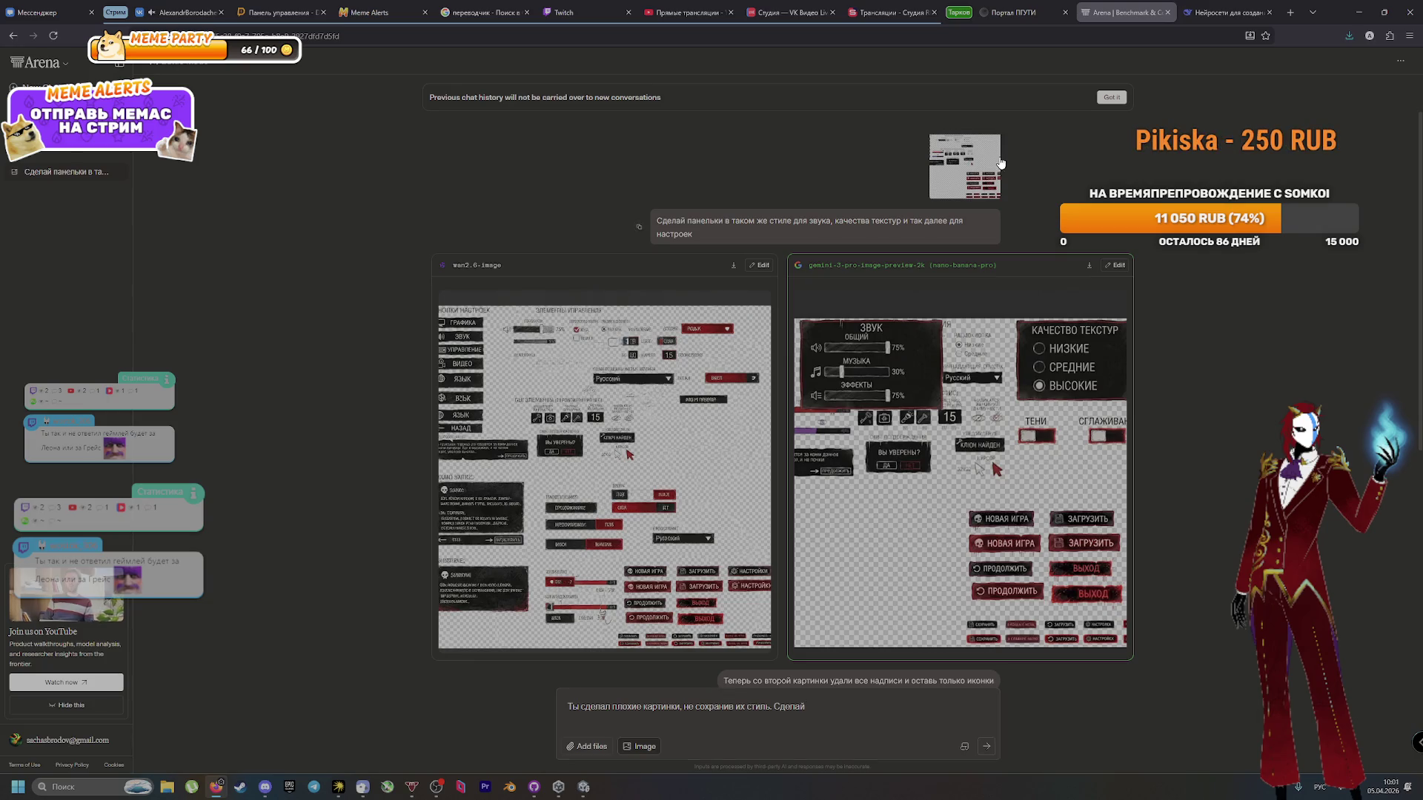
click(647, 352)
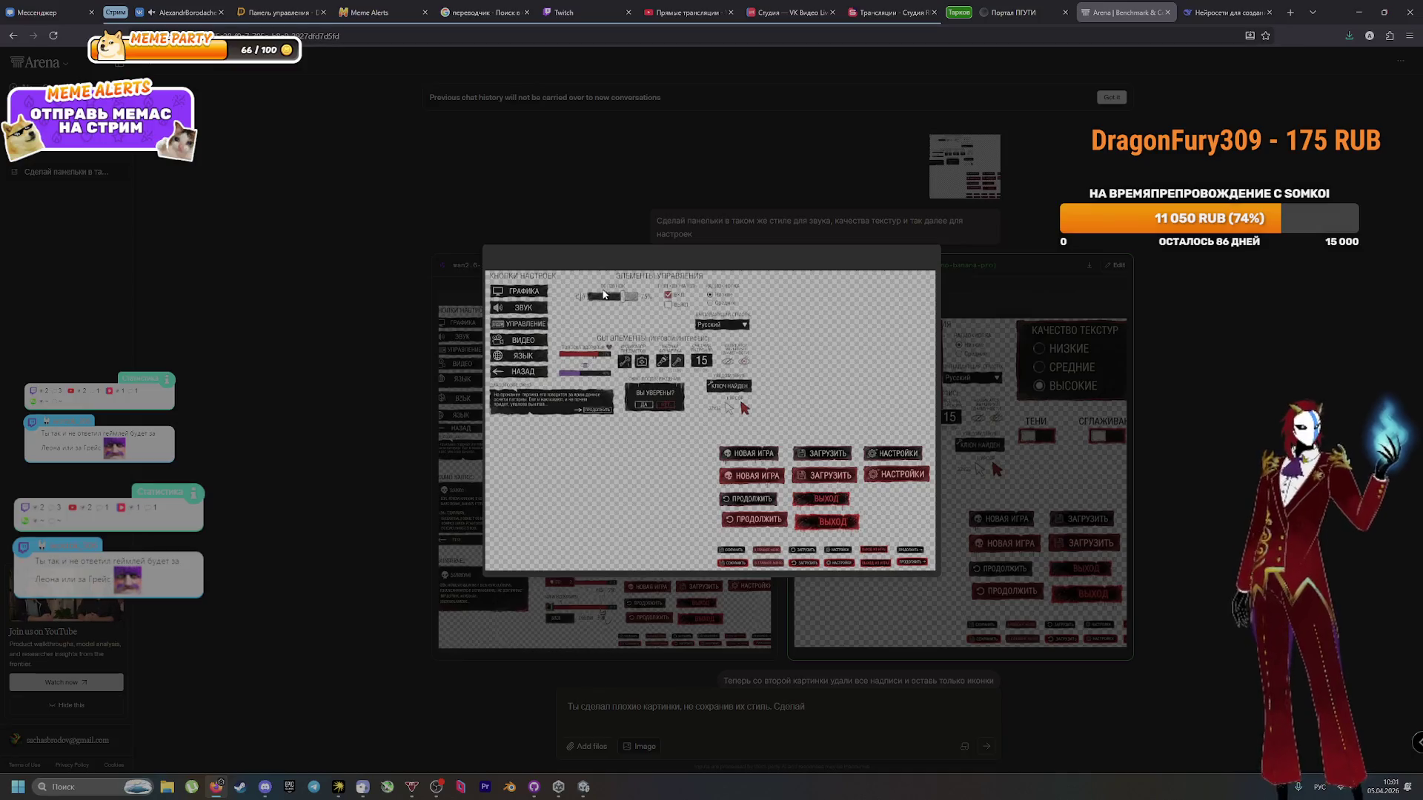
click(1232, 413)
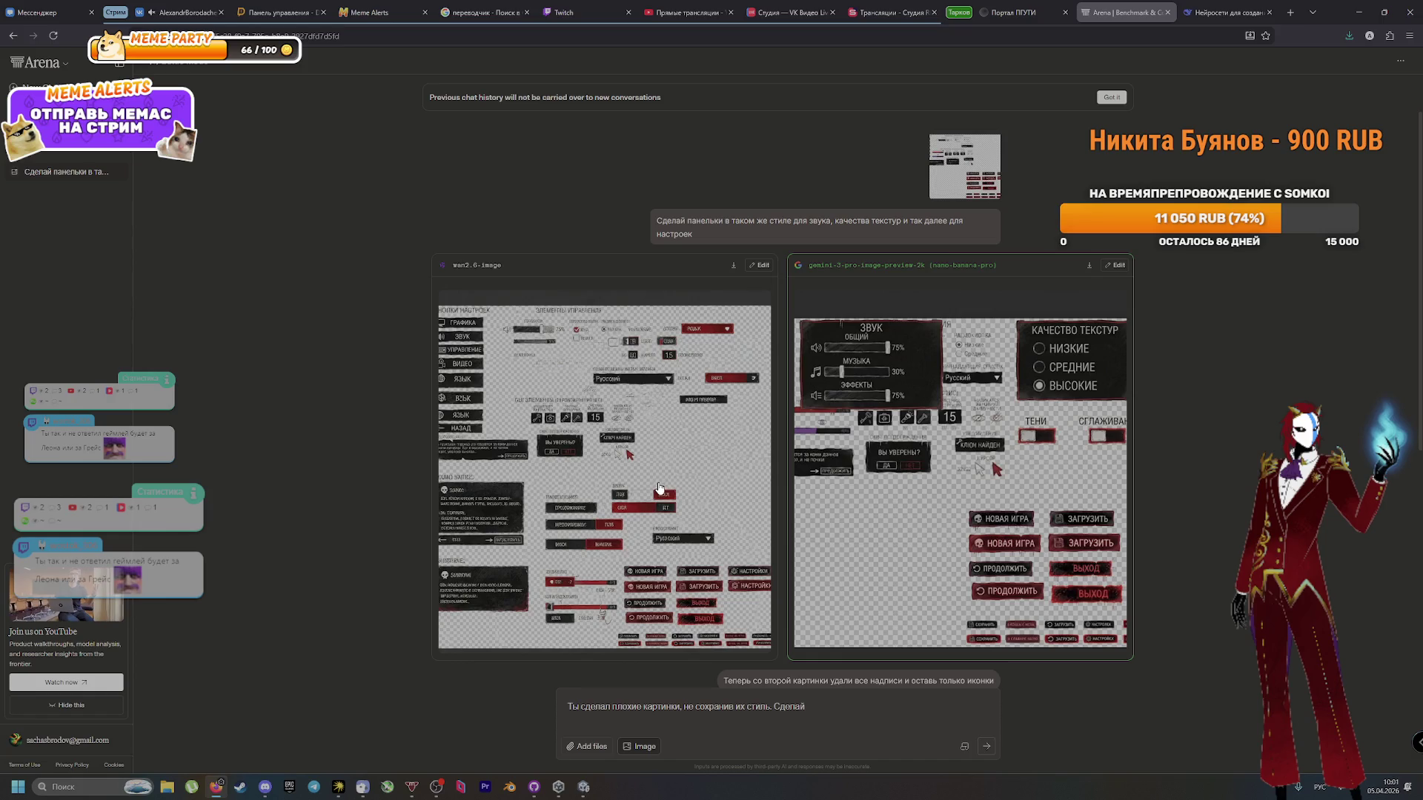
click(948, 465)
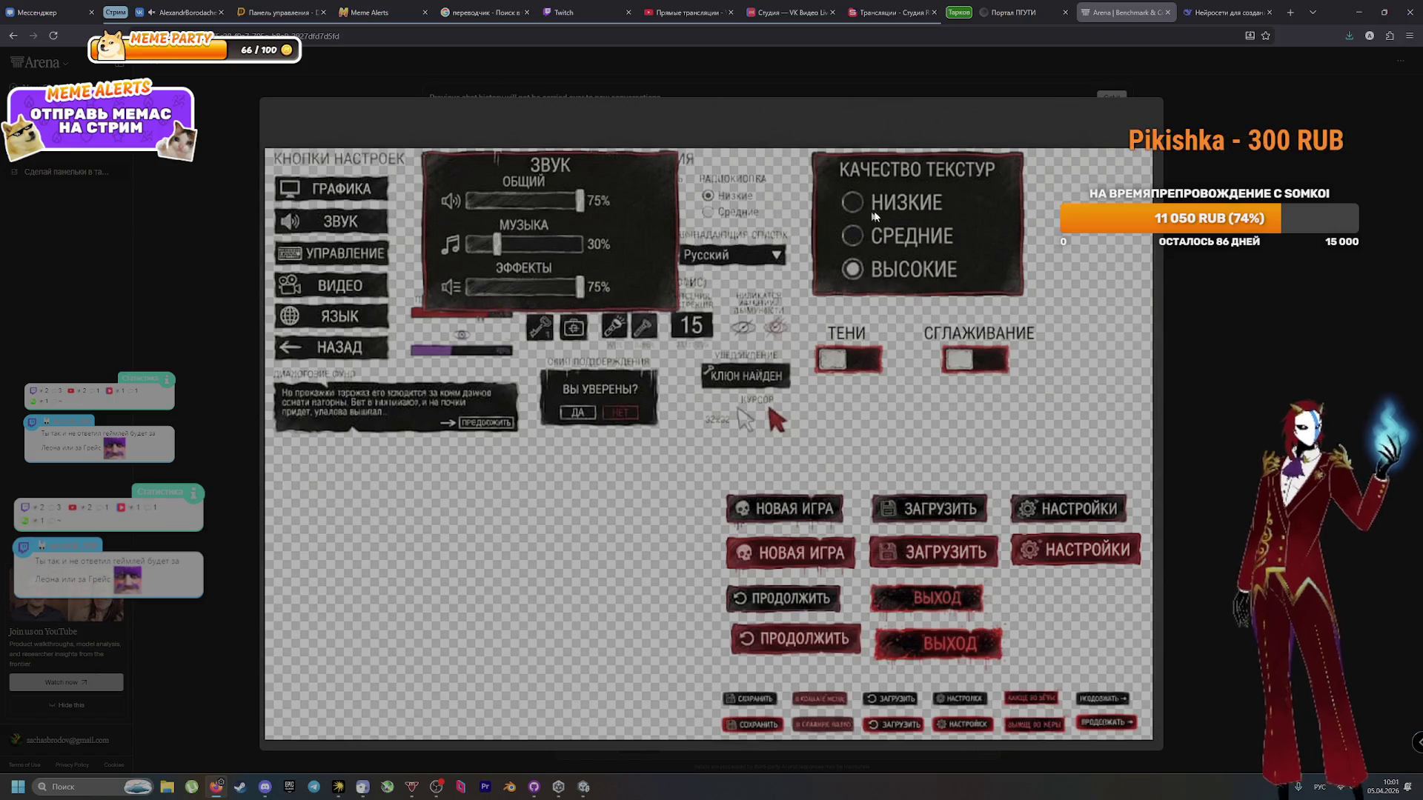
click(1335, 323)
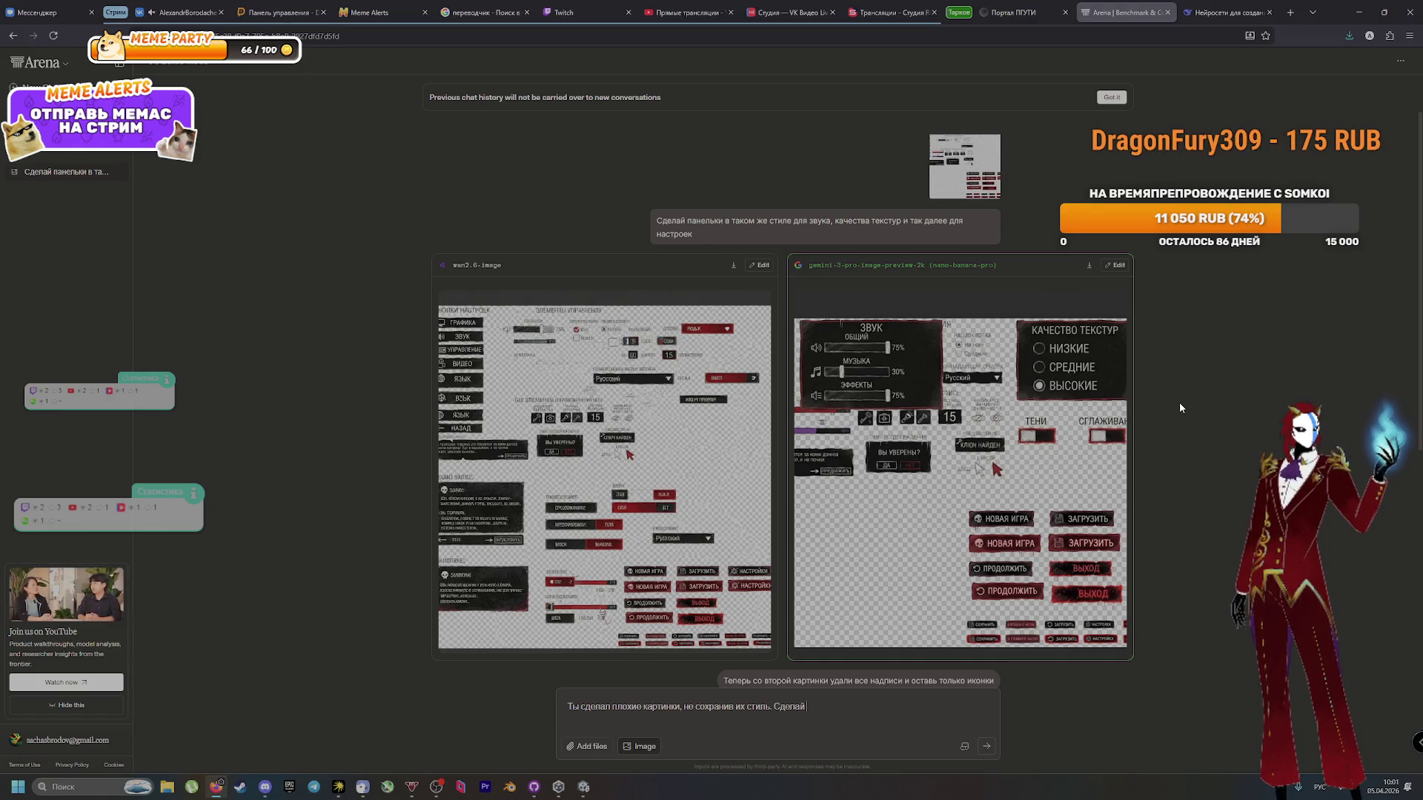
key(alt+Tab)
click(509, 318)
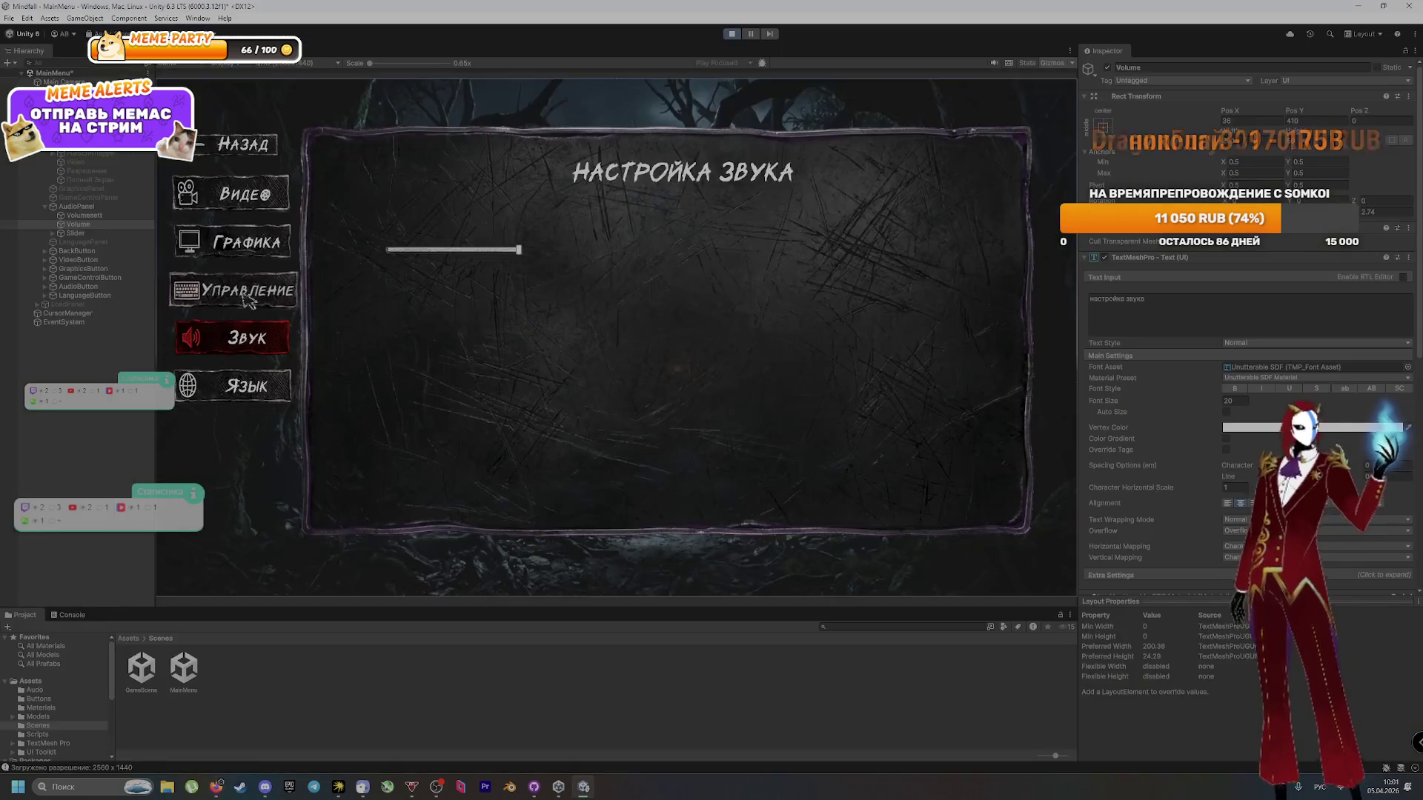
Step: Show the video panel in the running menu, keeping the 2560 x 1440 resolution selected
click(236, 194)
click(231, 240)
click(232, 194)
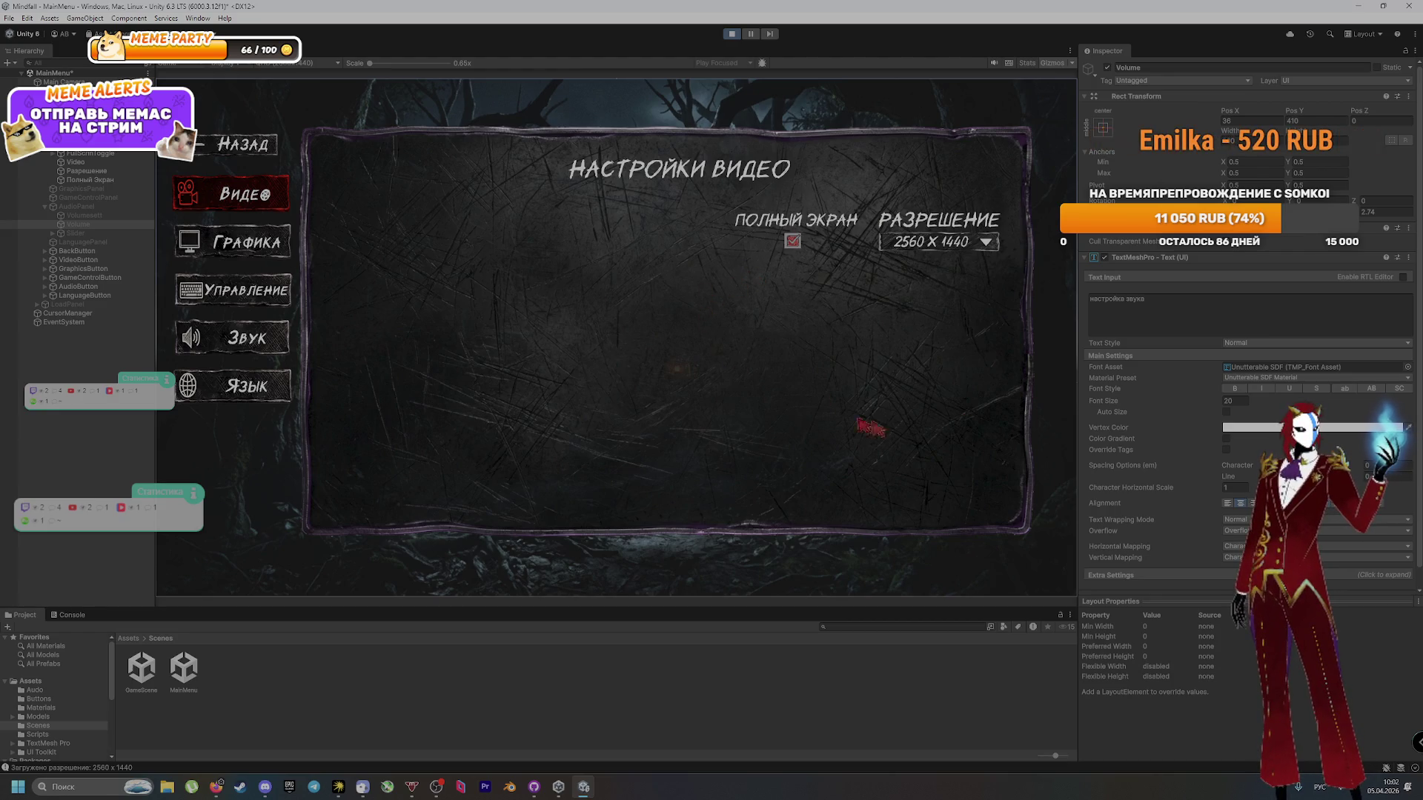
click(926, 244)
click(919, 238)
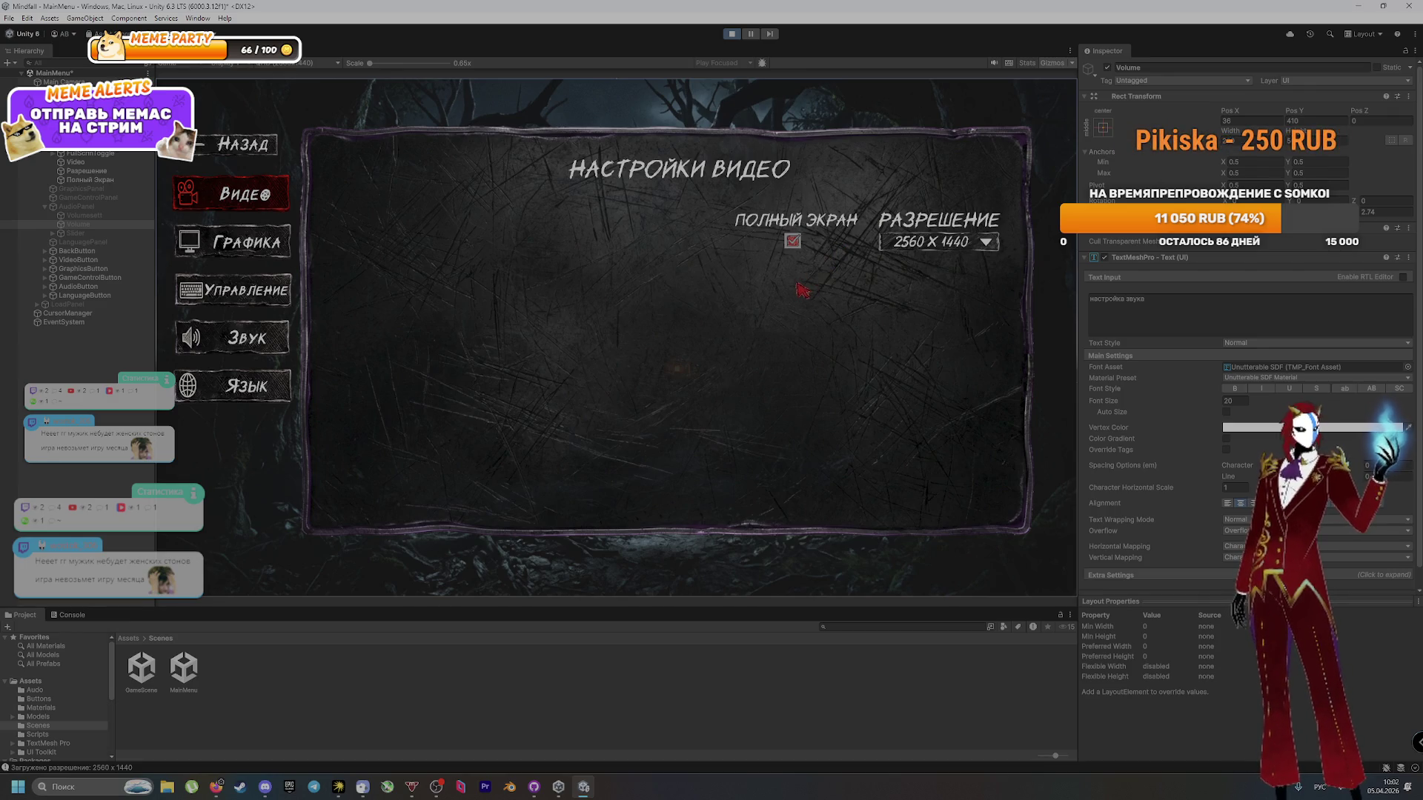
Step: Inspect LanguagePanel, GraphicsPanel, the Video title, labels, fullscreen toggle and Resolution dropdown in the Hierarchy
click(98, 242)
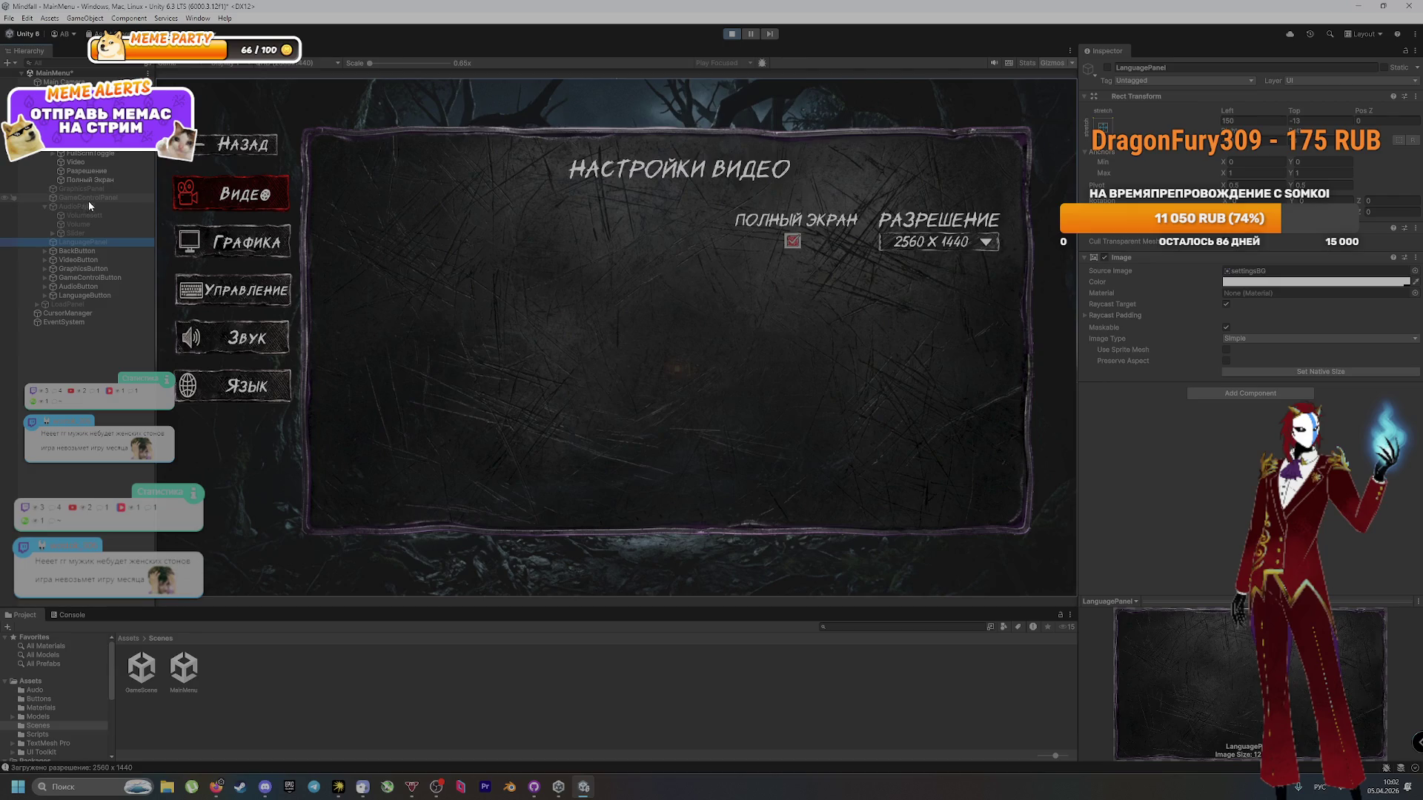
click(113, 187)
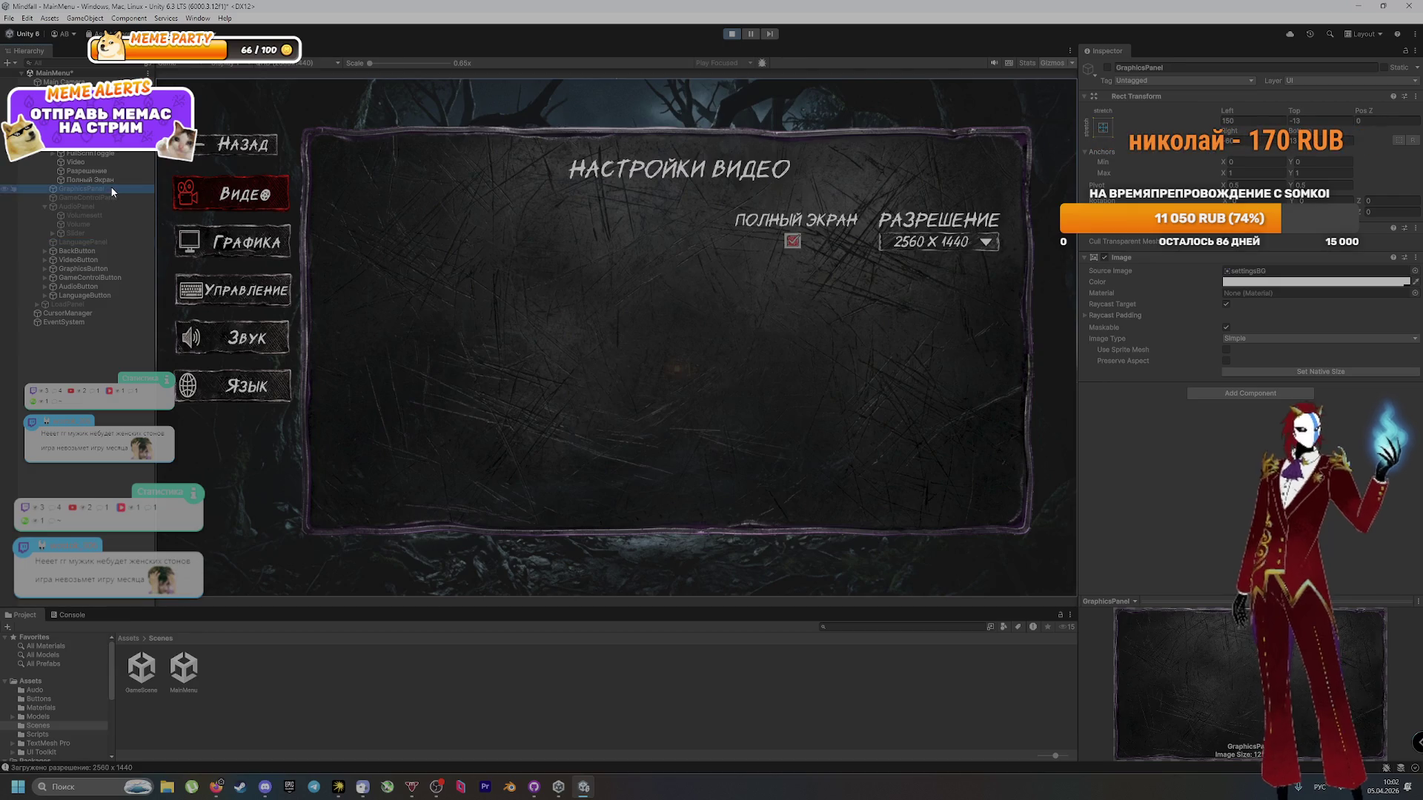
click(101, 161)
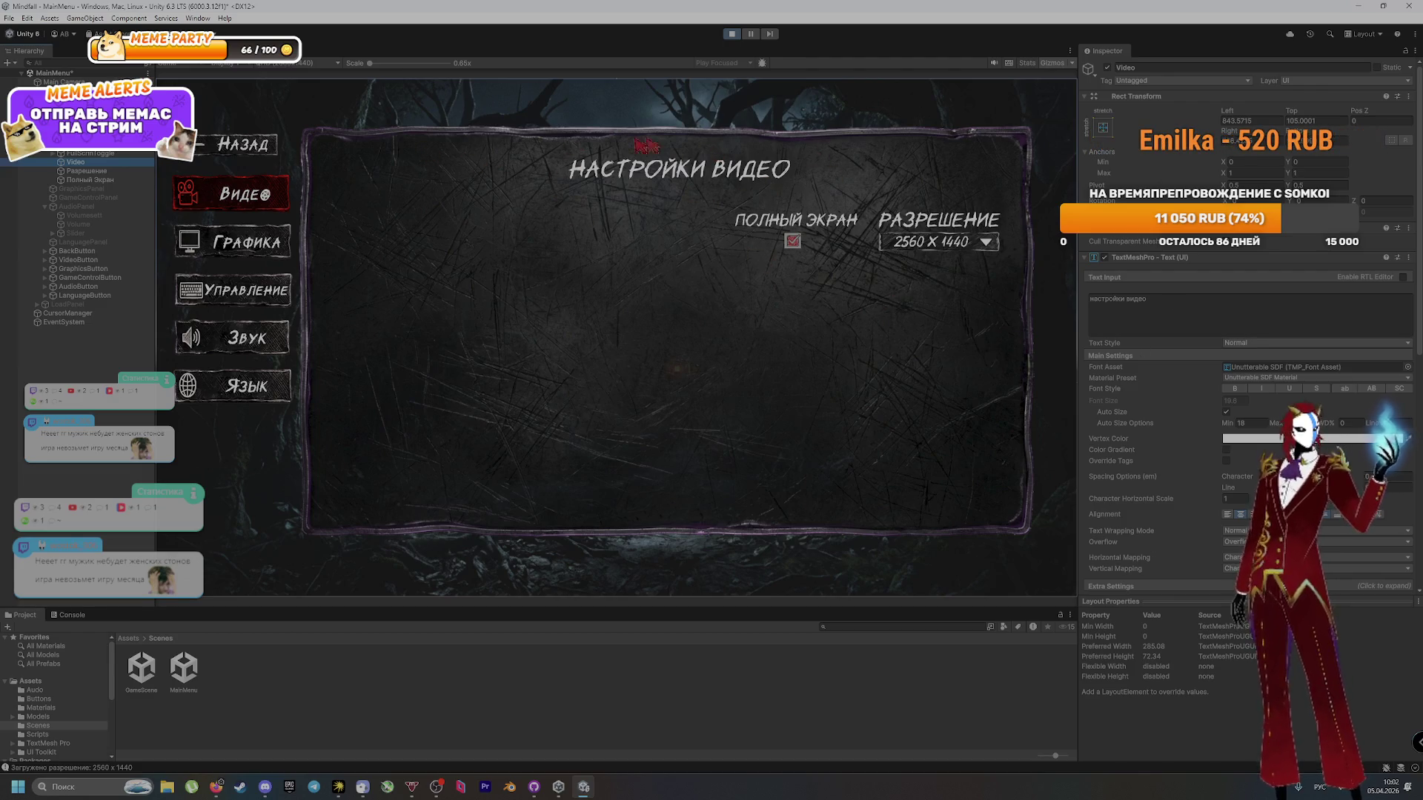
scroll(1149, 393, down, 10)
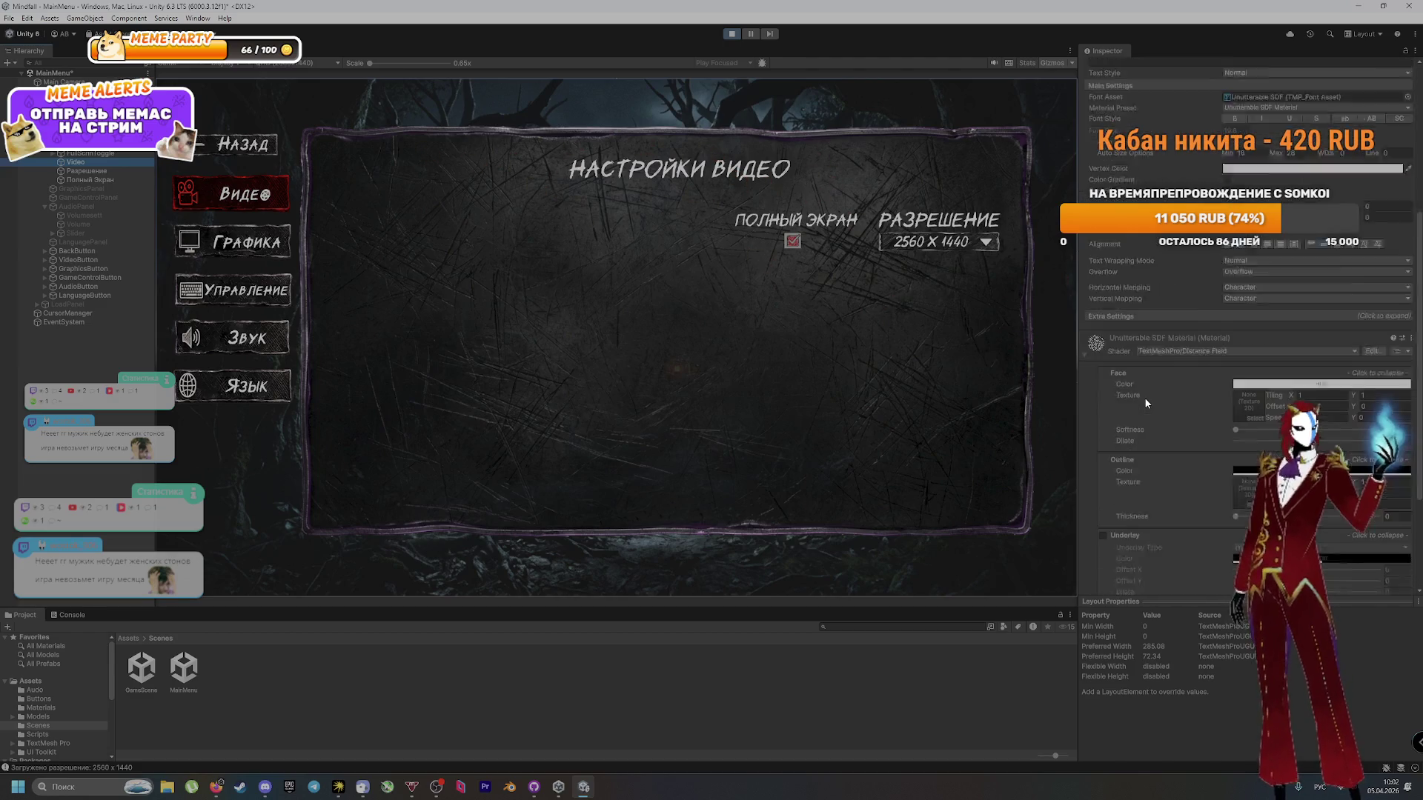
scroll(1144, 396, up, 10)
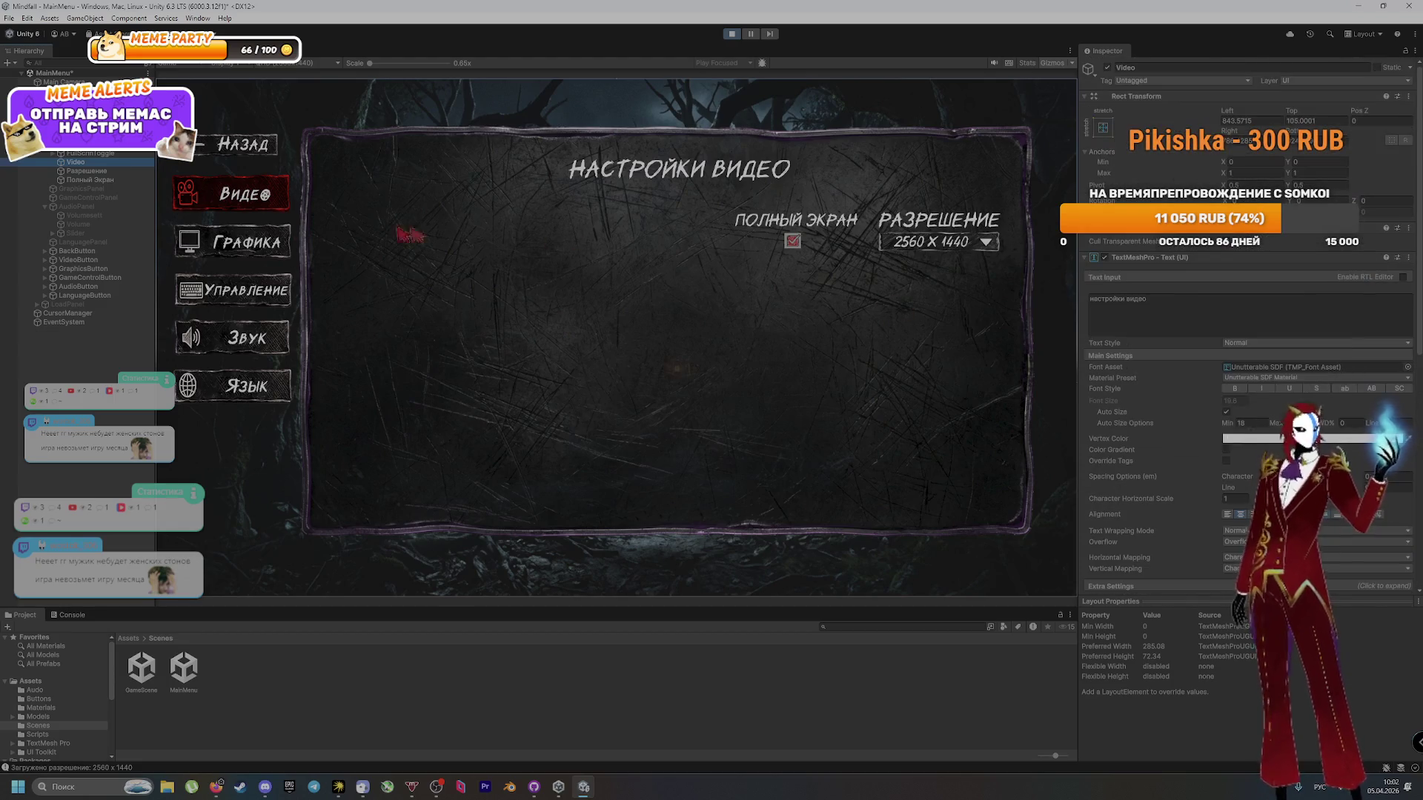
click(85, 171)
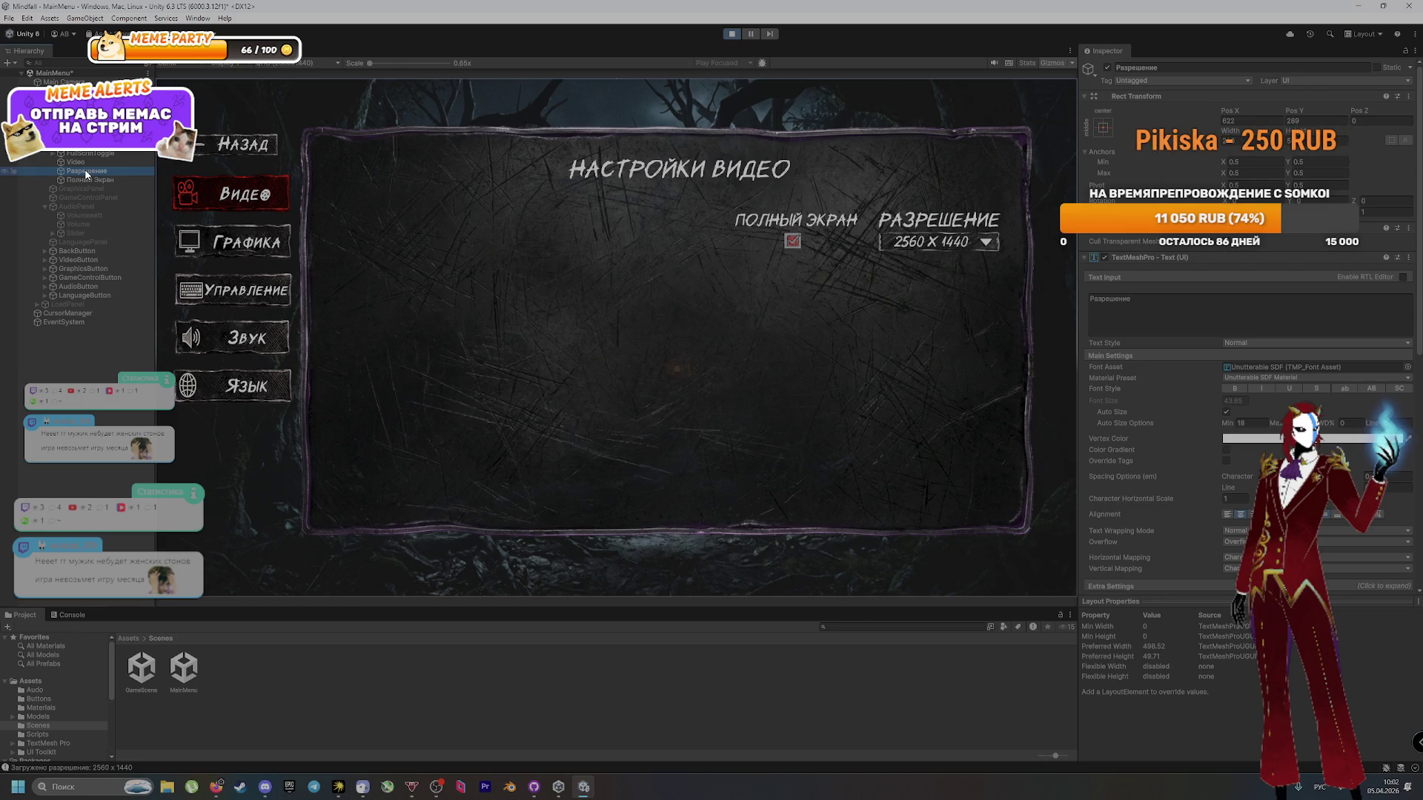
click(83, 180)
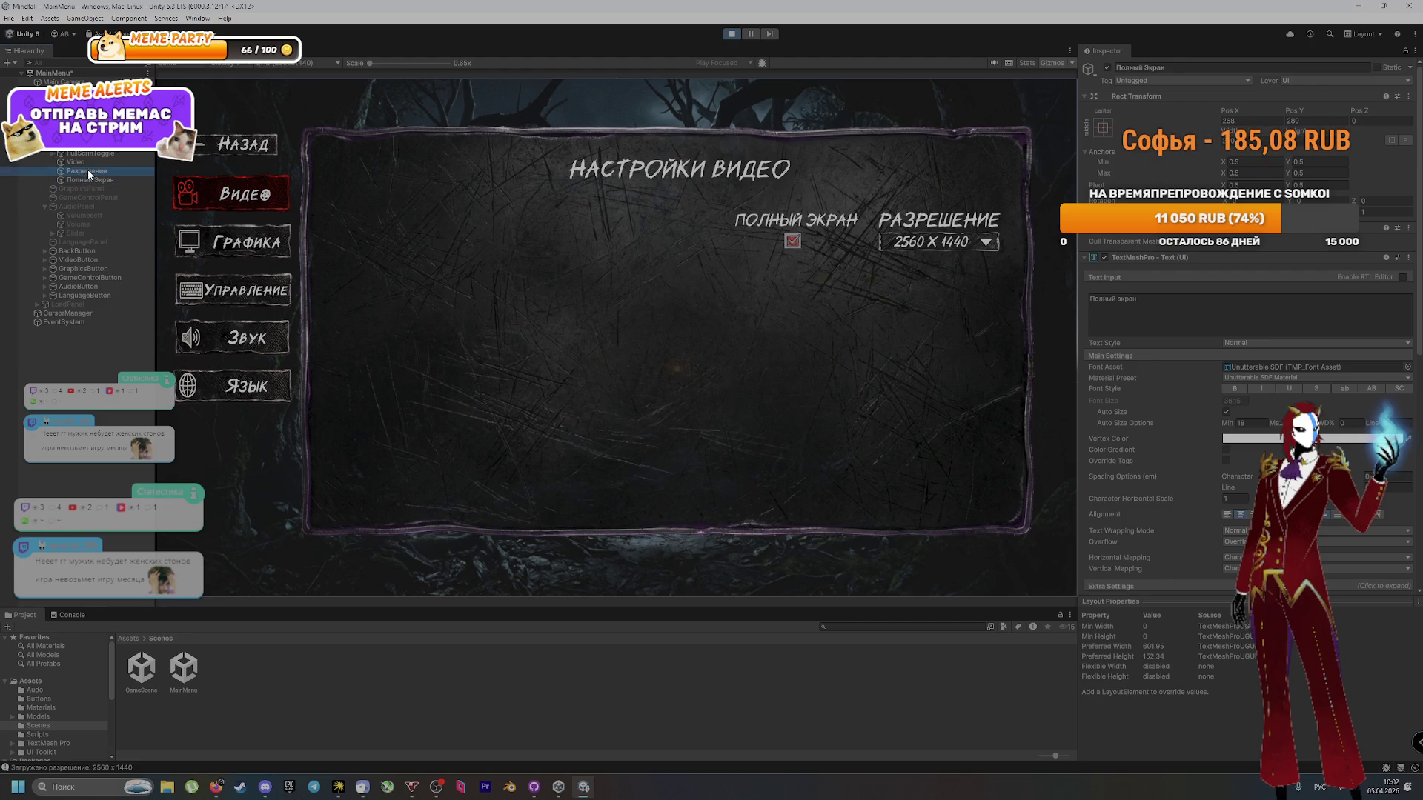
click(90, 154)
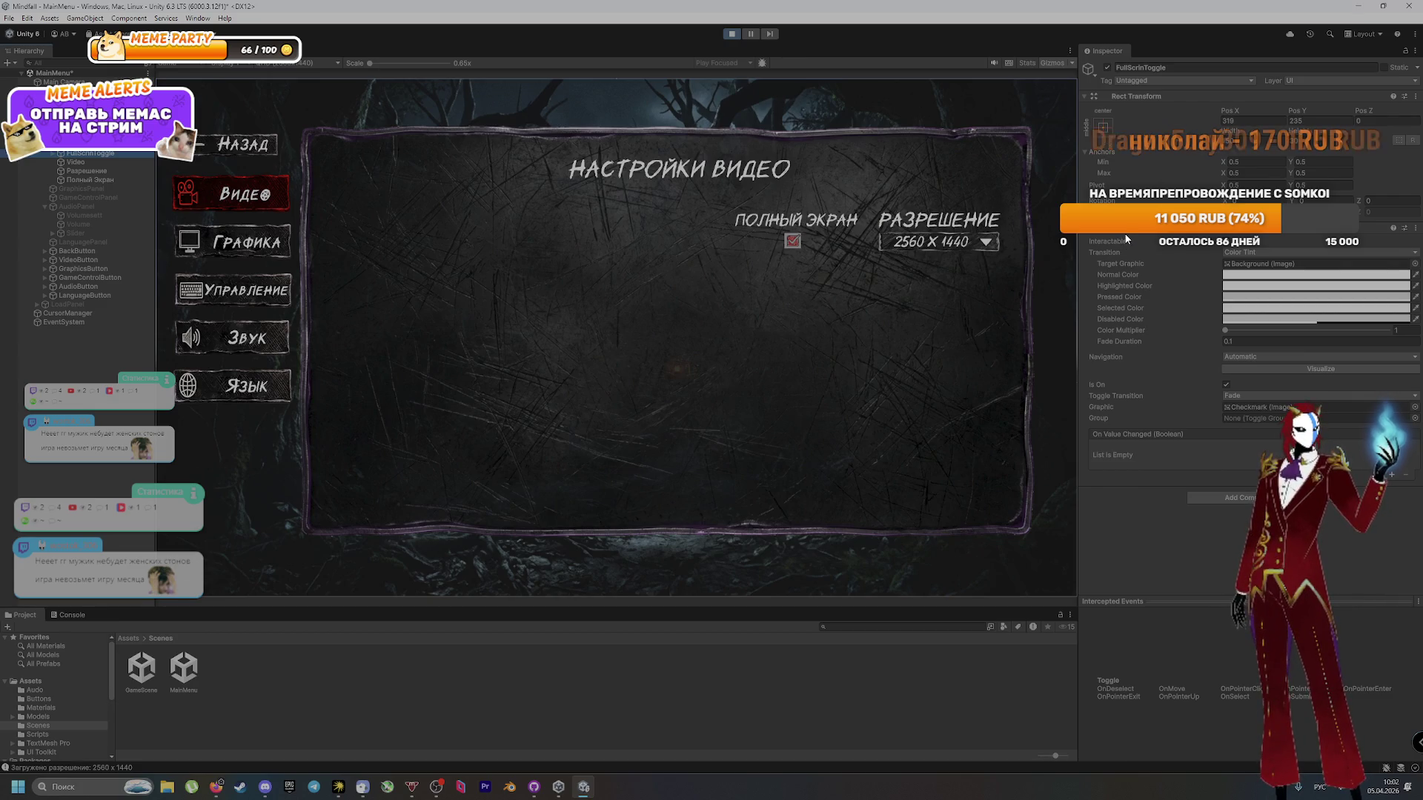
key(Up)
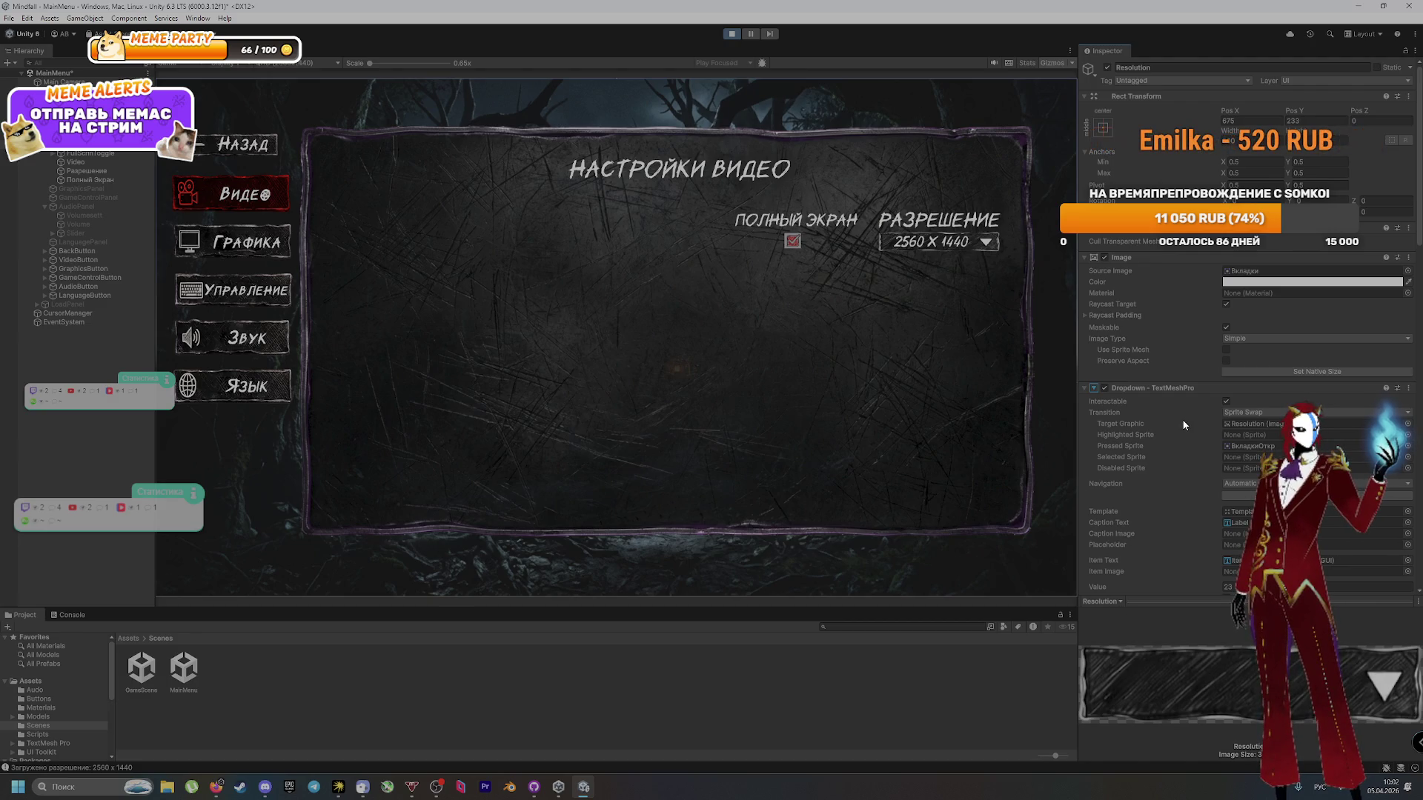
Step: Stop Play mode and inspect the Resolution dropdown's Arrow, Template and Label children
click(726, 33)
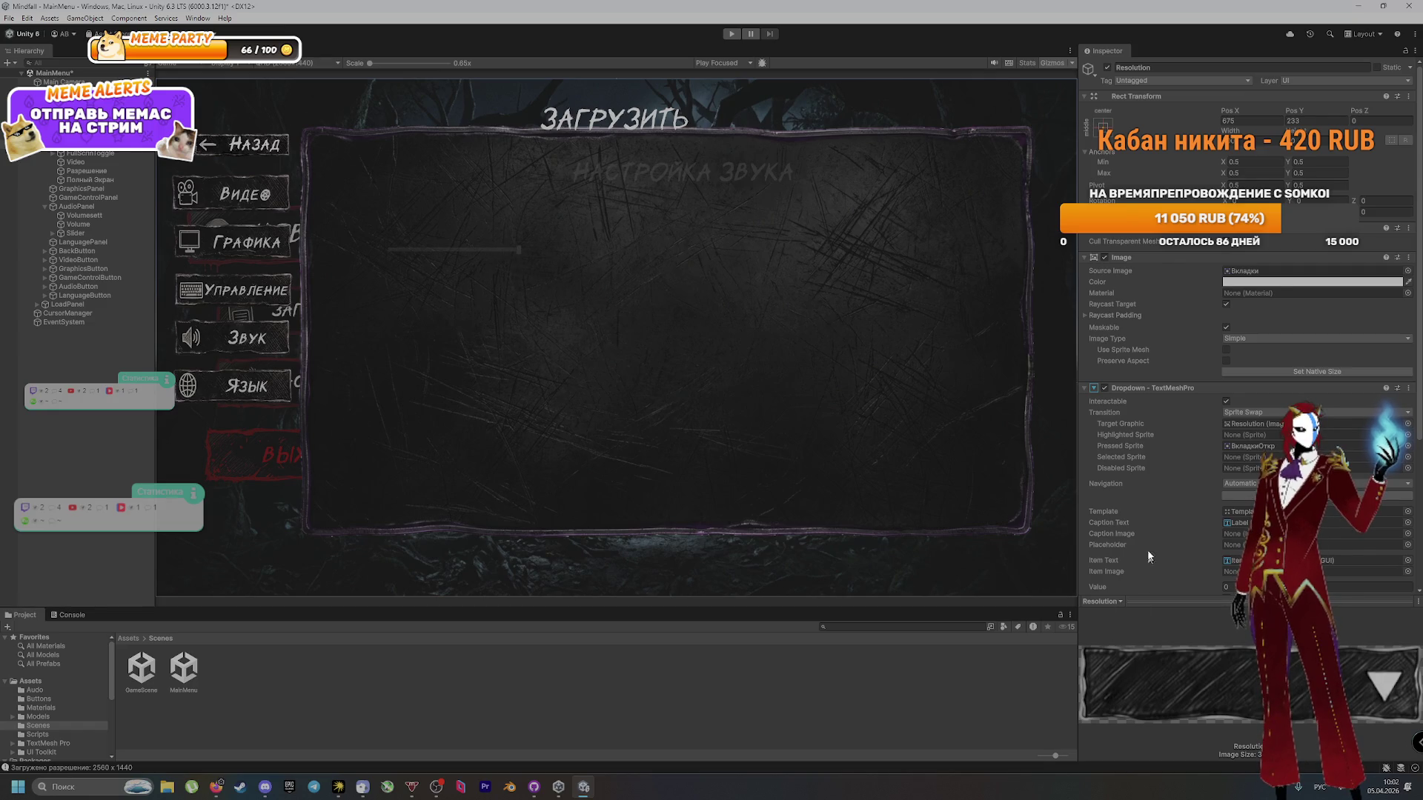
click(52, 144)
click(91, 162)
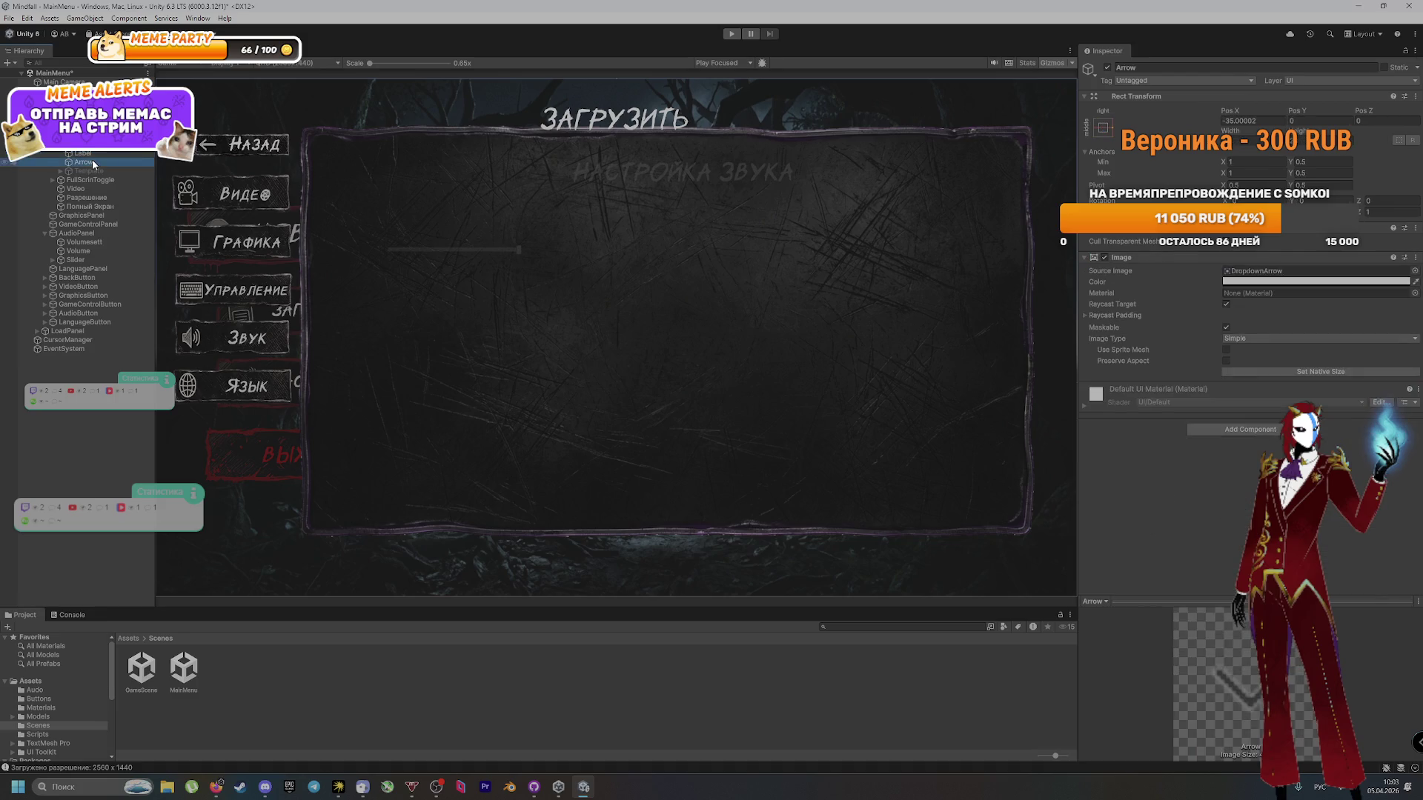
click(104, 171)
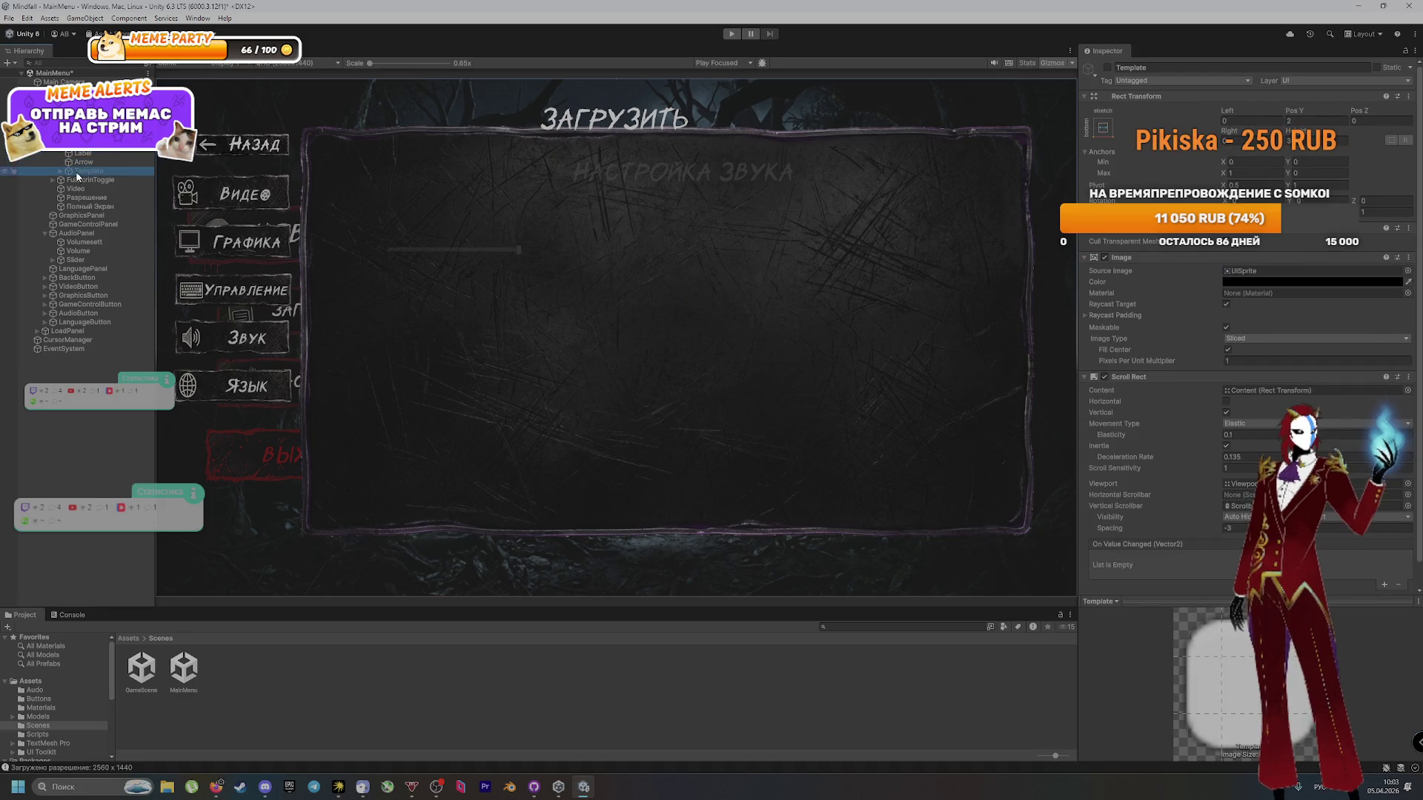
scroll(1115, 471, down, 1)
scroll(1132, 413, up, 1)
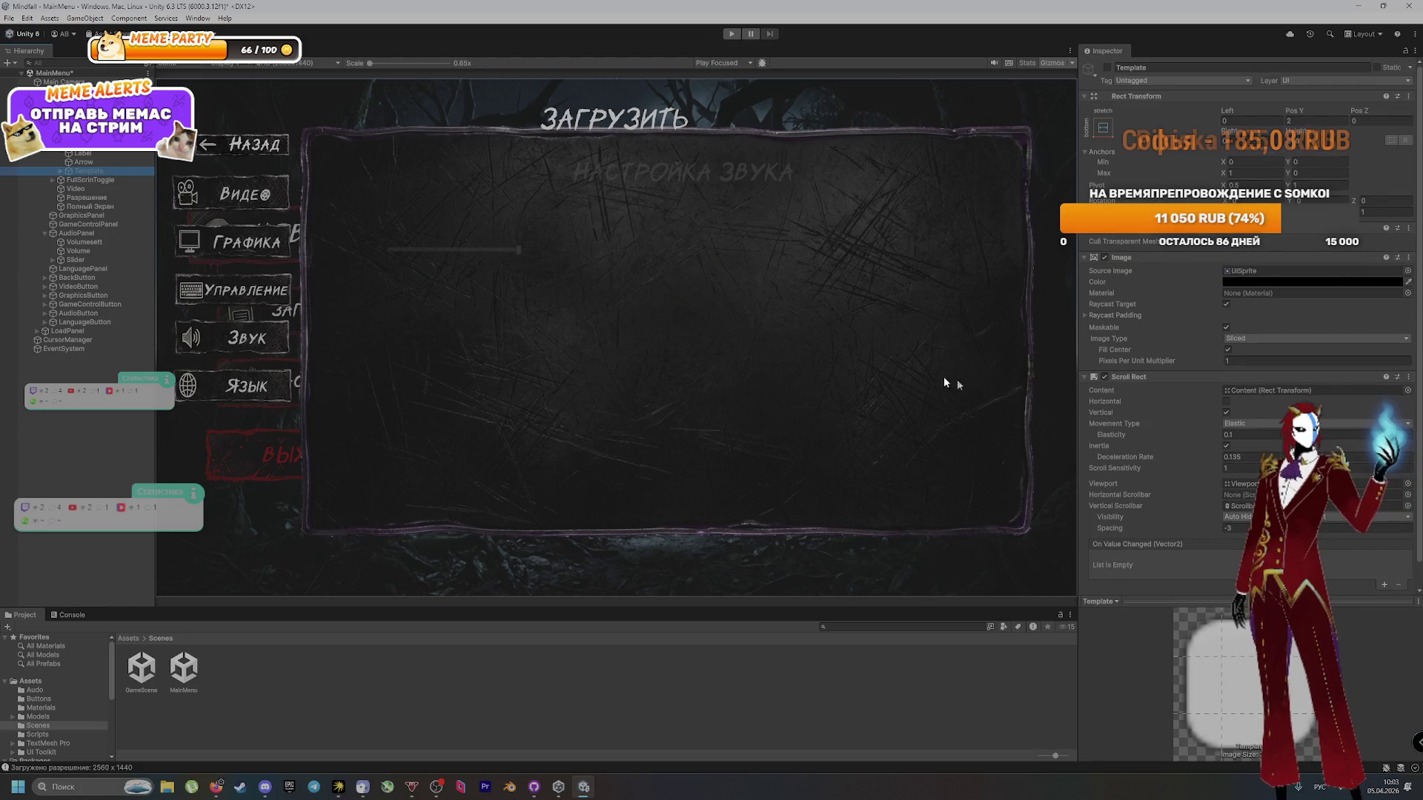
click(102, 154)
click(101, 145)
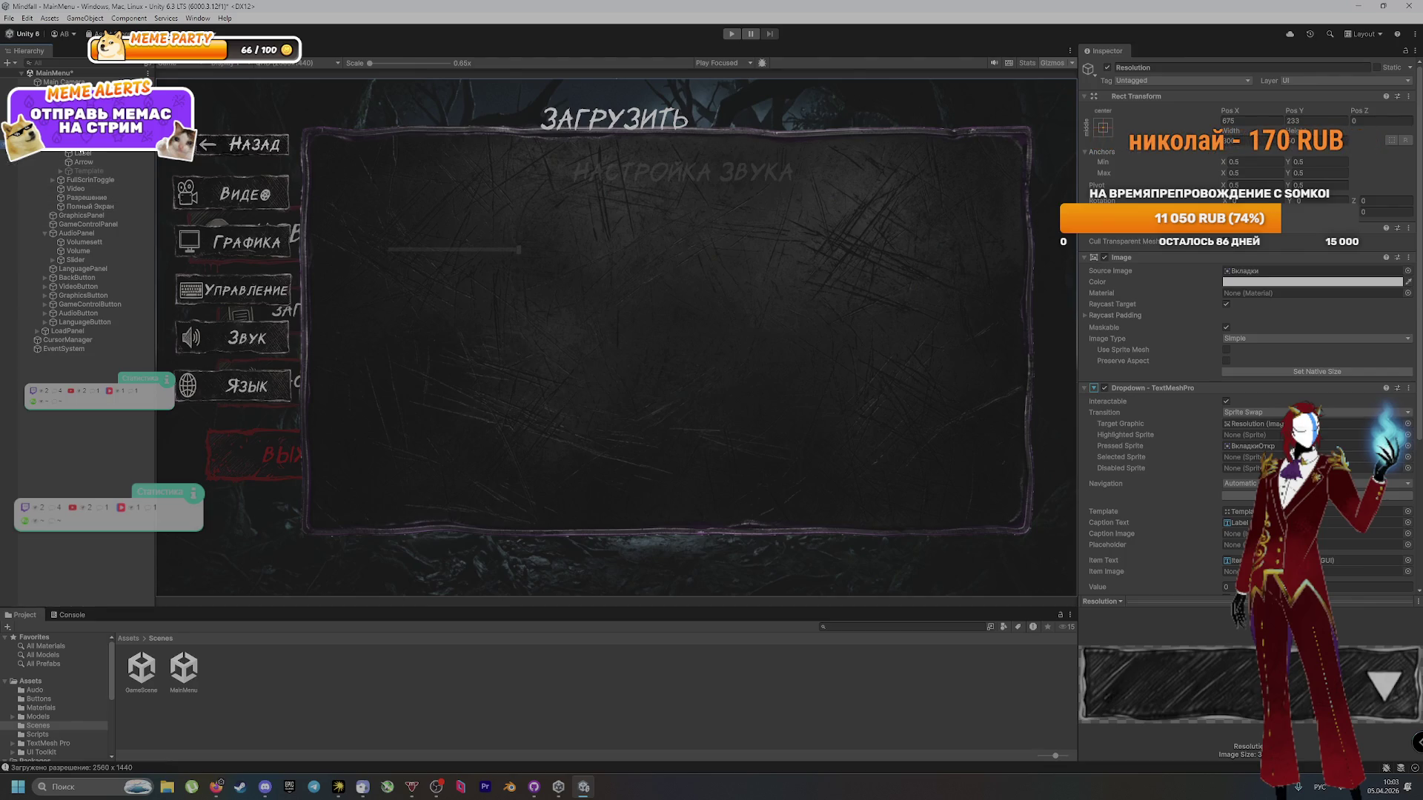
Step: Copy the Resolution dropdown object, then restart Play mode and open Настройки from the main menu
right_click(80, 145)
click(108, 164)
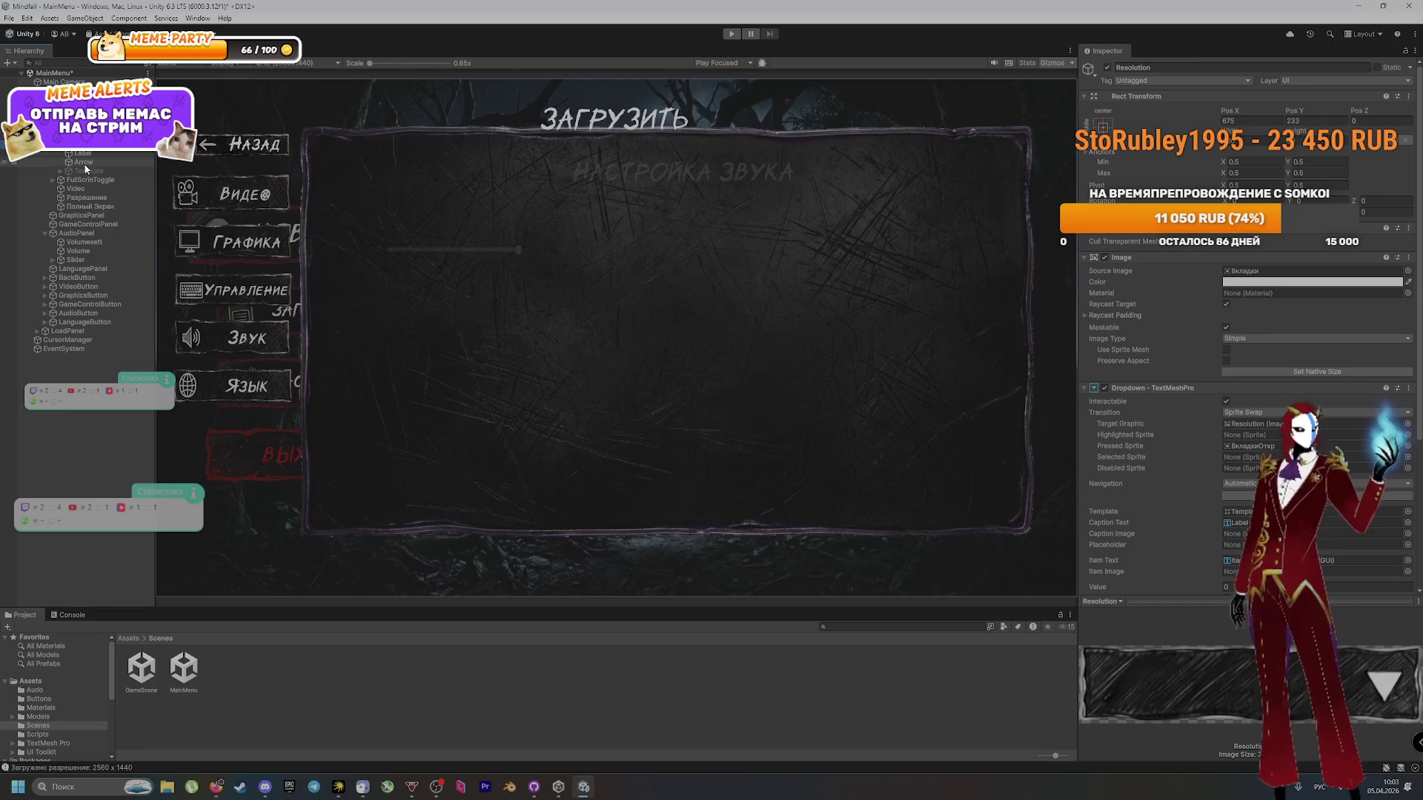
click(90, 192)
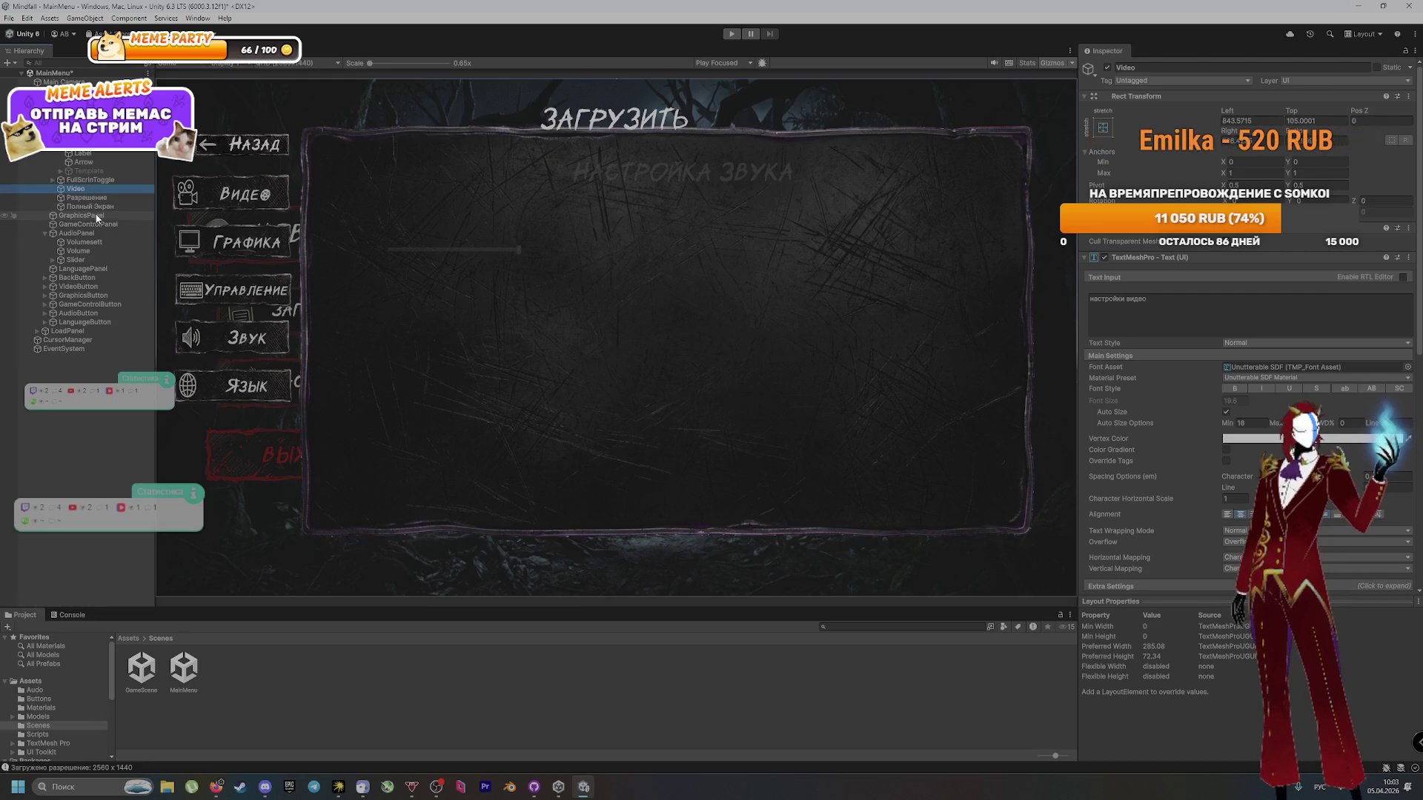
key(Down)
key(Down)
key(Down)
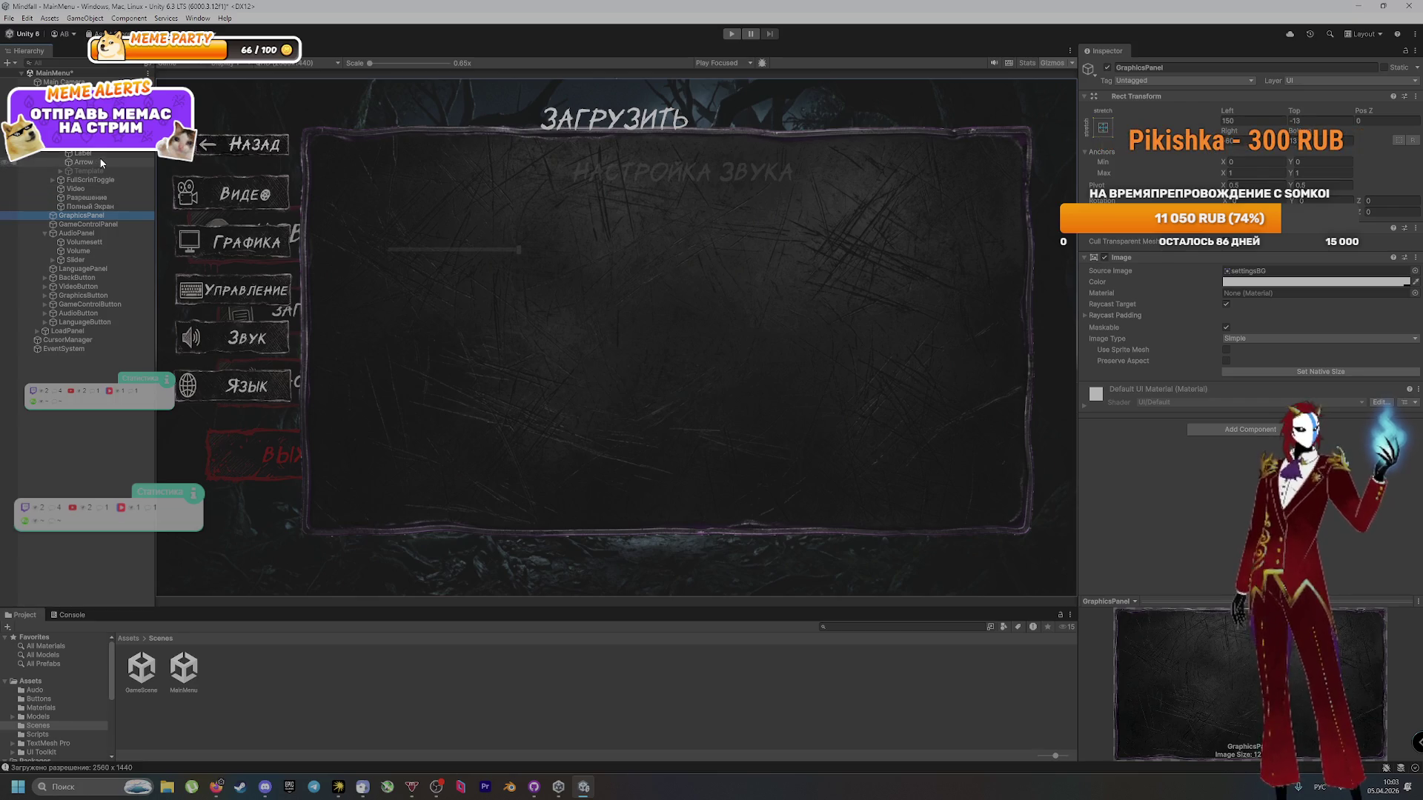
key(ctrl+p)
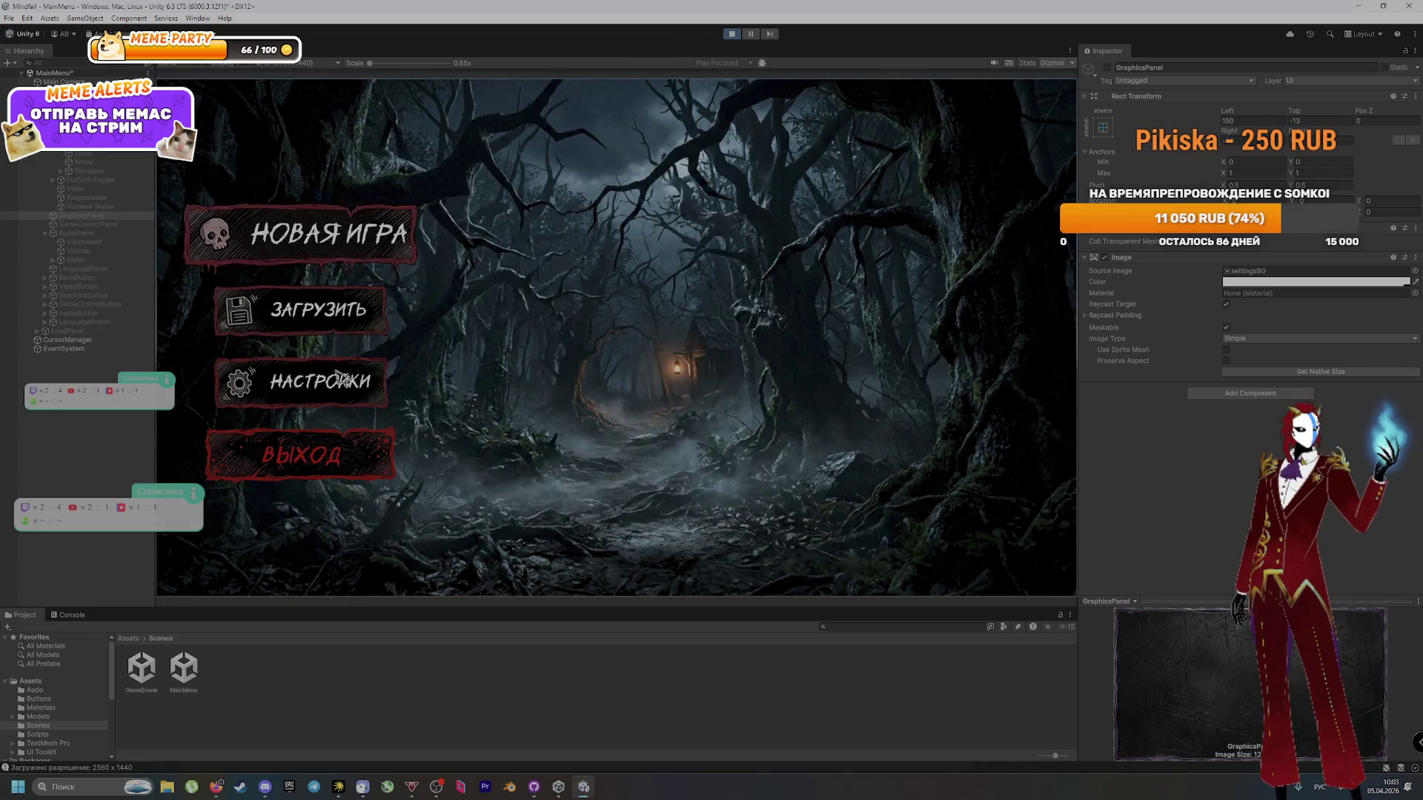
click(300, 382)
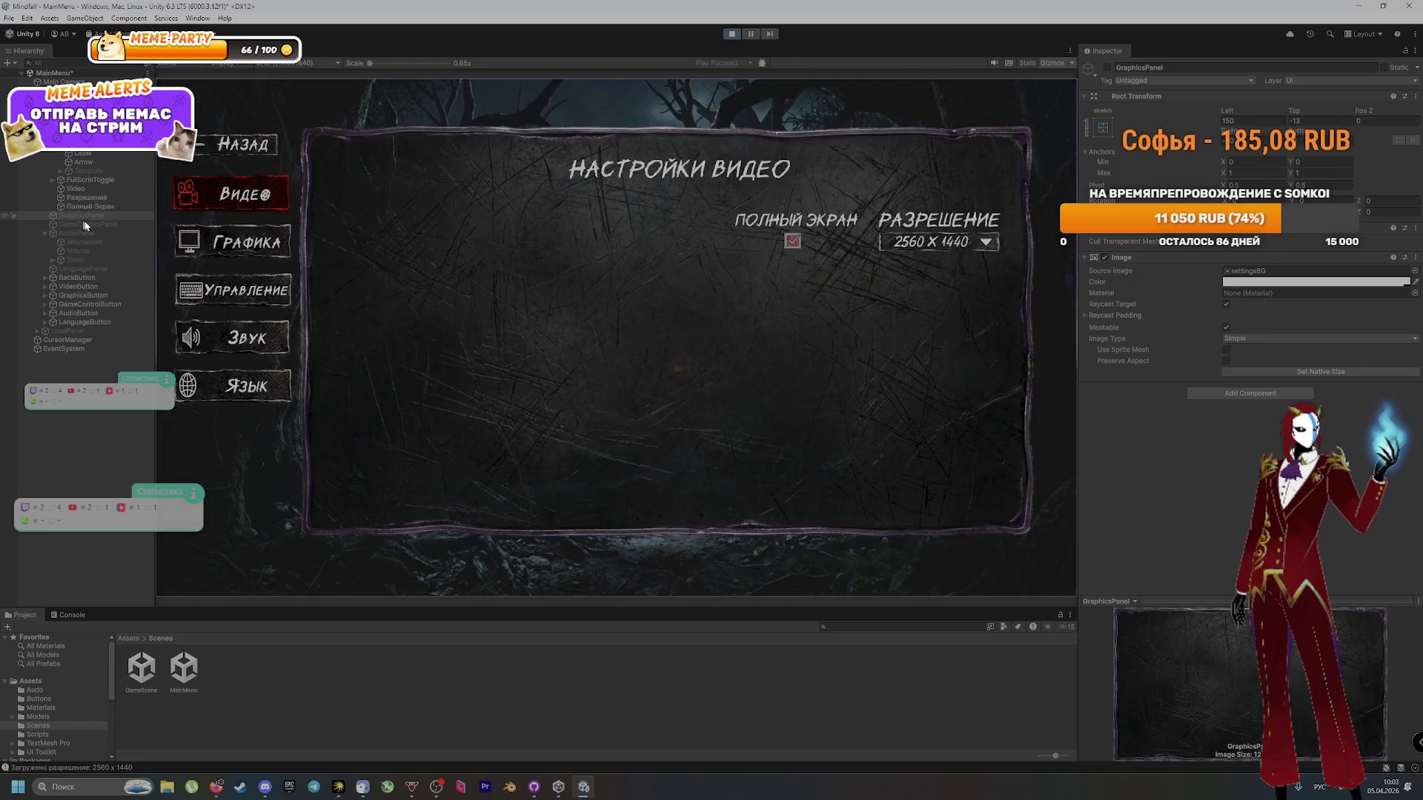
Step: Toggle repeatedly between the graphics and video panels in the running menu
click(237, 236)
click(237, 237)
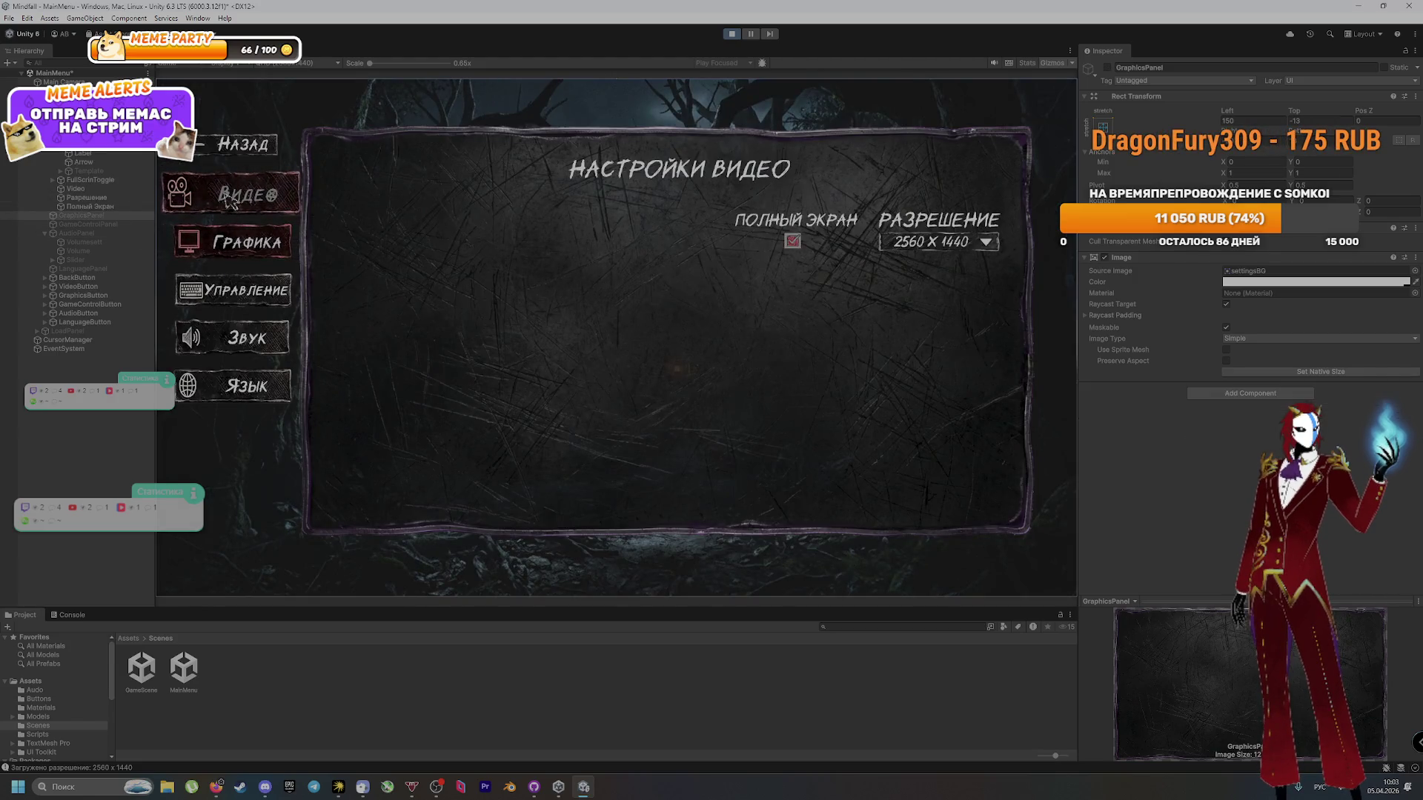
click(236, 241)
click(236, 243)
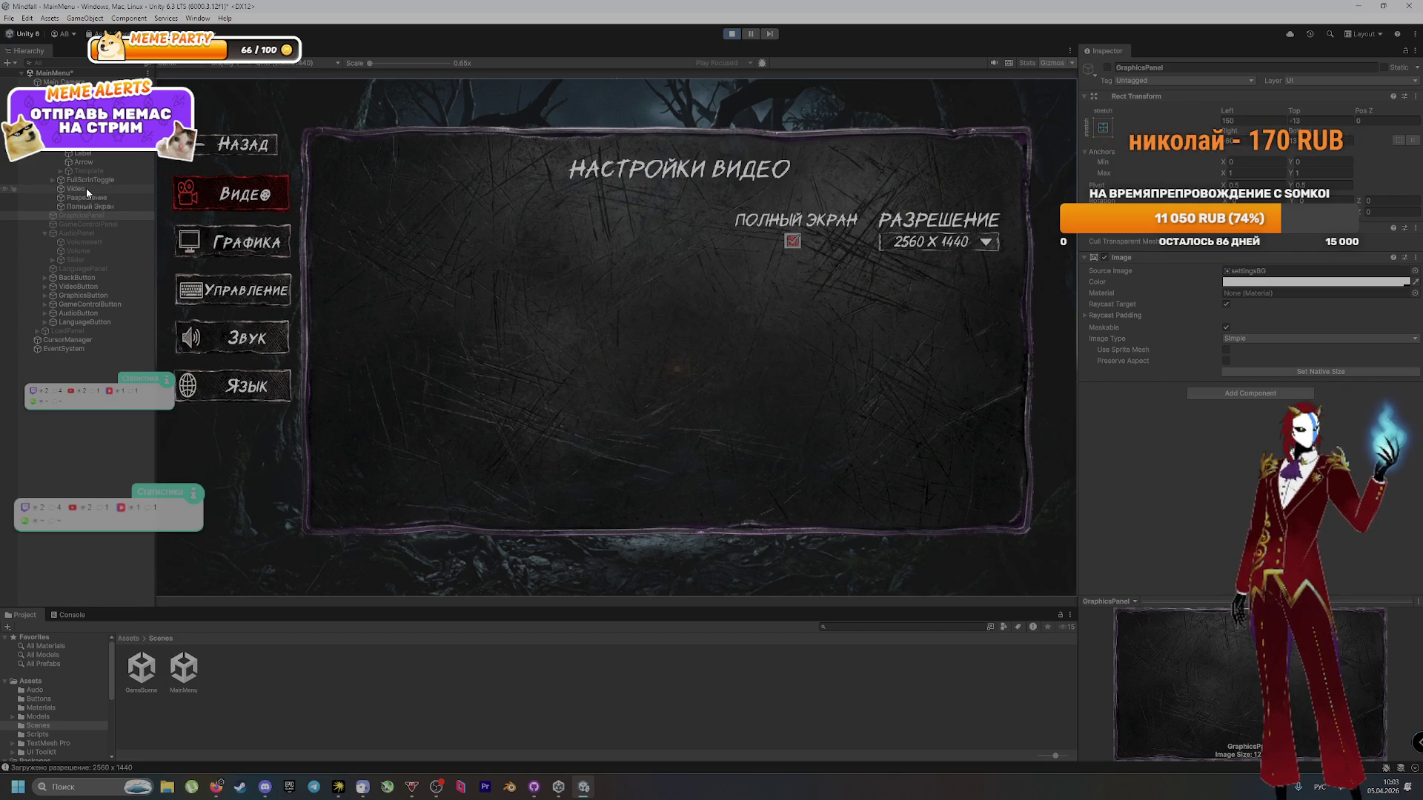
Step: Inspect the Video heading, VideoPanel's Video Settings script, and the Resolution dropdown's Arrow and Template
click(52, 180)
click(53, 179)
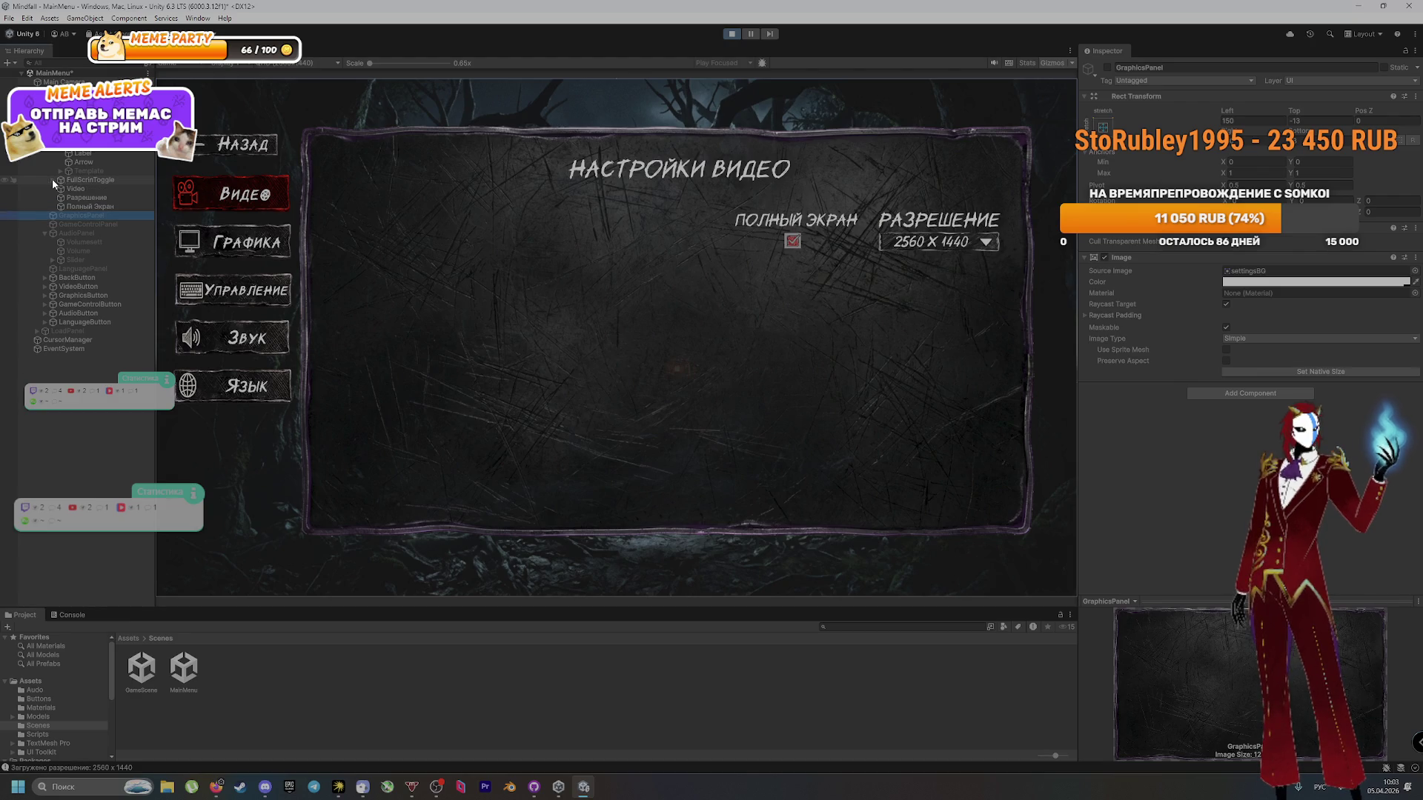
click(77, 190)
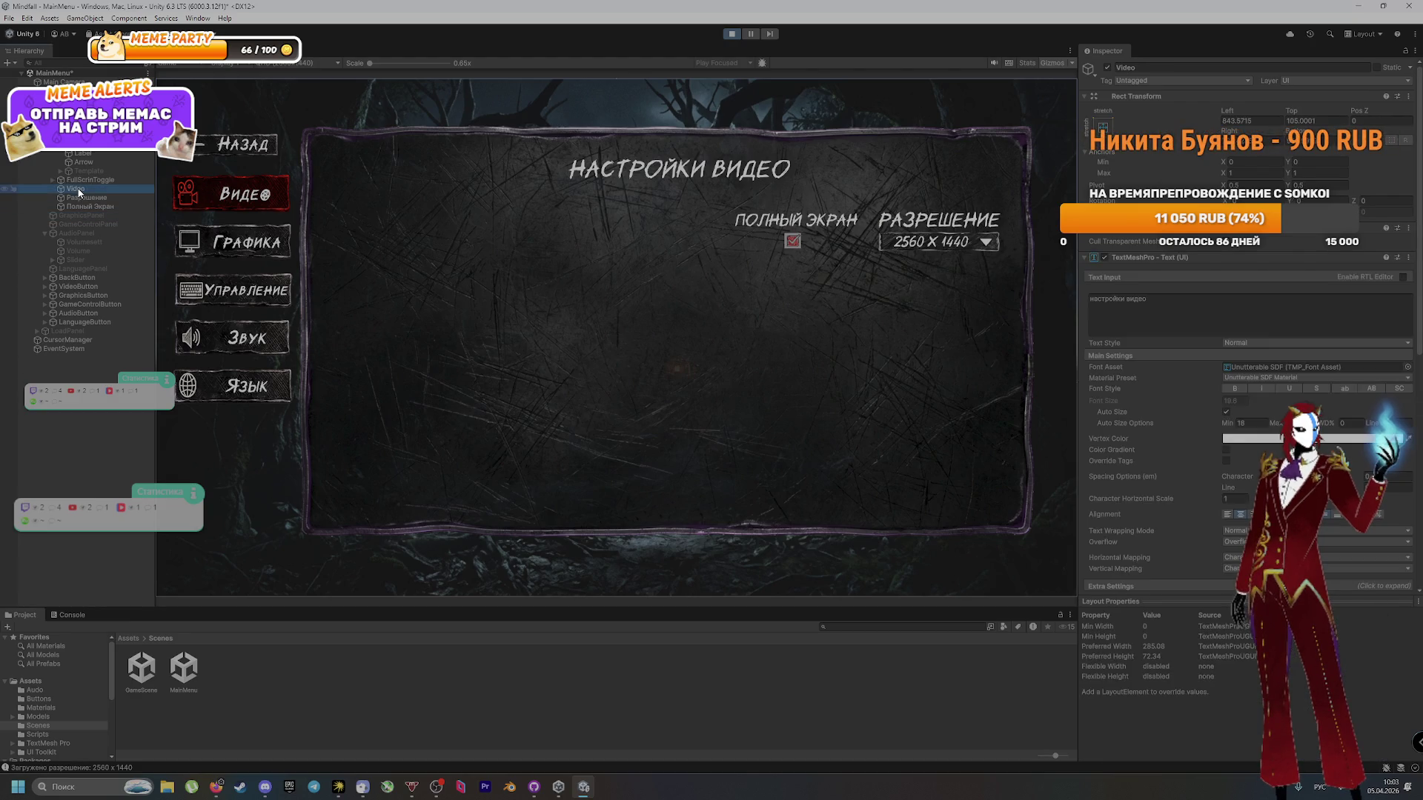
click(74, 109)
click(108, 146)
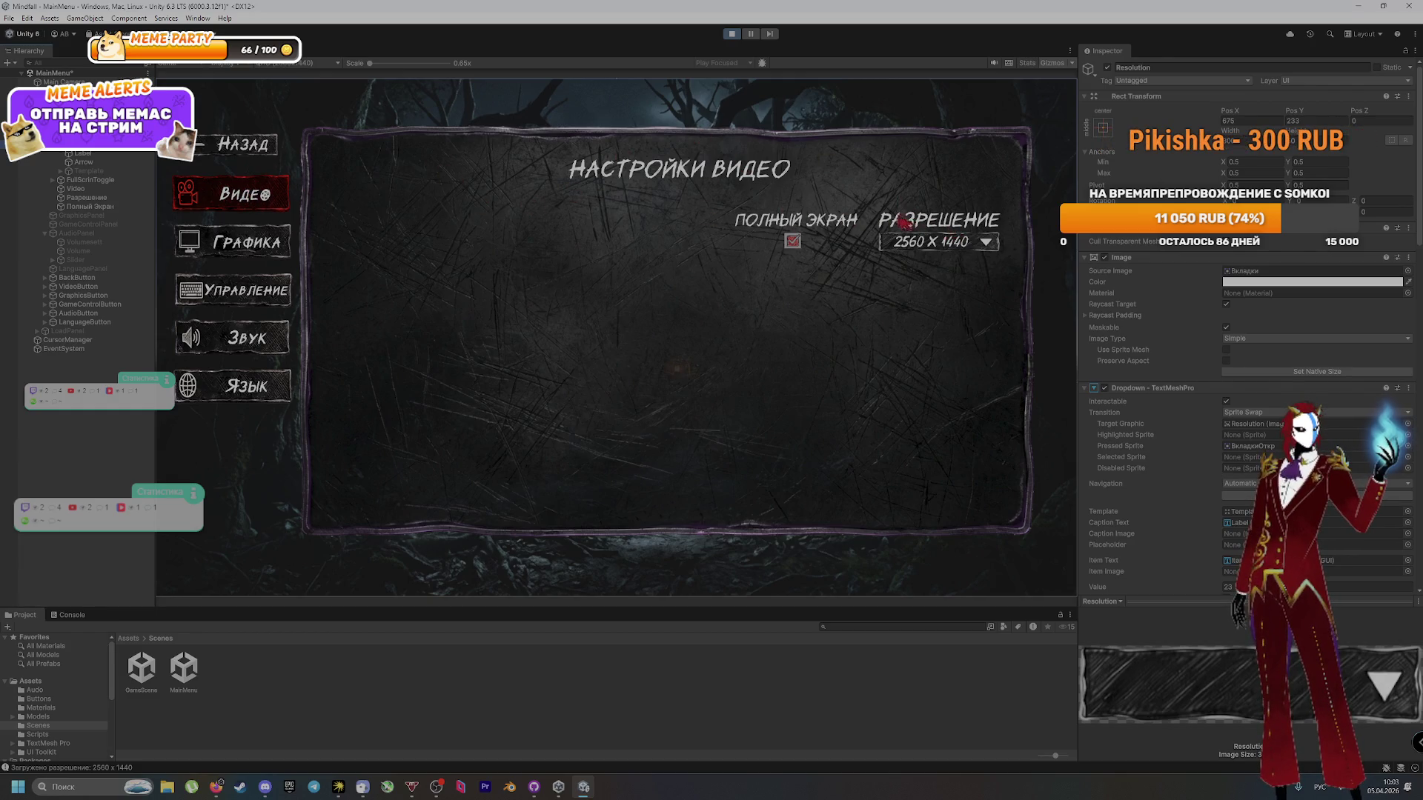
click(81, 117)
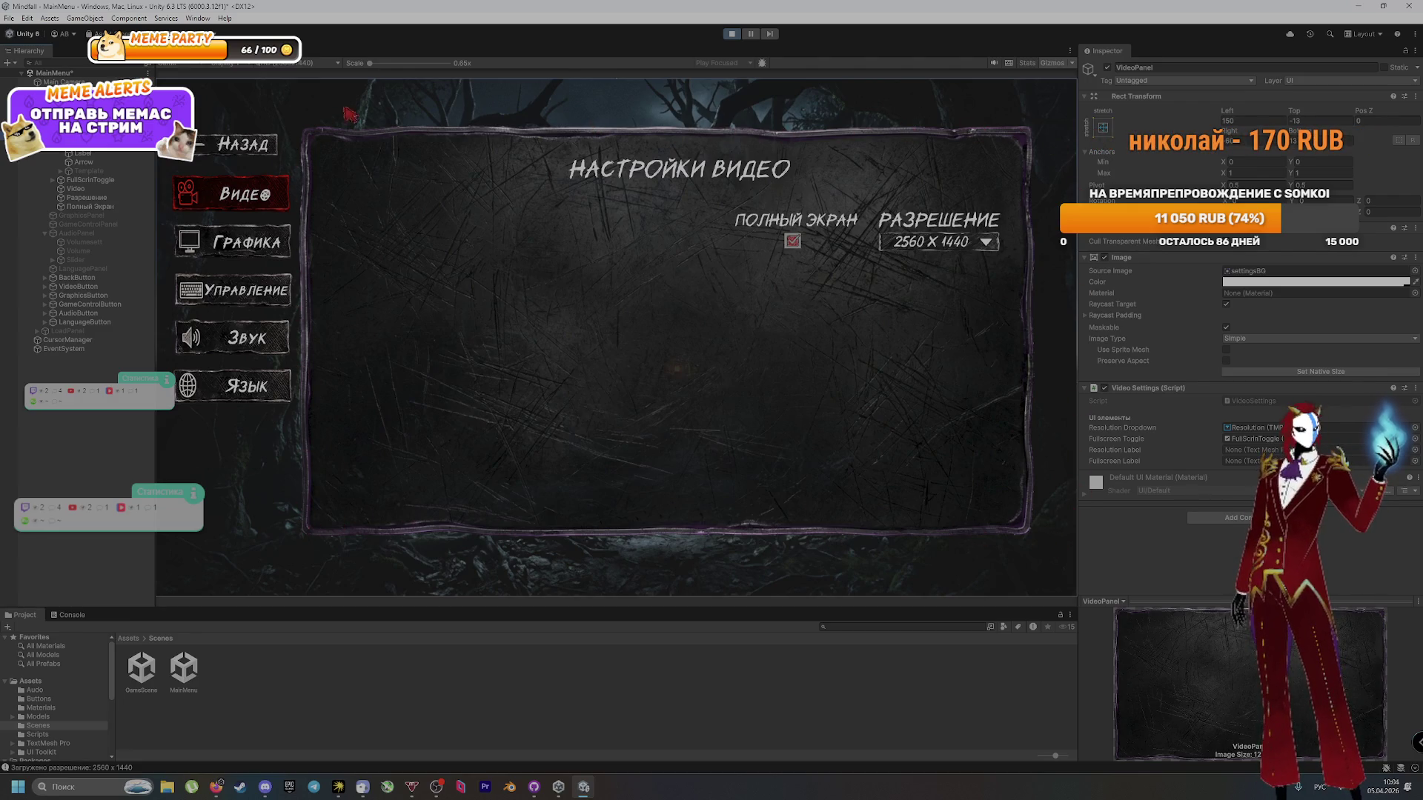
click(84, 162)
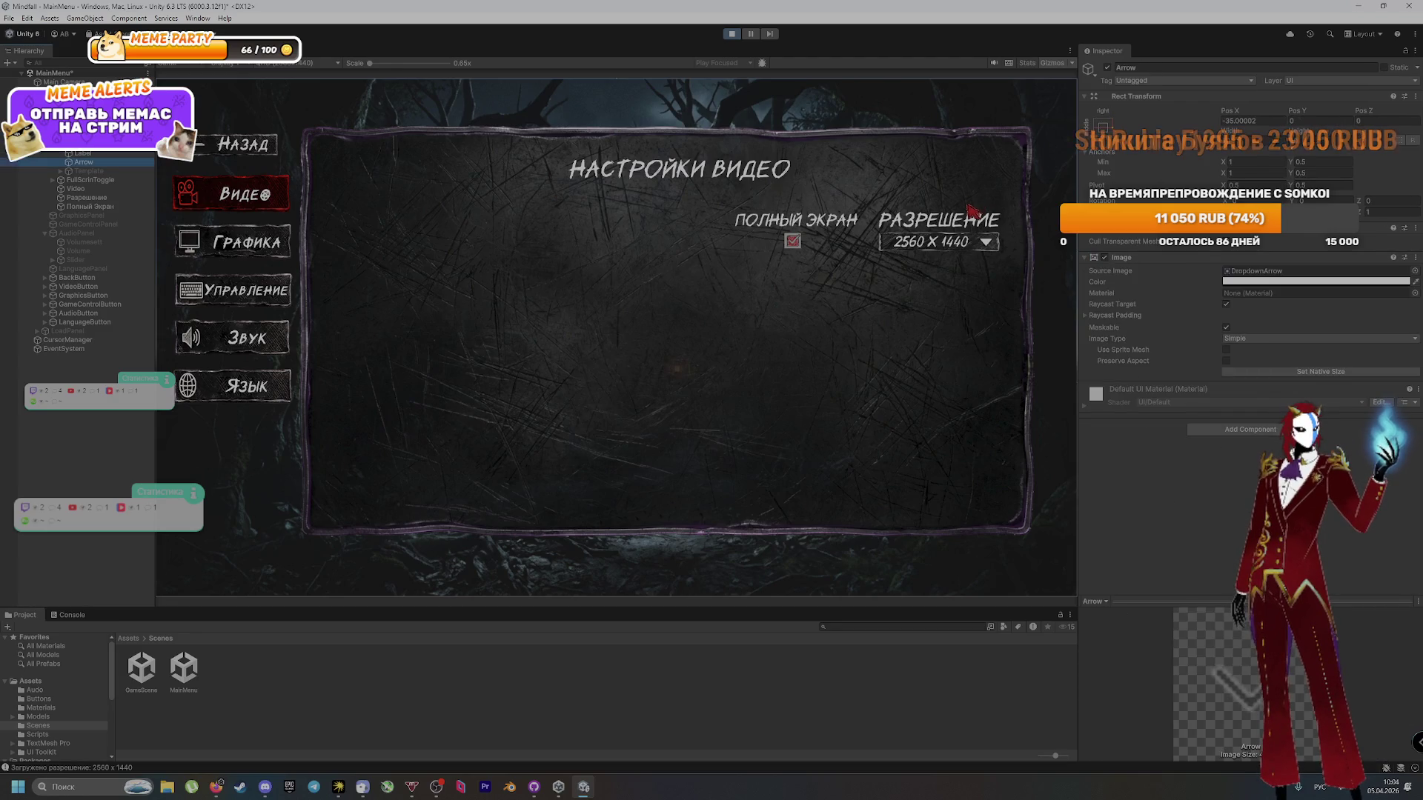
click(89, 170)
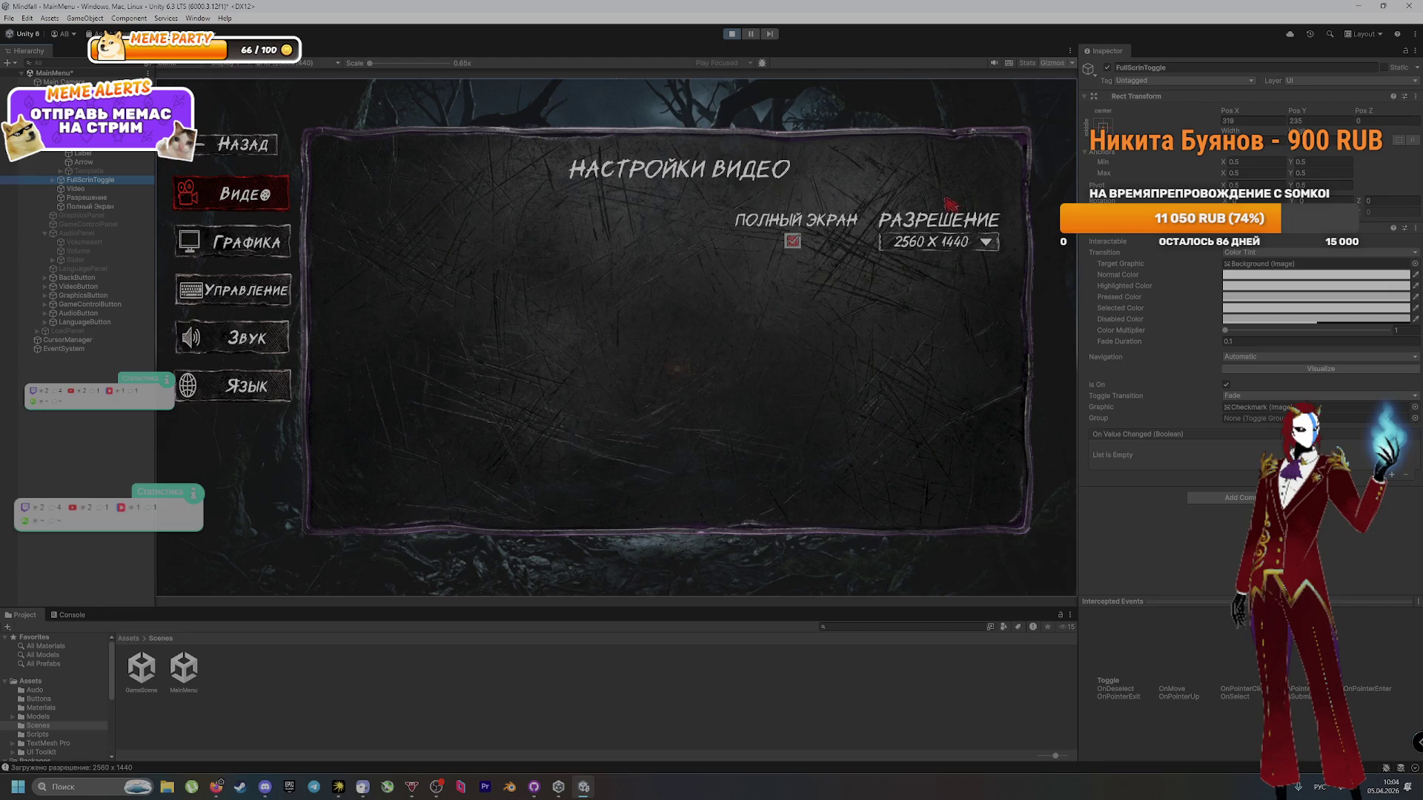
click(76, 188)
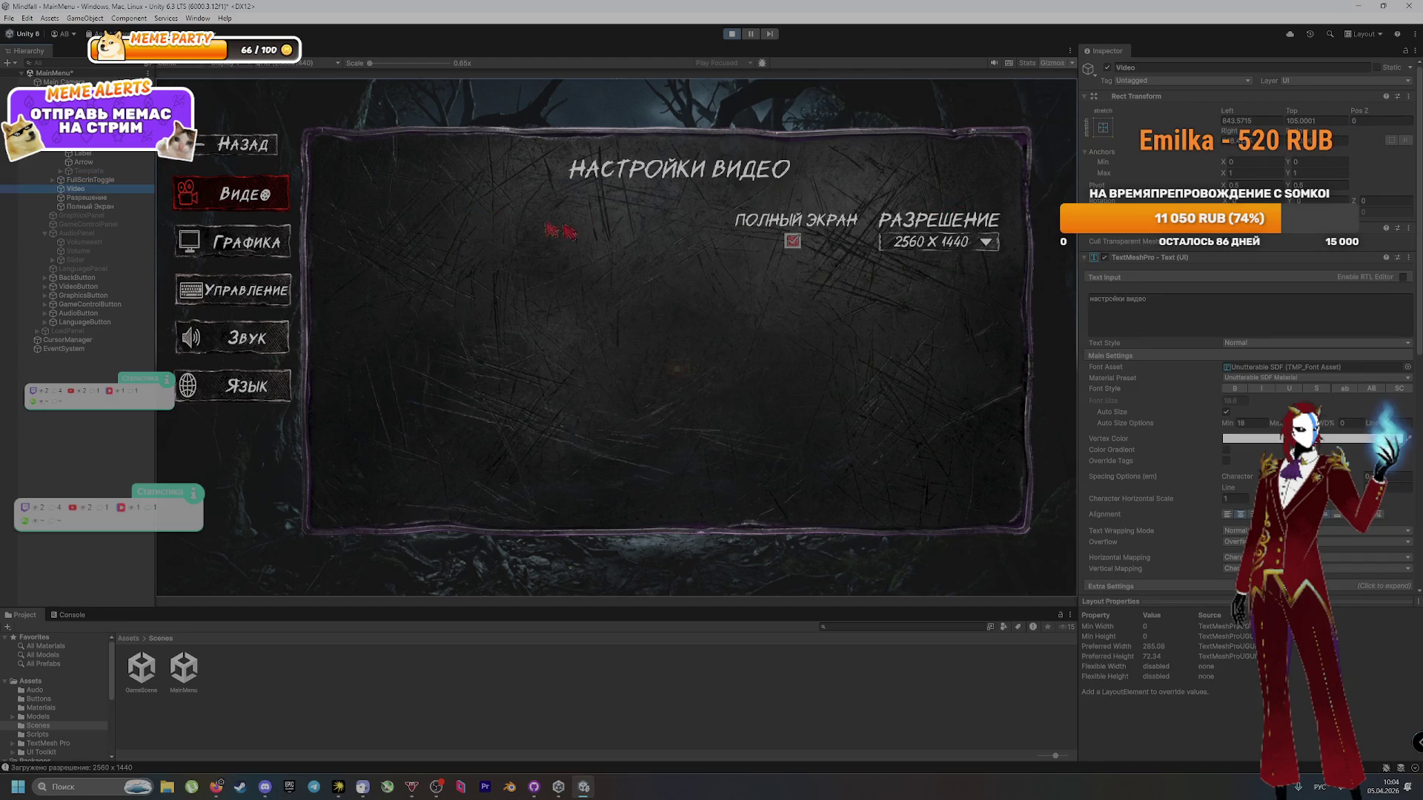
Step: Check the Разрешение label, FullScrinToggle and Resolution dropdown, then stop the game and bring up the browser
scroll(1163, 330, down, 2)
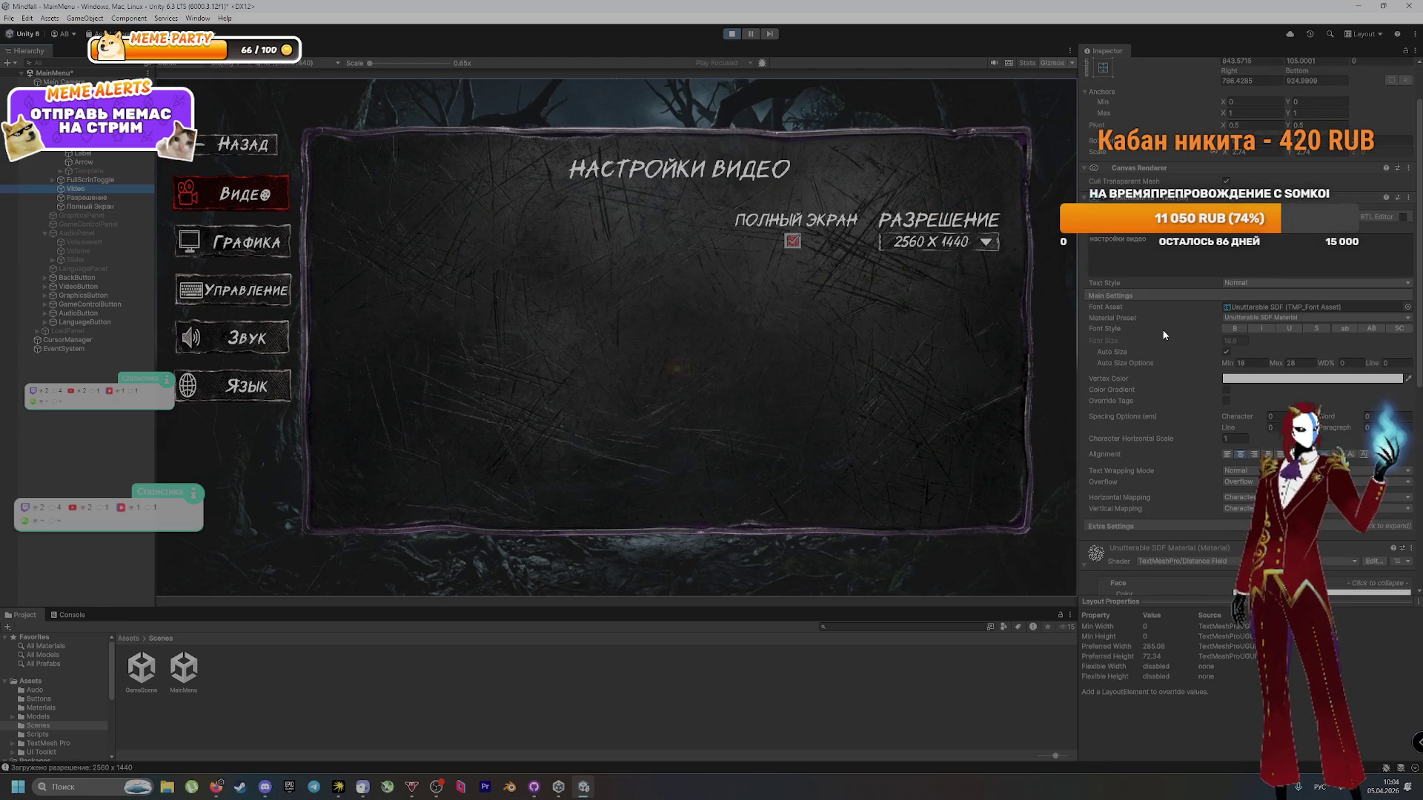
scroll(1162, 330, up, 2)
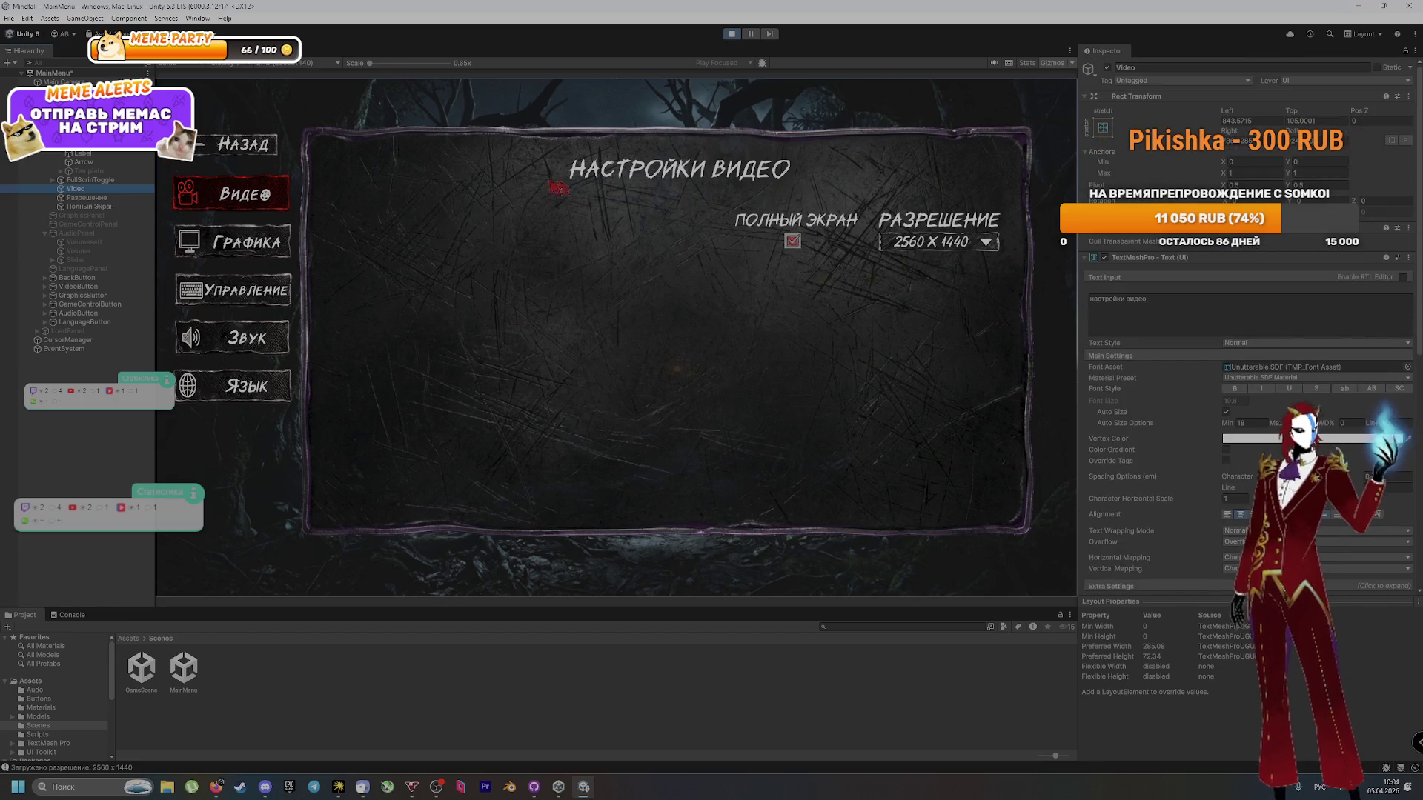
key(Down)
key(Down)
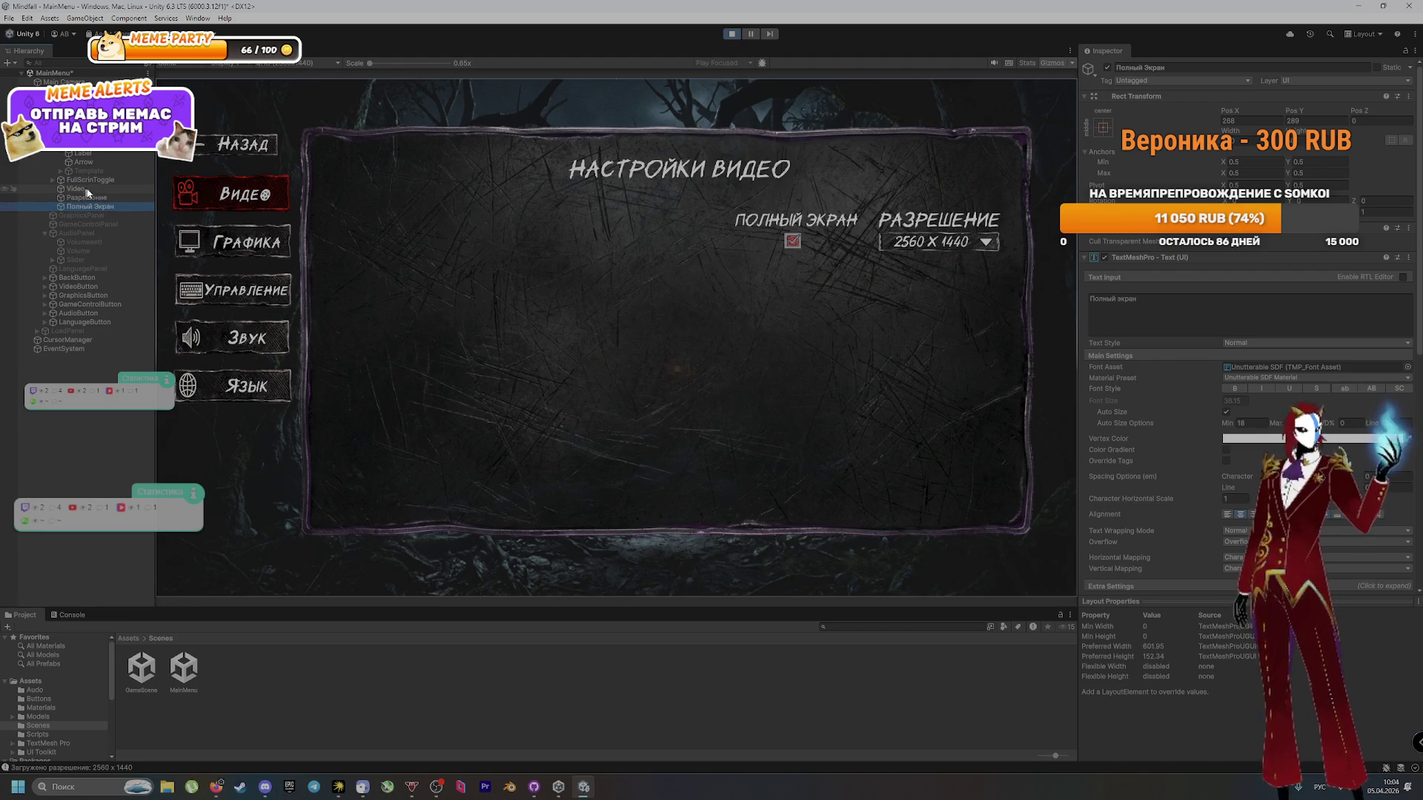
key(Up)
key(Up)
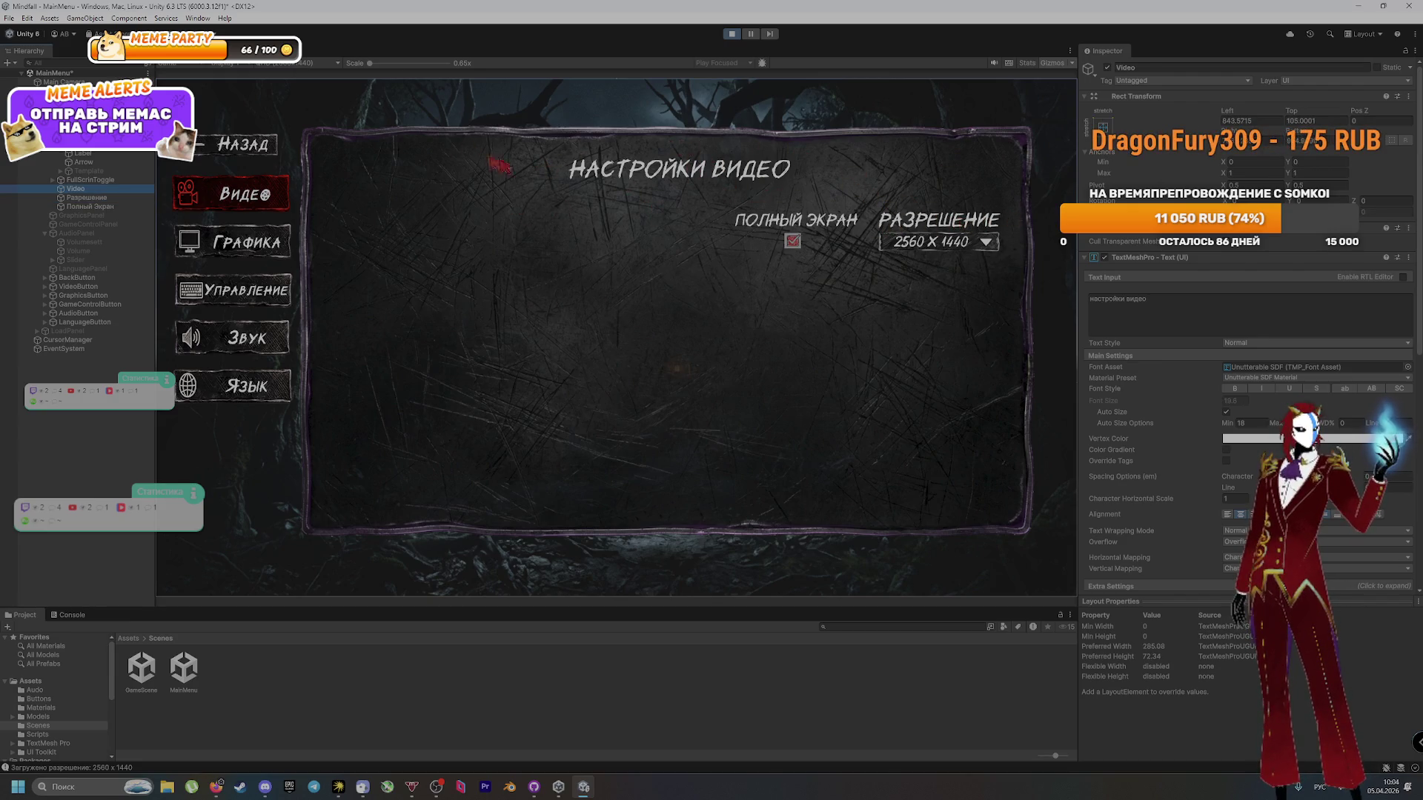
key(Up)
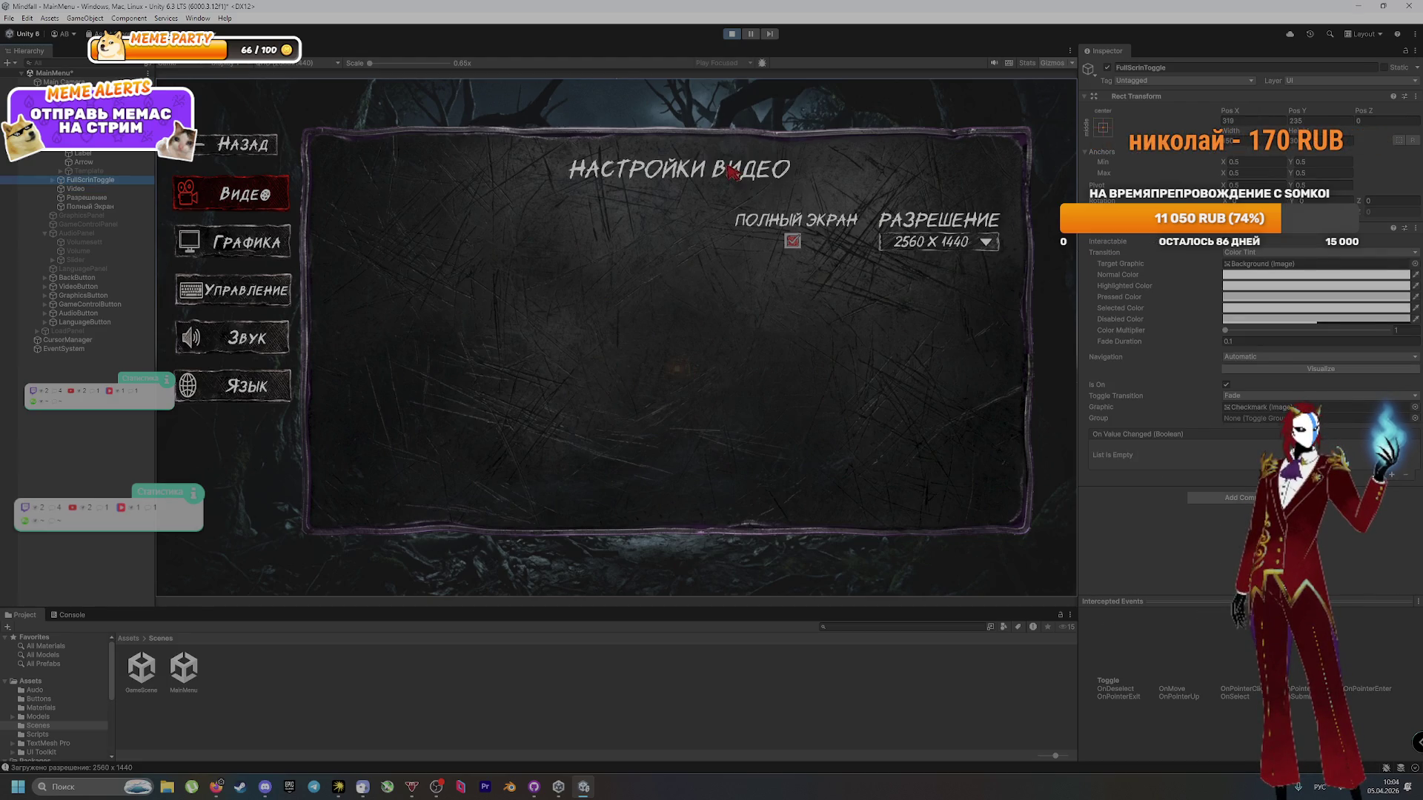
click(58, 148)
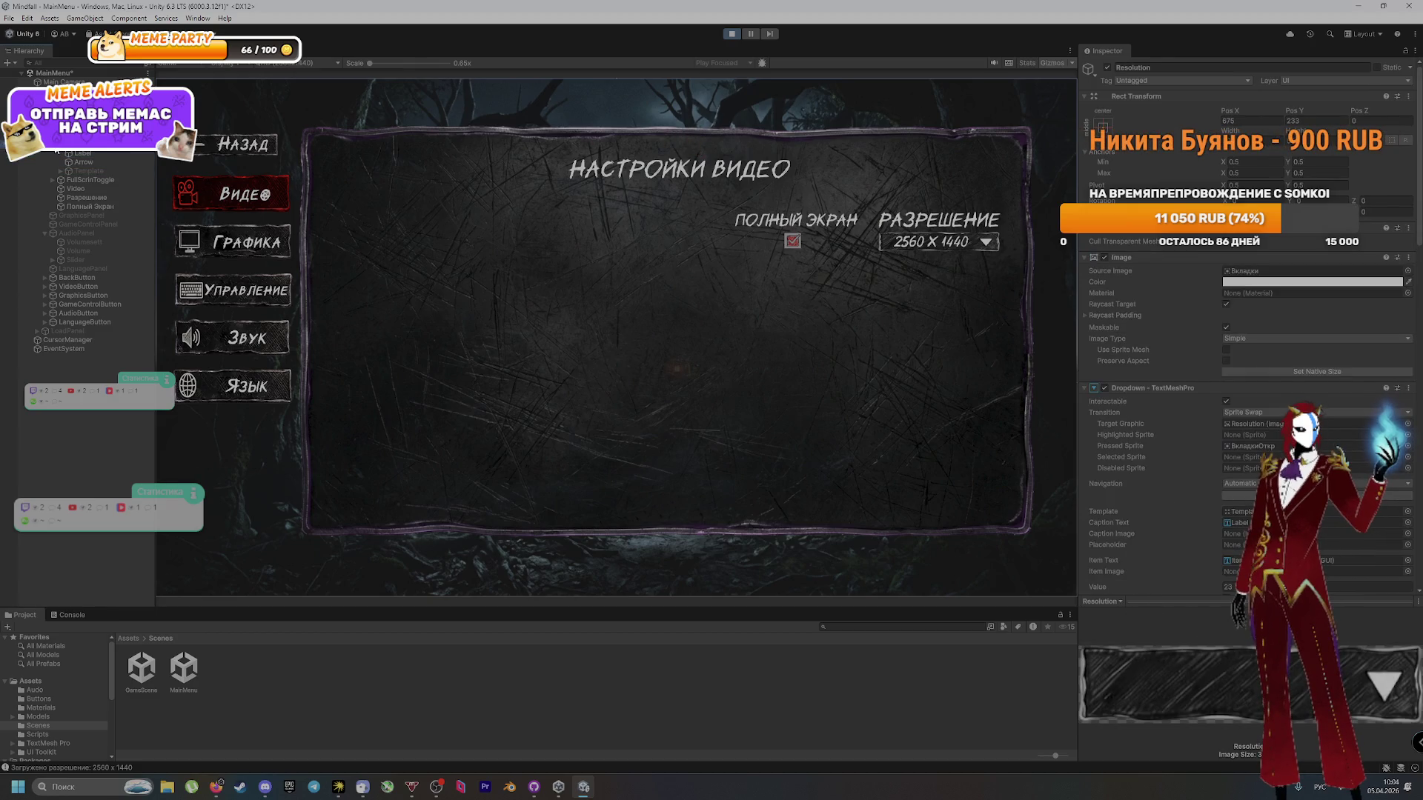
click(732, 35)
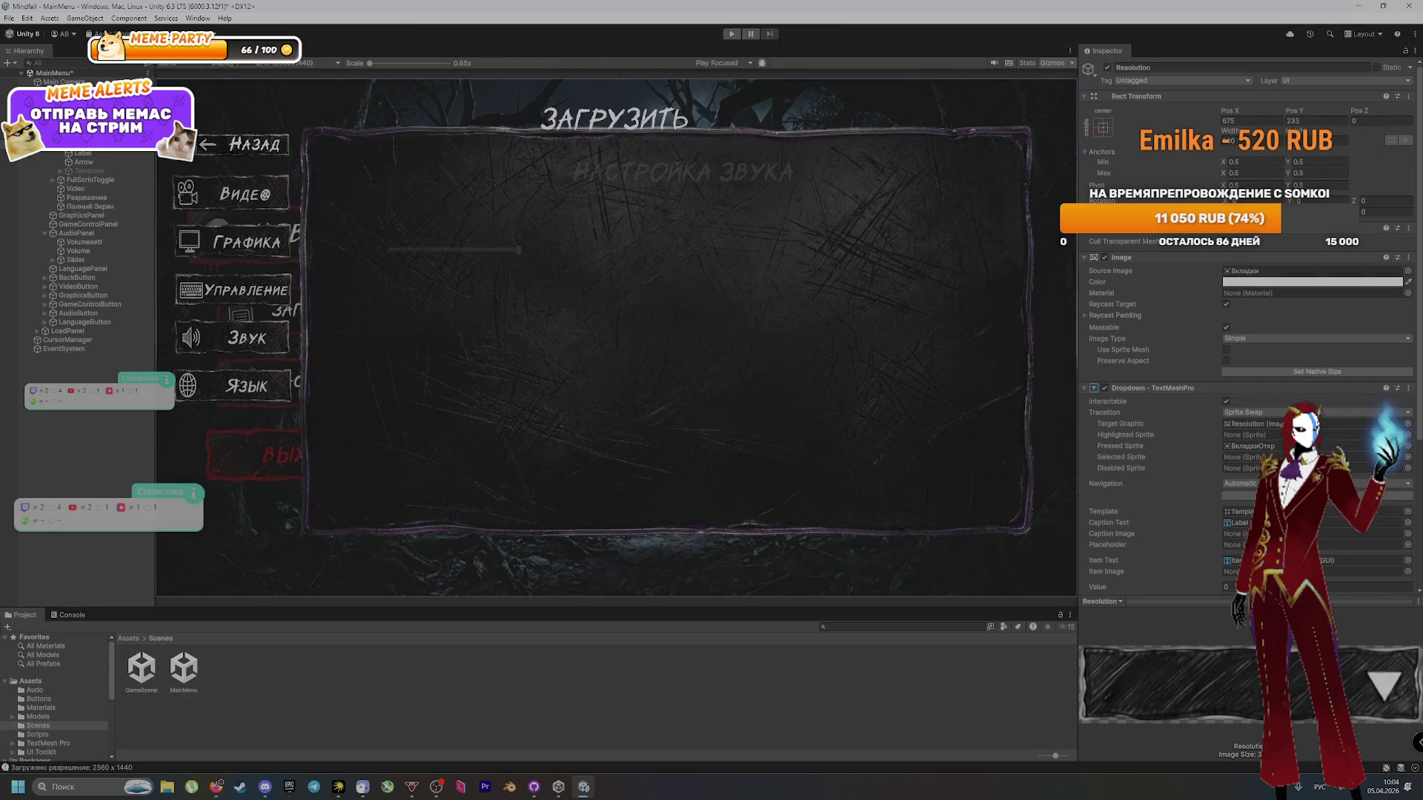
click(216, 787)
scroll(449, 412, down, 5)
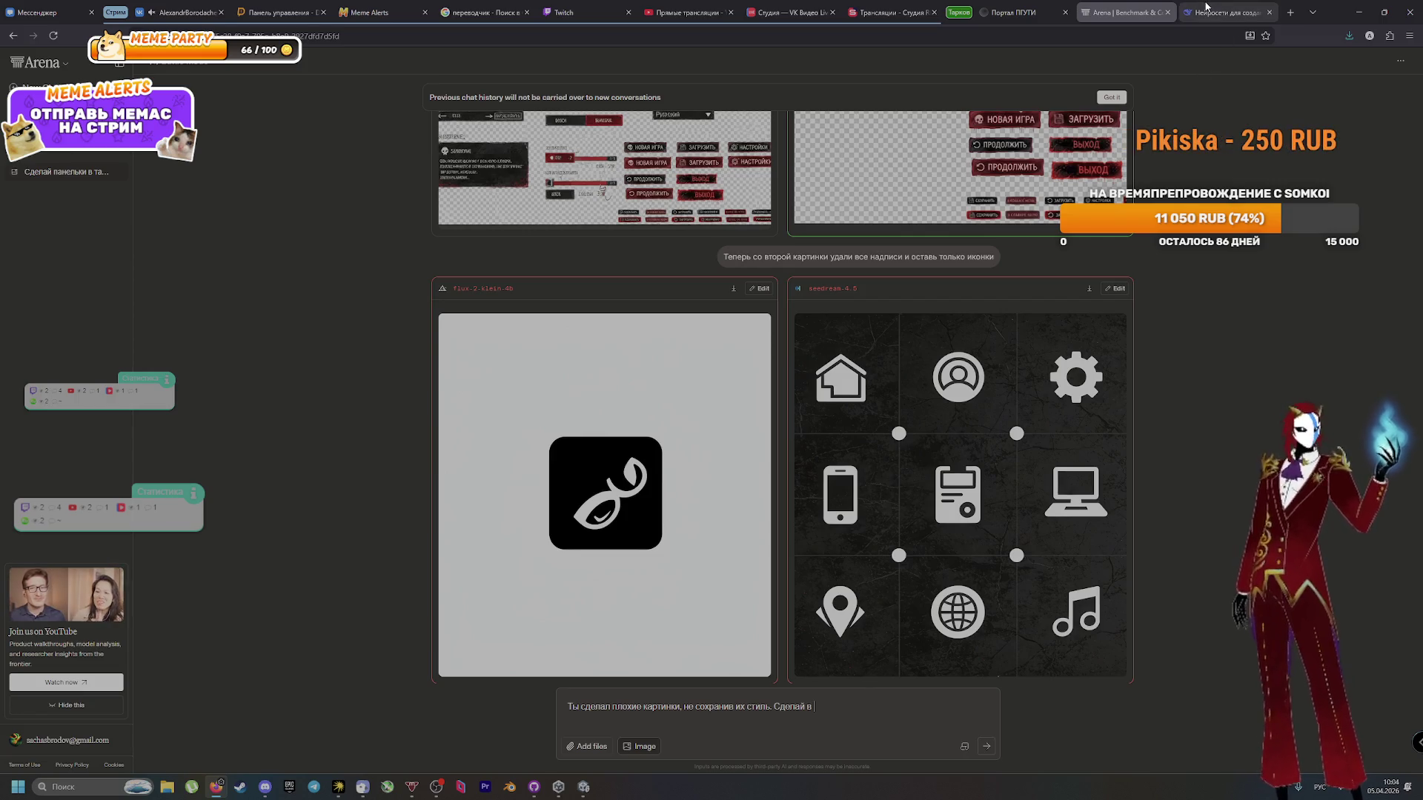
key(ctrl+Tab)
scroll(985, 357, up, 2)
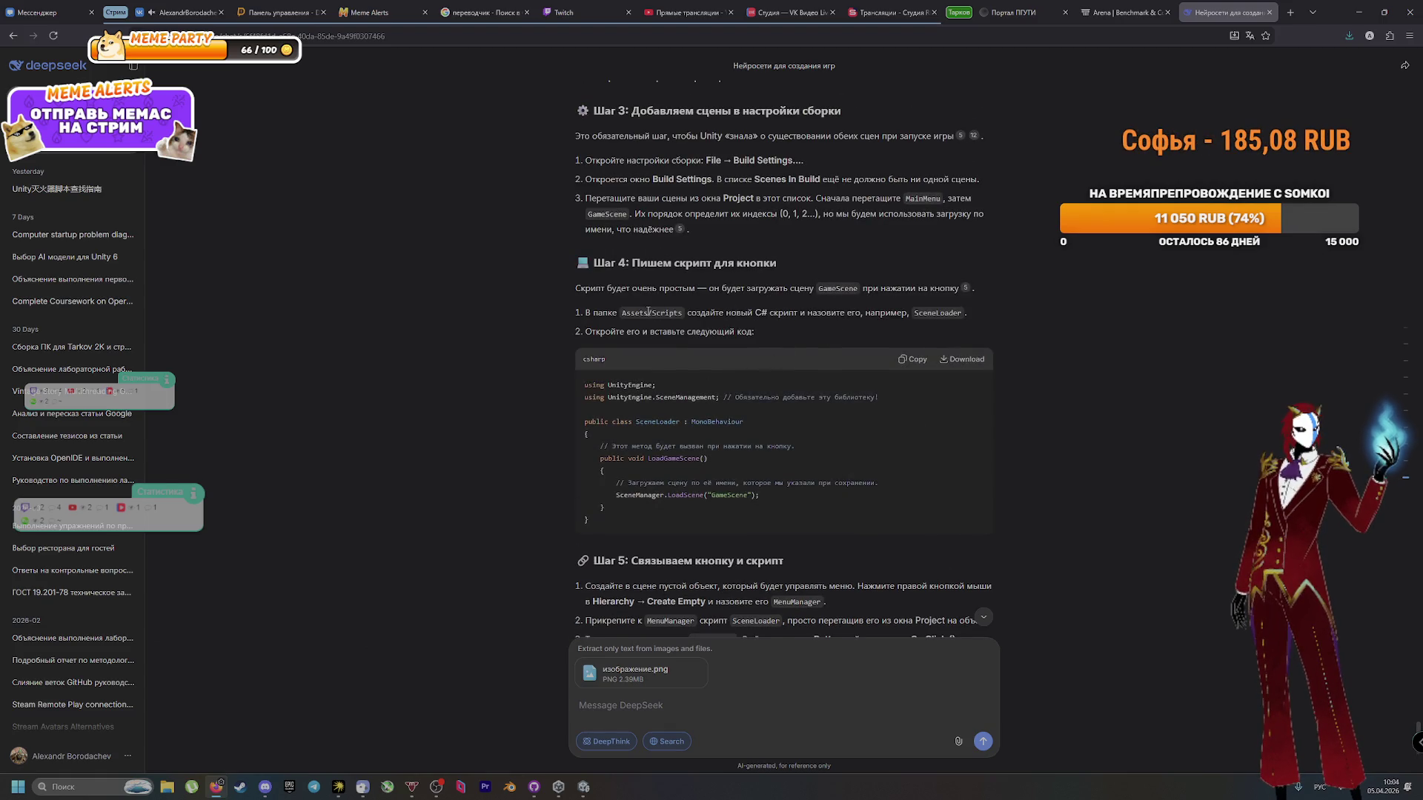
double_click(936, 314)
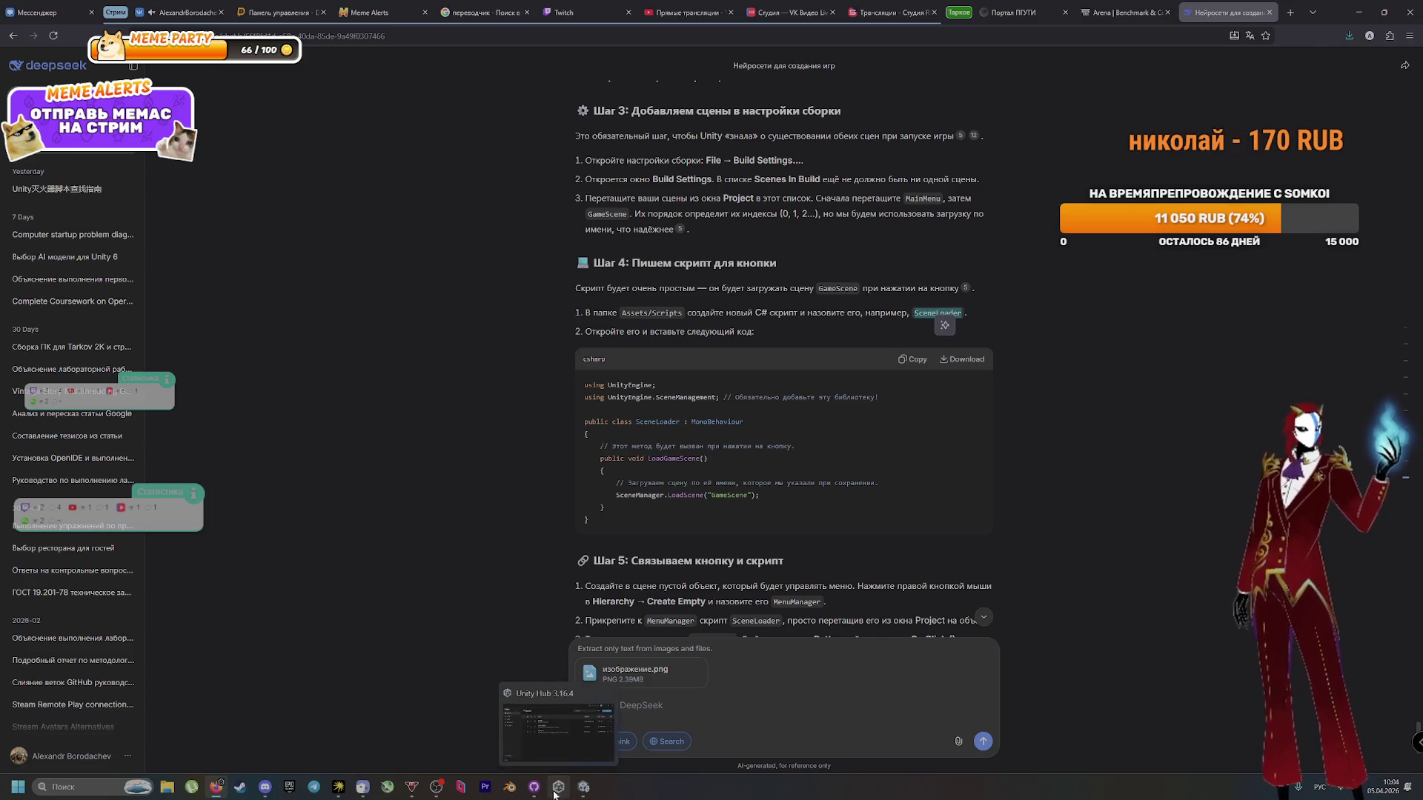
click(583, 787)
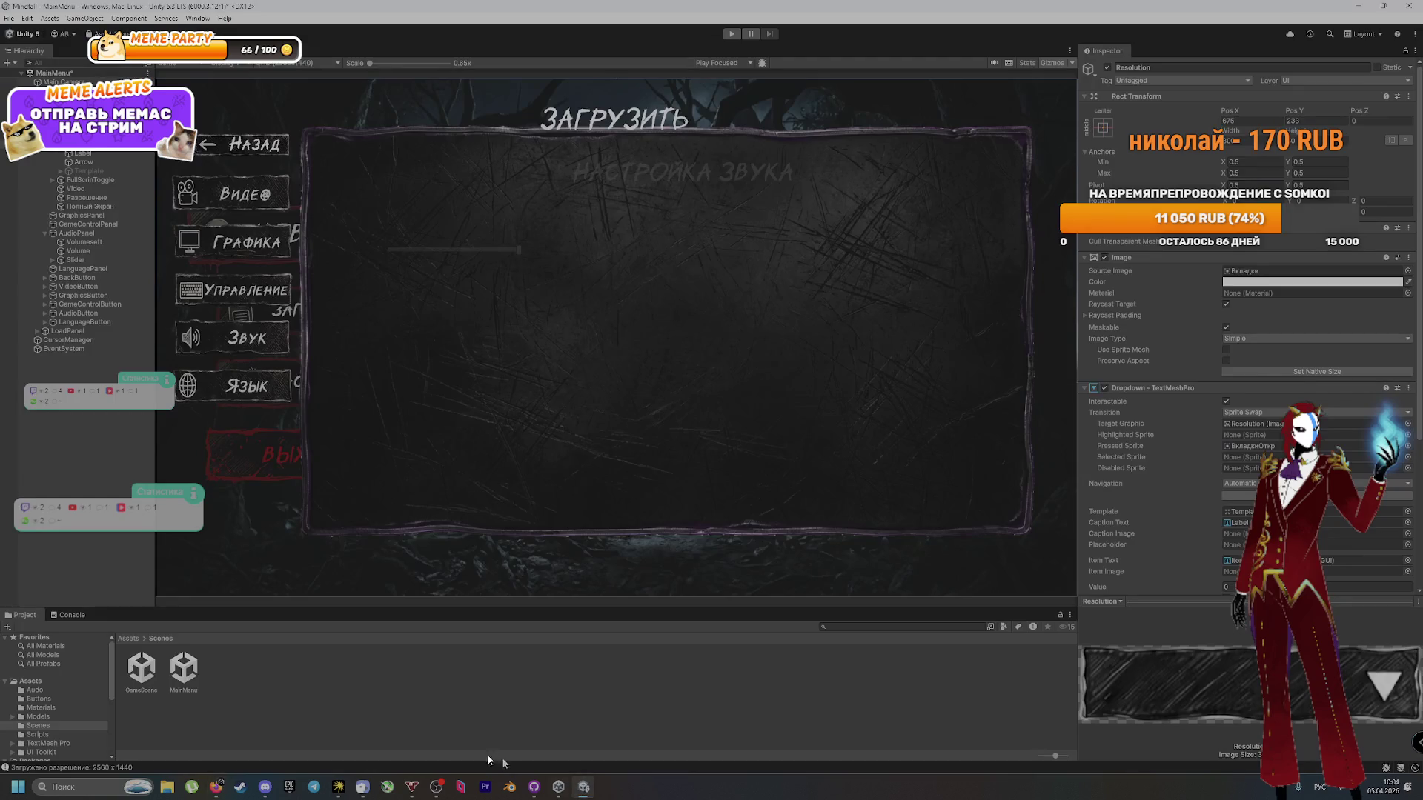
click(38, 735)
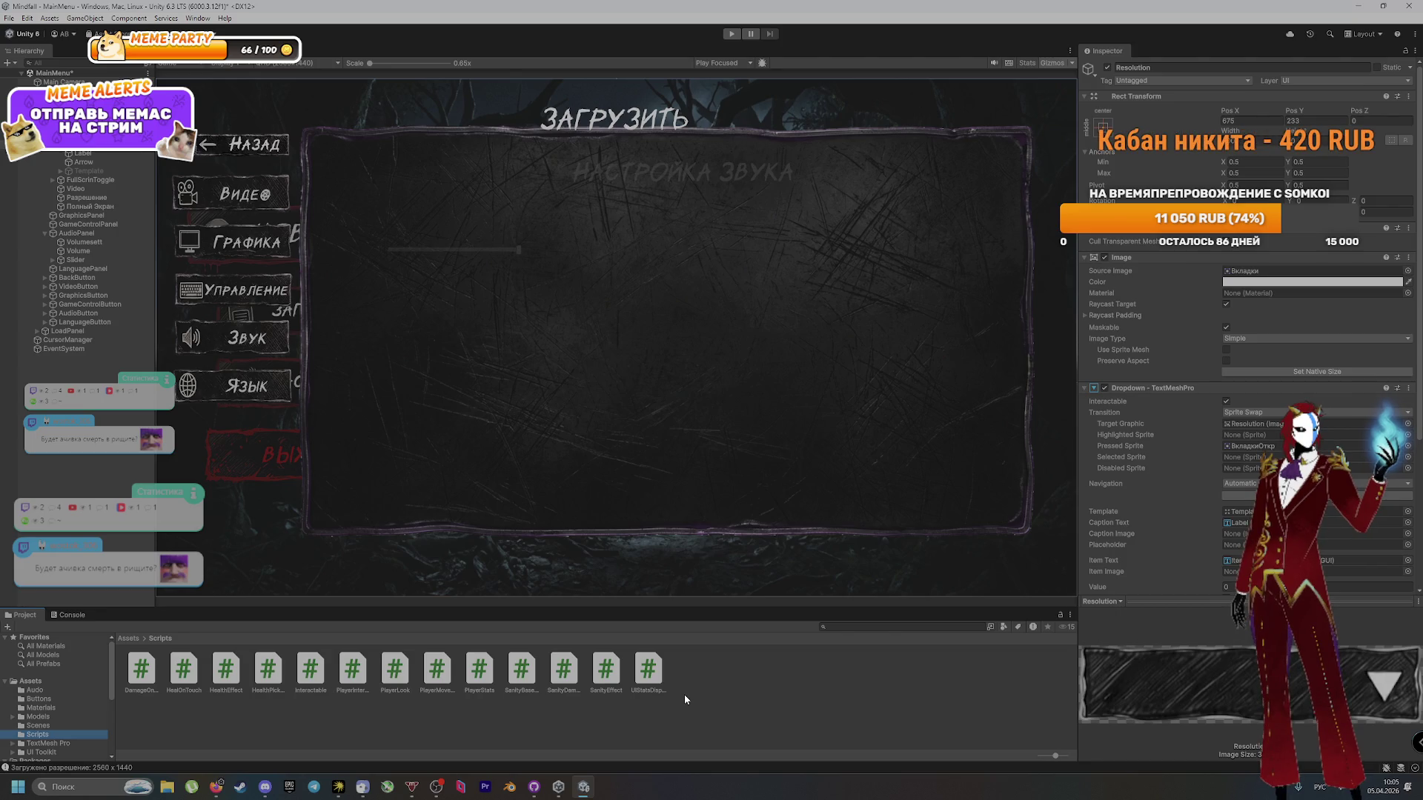
Step: Add an Empty C# Script named SceneLoader via Create > Scripting, then switch to GitHub Desktop
right_click(767, 707)
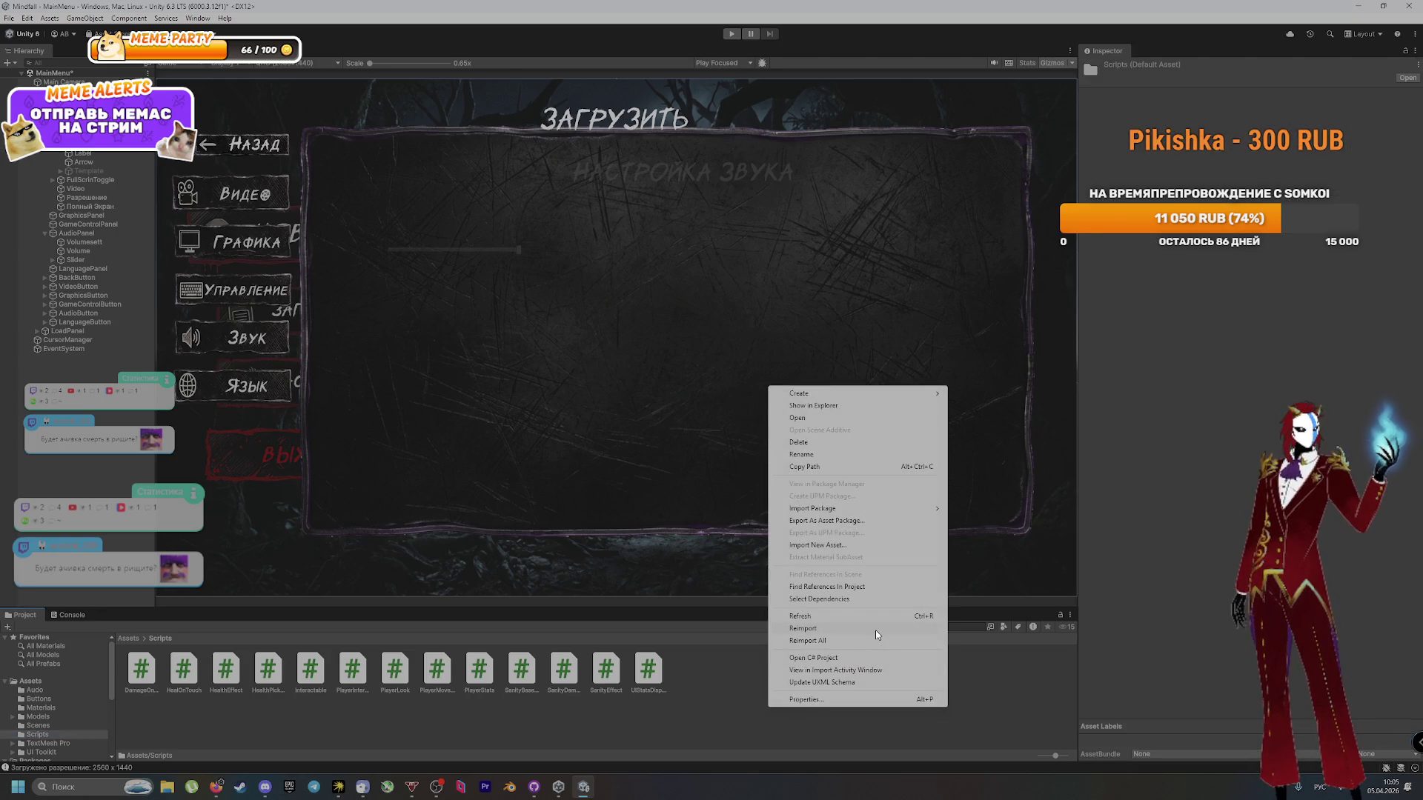
mouse_move(888, 511)
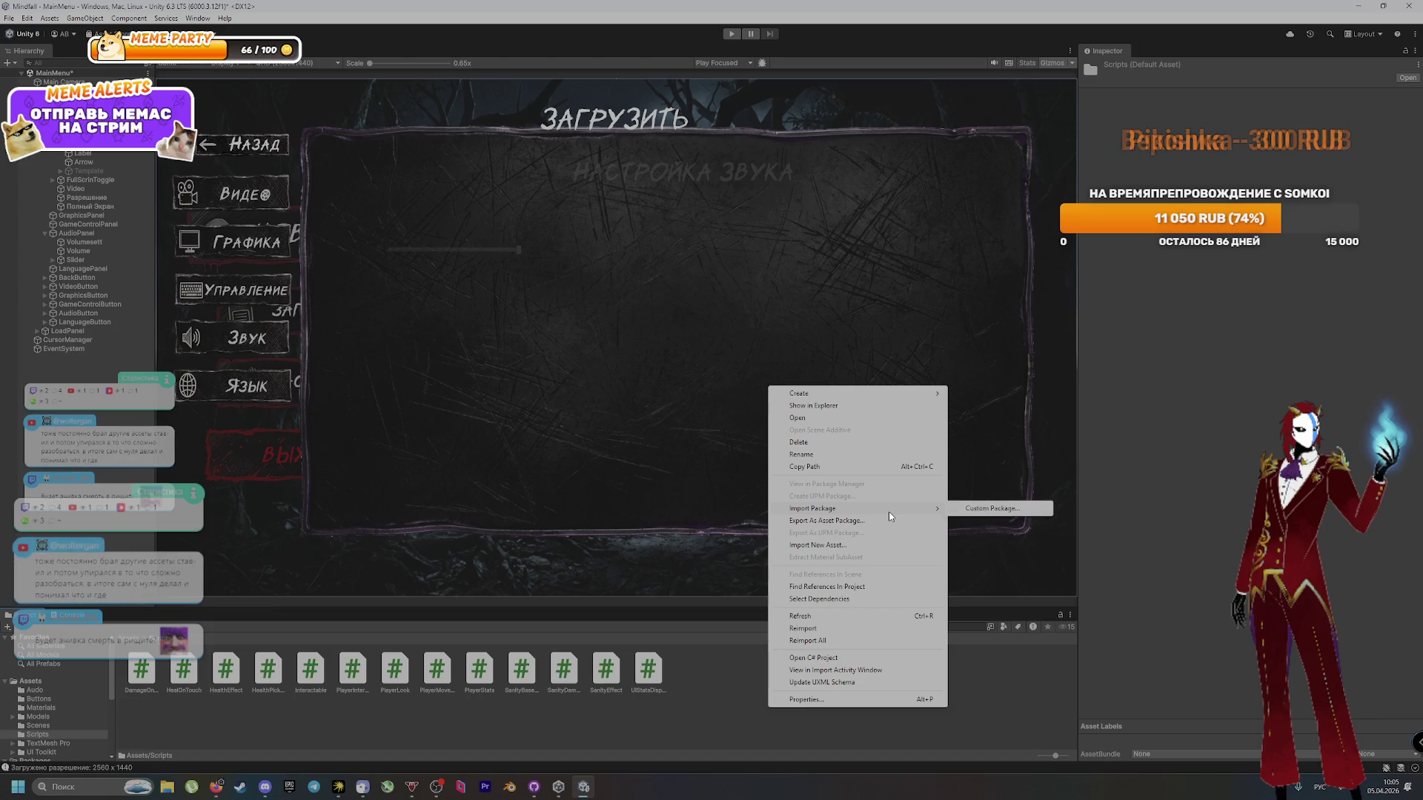
click(698, 690)
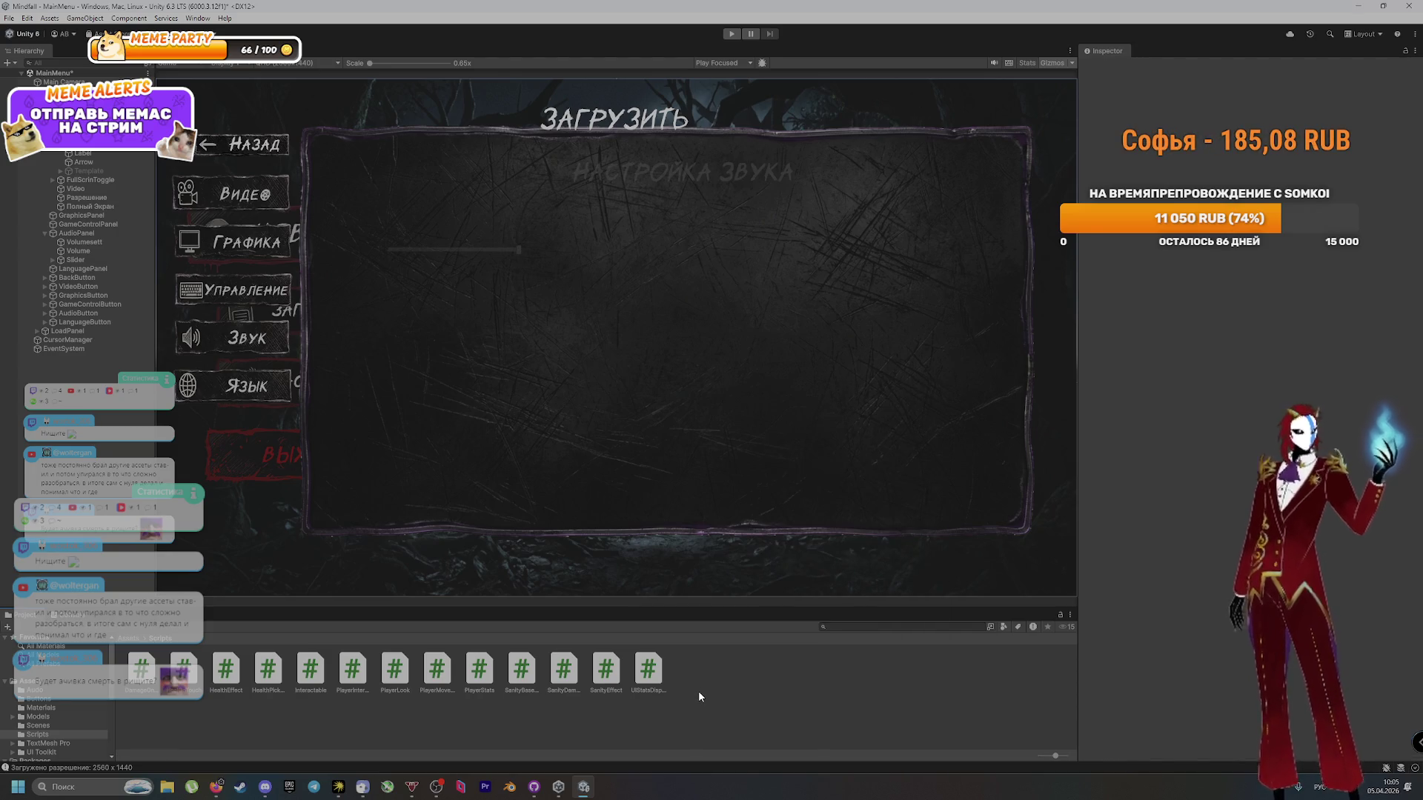
right_click(715, 704)
mouse_move(839, 391)
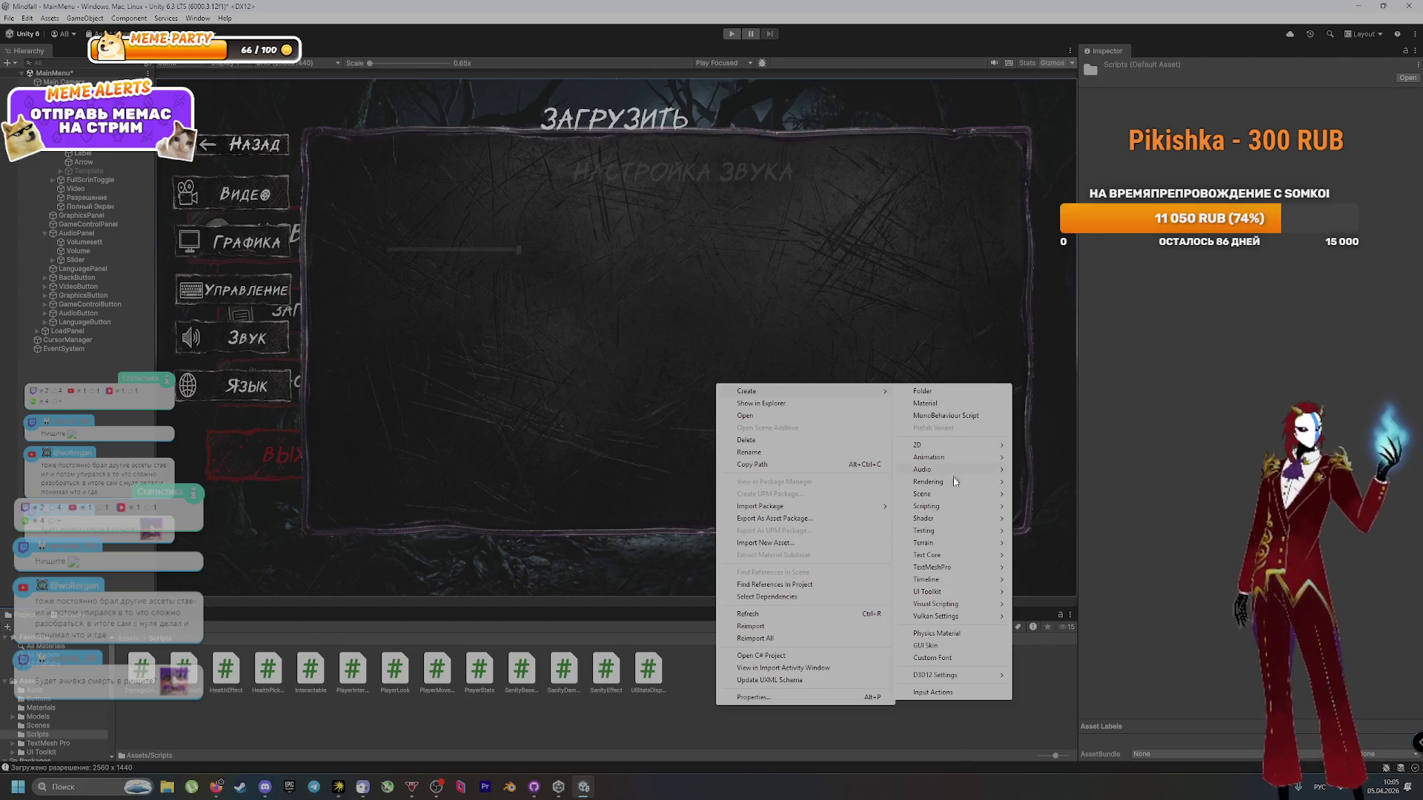
mouse_move(963, 488)
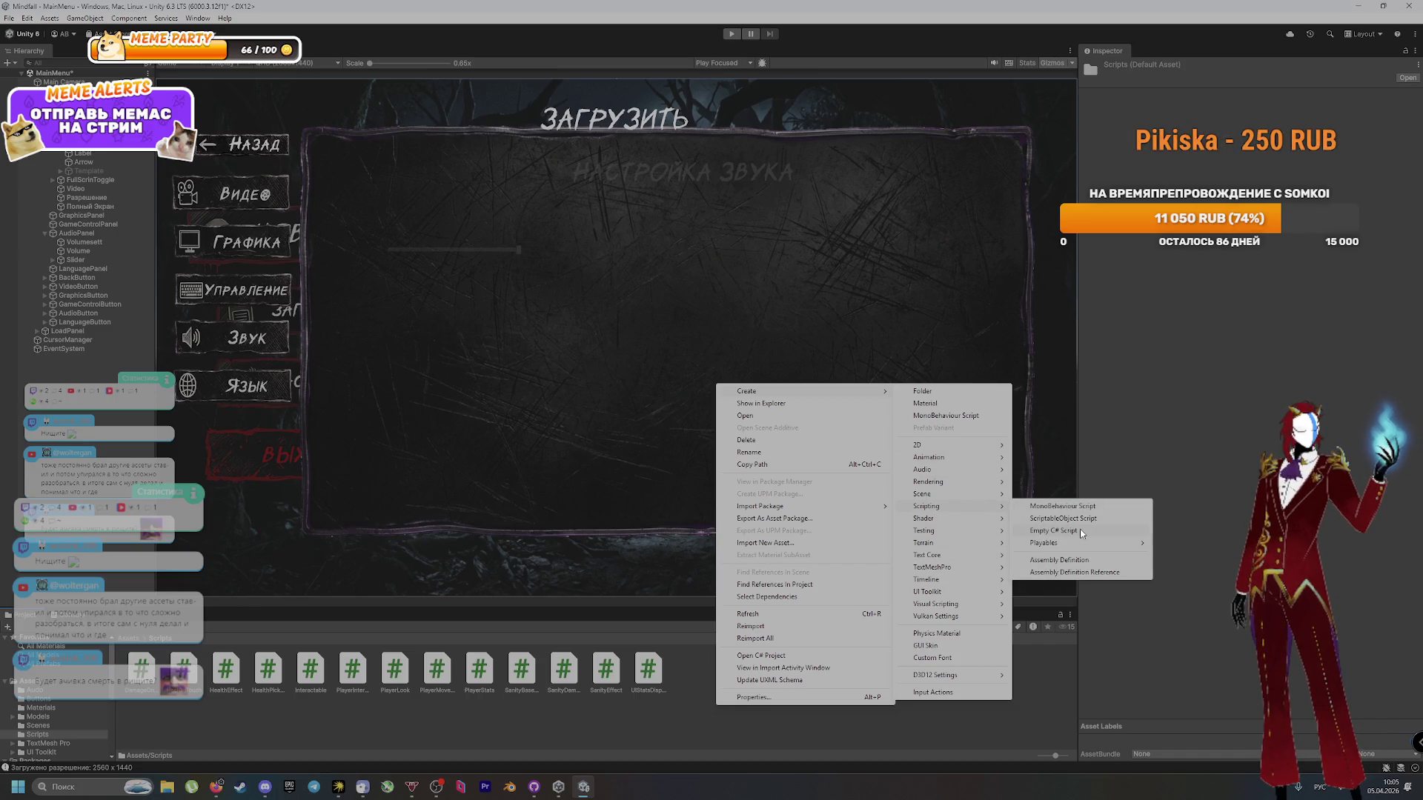
click(1067, 505)
text(SceneLoader)
key(Return)
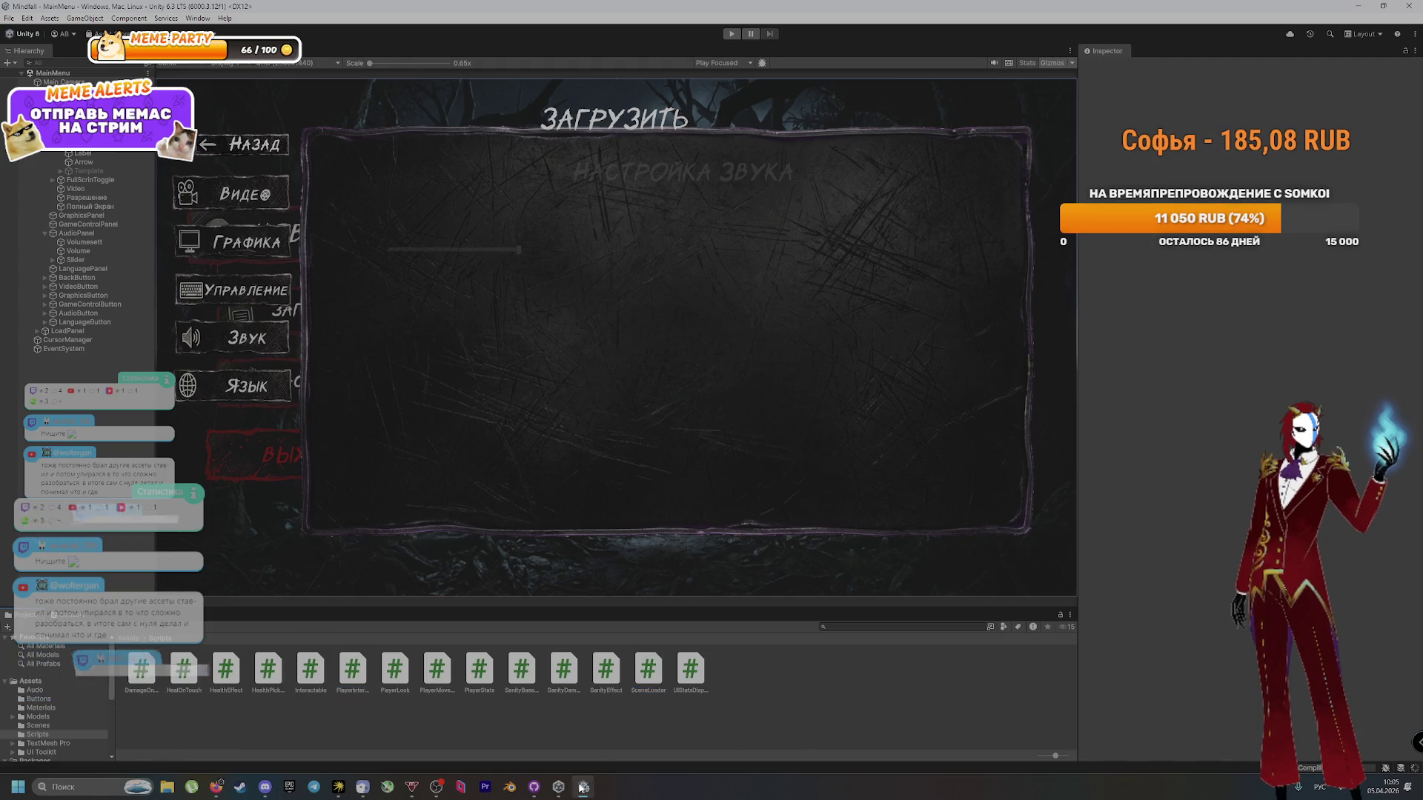
key(alt+Tab)
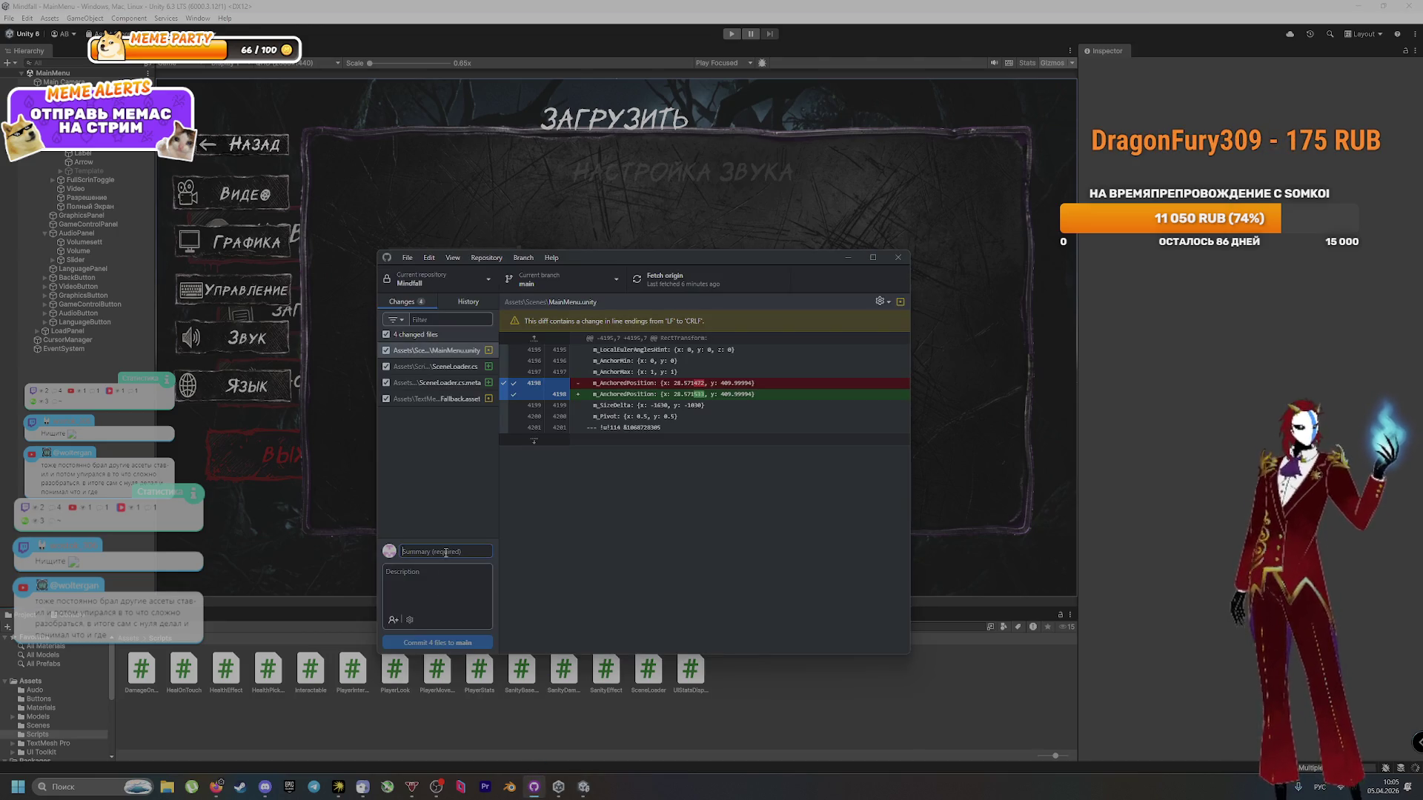
Step: Commit four files as 'Создал скрипт SceneLoader', push to origin, then open the SceneLoader script
click(446, 552)
text(Соз)
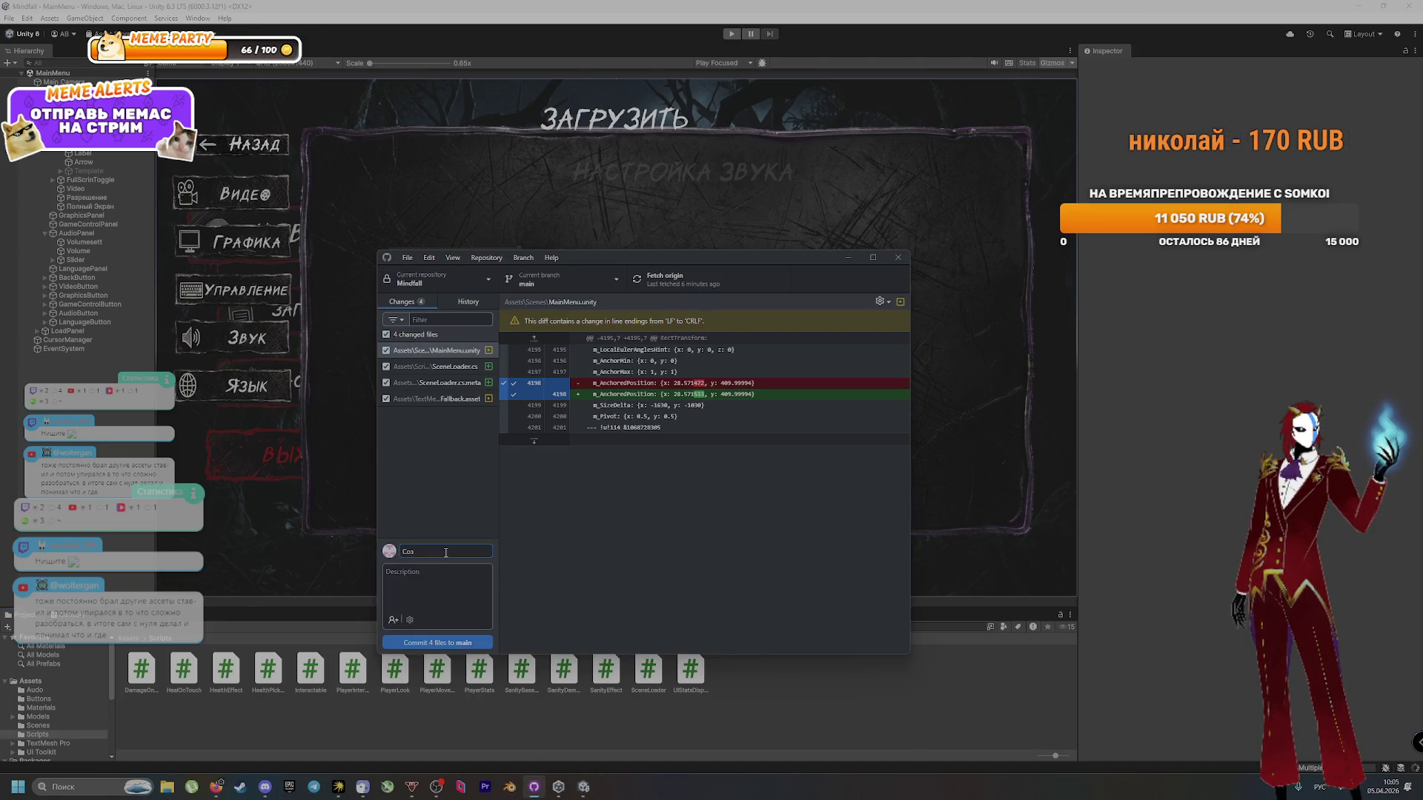
text(дал скрипт SceneLoader)
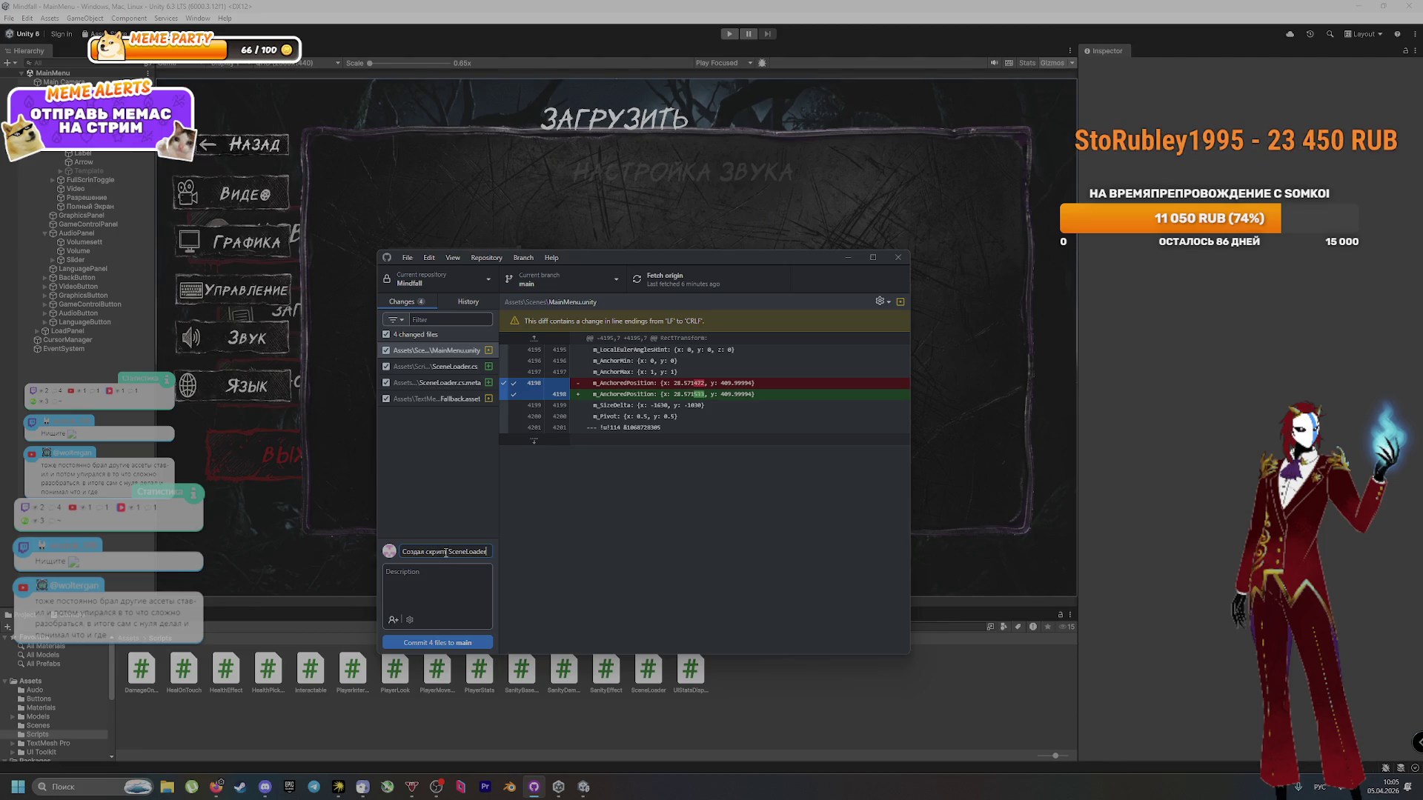
click(467, 643)
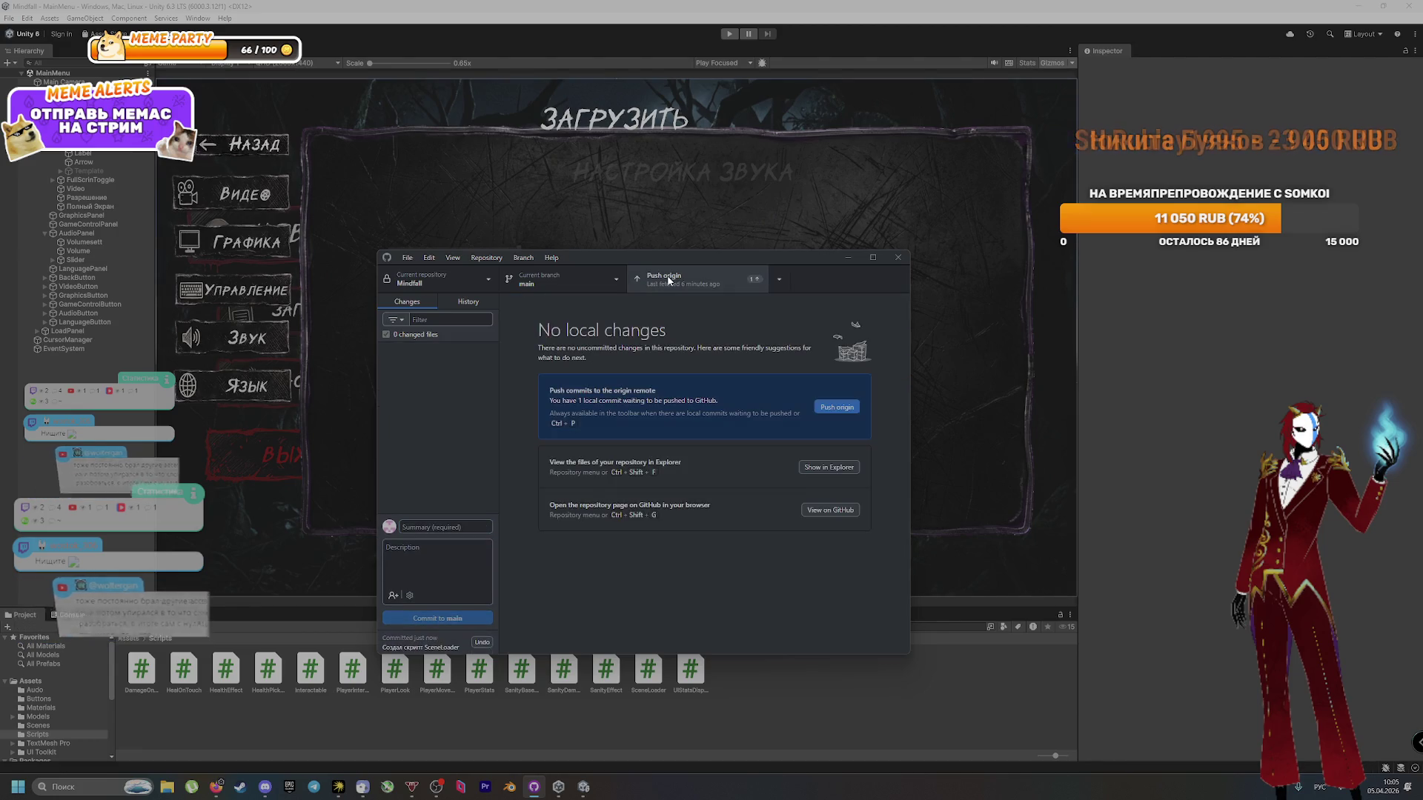
key(ctrl+p)
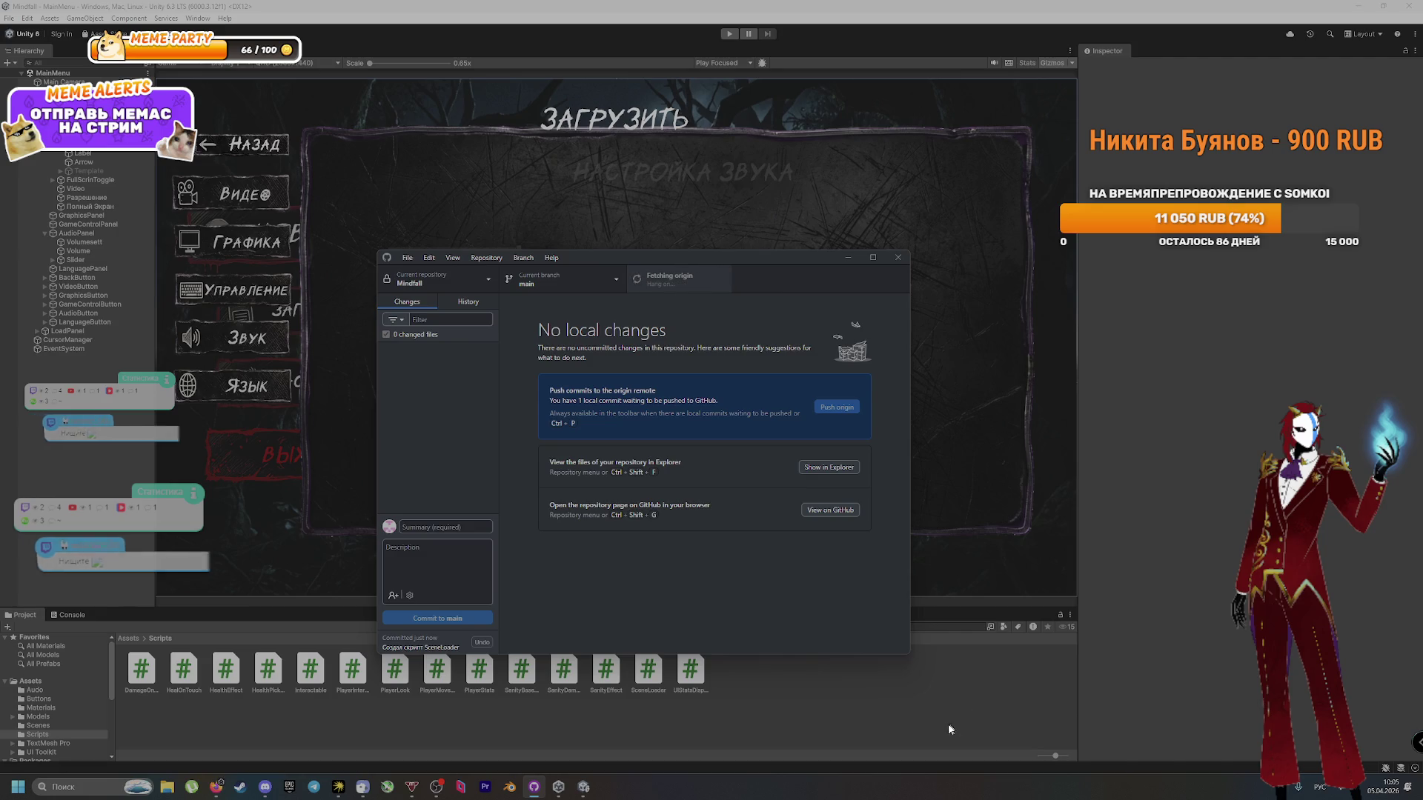
double_click(649, 676)
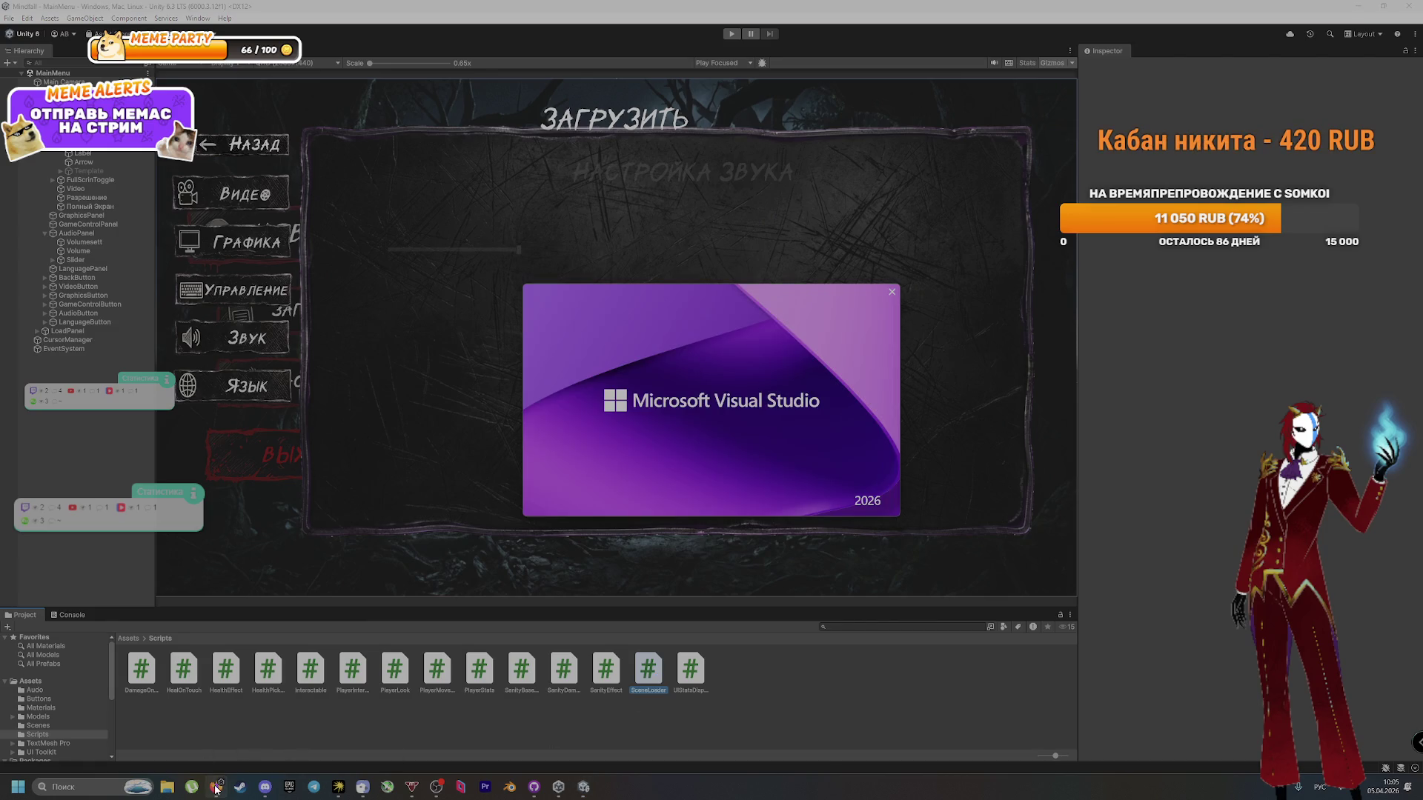
Step: Select the suggested SceneLoader C# code, including the LoadGameScene method, in DeepSeek and return to Unity
click(216, 788)
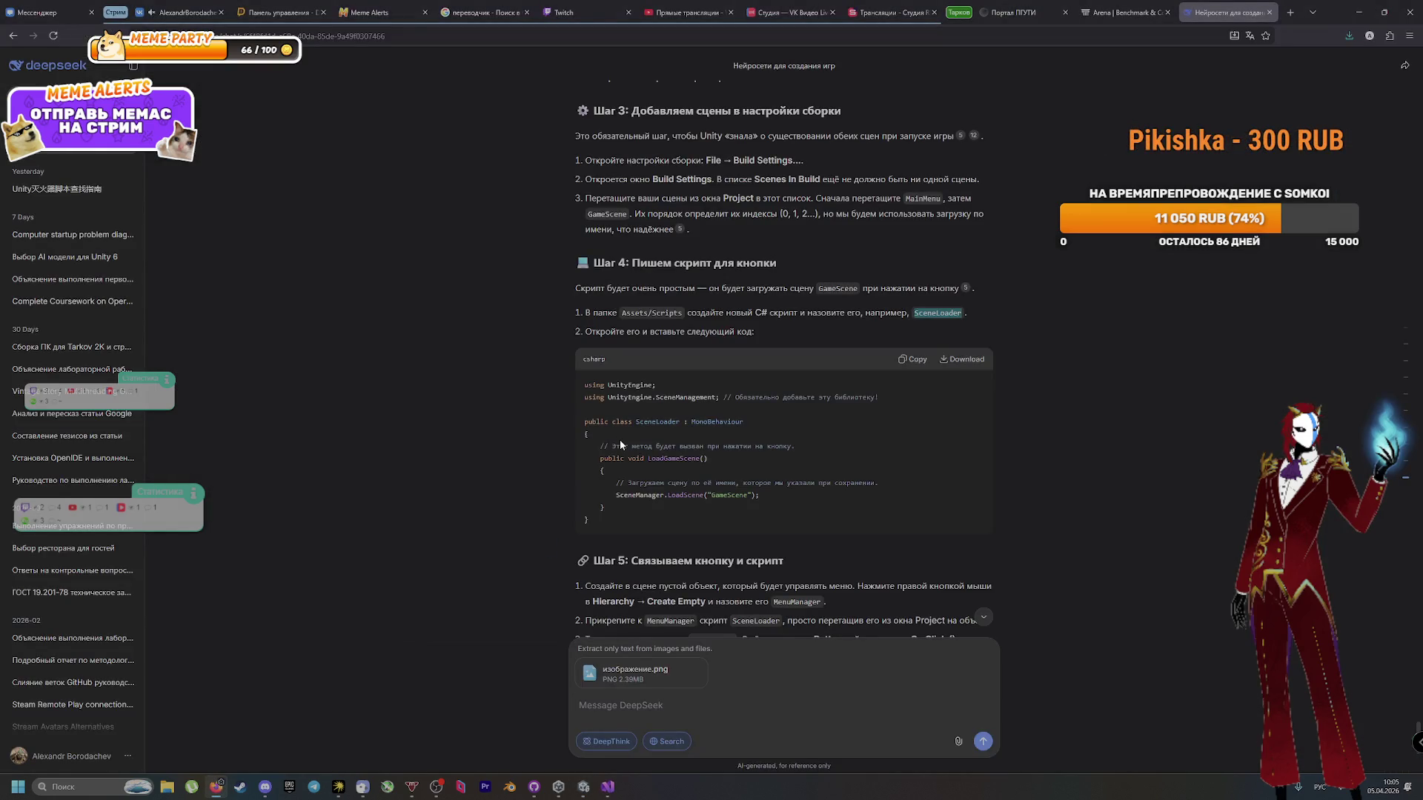
drag(775, 397, 867, 397)
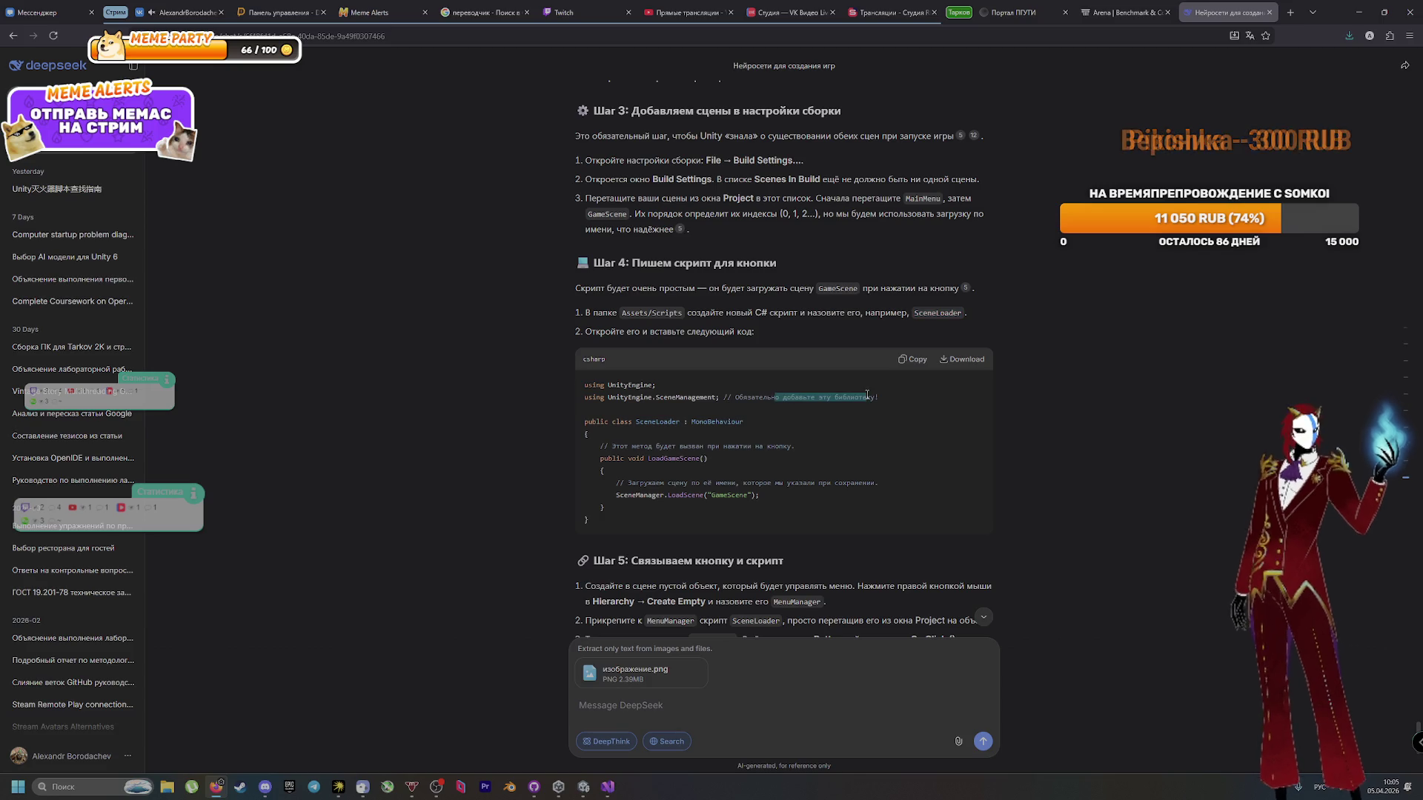
click(685, 397)
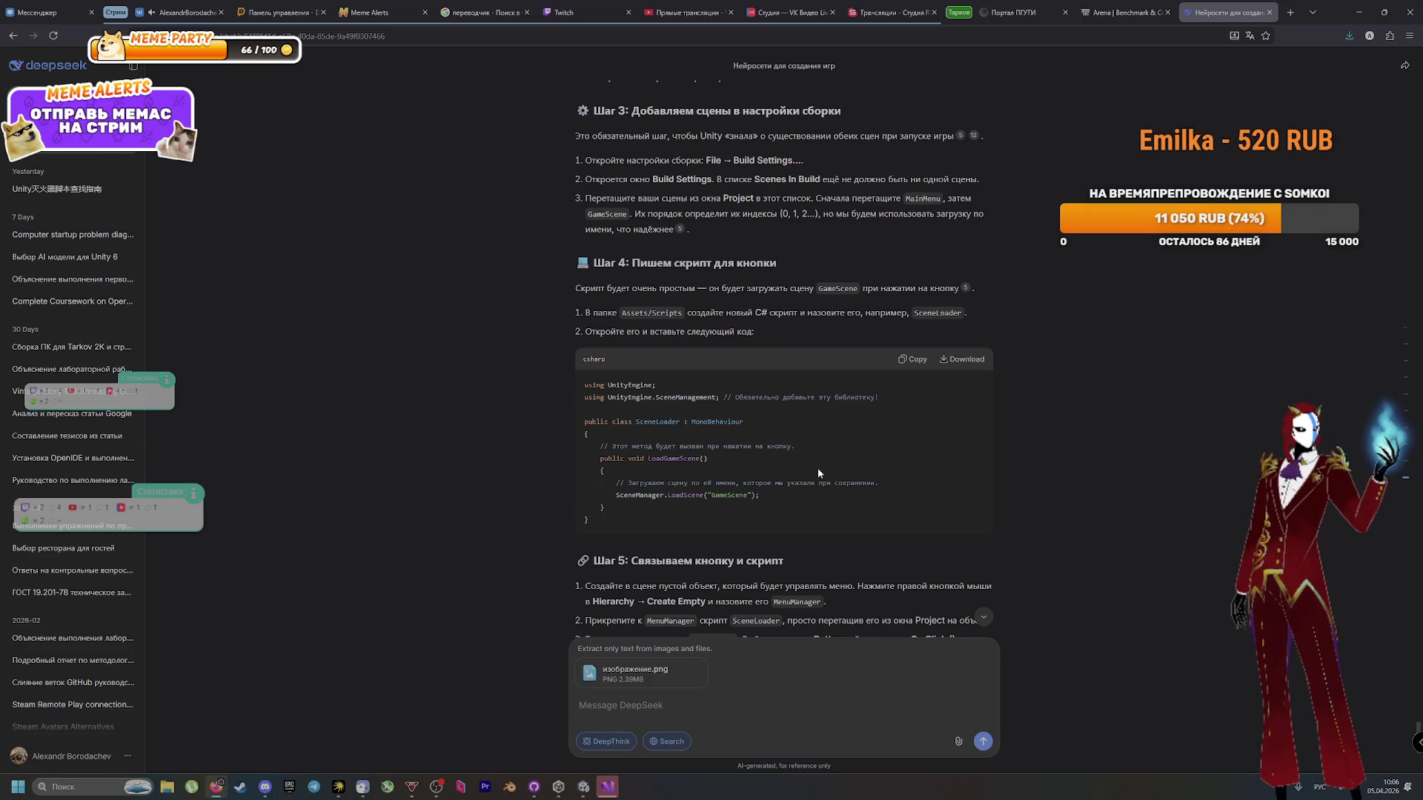
shift+click(602, 457)
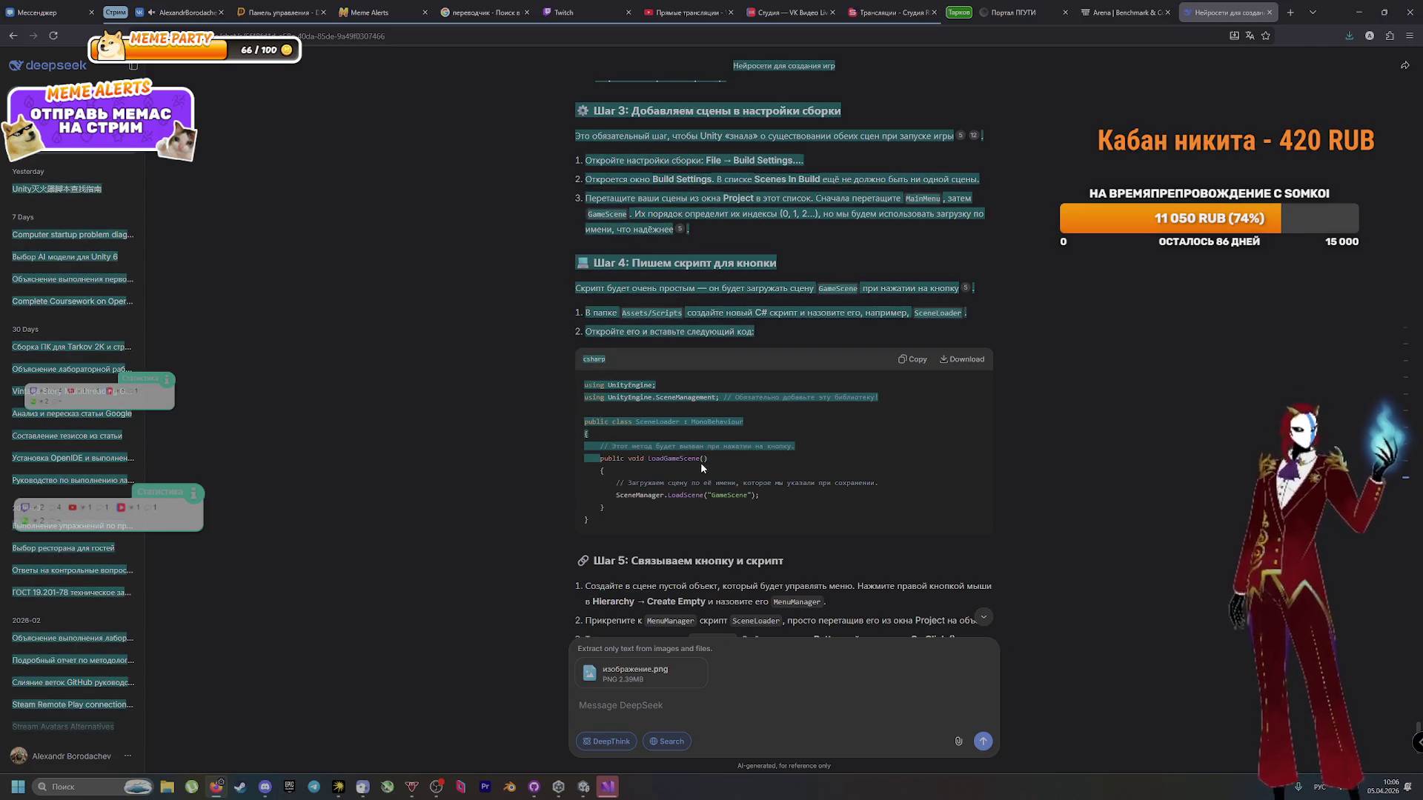
drag(700, 460, 597, 459)
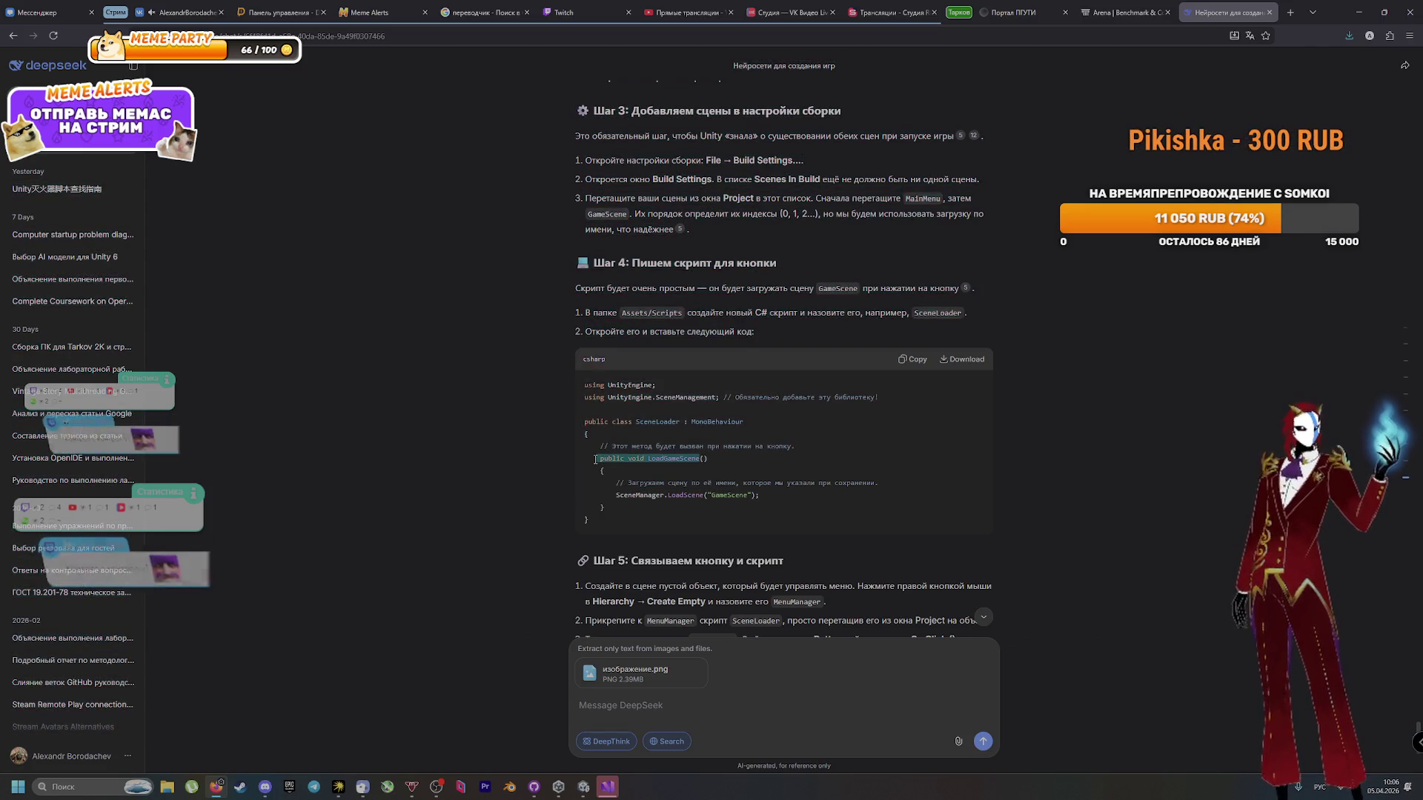
click(778, 467)
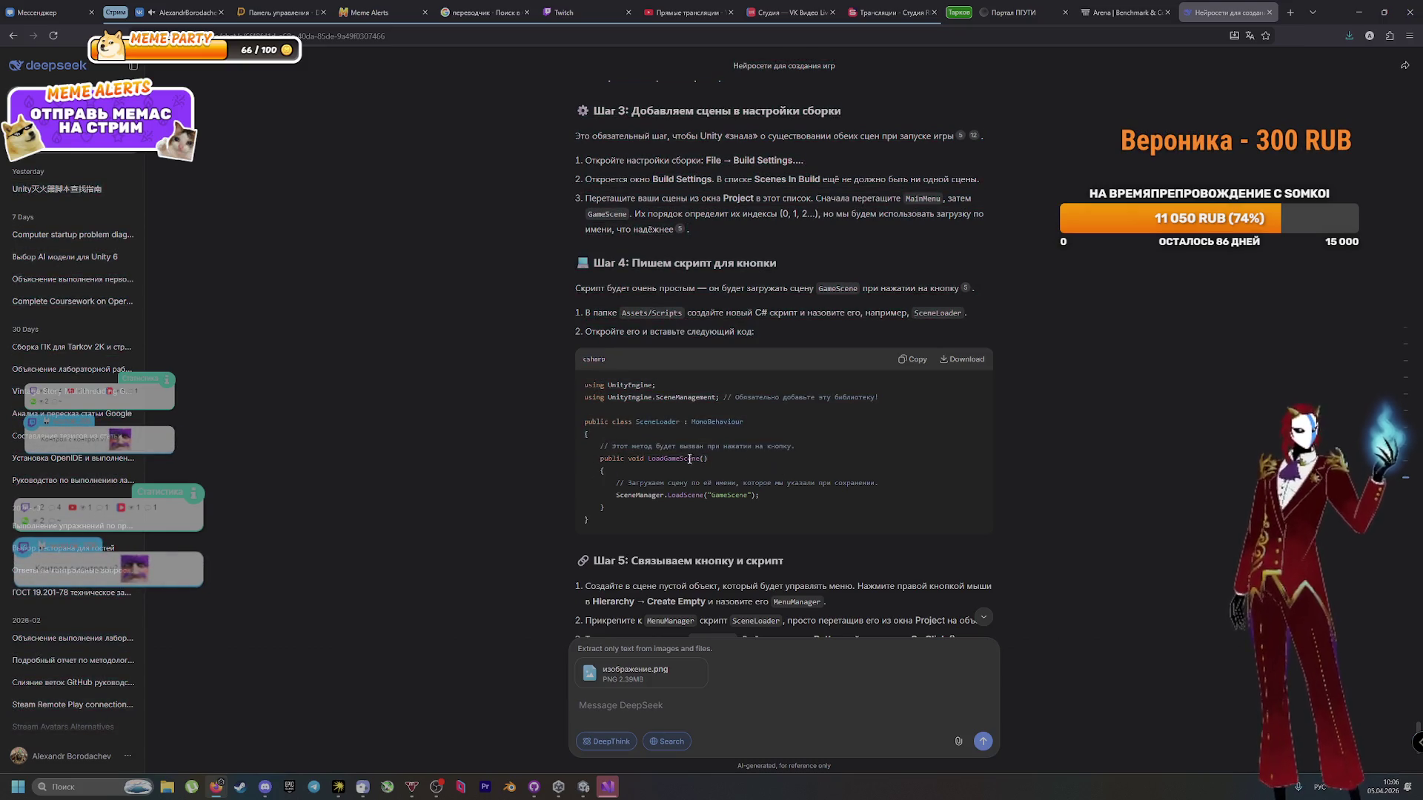
key(alt+Tab)
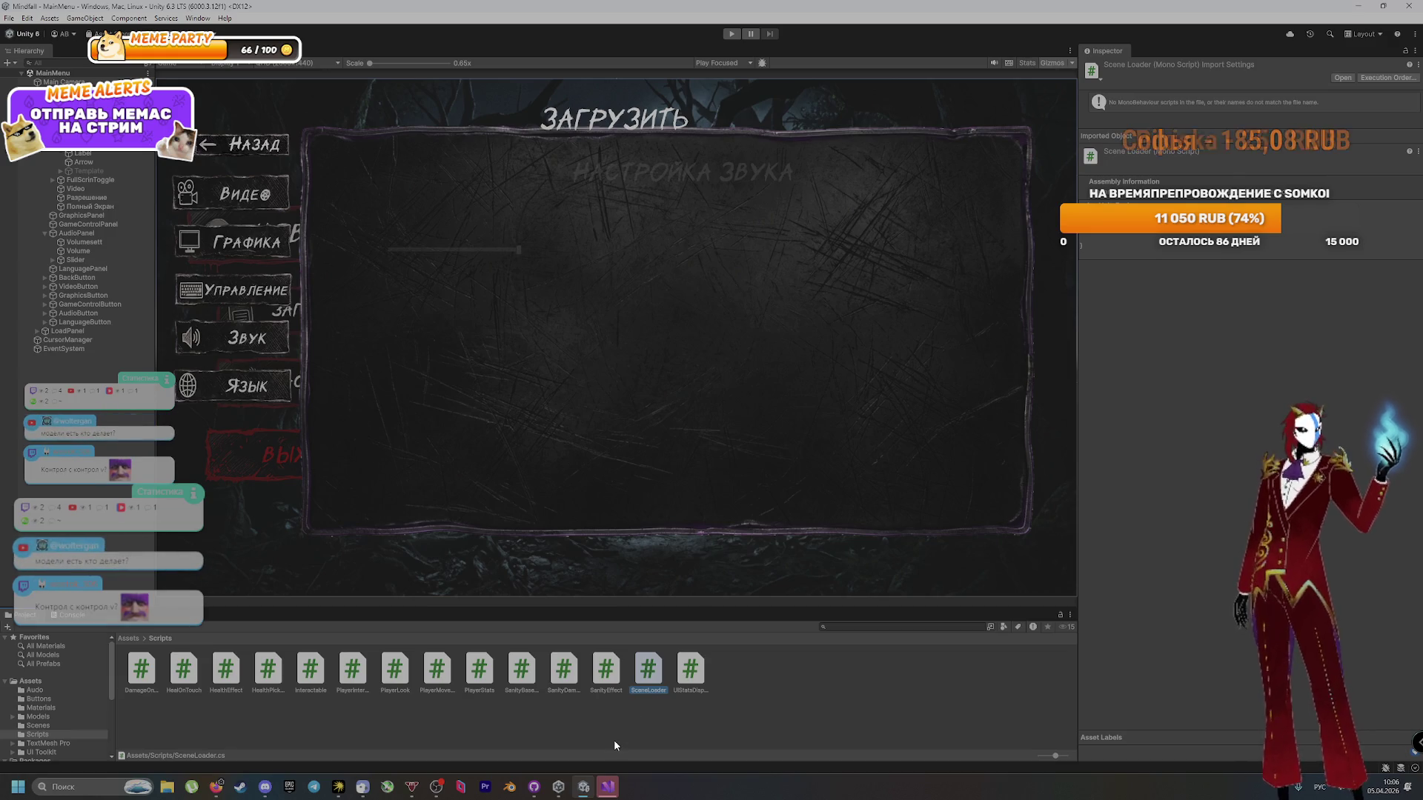
Step: Replace SceneLoader.cs contents in Visual Studio with the copied GameScene-loading script
click(609, 789)
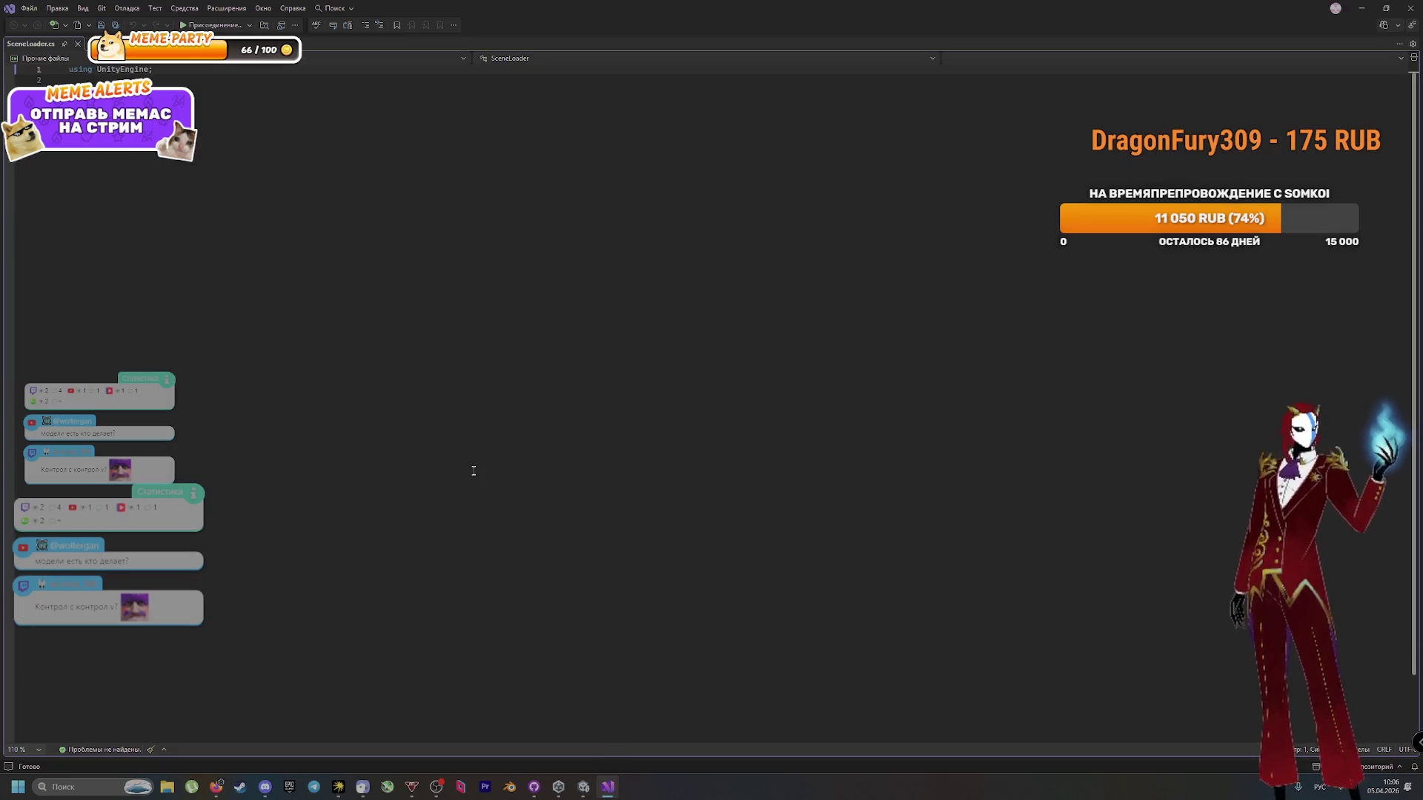
key(ctrl+a)
key(ctrl+v)
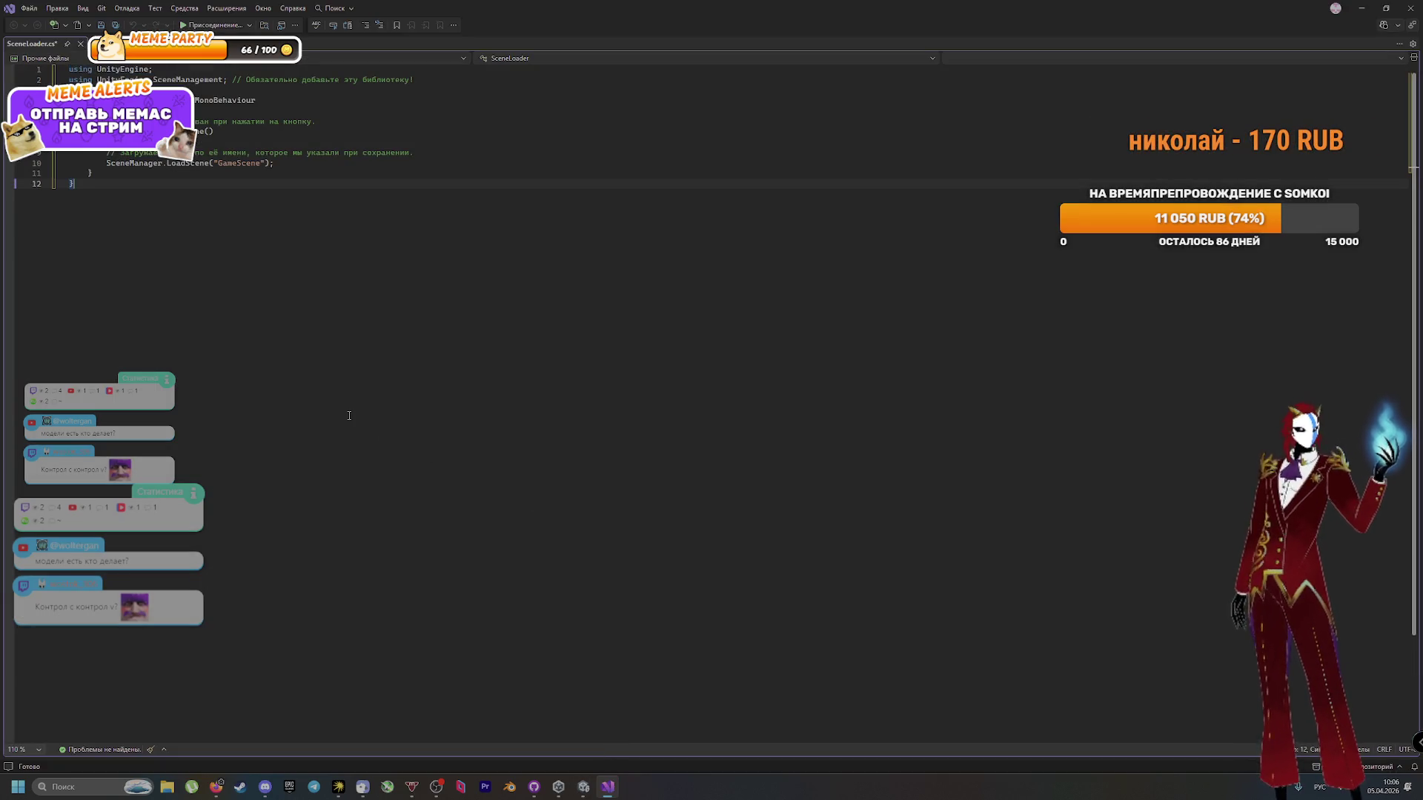
Step: Delete the three comments: on line 2, above the method, and above the LoadScene call
drag(414, 79, 232, 79)
key(Delete)
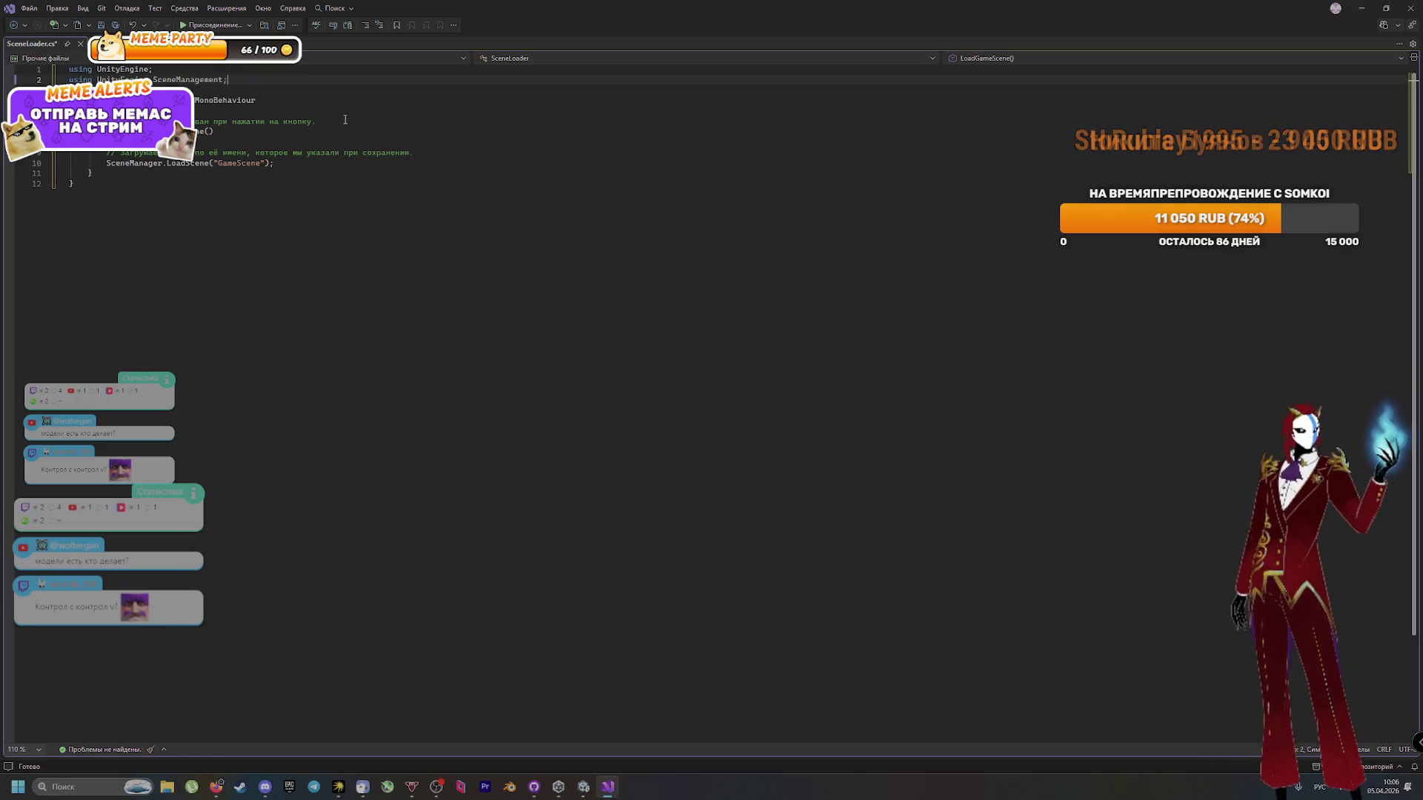
drag(311, 124, 194, 122)
key(Delete)
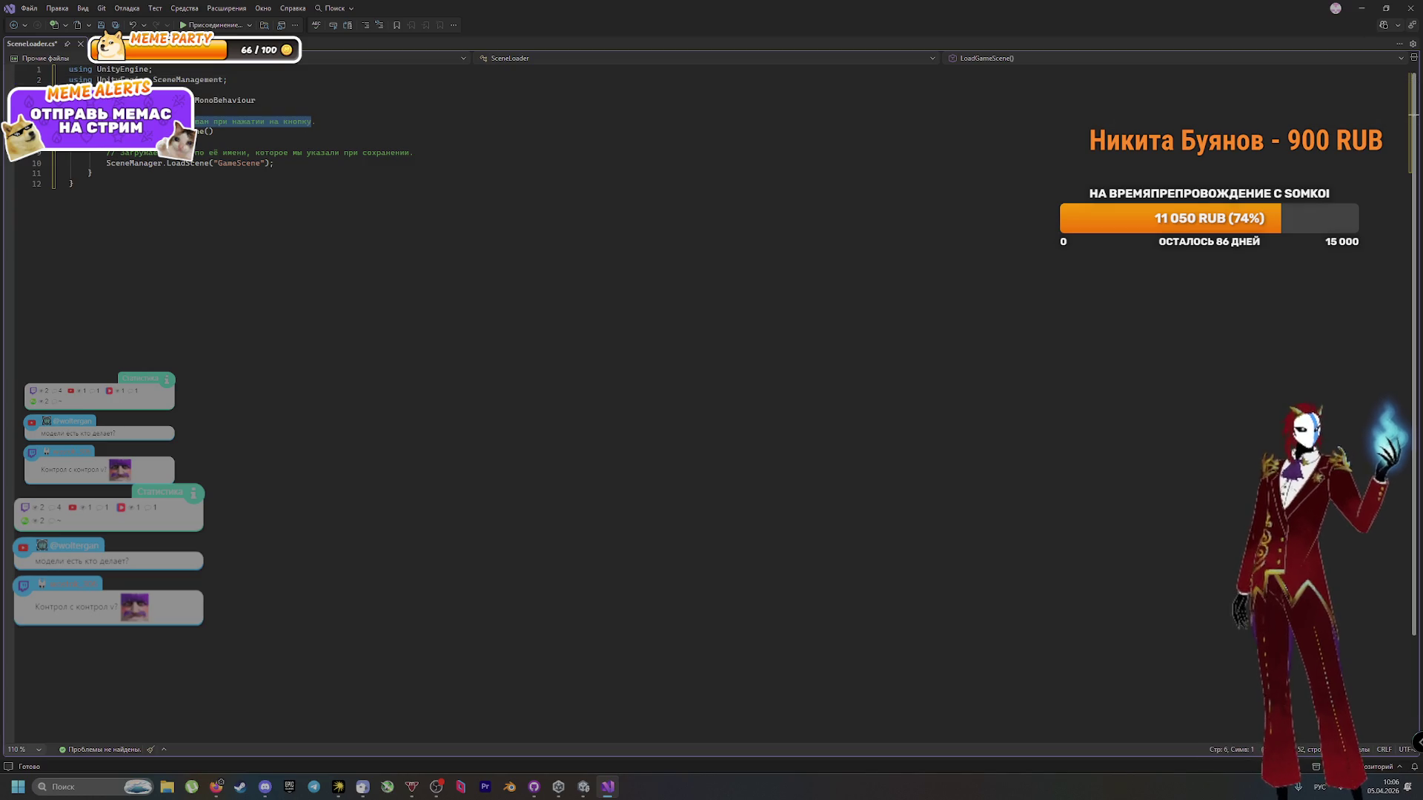
drag(416, 153, 106, 163)
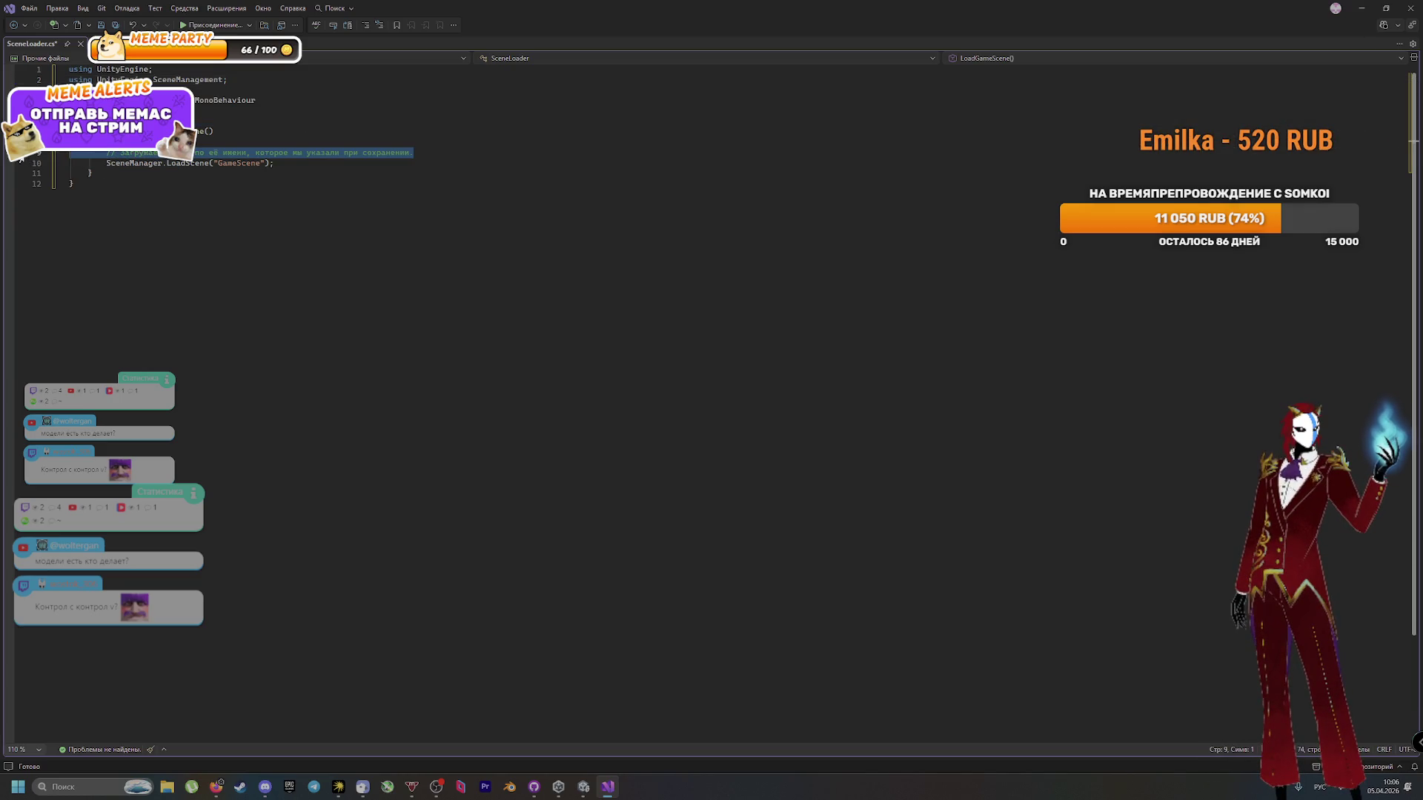
key(Delete)
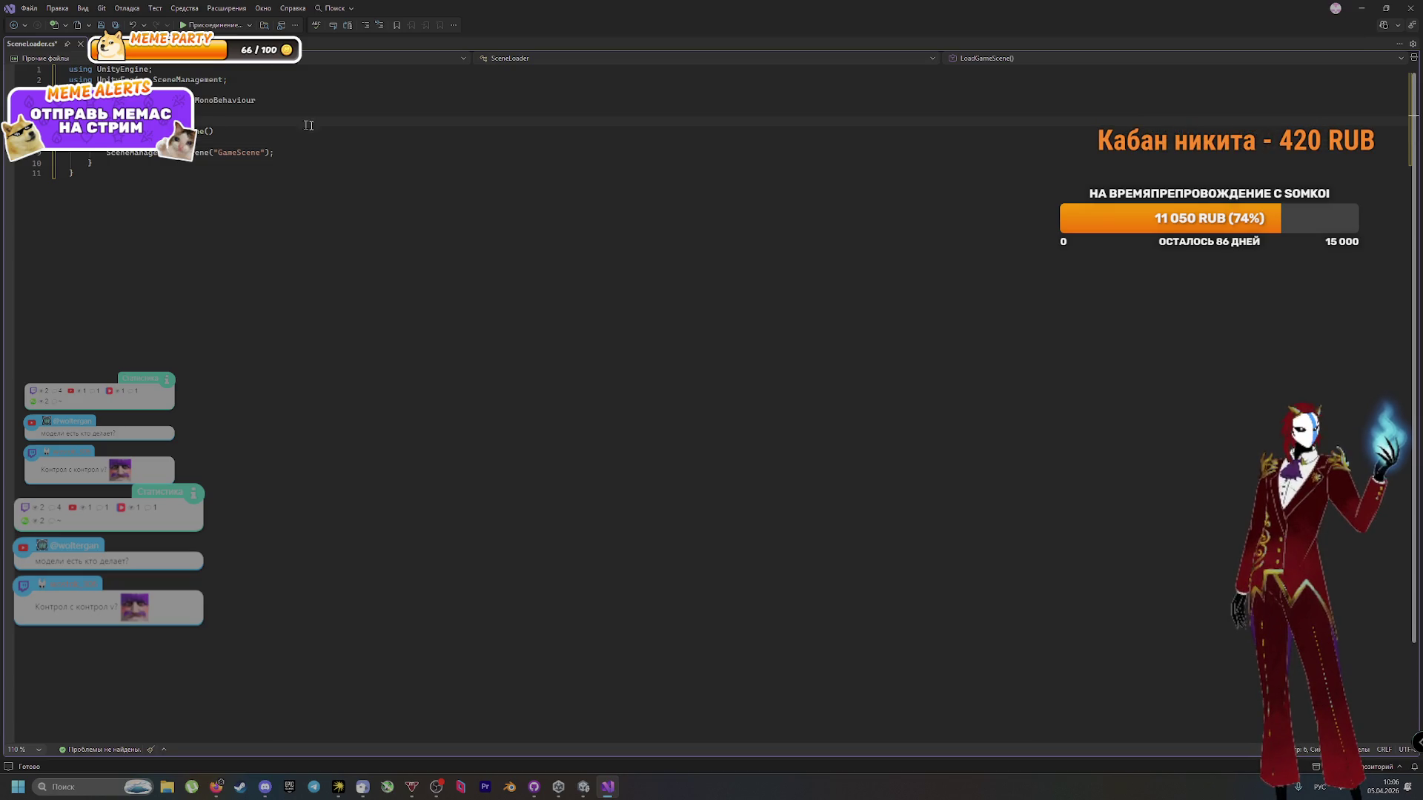
Step: Save SceneLoader.cs so Unity recompiles it, then bring up GitHub Desktop
key(ctrl+s)
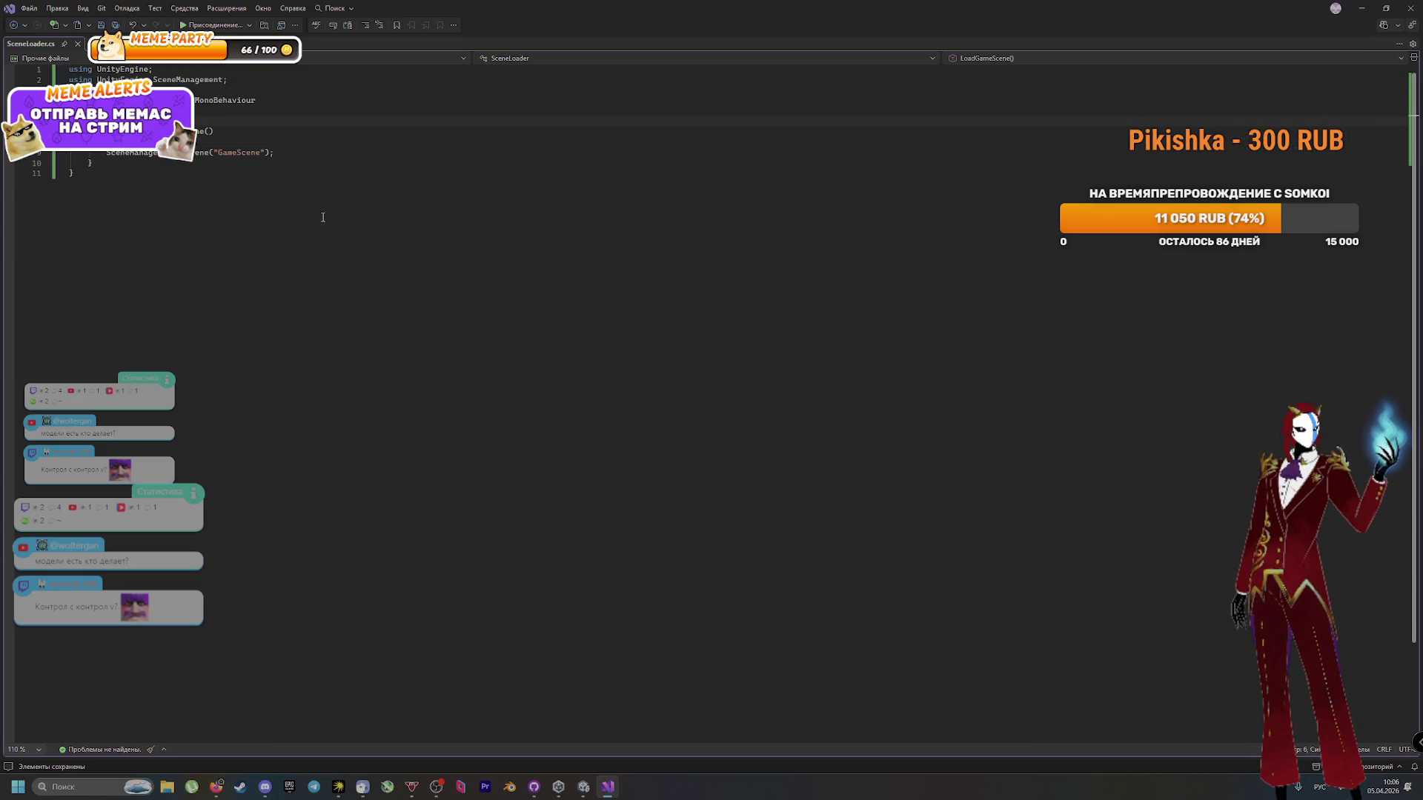
click(562, 788)
click(531, 790)
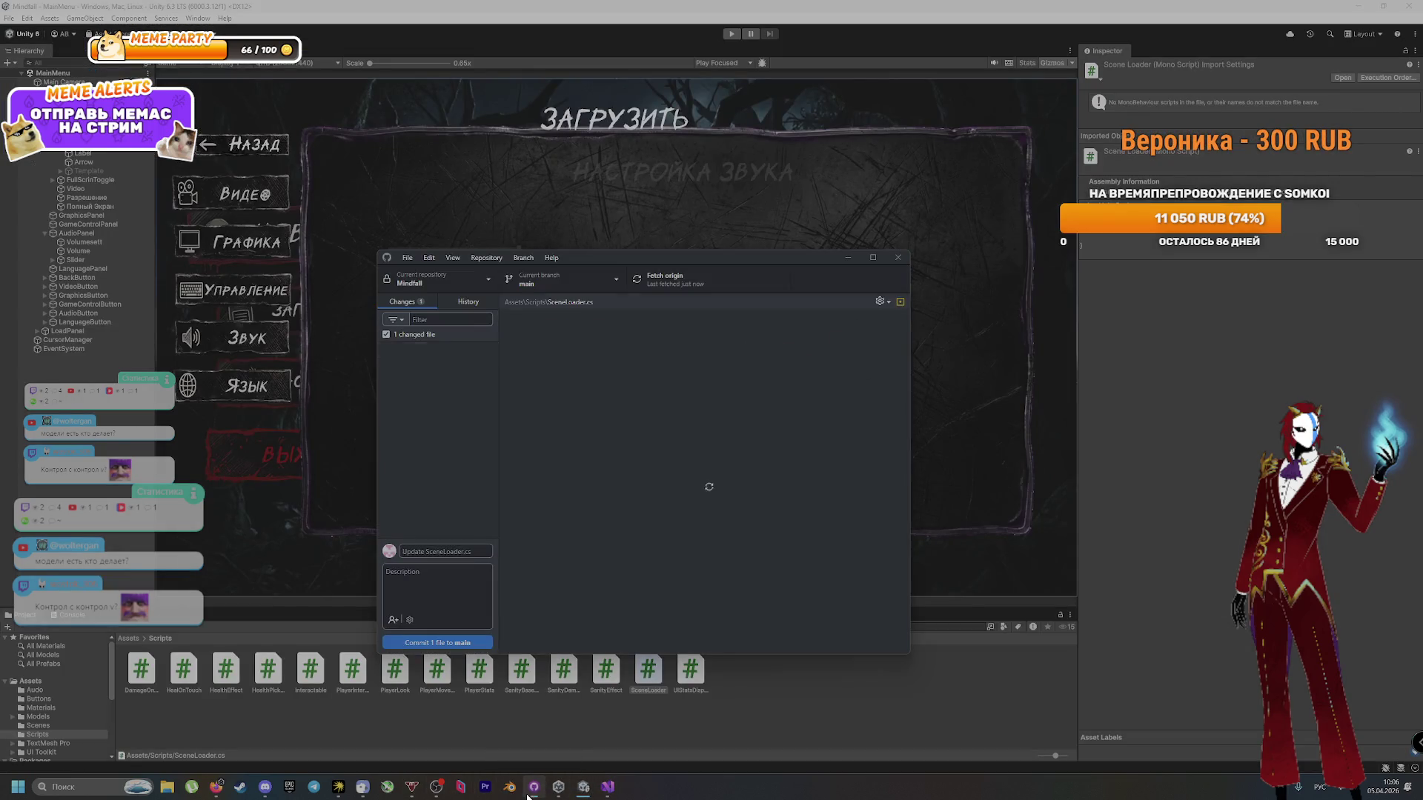
Step: Commit the SceneLoader.cs change with summary 'нил его', push to origin, and return to Unity
click(434, 550)
text(Запол)
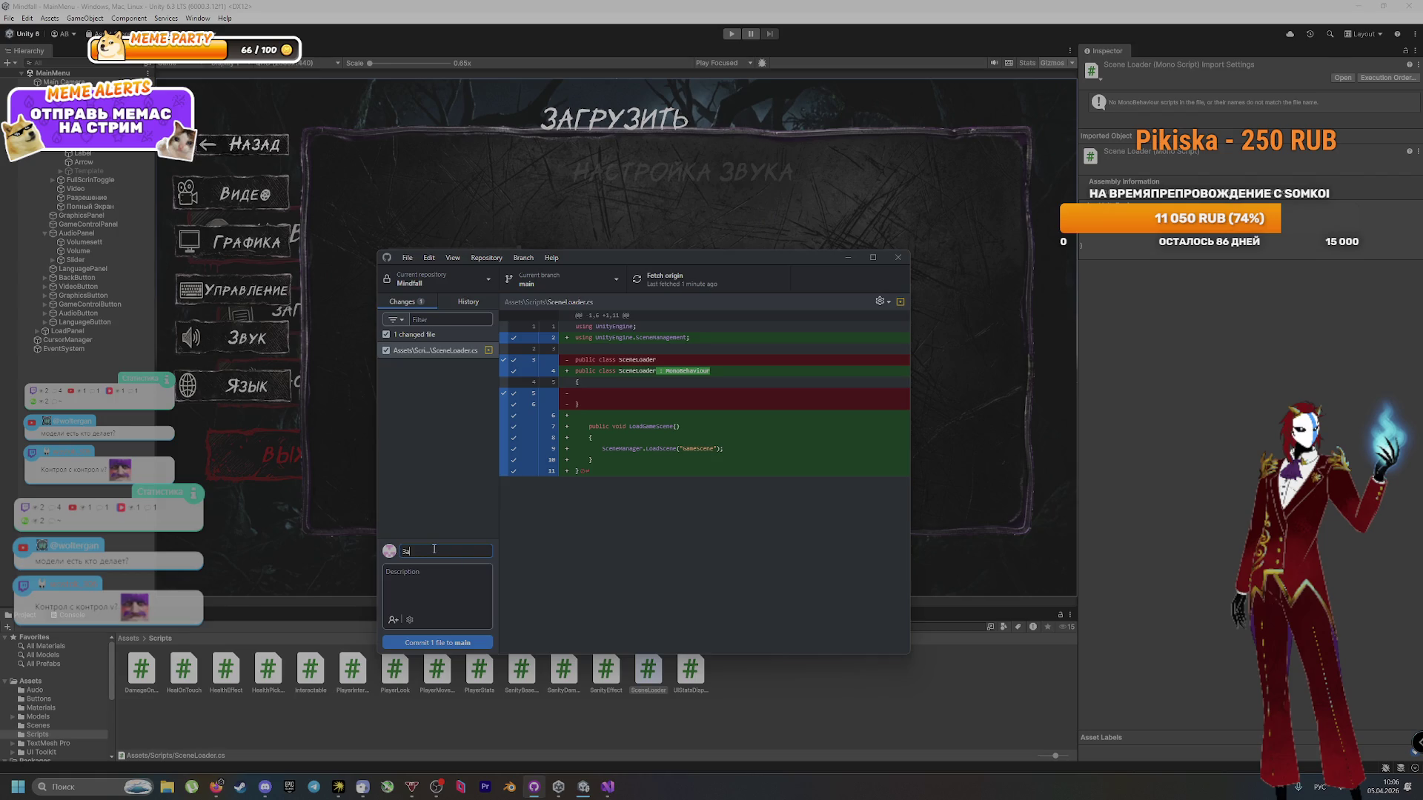
text(нил его)
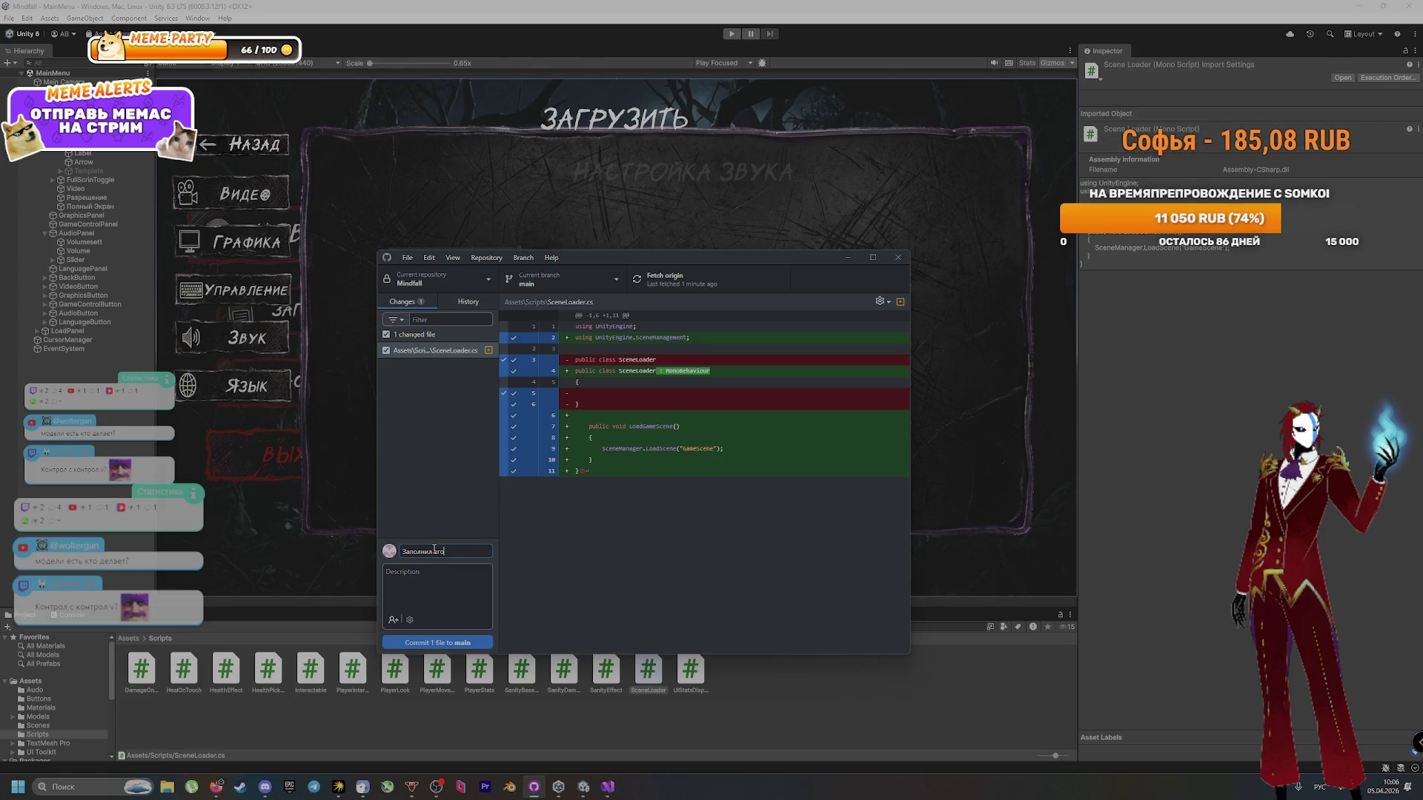
click(469, 644)
key(ctrl+p)
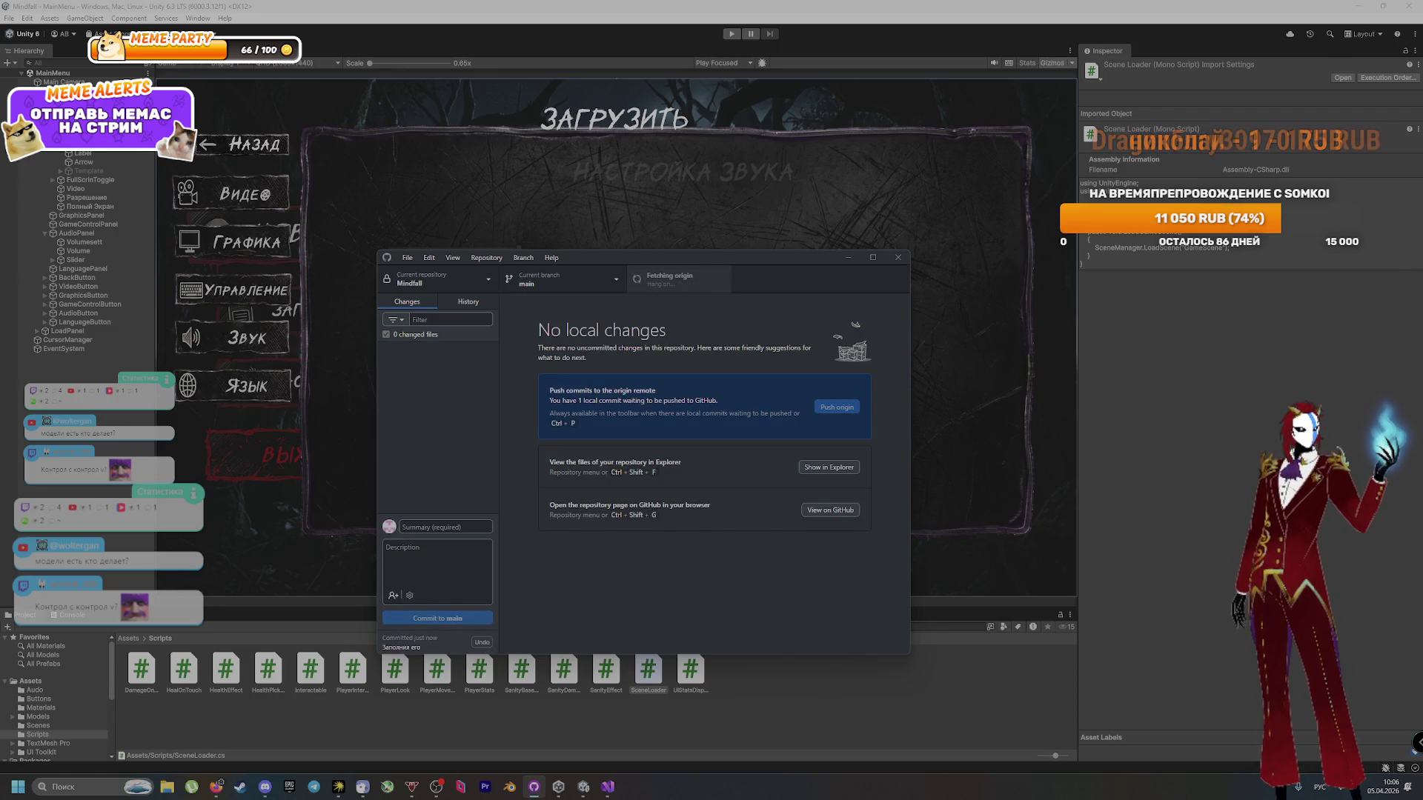
click(176, 51)
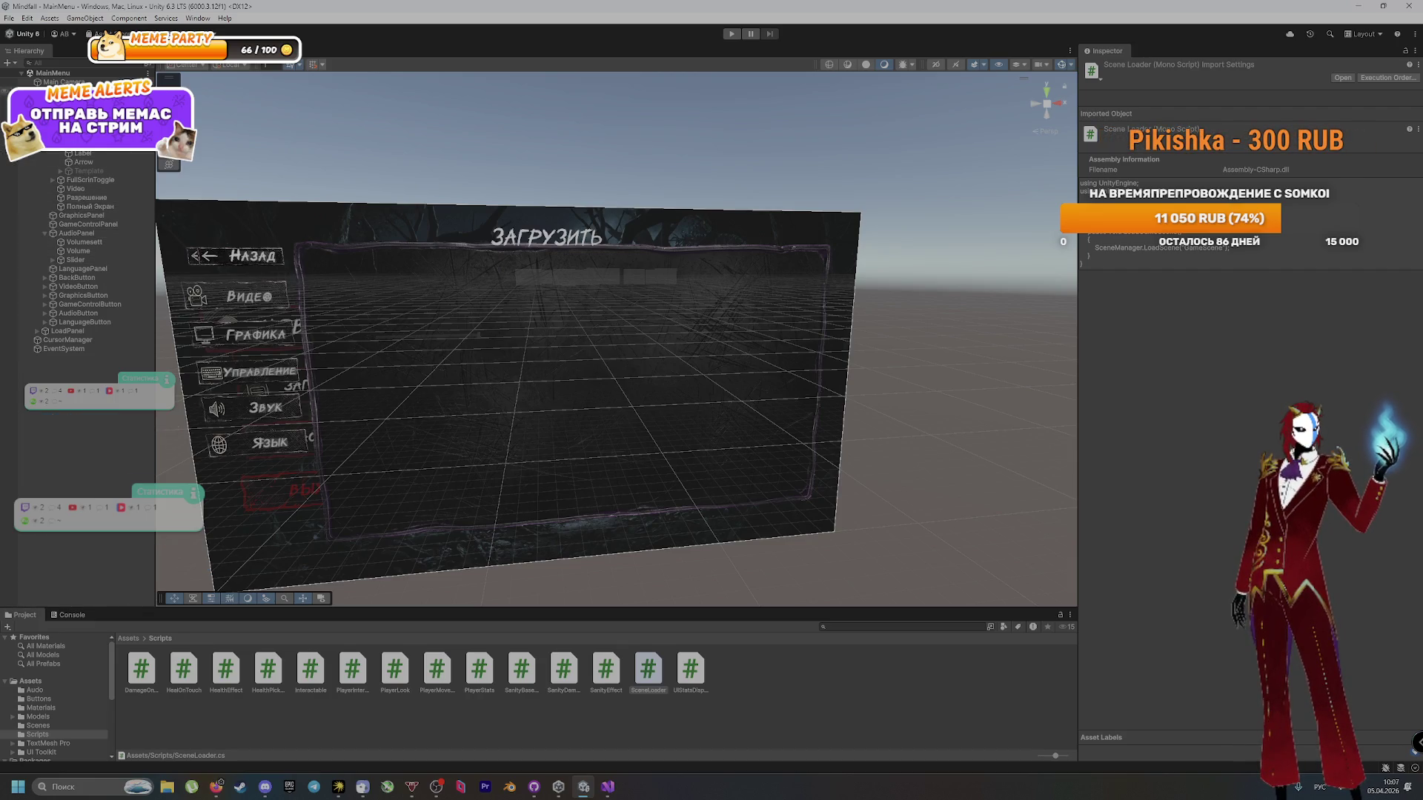
click(70, 90)
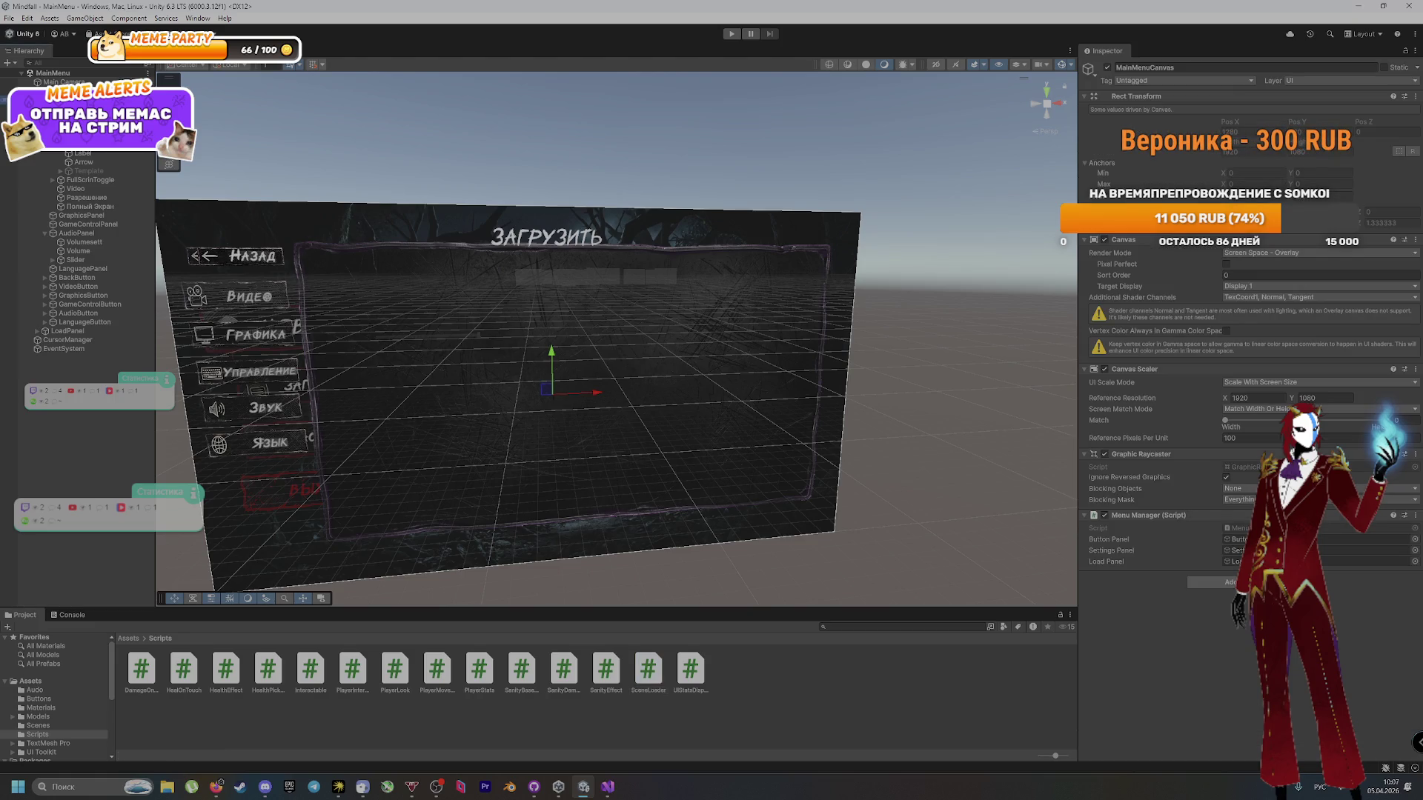
click(730, 34)
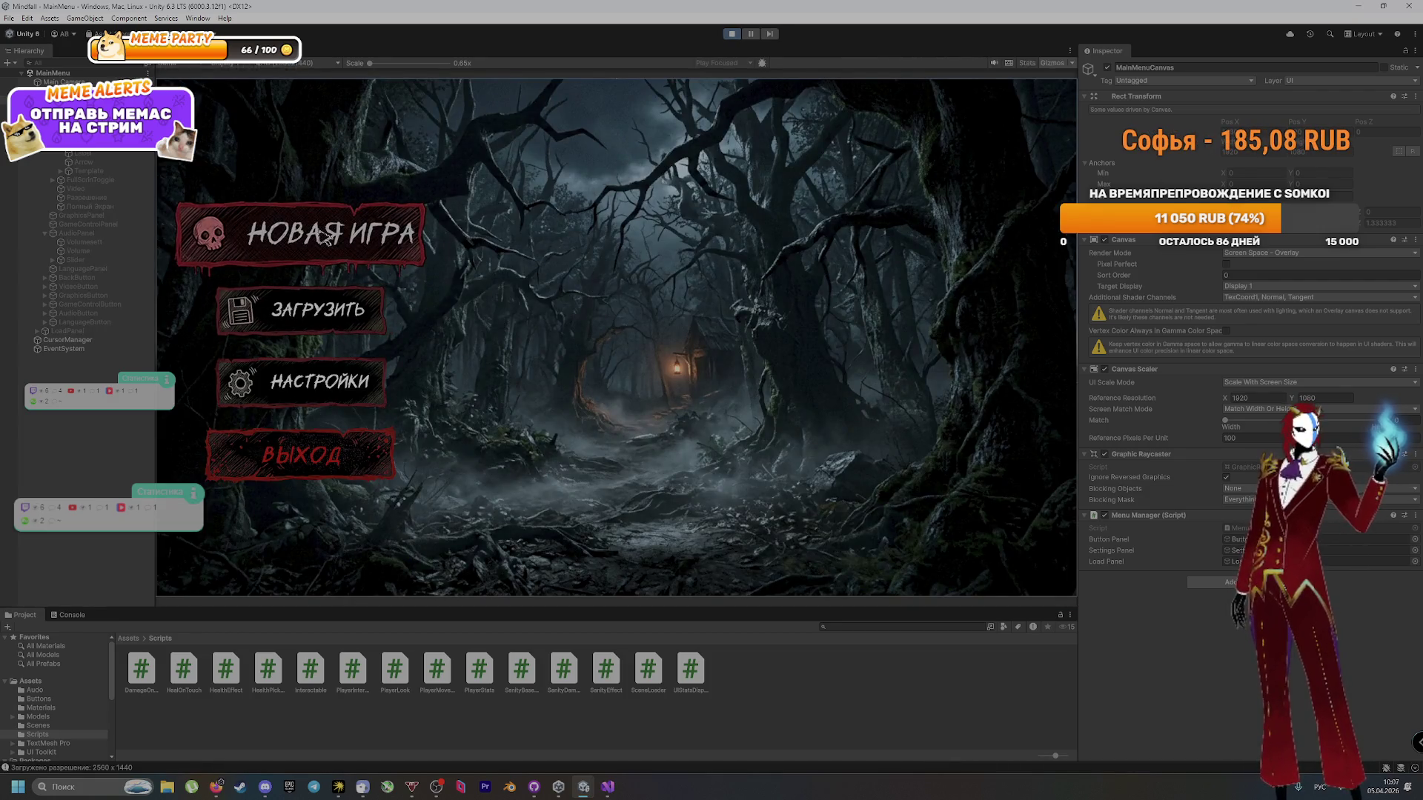
click(312, 314)
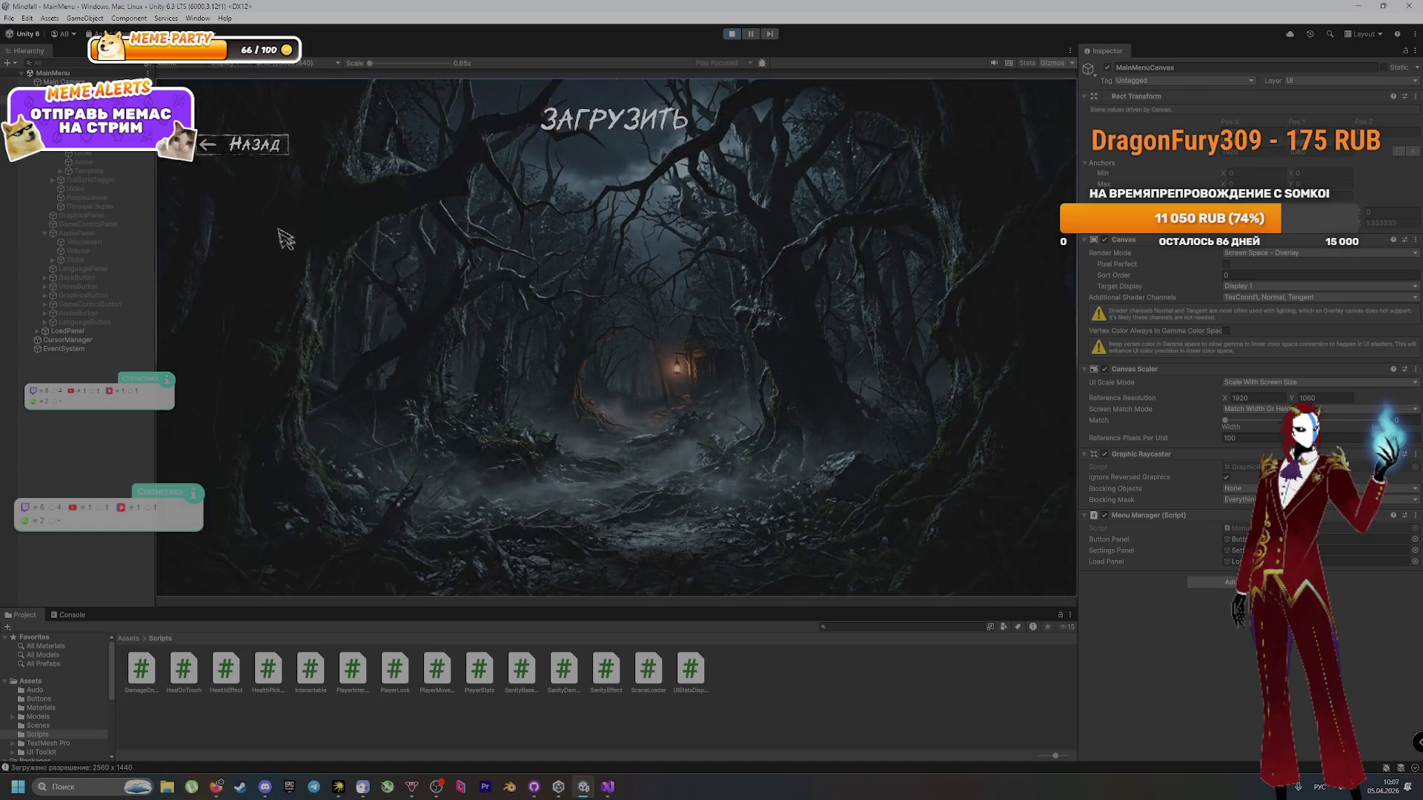
click(259, 148)
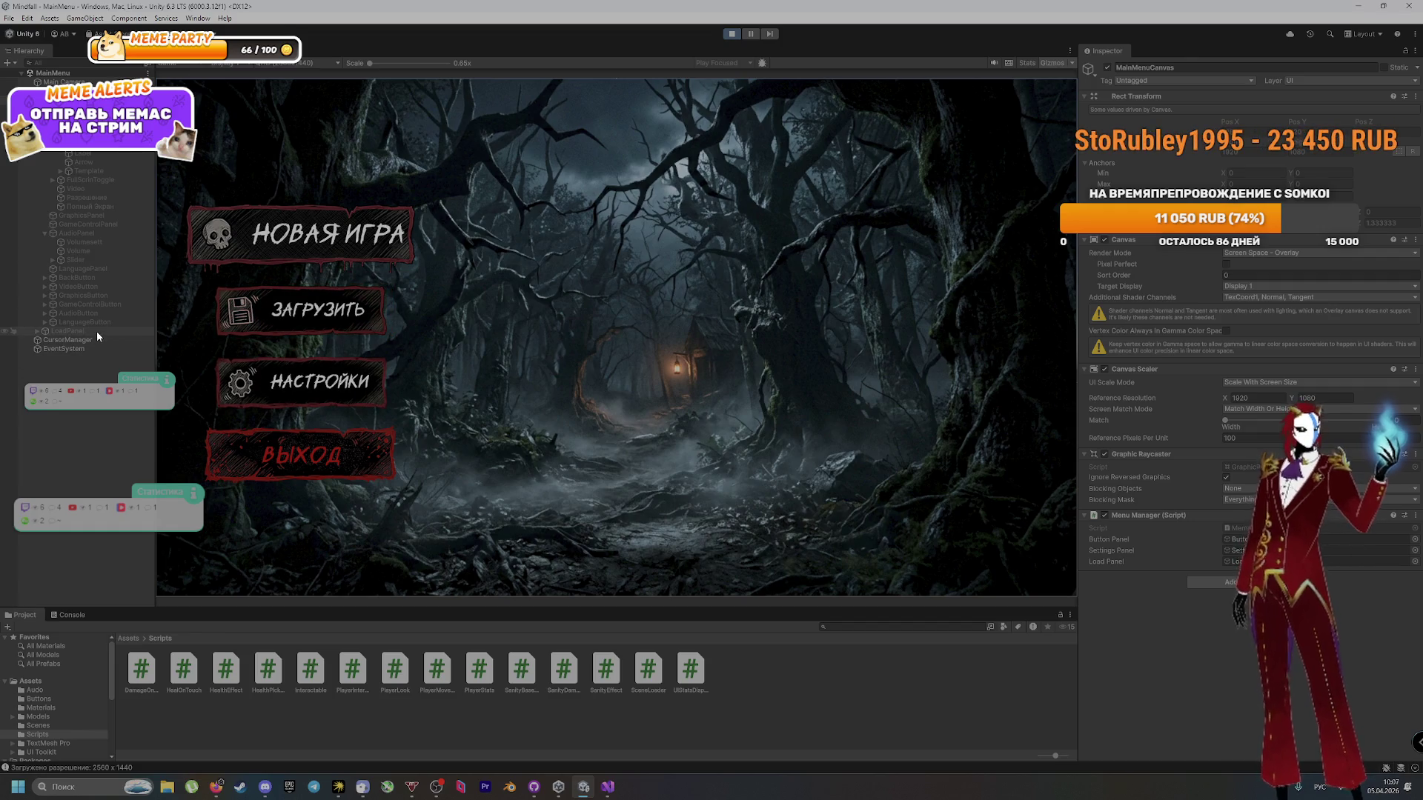
click(37, 99)
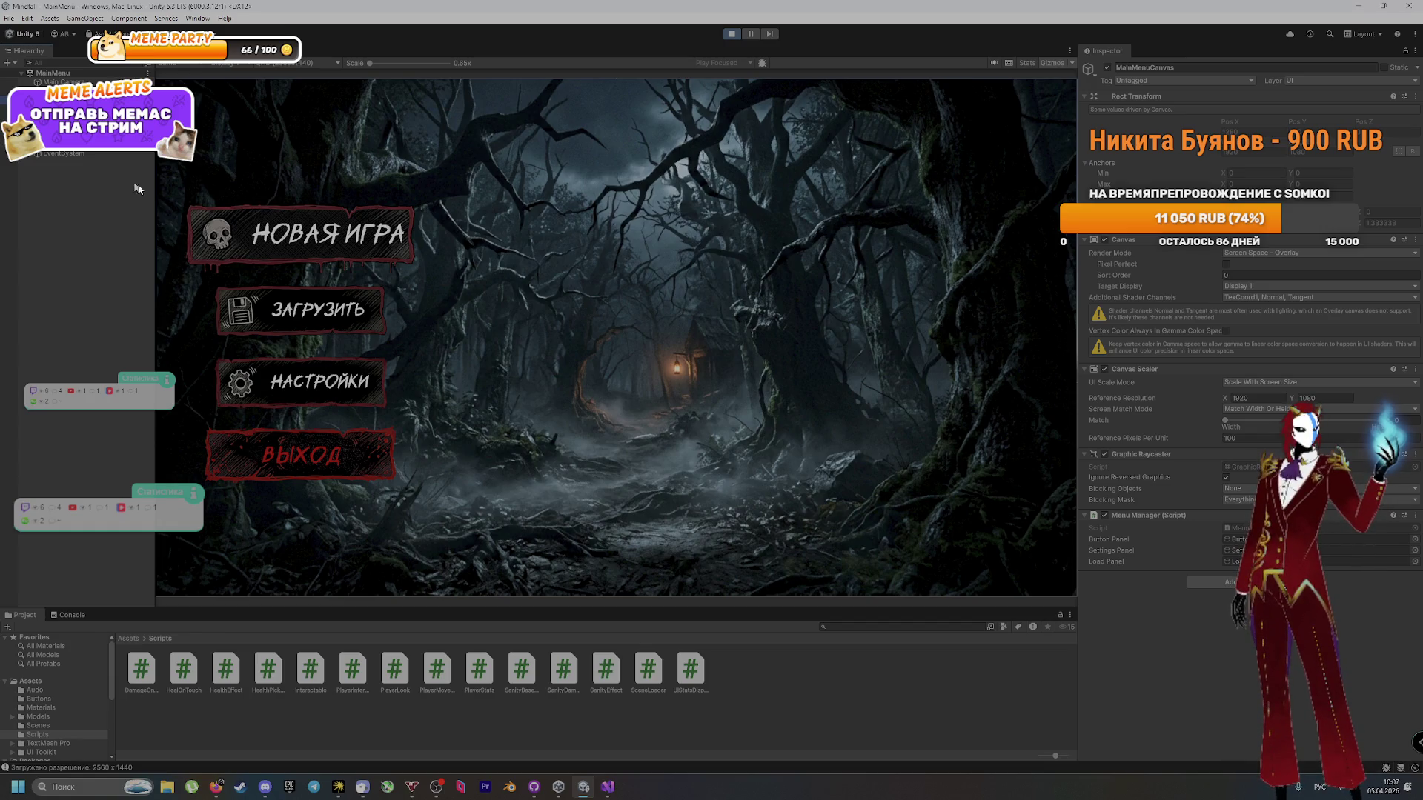
click(285, 387)
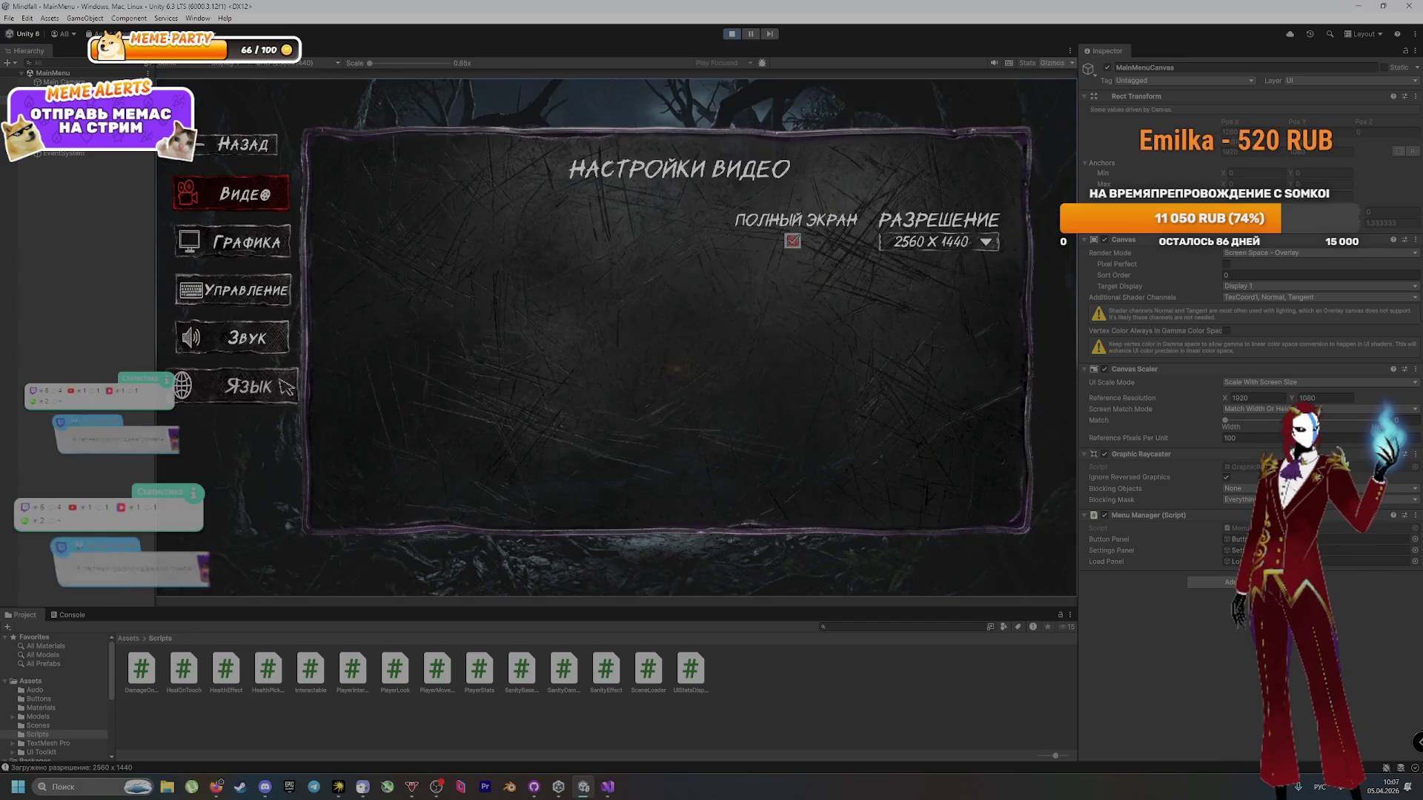
click(237, 146)
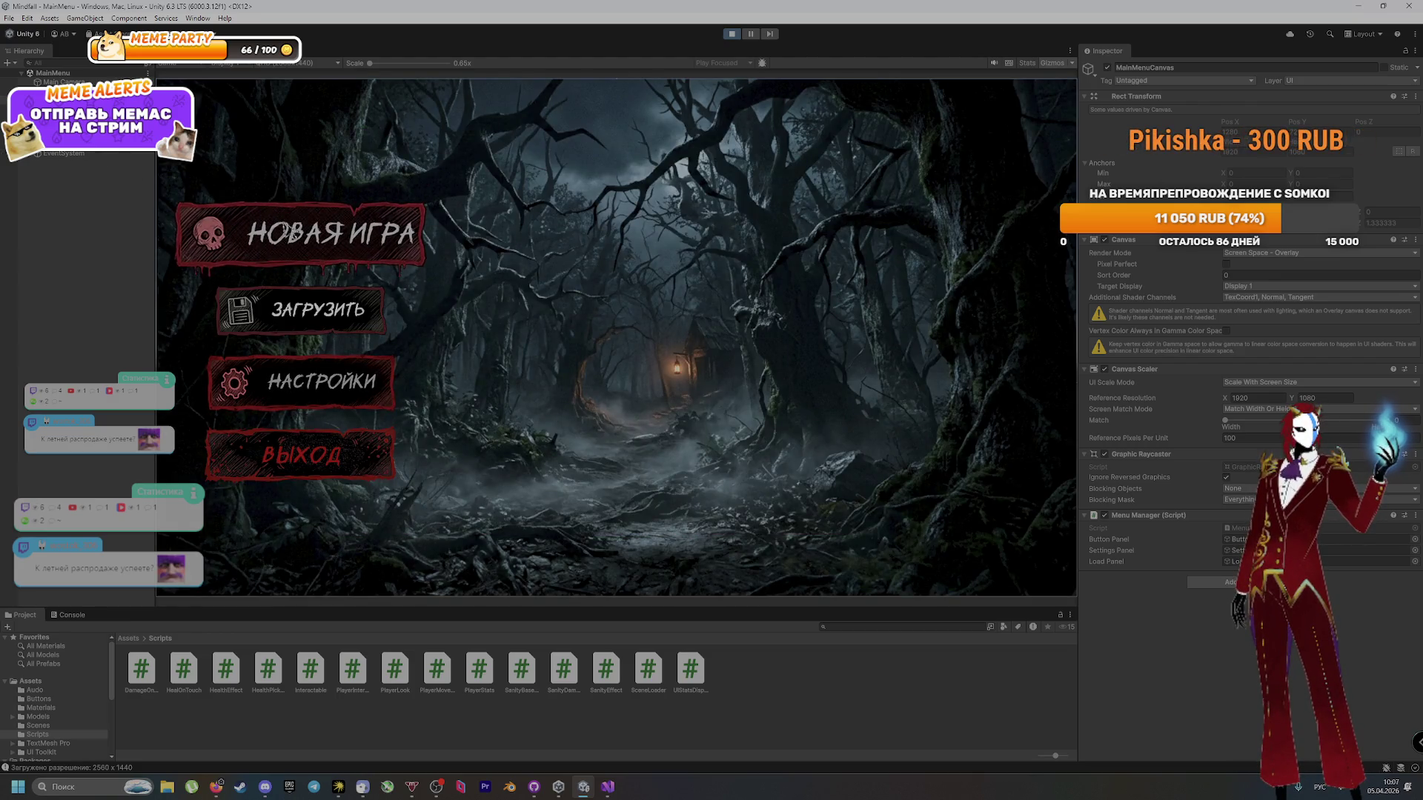
click(731, 34)
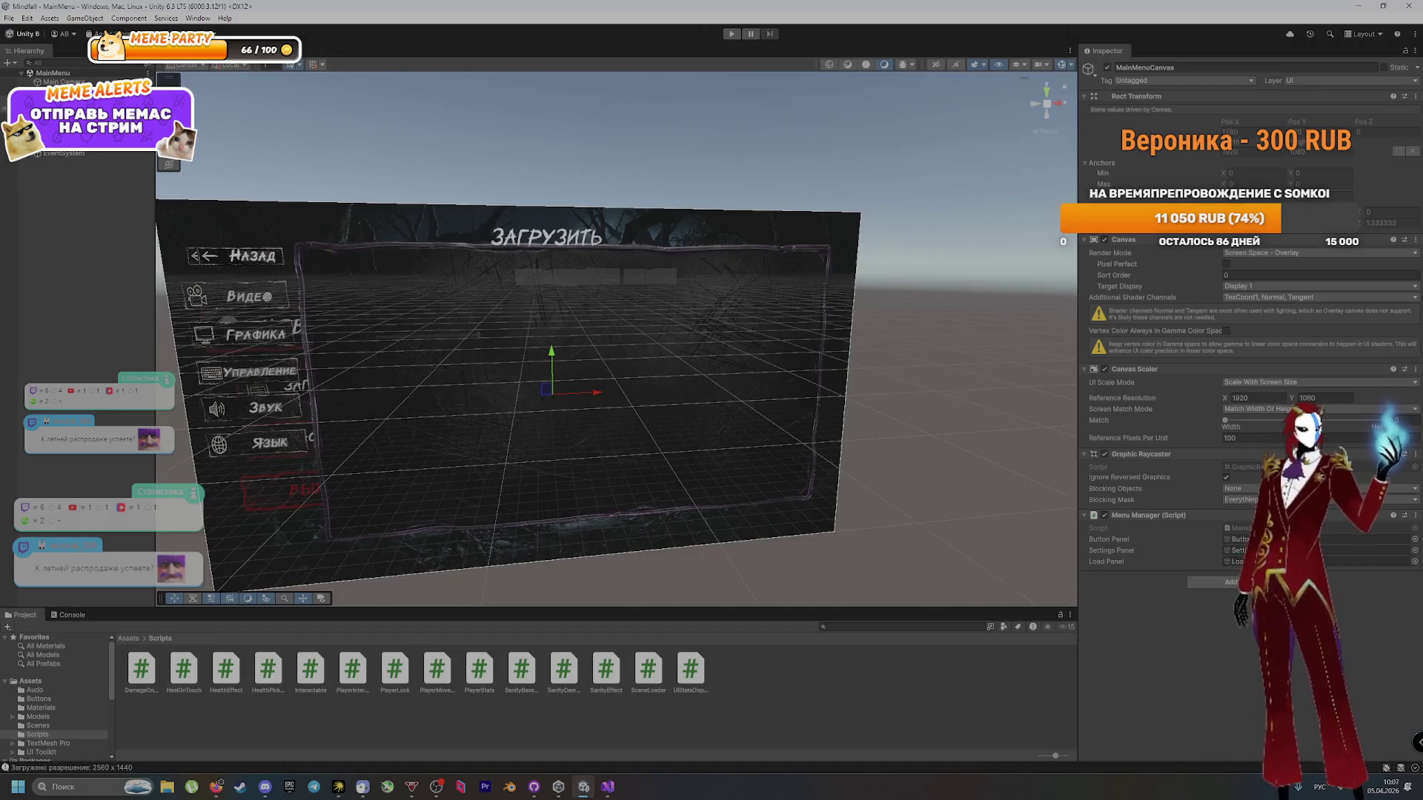
click(269, 264)
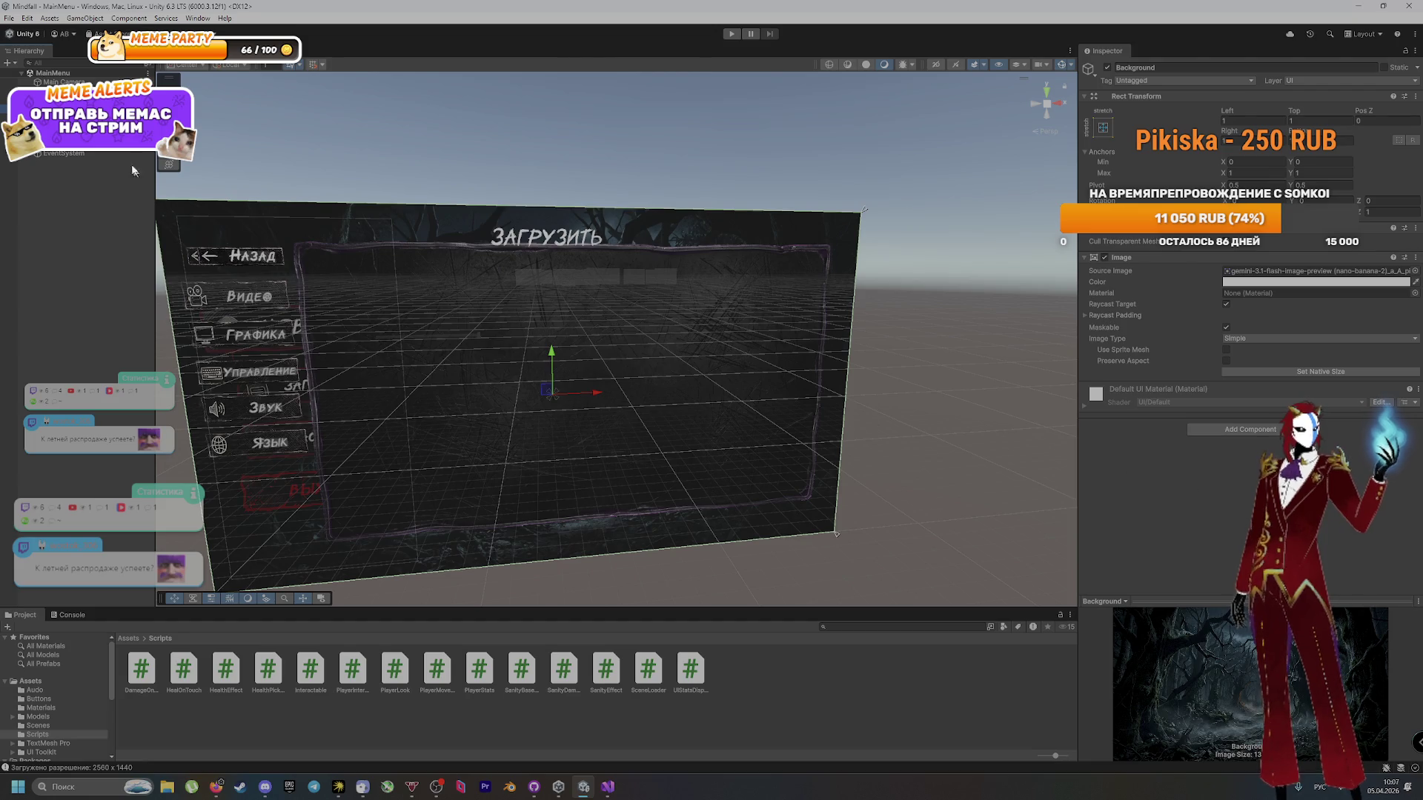
click(75, 118)
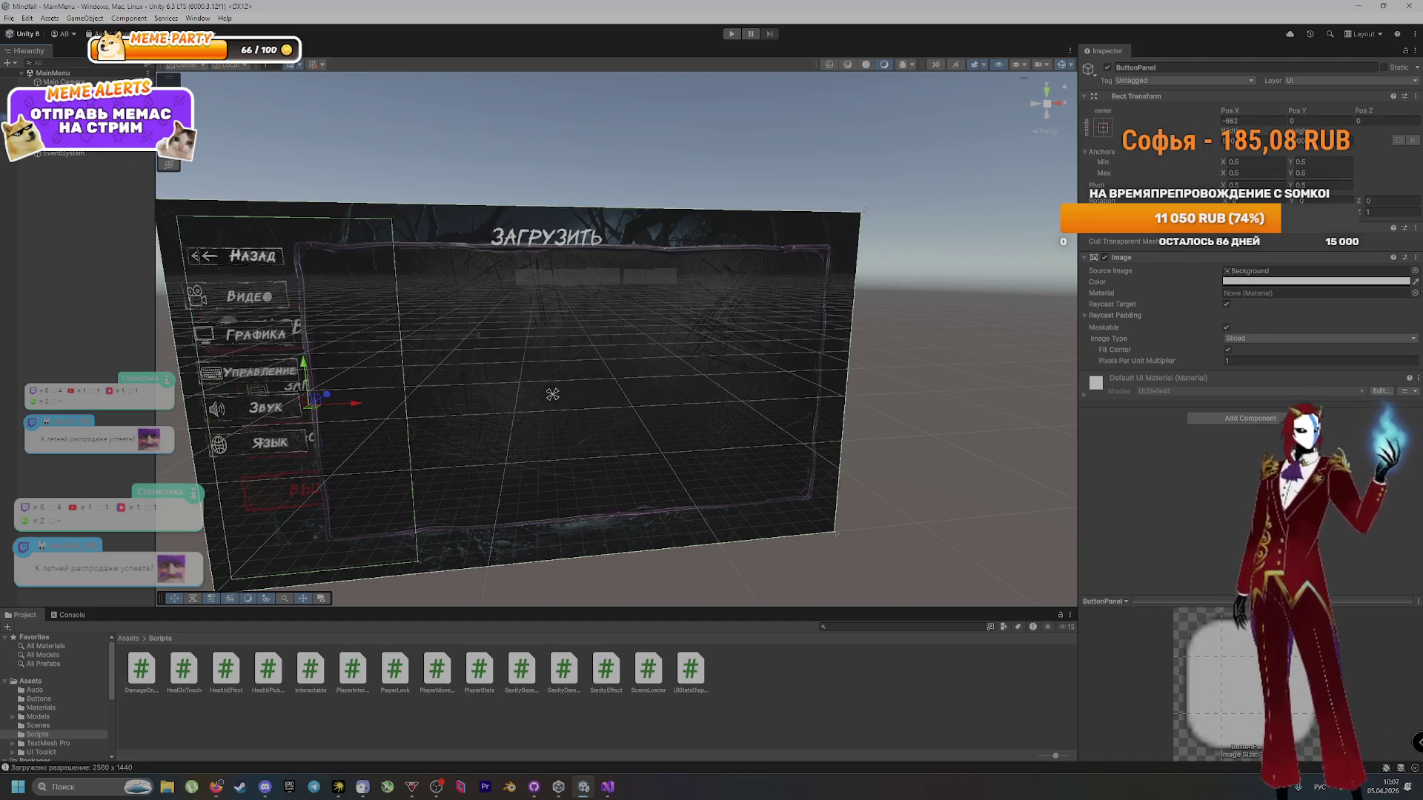
click(70, 126)
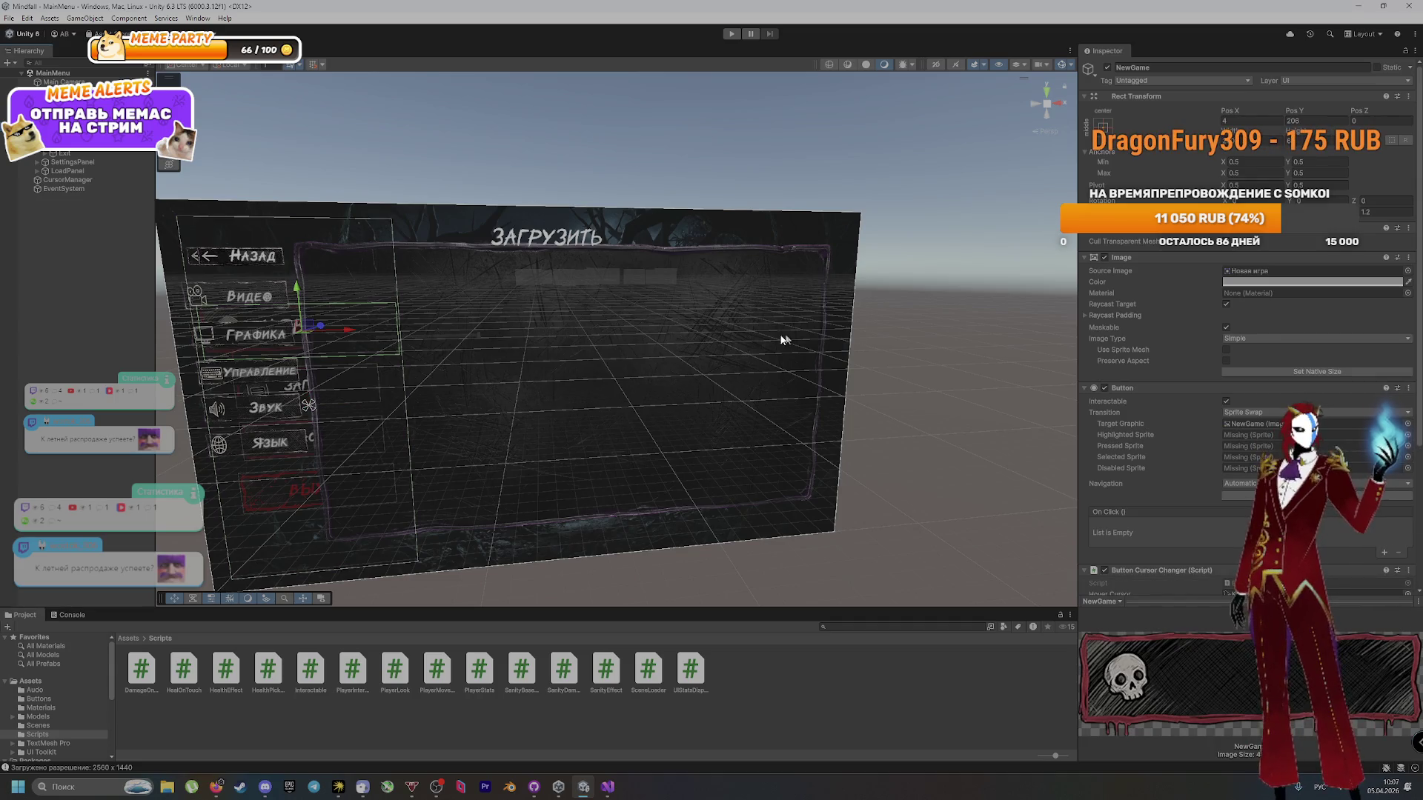
click(70, 135)
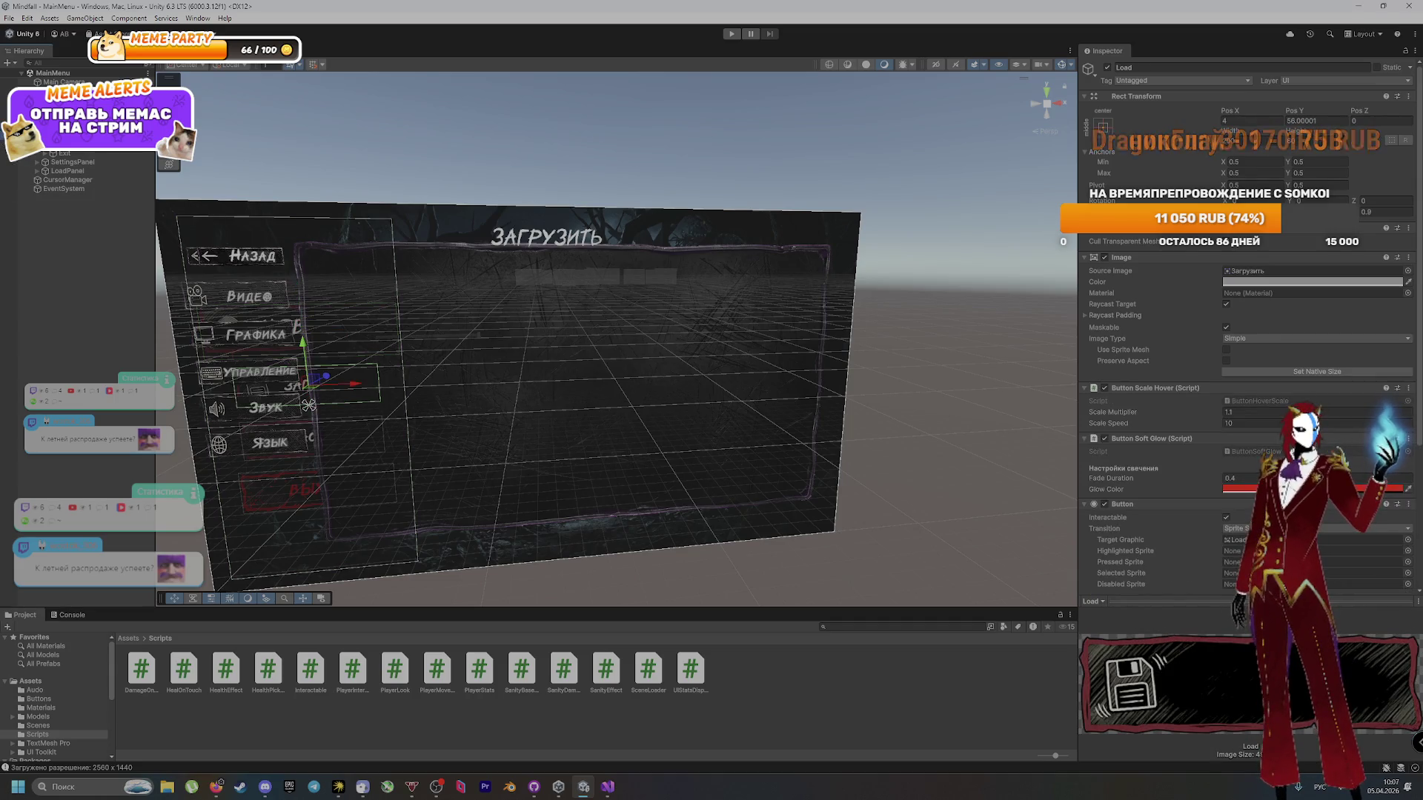
click(71, 126)
key(ctrl+p)
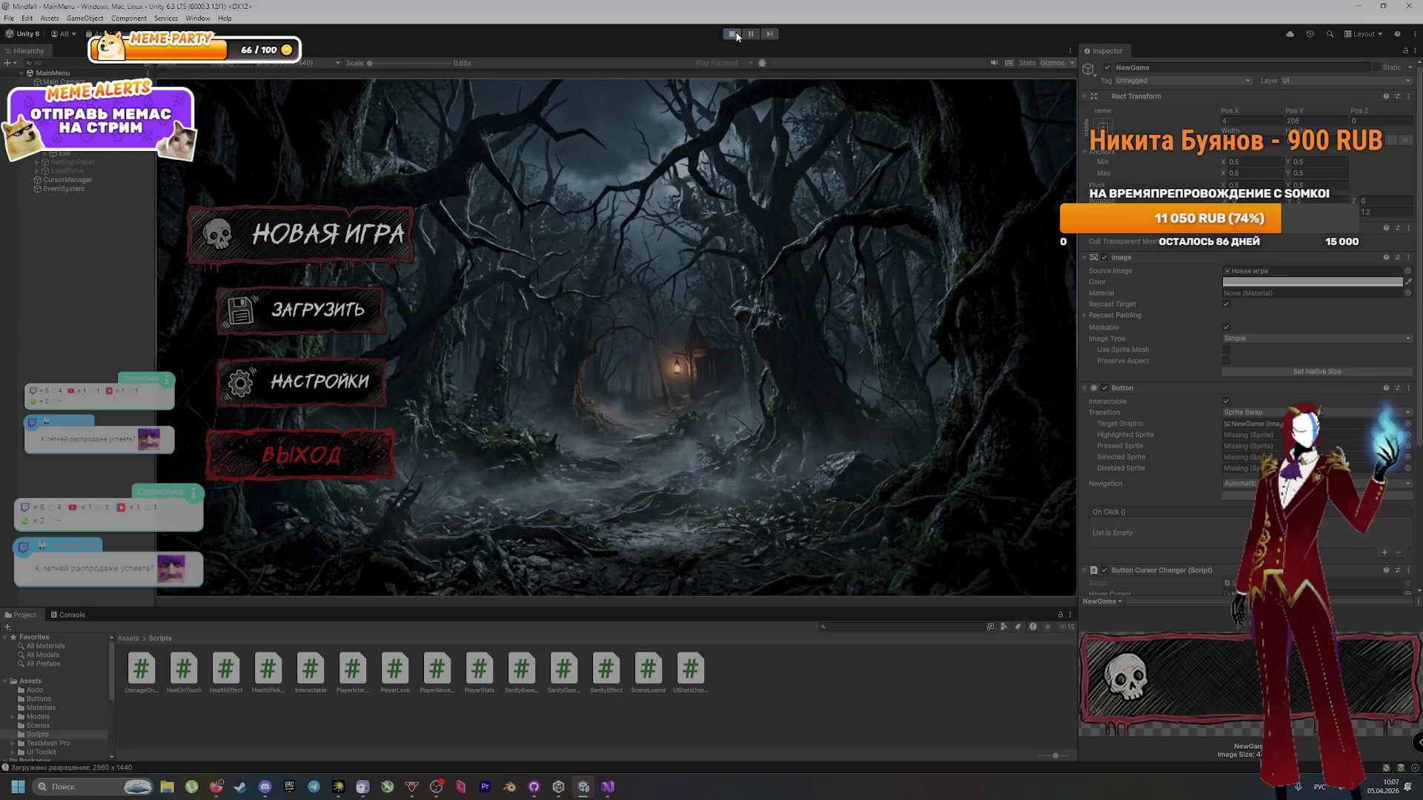
click(732, 34)
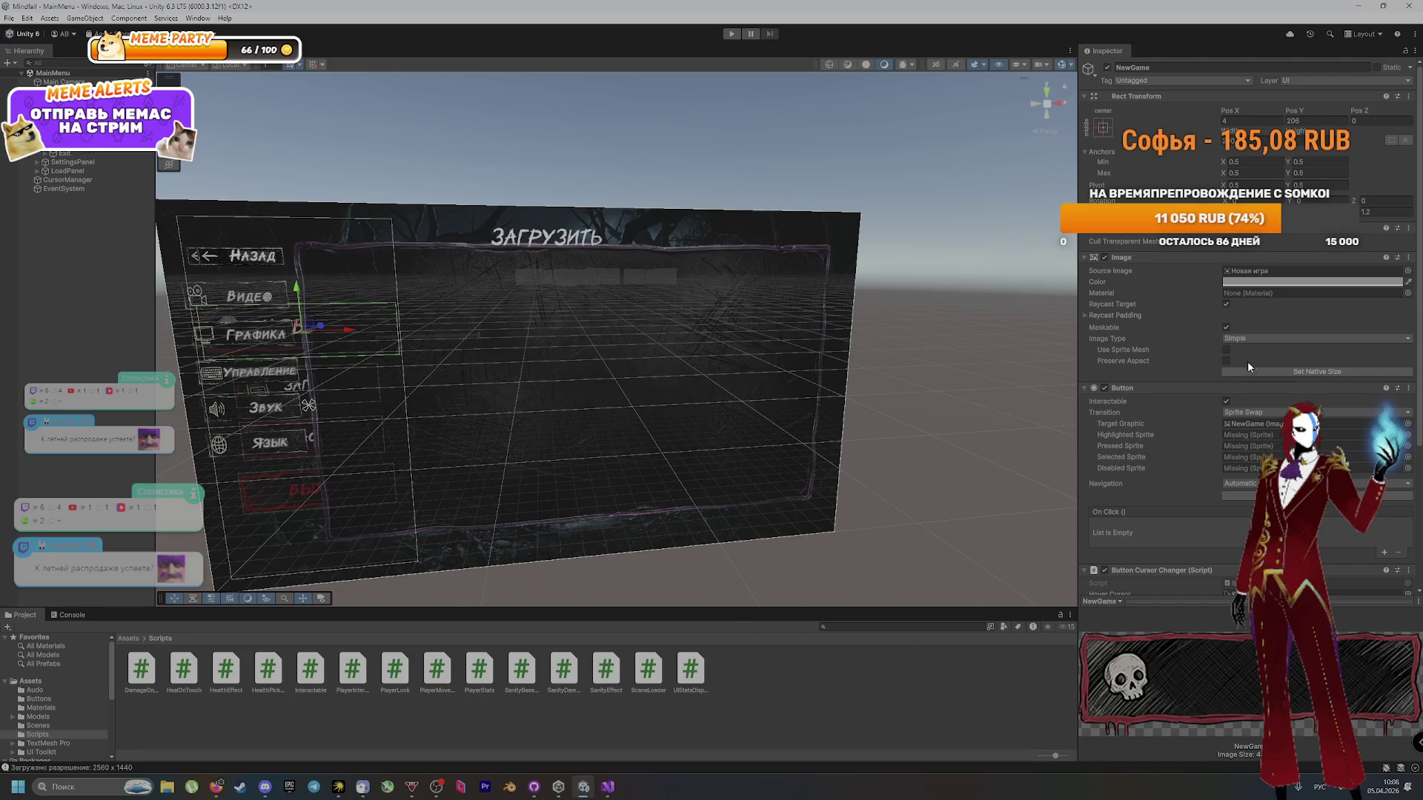
scroll(1185, 458, down, 5)
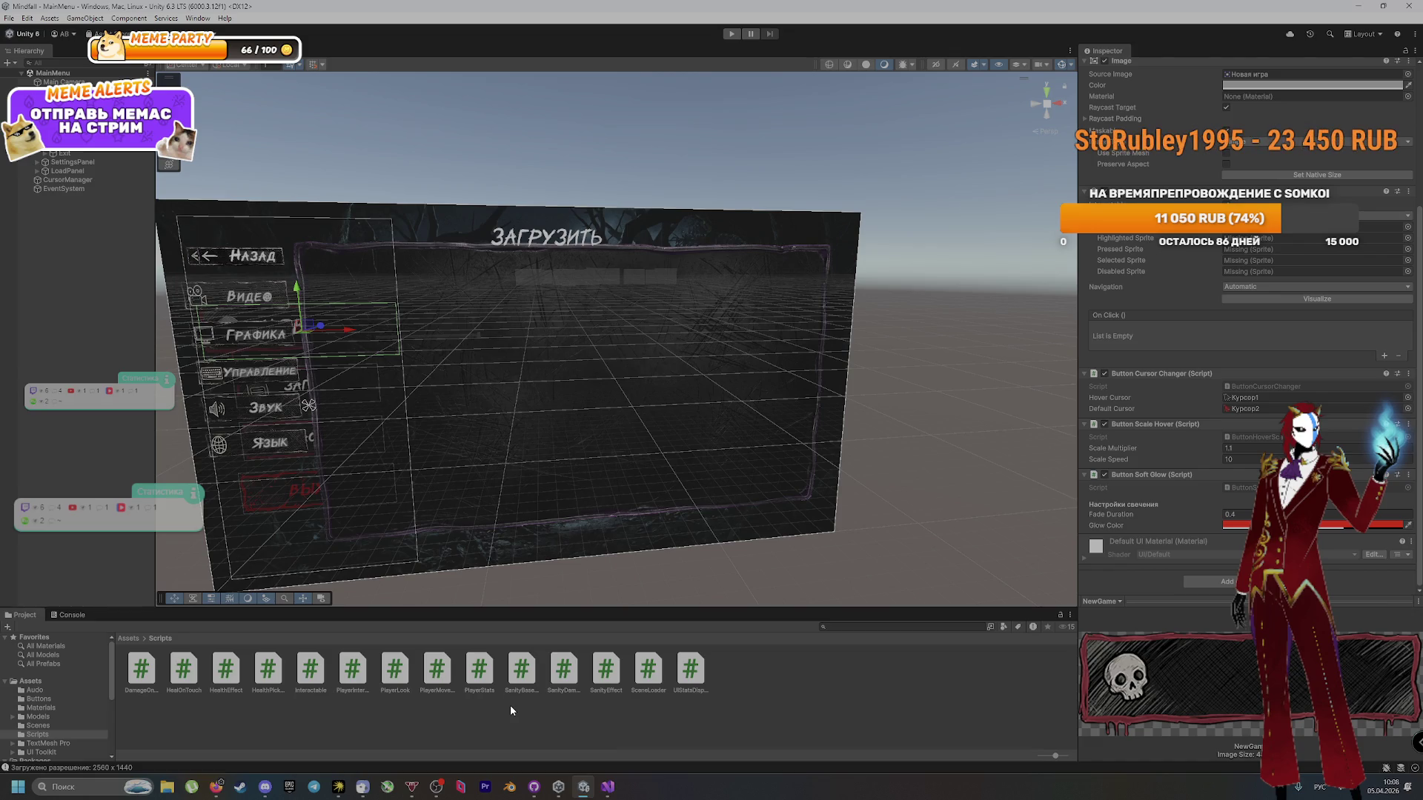
click(602, 789)
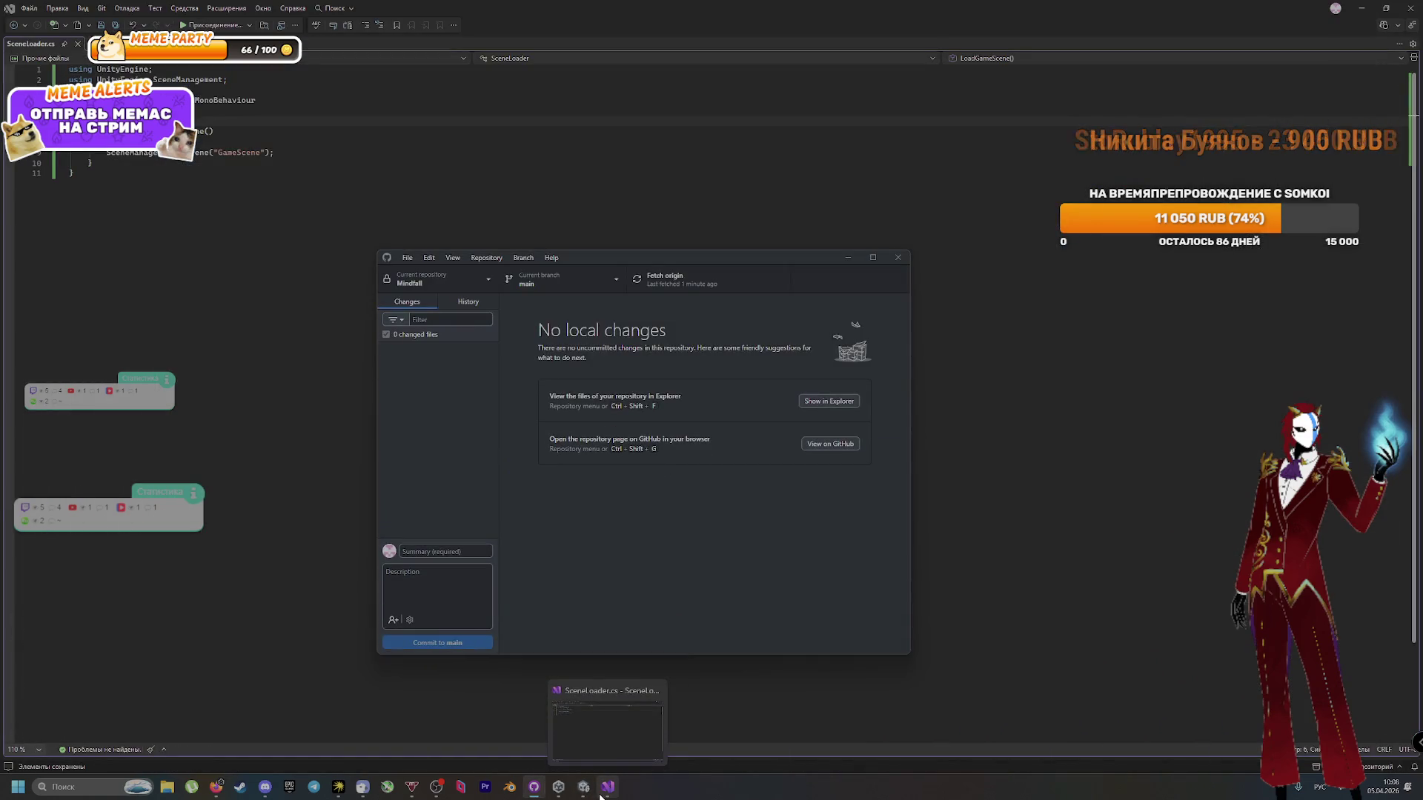
click(583, 787)
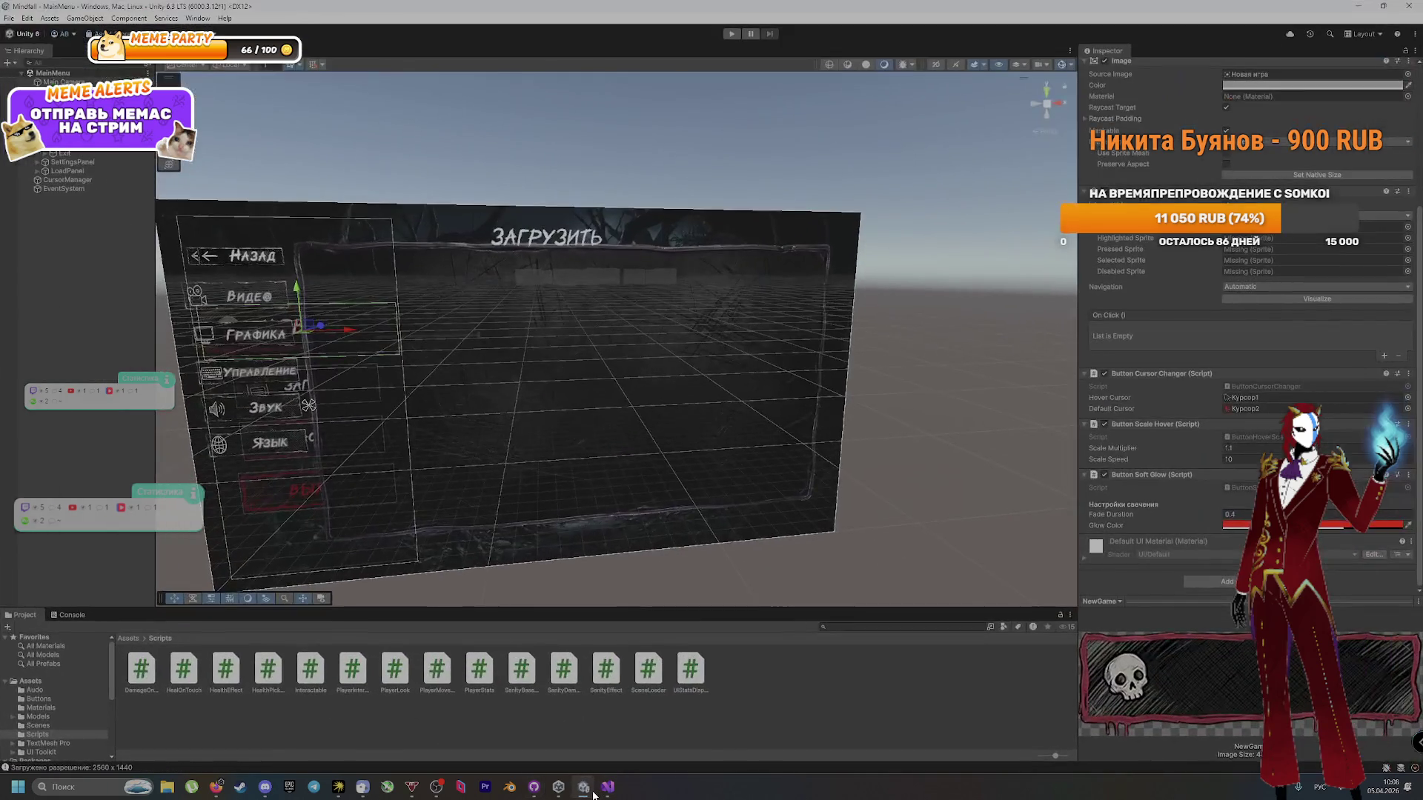
Step: Add the Scene Loader script to NewGame via a 'loa' component search, then enter Play mode
click(1227, 582)
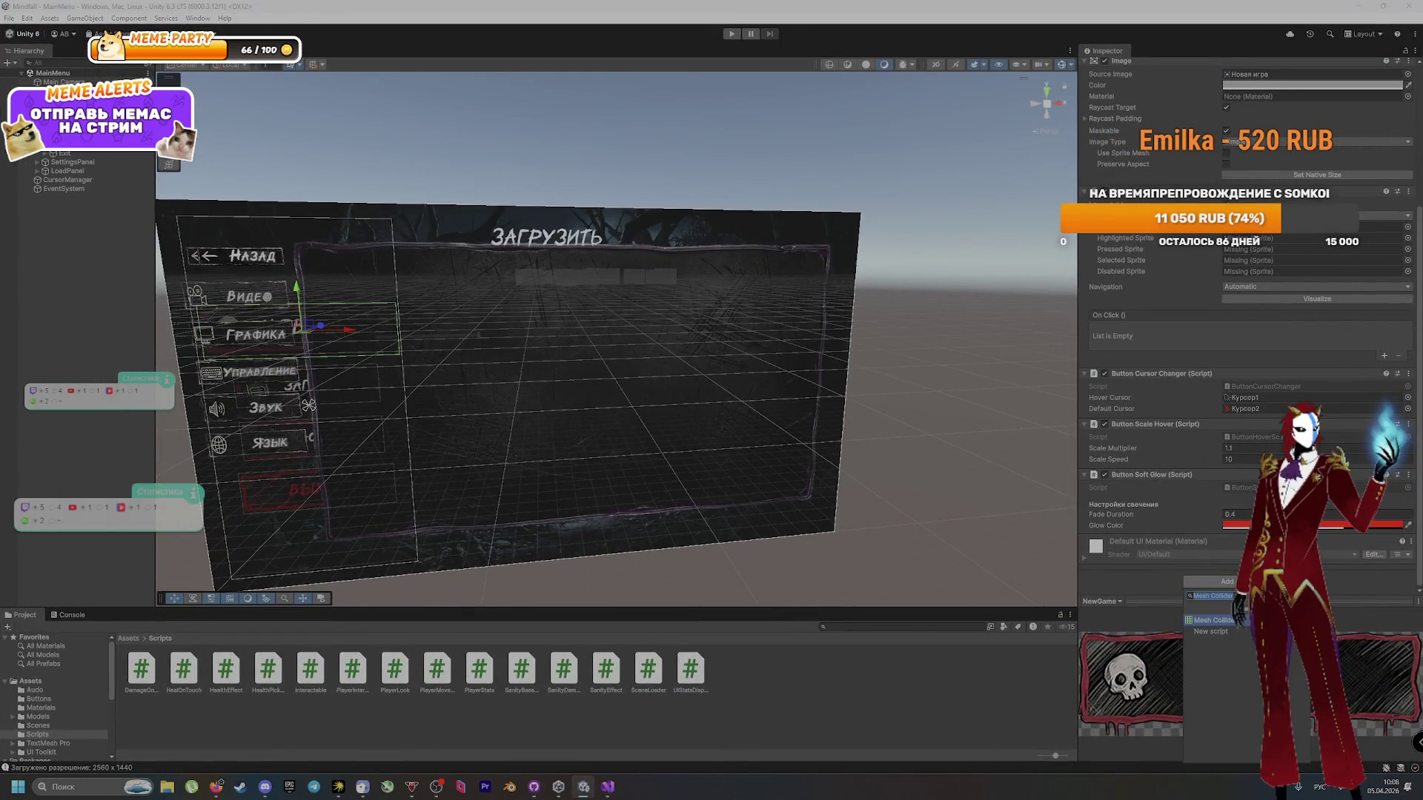
key(BackSpace)
key(alt+shift)
text(sc)
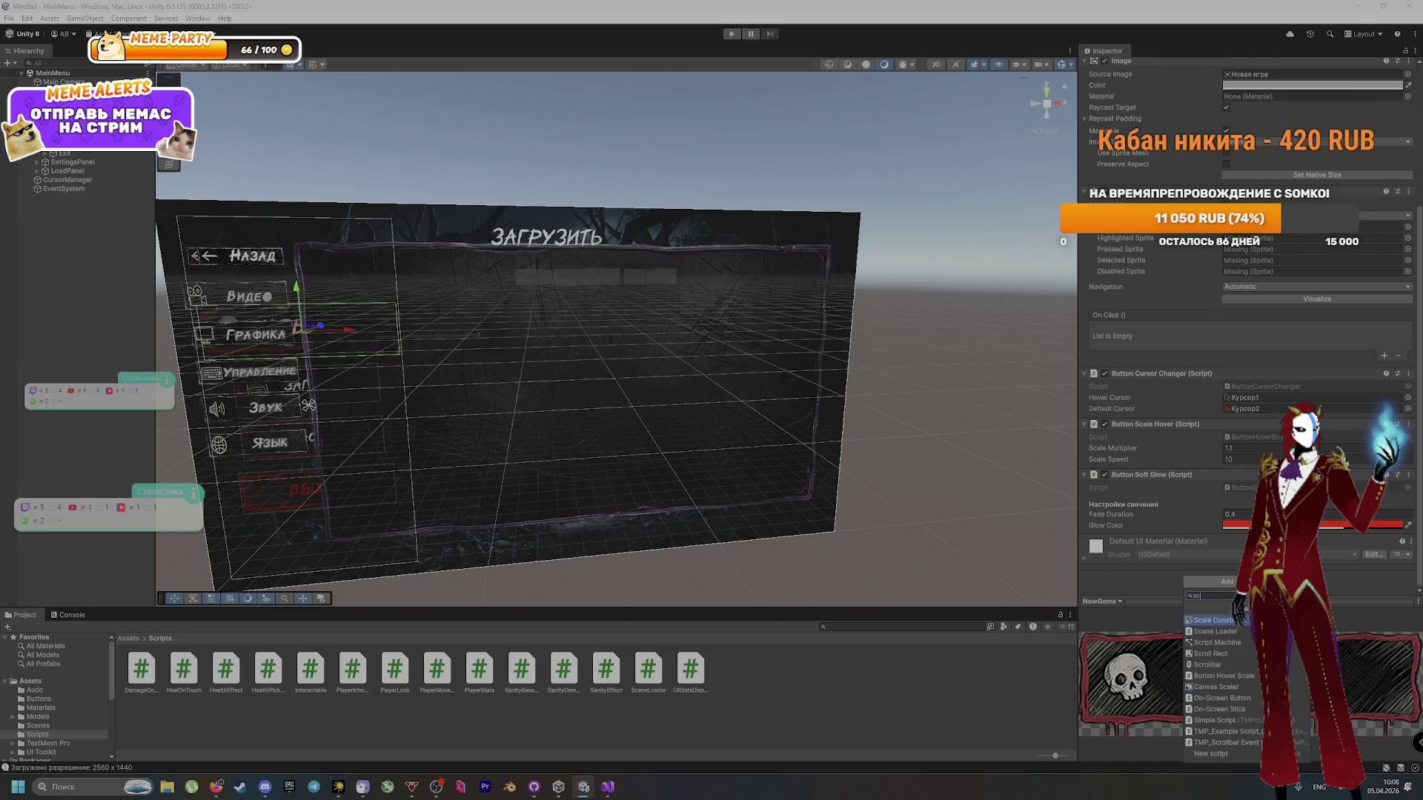
key(BackSpace)
key(BackSpace)
text(loa)
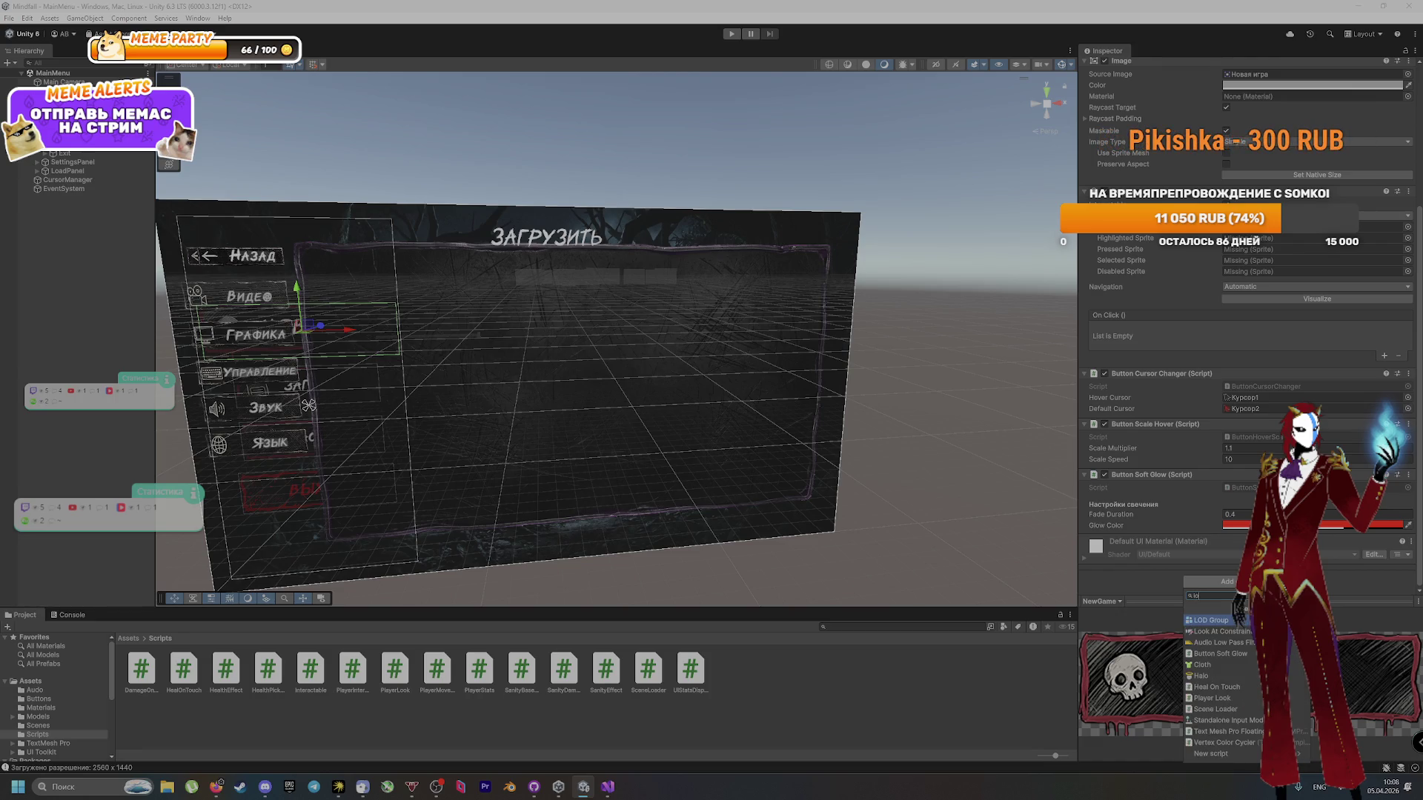
key(Return)
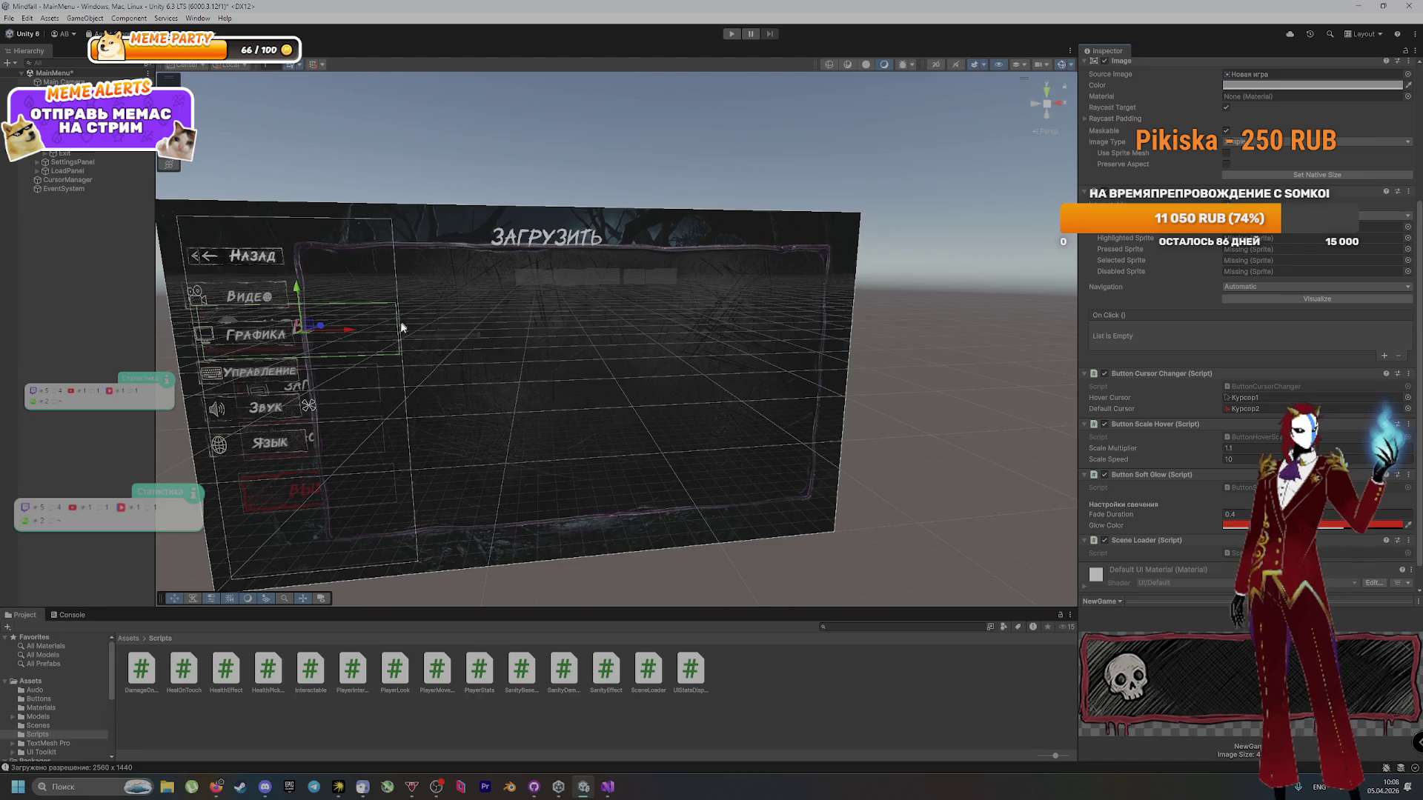
click(730, 34)
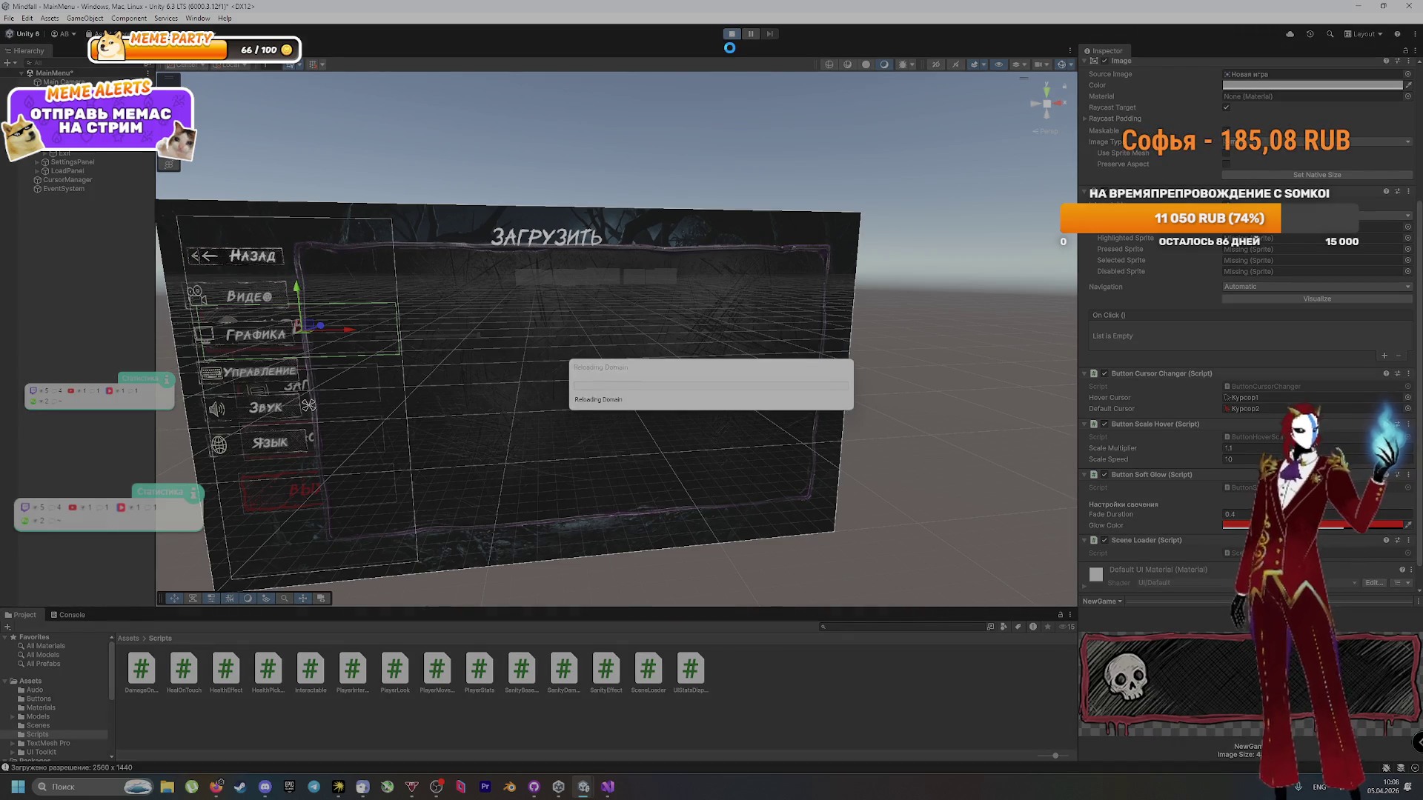
click(216, 786)
scroll(550, 389, down, 5)
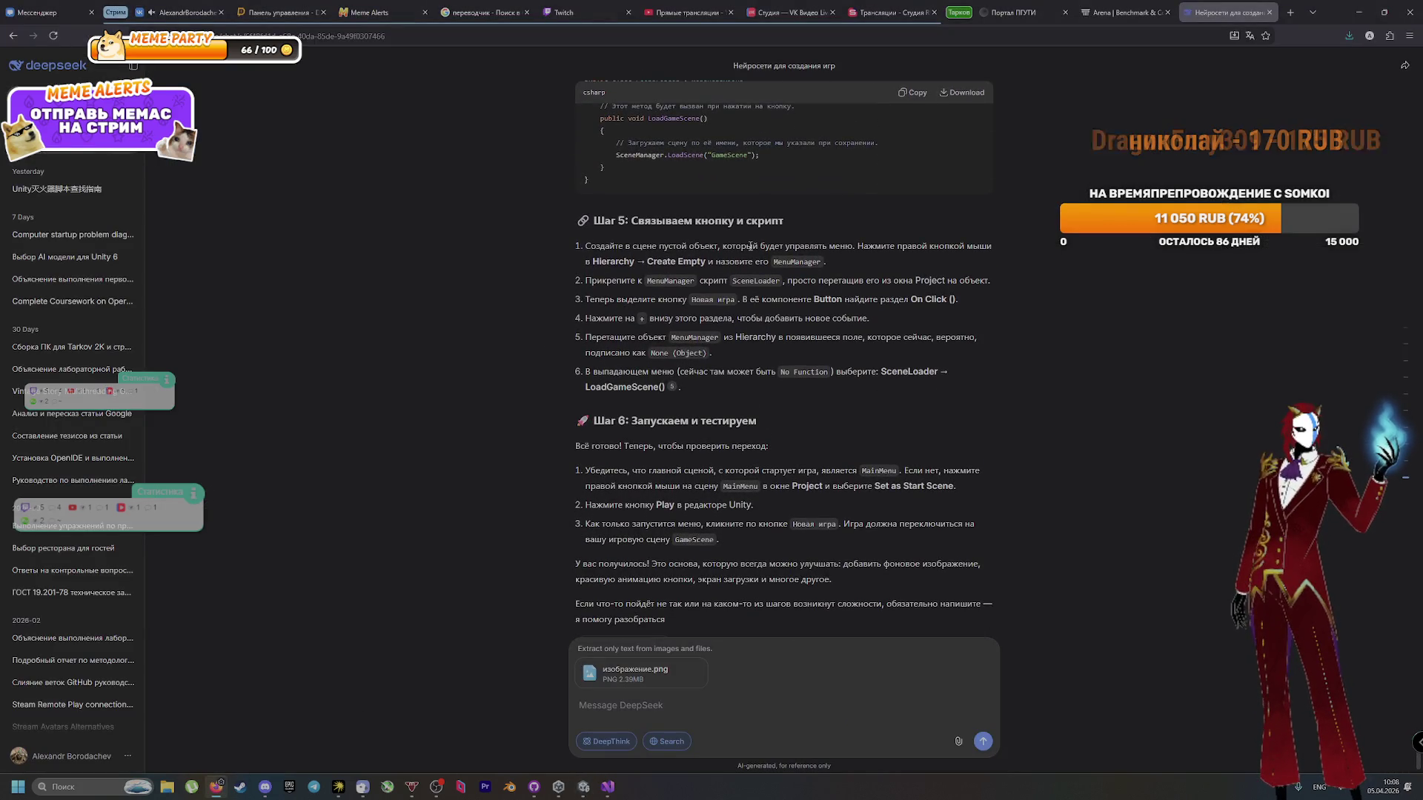
mouse_move(591, 245)
mouse_down()
mouse_move(885, 246)
mouse_move(890, 606)
mouse_move(837, 268)
mouse_up()
mouse_move(753, 282)
mouse_down()
mouse_move(741, 606)
mouse_move(853, 283)
mouse_move(641, 304)
mouse_up()
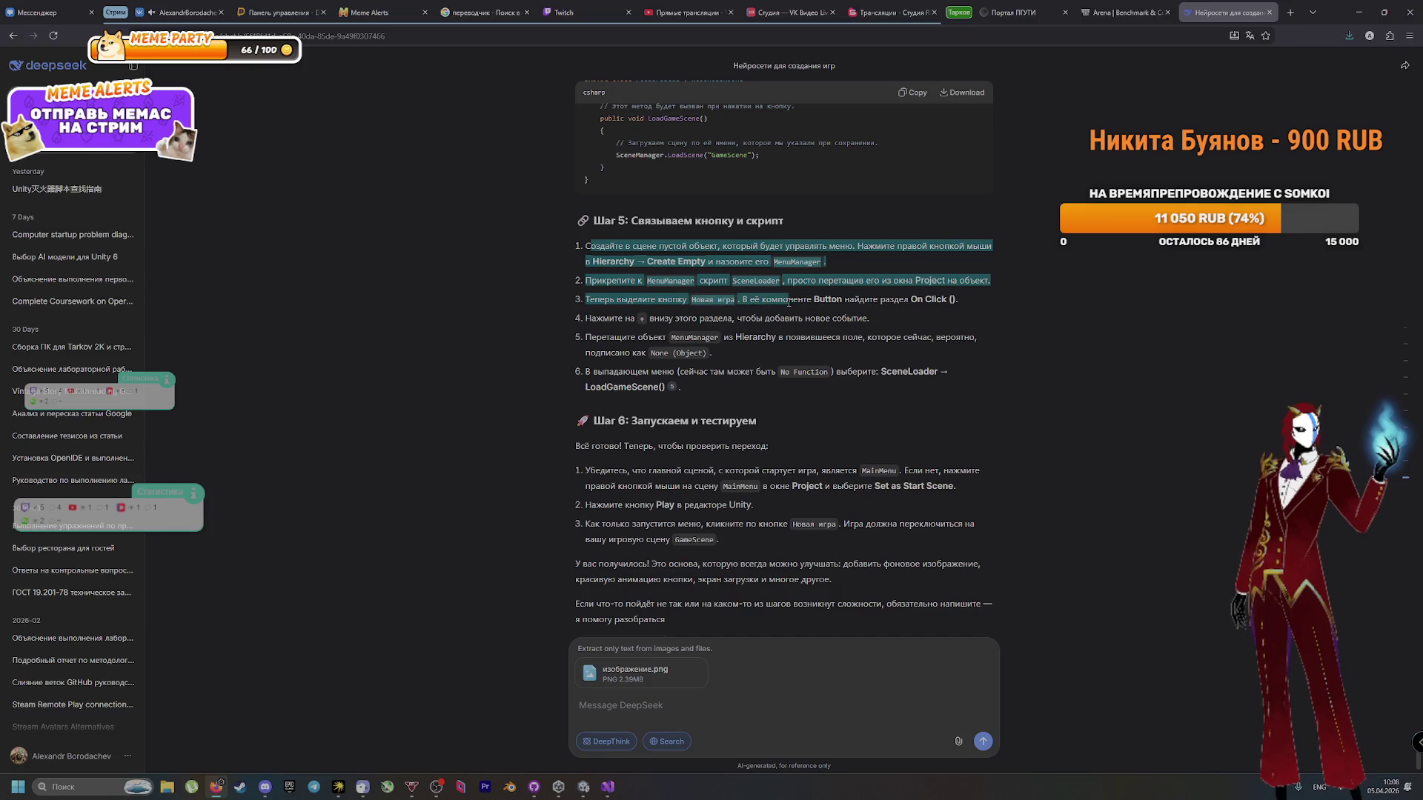
mouse_move(789, 326)
mouse_down()
mouse_move(689, 322)
mouse_move(669, 340)
mouse_move(708, 387)
mouse_up()
click(708, 418)
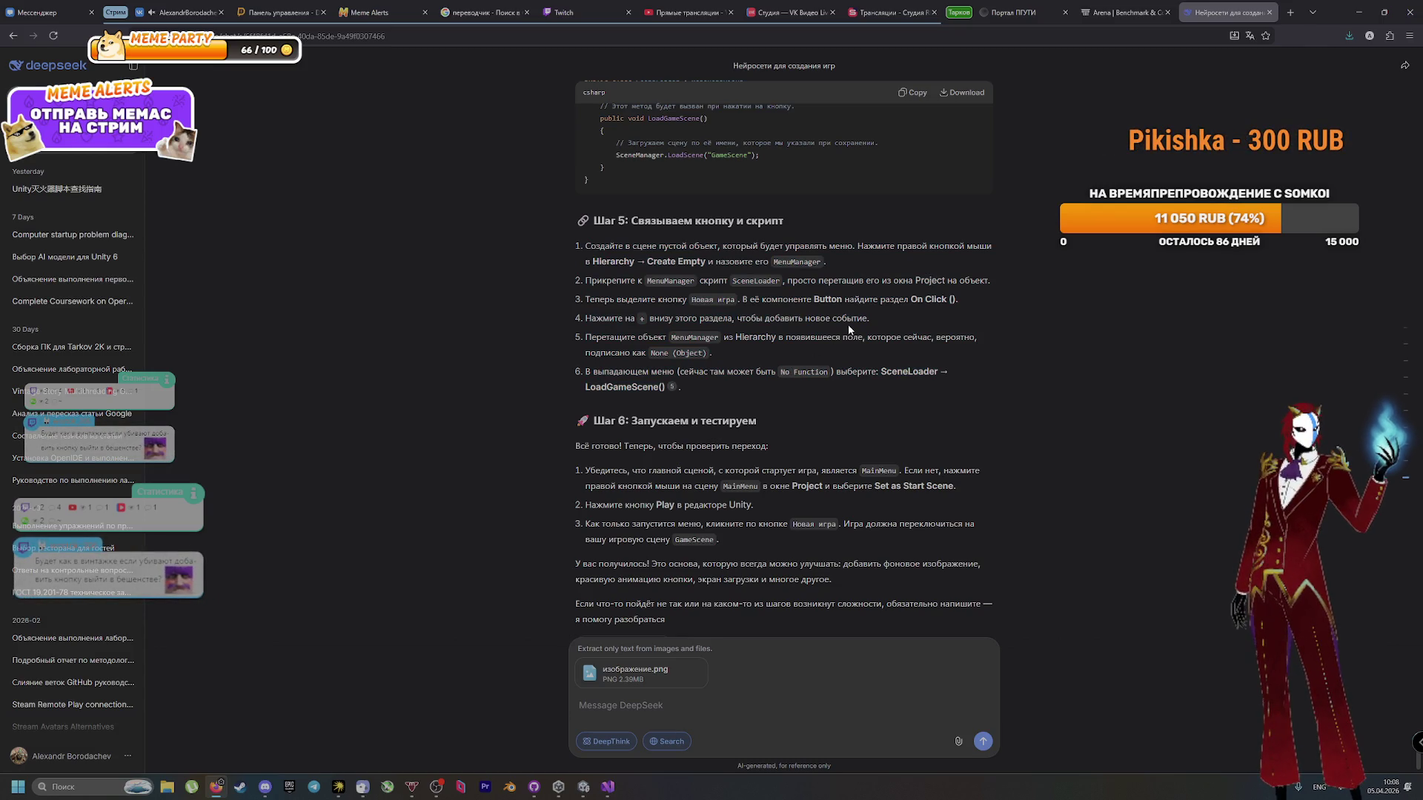
key(alt+Tab)
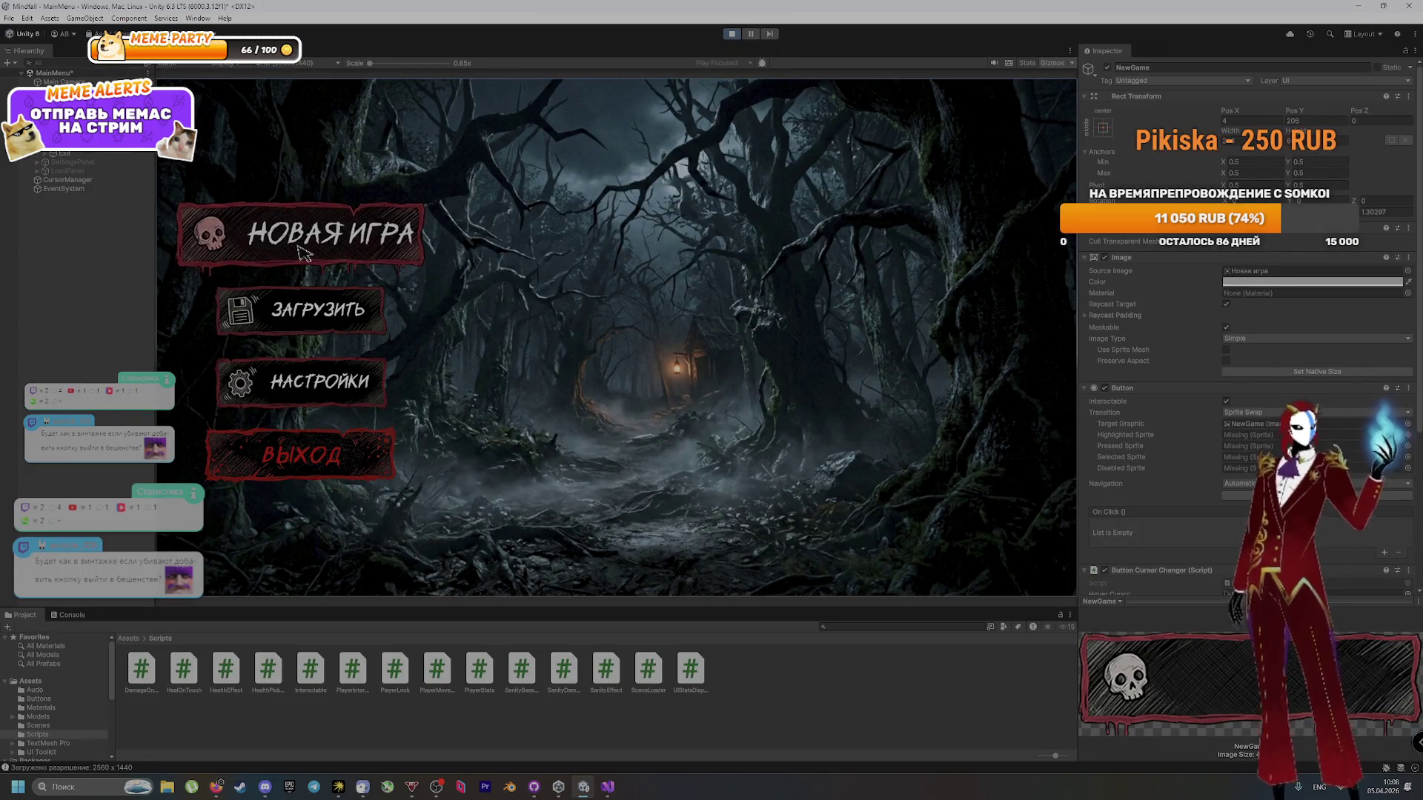
Step: Exit Play mode, scroll the Inspector down, and switch to DeepSeek's Step 5 instructions
click(742, 34)
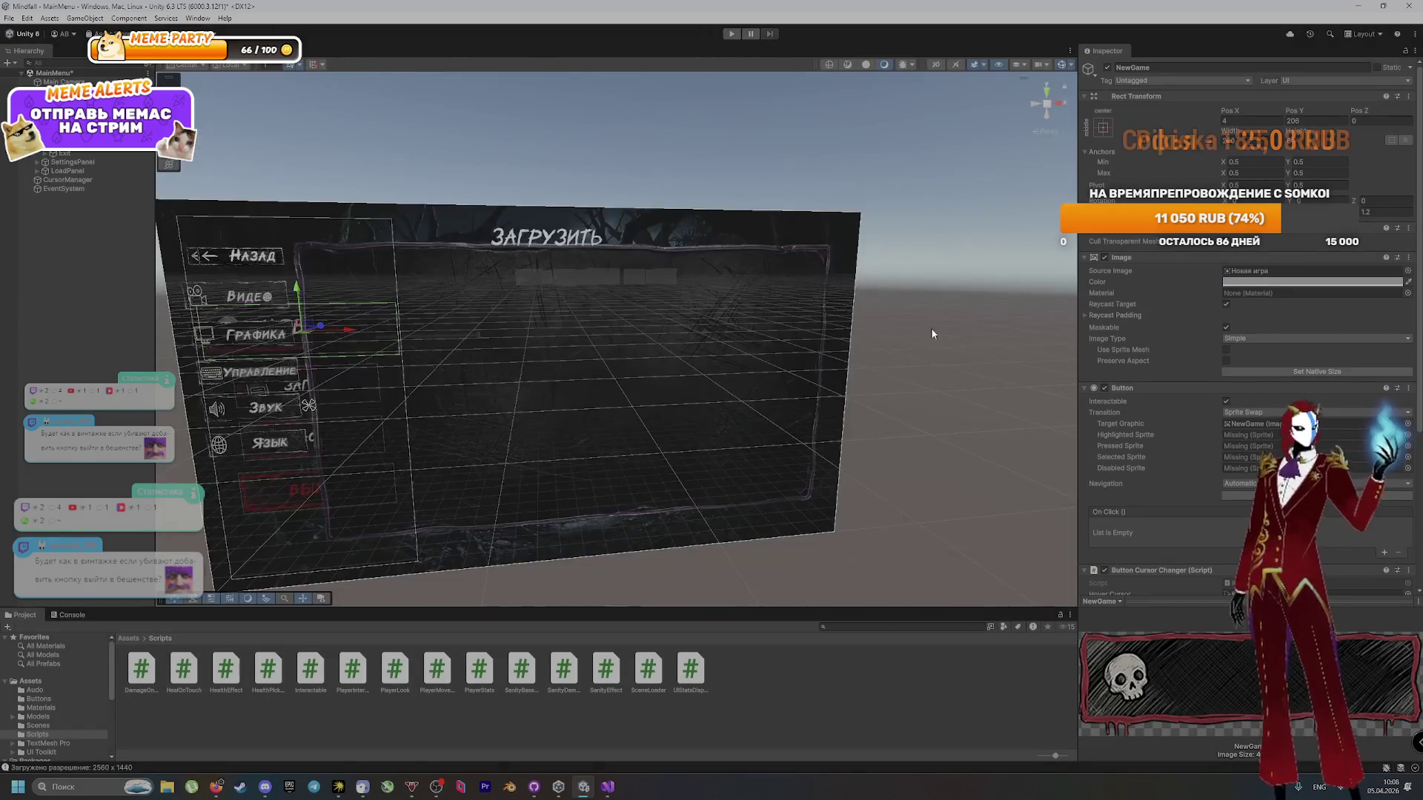
scroll(1167, 415, down, 4)
scroll(1141, 399, down, 1)
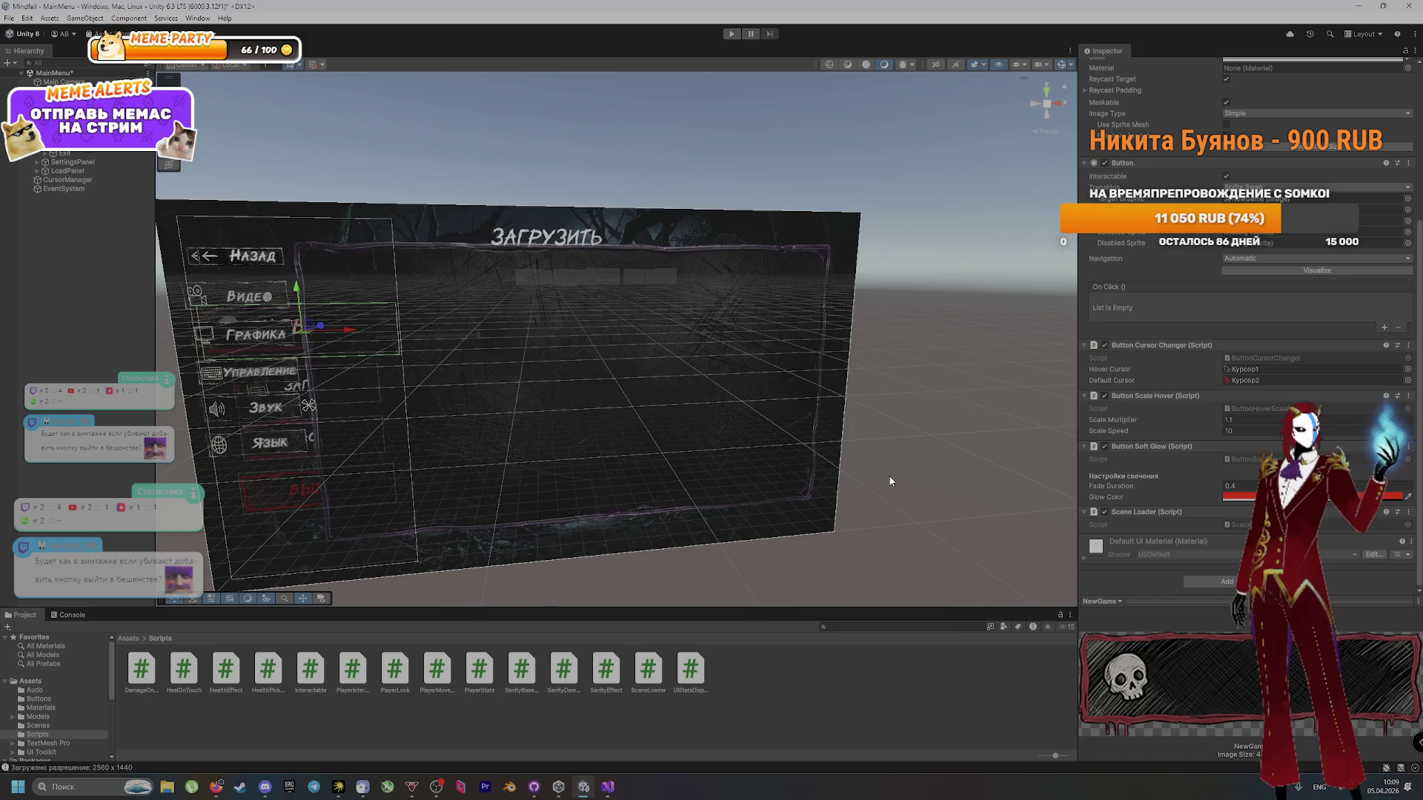
key(alt+Tab)
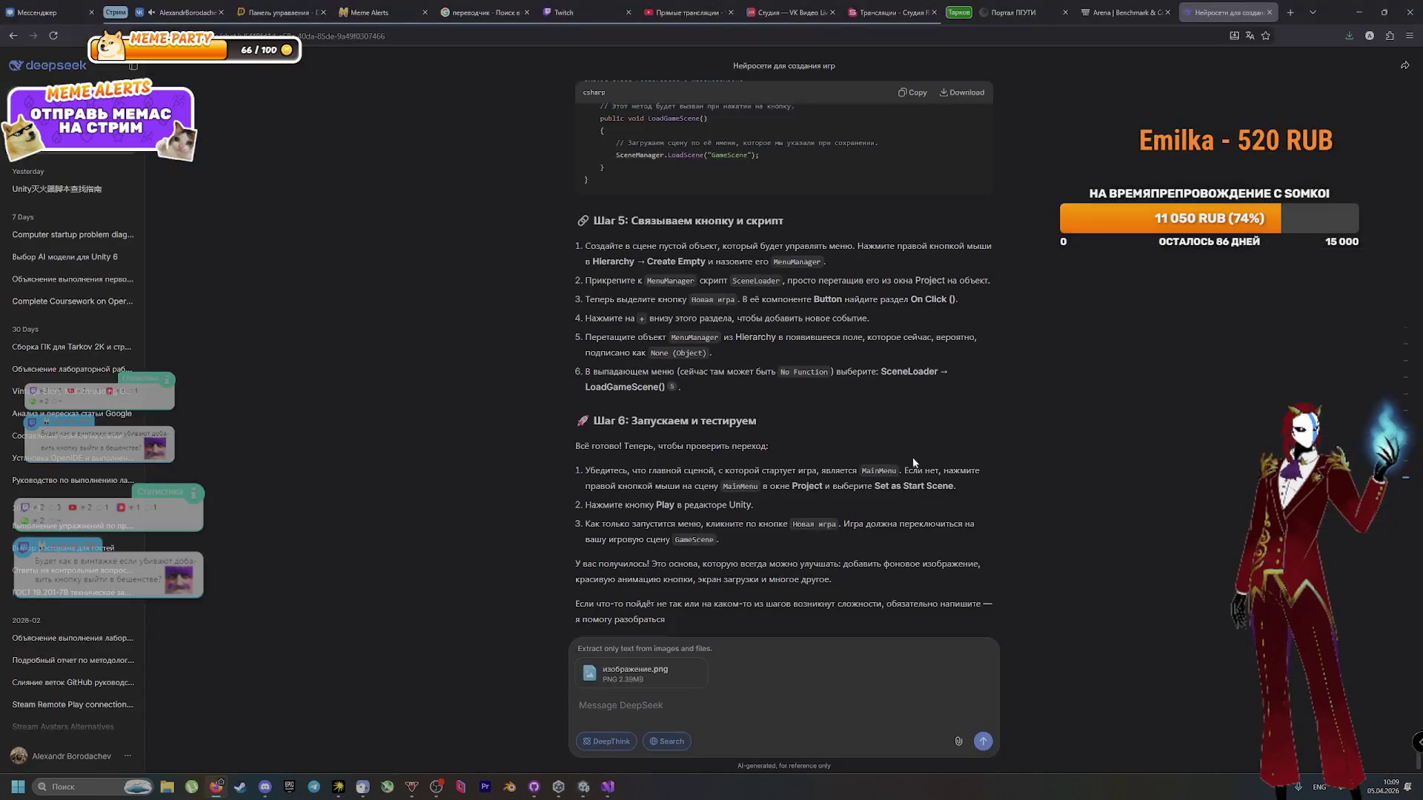
Step: Go over the step-5 Create Empty and MenuManager instructions, then open Unity's Scene Loader component options
drag(609, 246, 916, 252)
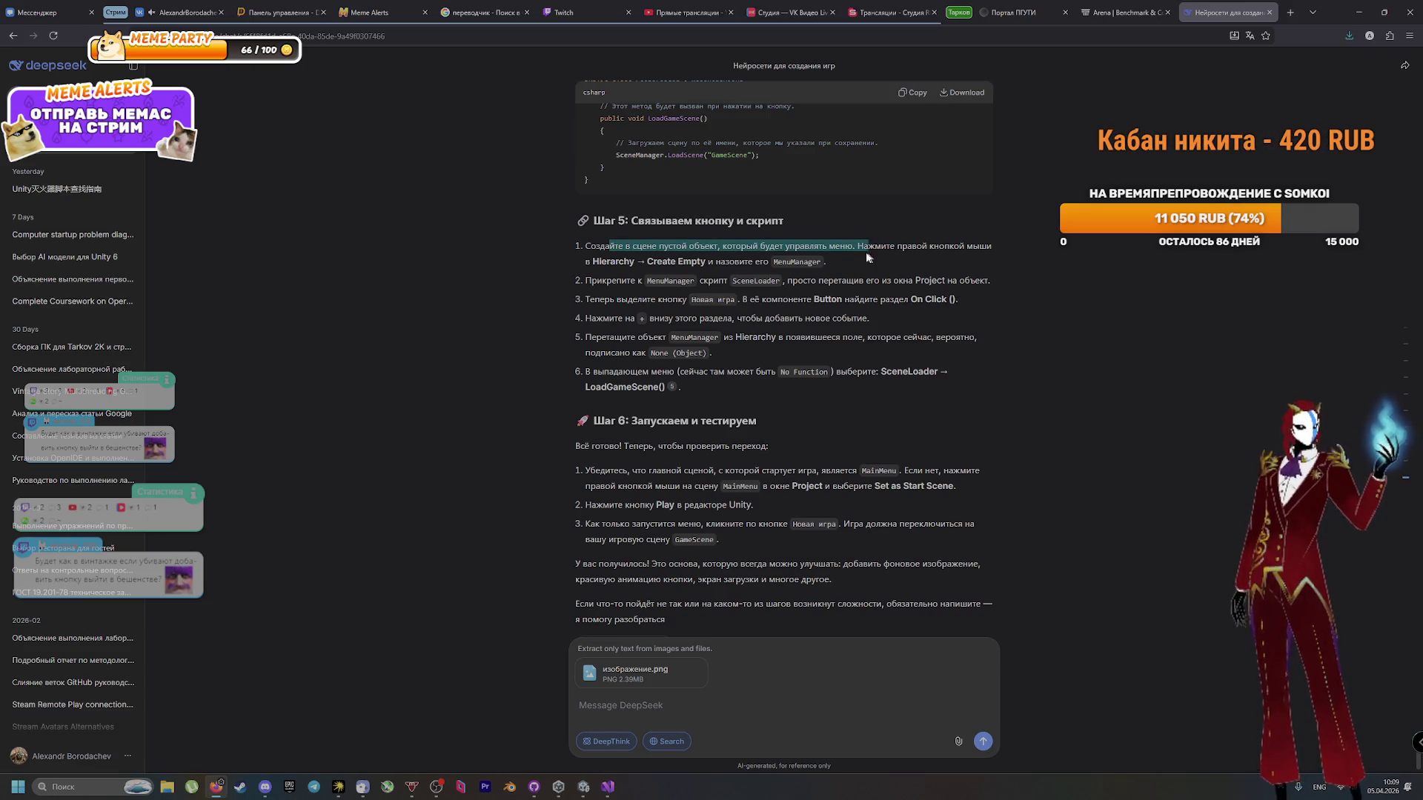
drag(606, 261, 762, 262)
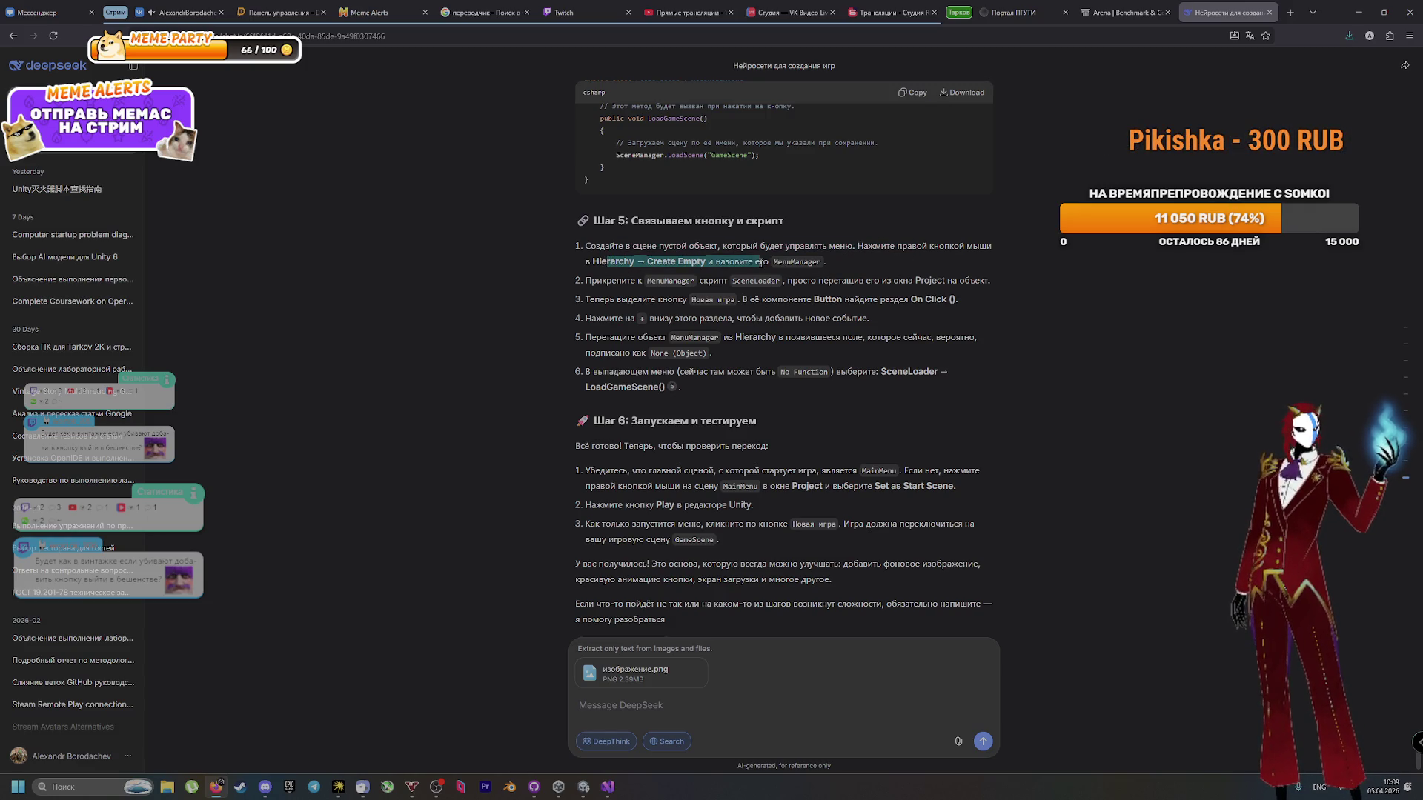
click(639, 282)
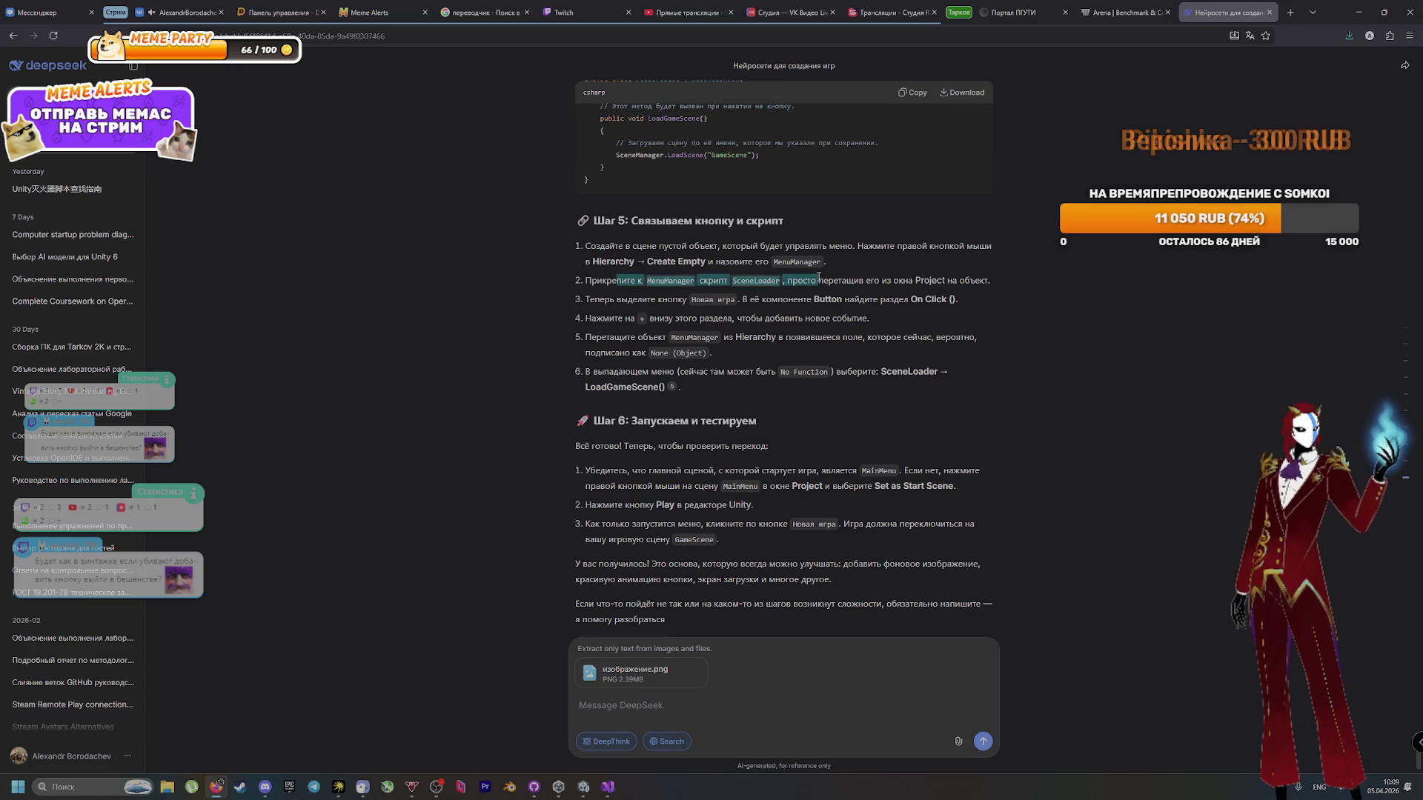
mouse_move(662, 284)
mouse_down()
mouse_move(985, 280)
mouse_move(666, 300)
mouse_move(984, 306)
mouse_up()
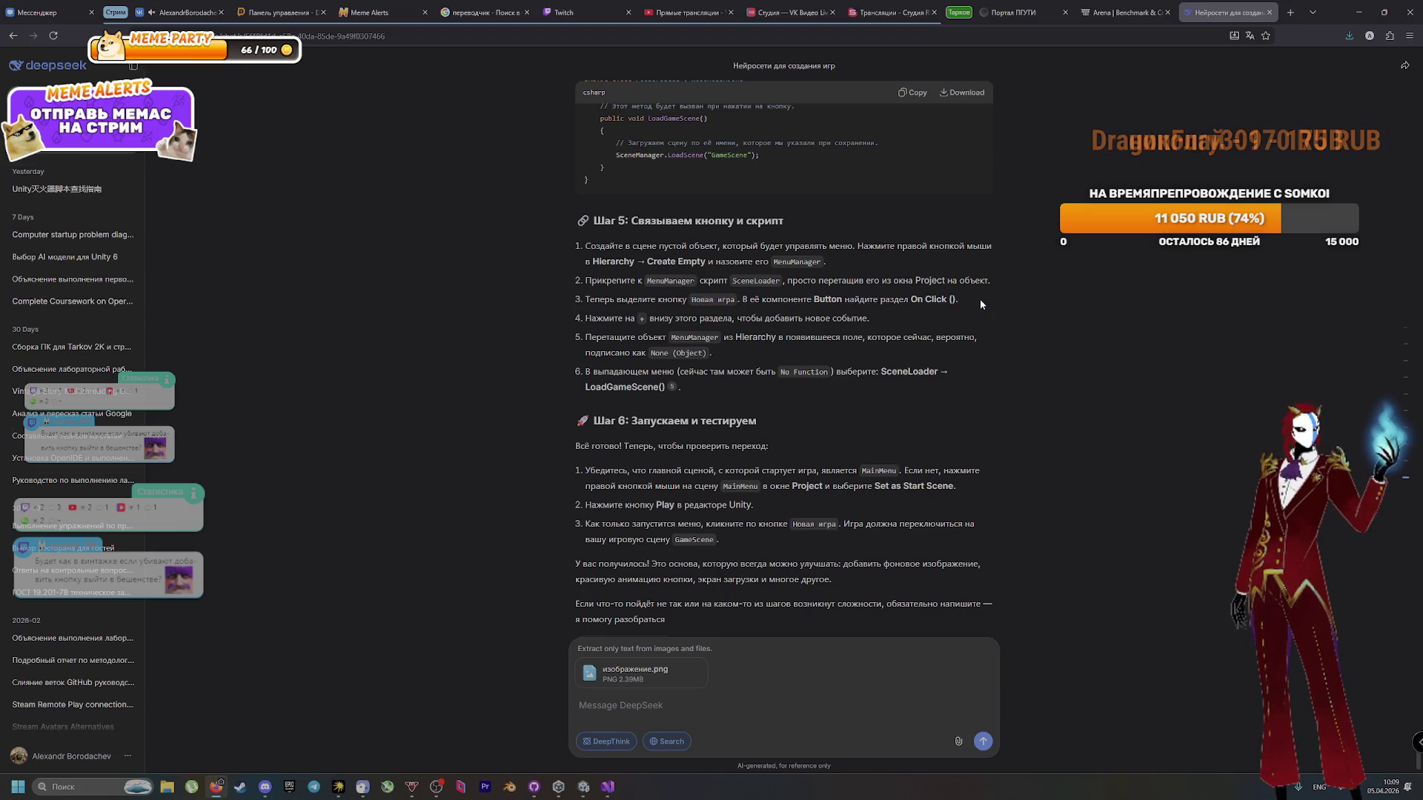
key(alt+Tab)
click(1408, 512)
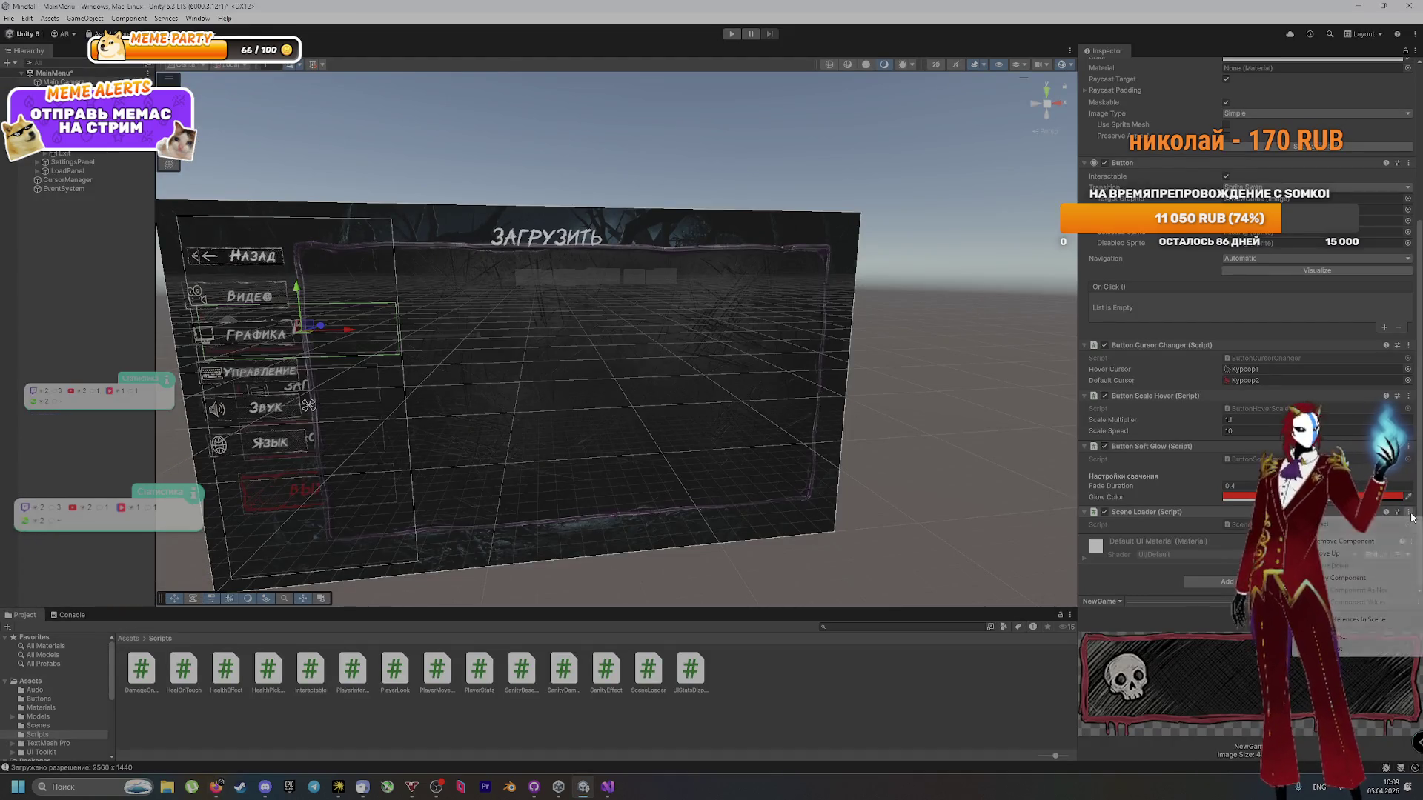
Step: Remove the Scene Loader (Script) component from NewGame and switch back to DeepSeek
click(1376, 548)
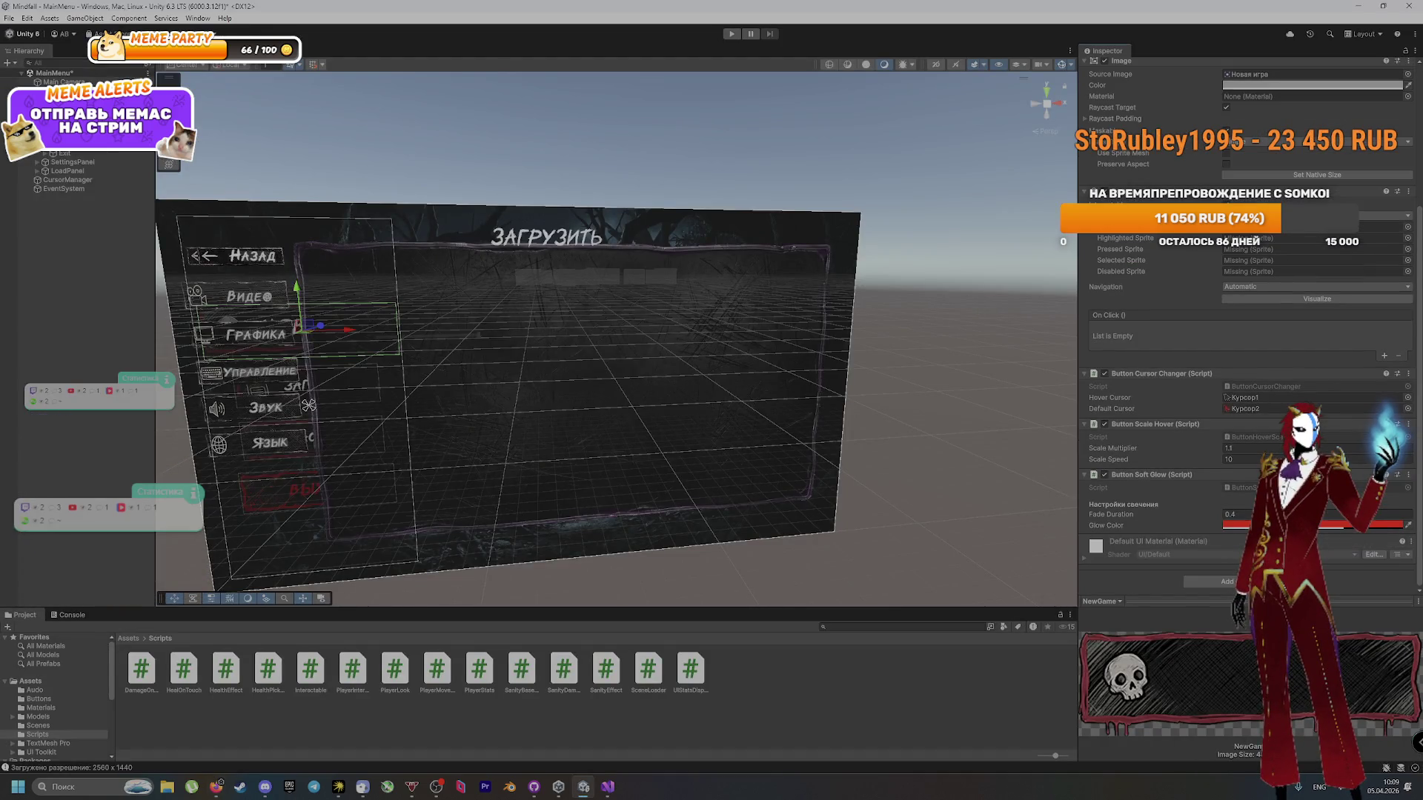
scroll(1163, 394, up, 3)
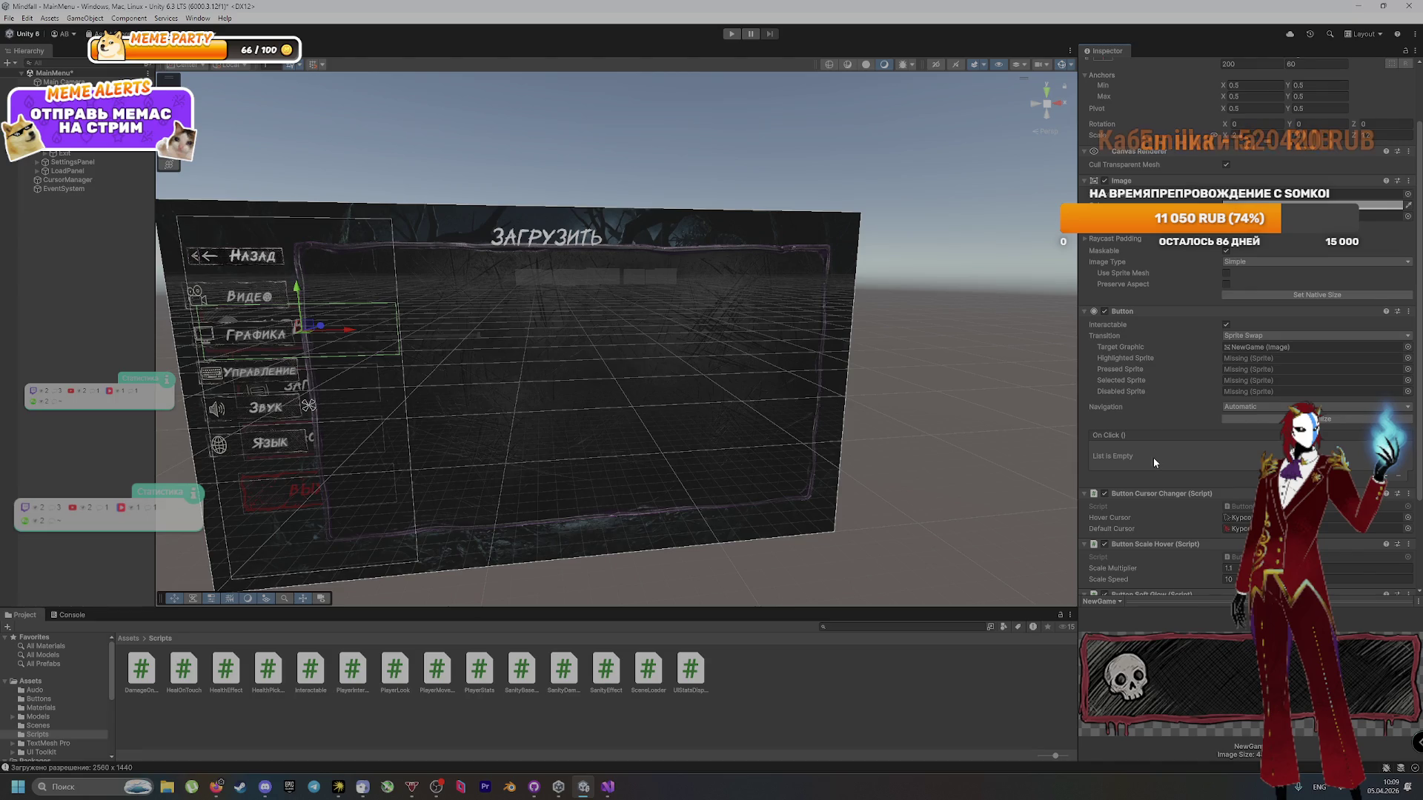
key(alt+Tab)
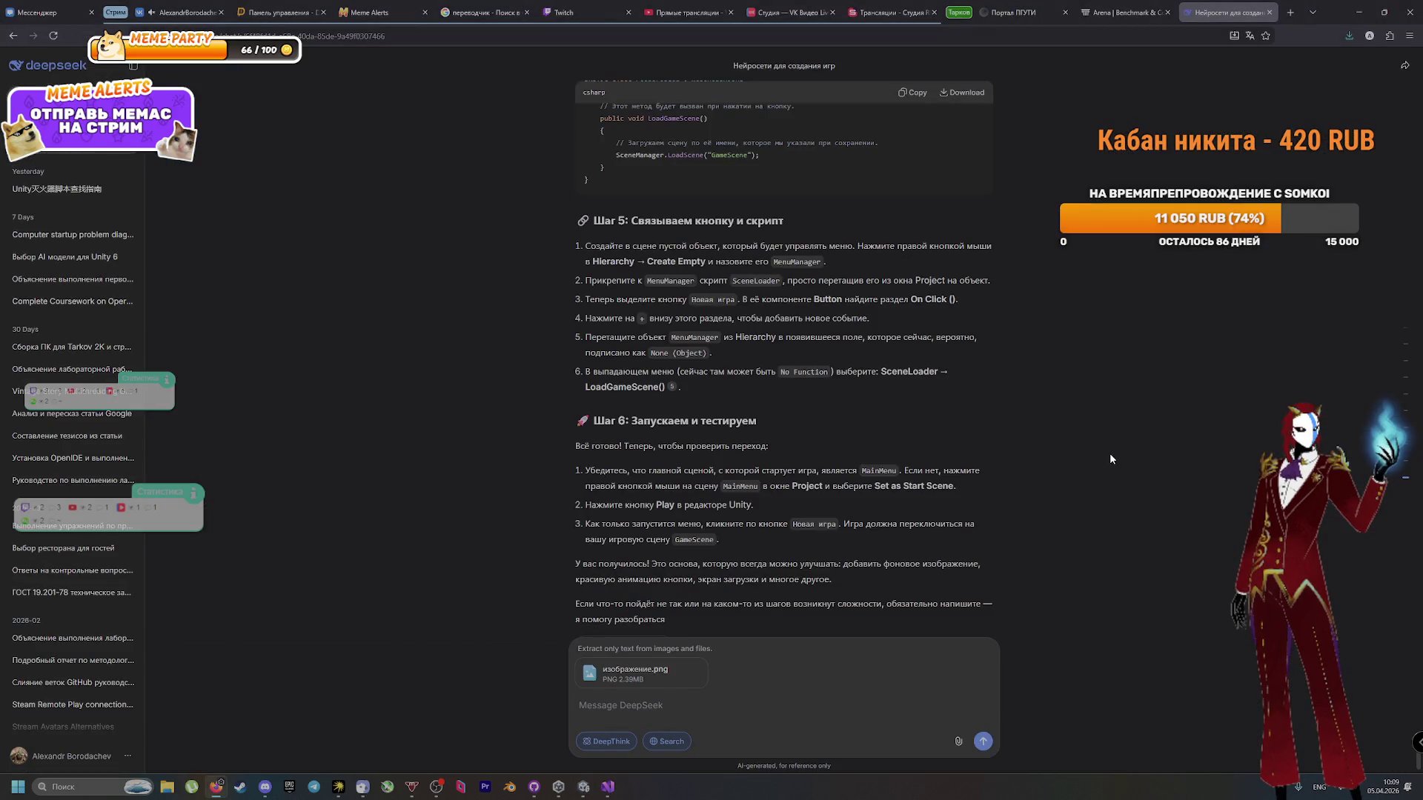
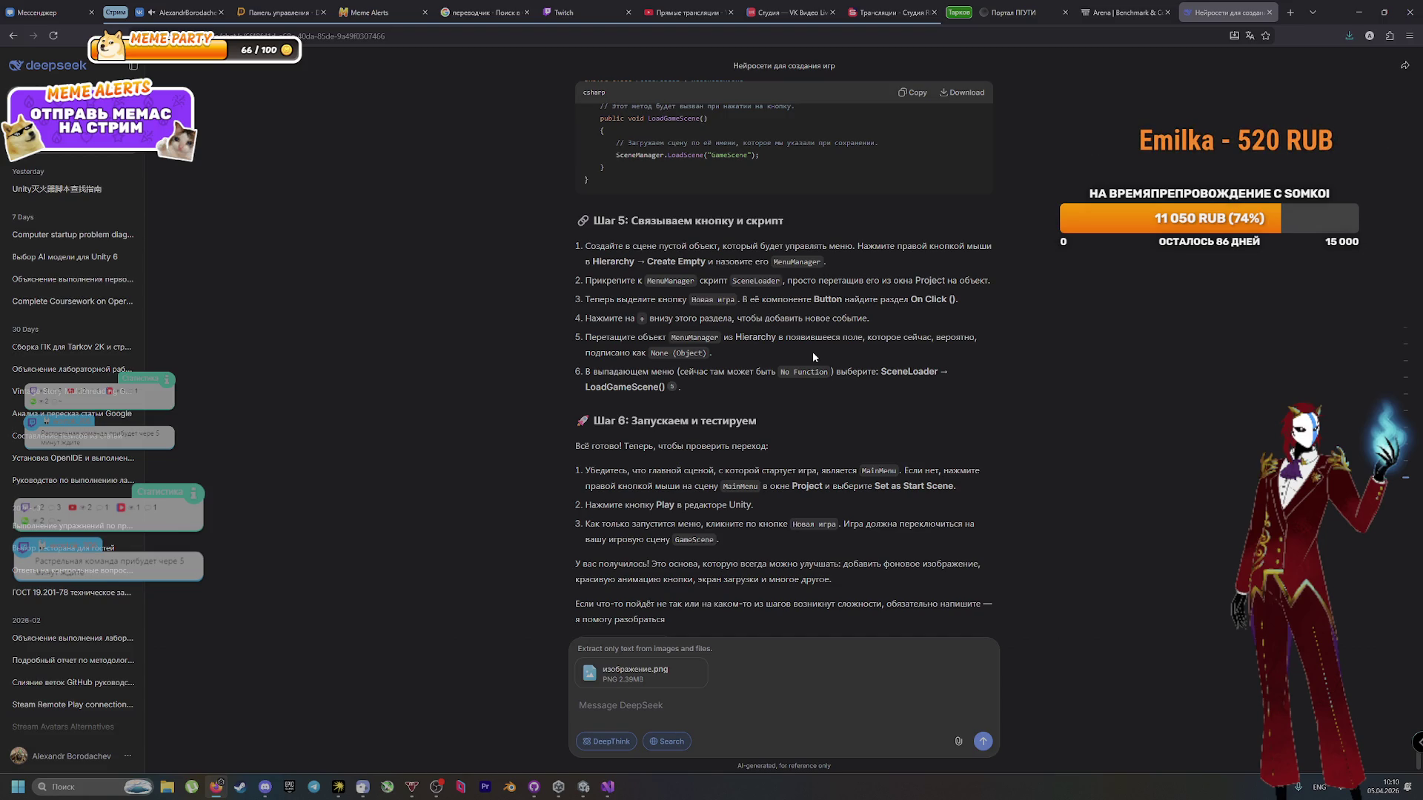
Step: Switch back to the Unity editor and select ButtonPanel in the Hierarchy
key(alt+Tab)
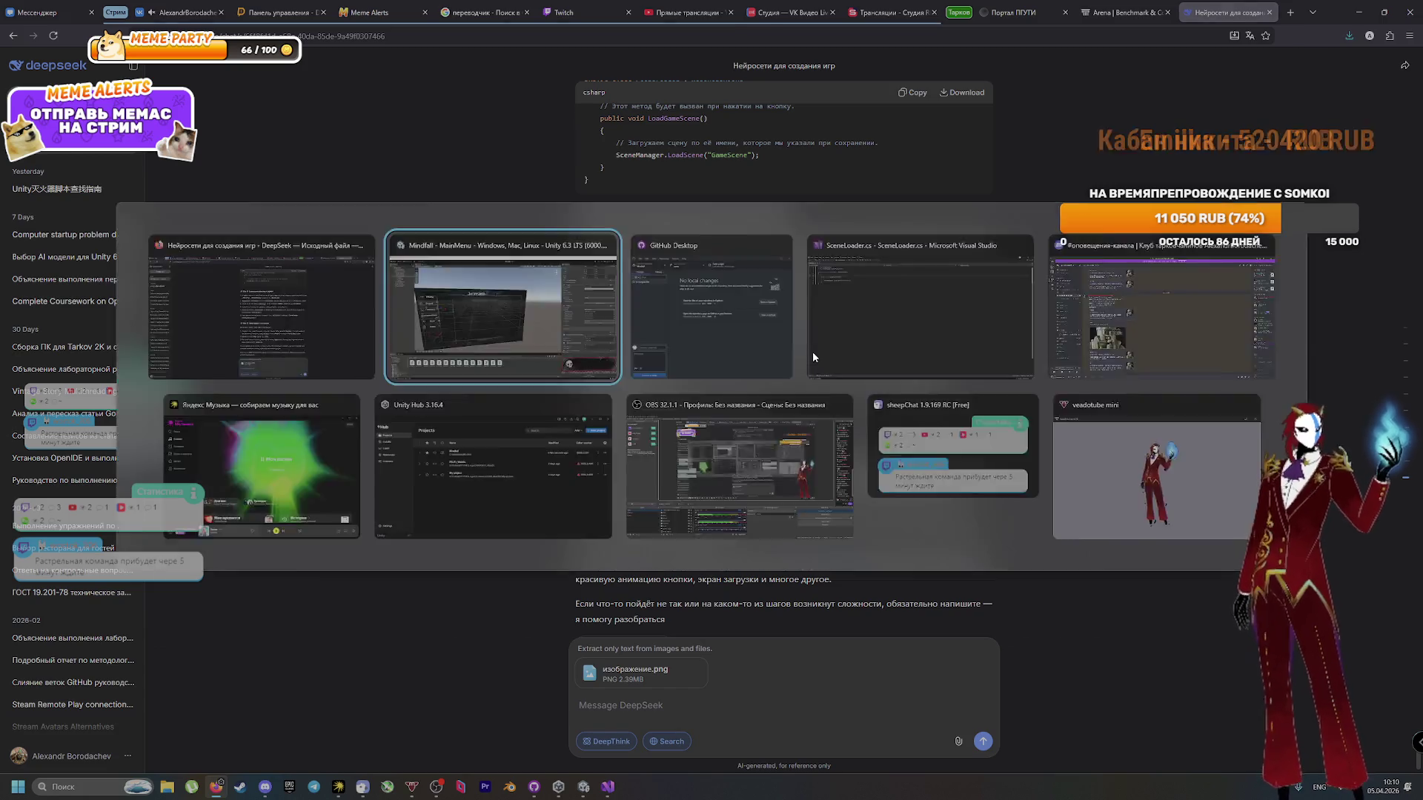
click(281, 230)
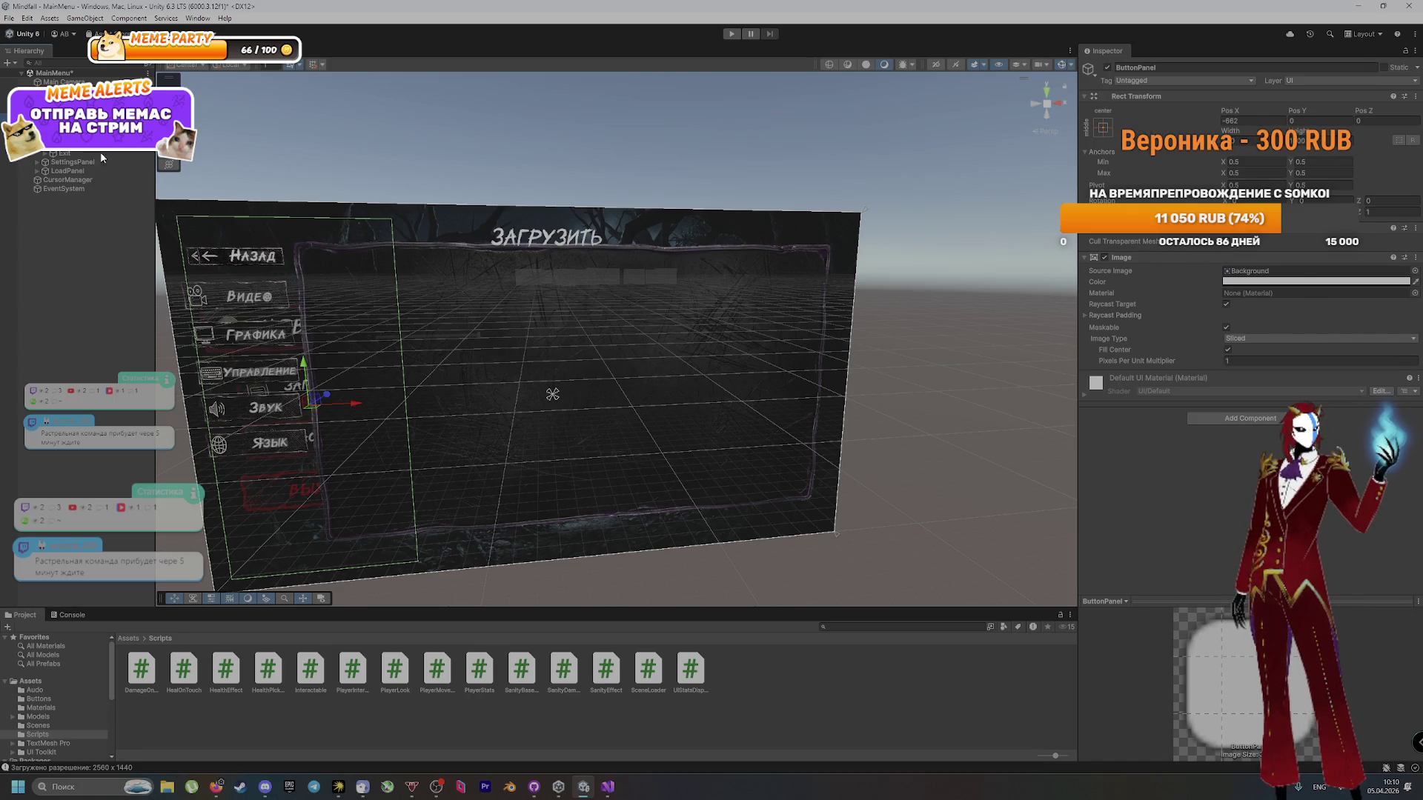
Step: Check that Settings' On Click calls MenuManager.ShowSettings, then select the NewGame button
click(271, 442)
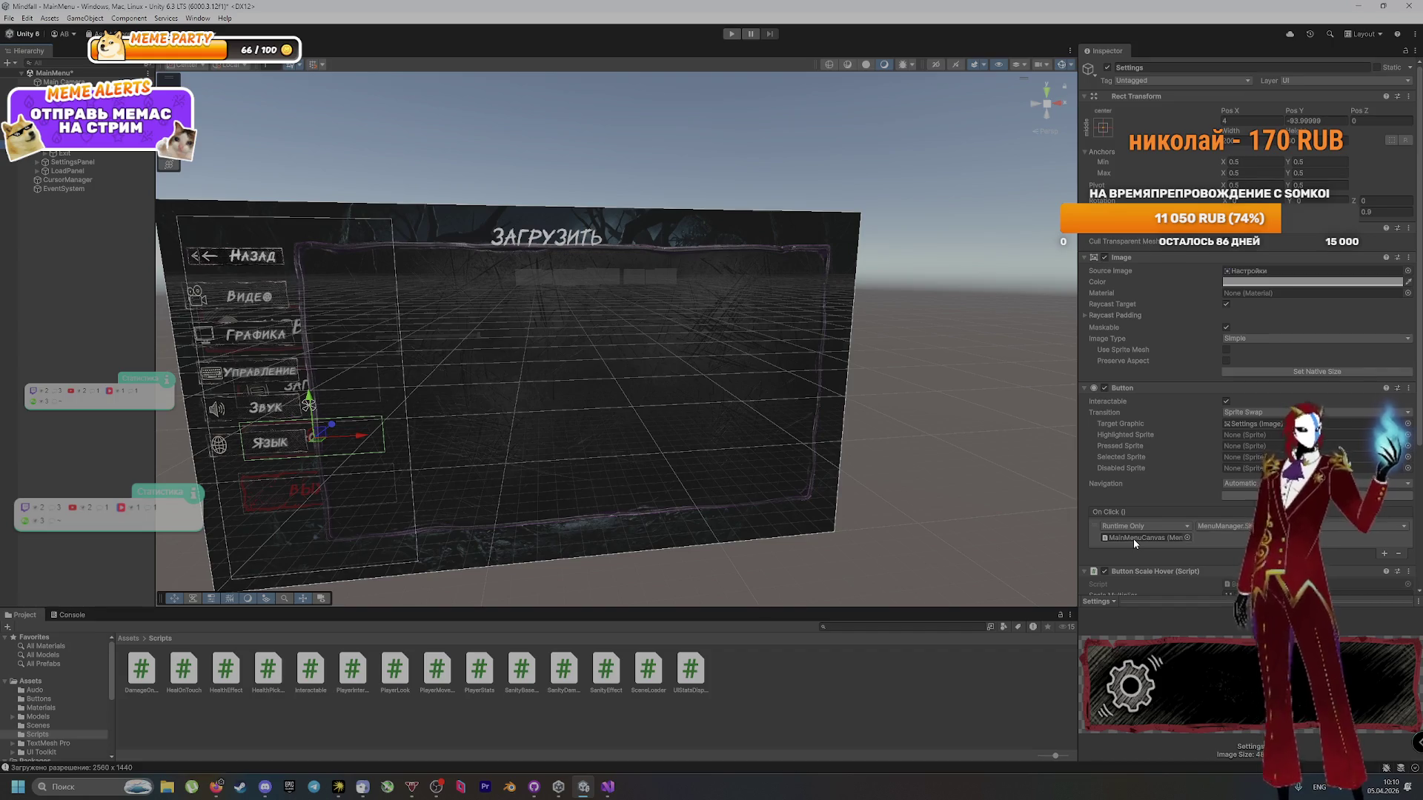
scroll(1230, 530, down, 1)
scroll(1223, 526, down, 3)
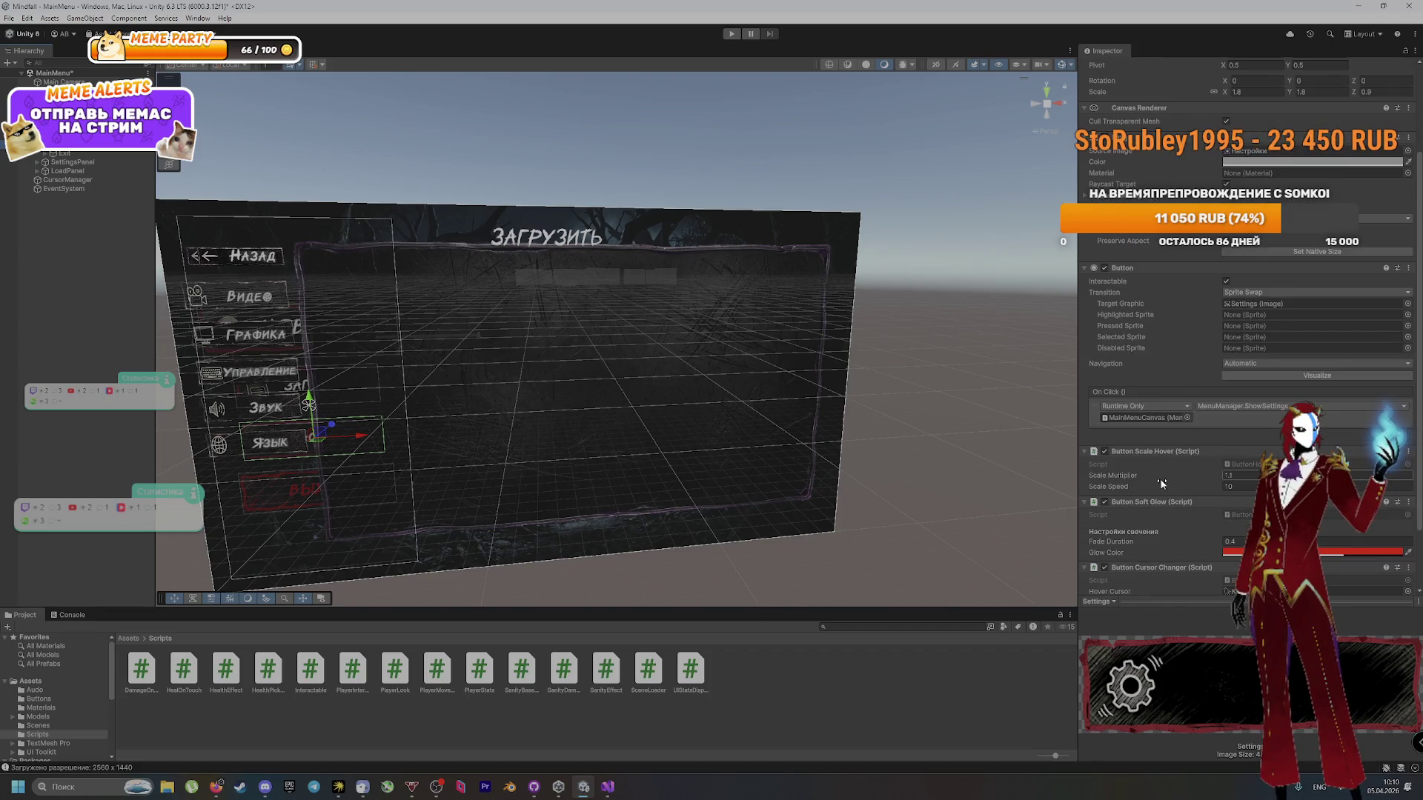
scroll(1161, 483, down, 3)
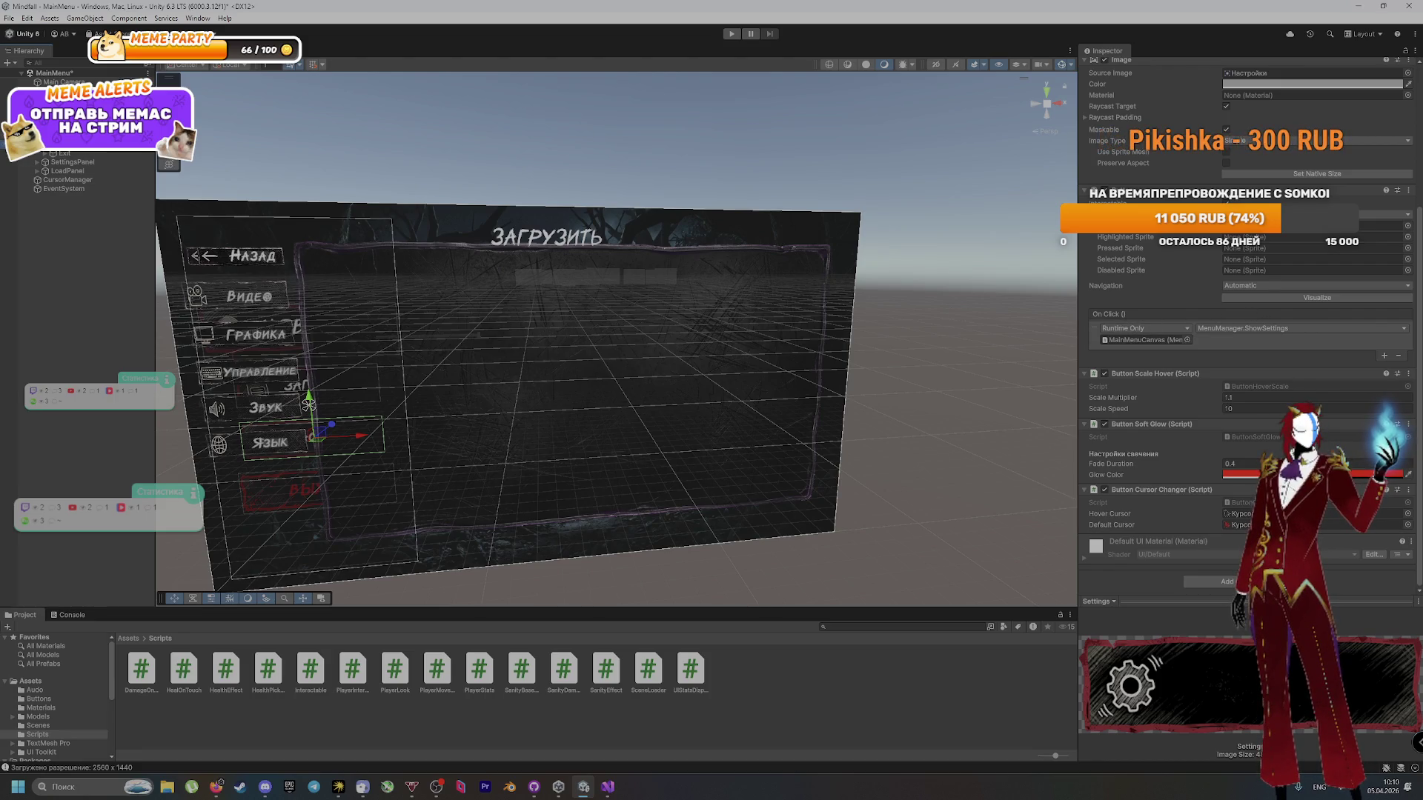
click(67, 126)
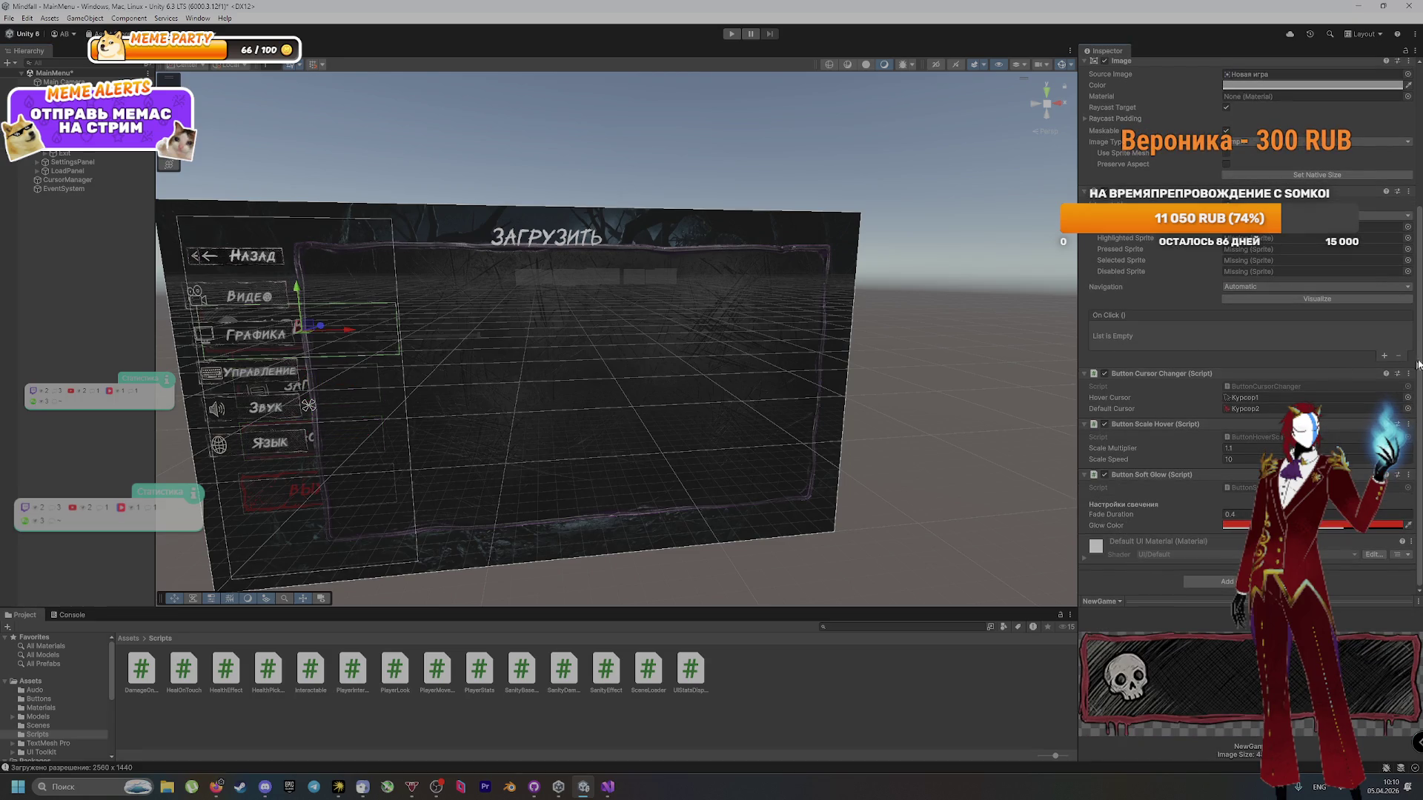
Step: Add a NewGame On Click entry targeting the SceneLoader script with MonoScript.name as function
click(1383, 355)
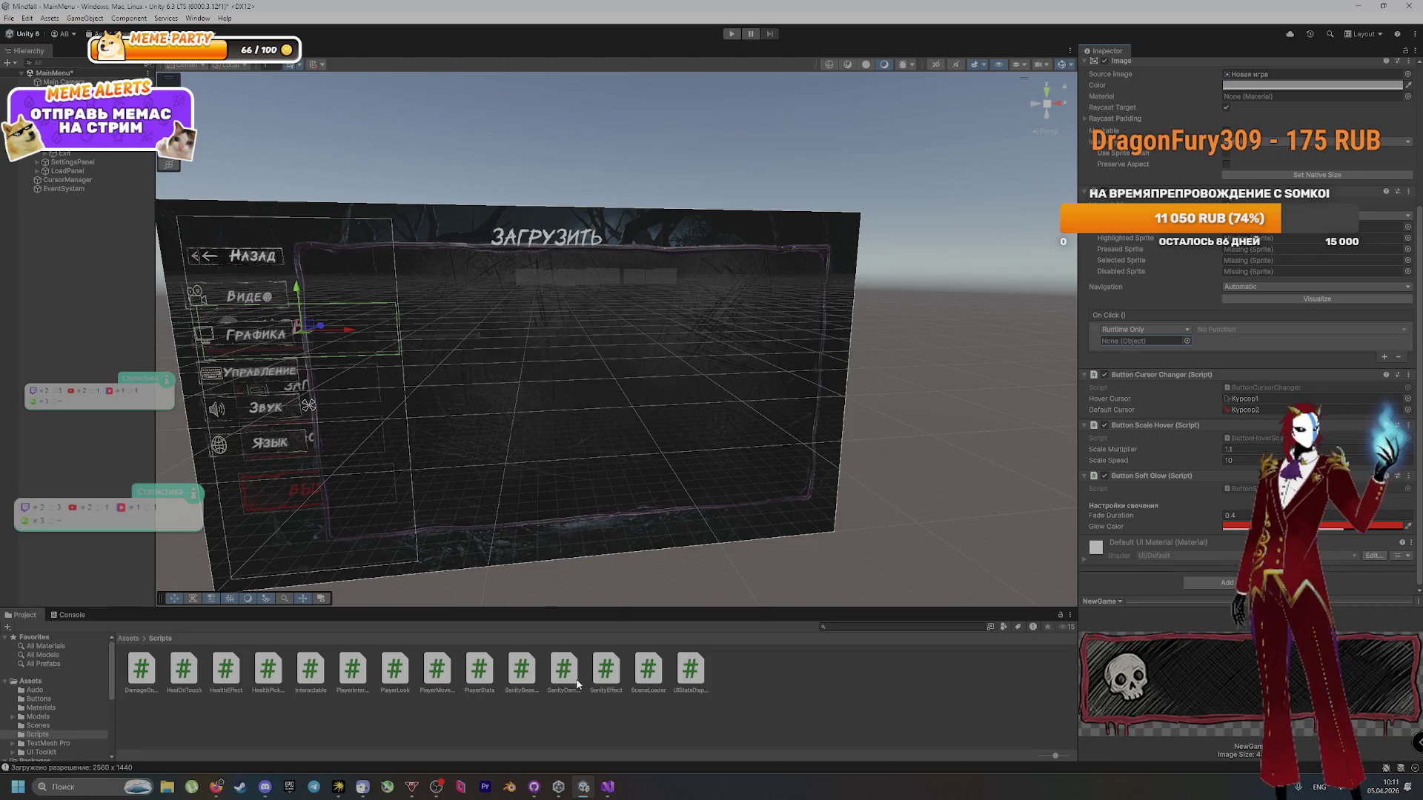
mouse_move(648, 671)
mouse_down()
mouse_move(731, 580)
mouse_move(1145, 341)
mouse_up()
click(1229, 330)
mouse_move(1252, 360)
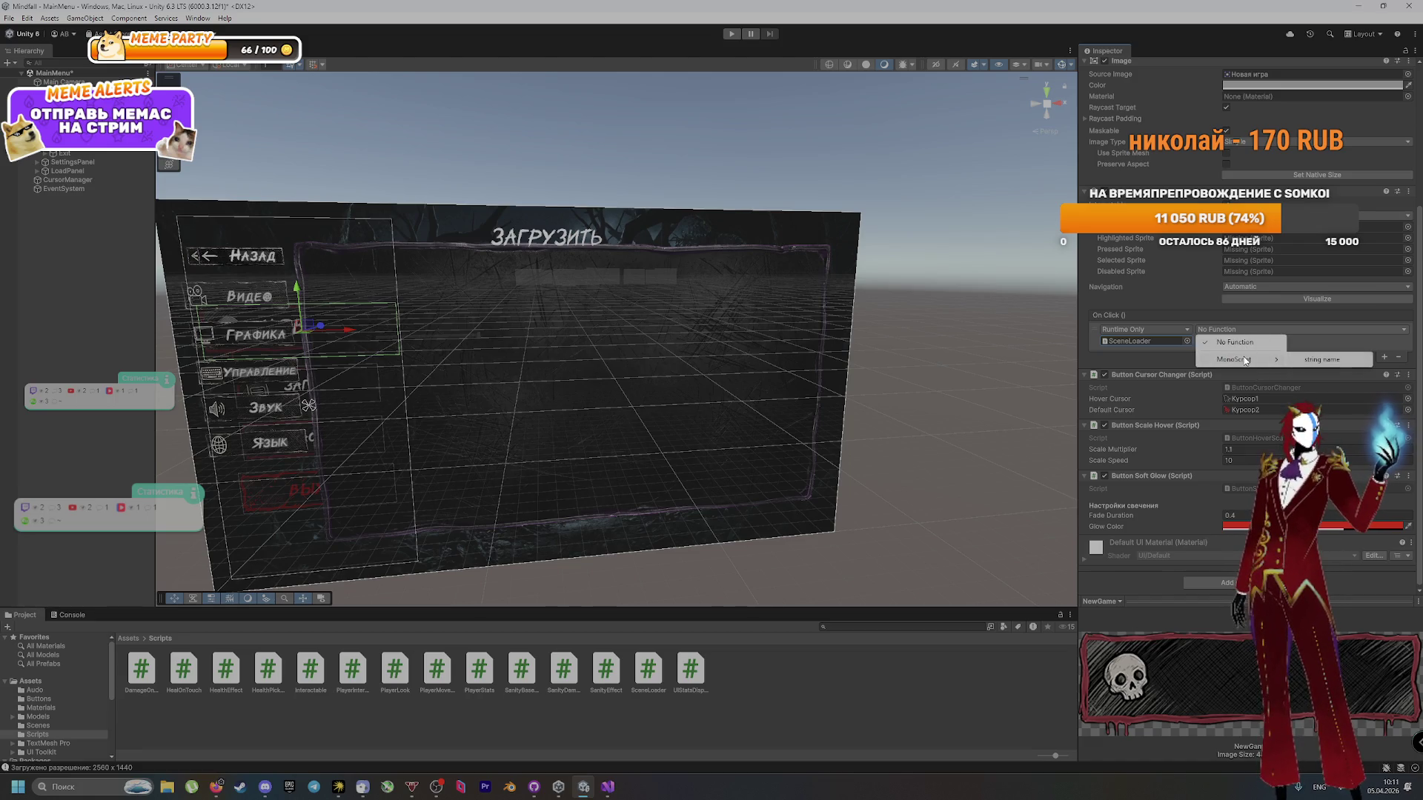
click(1295, 362)
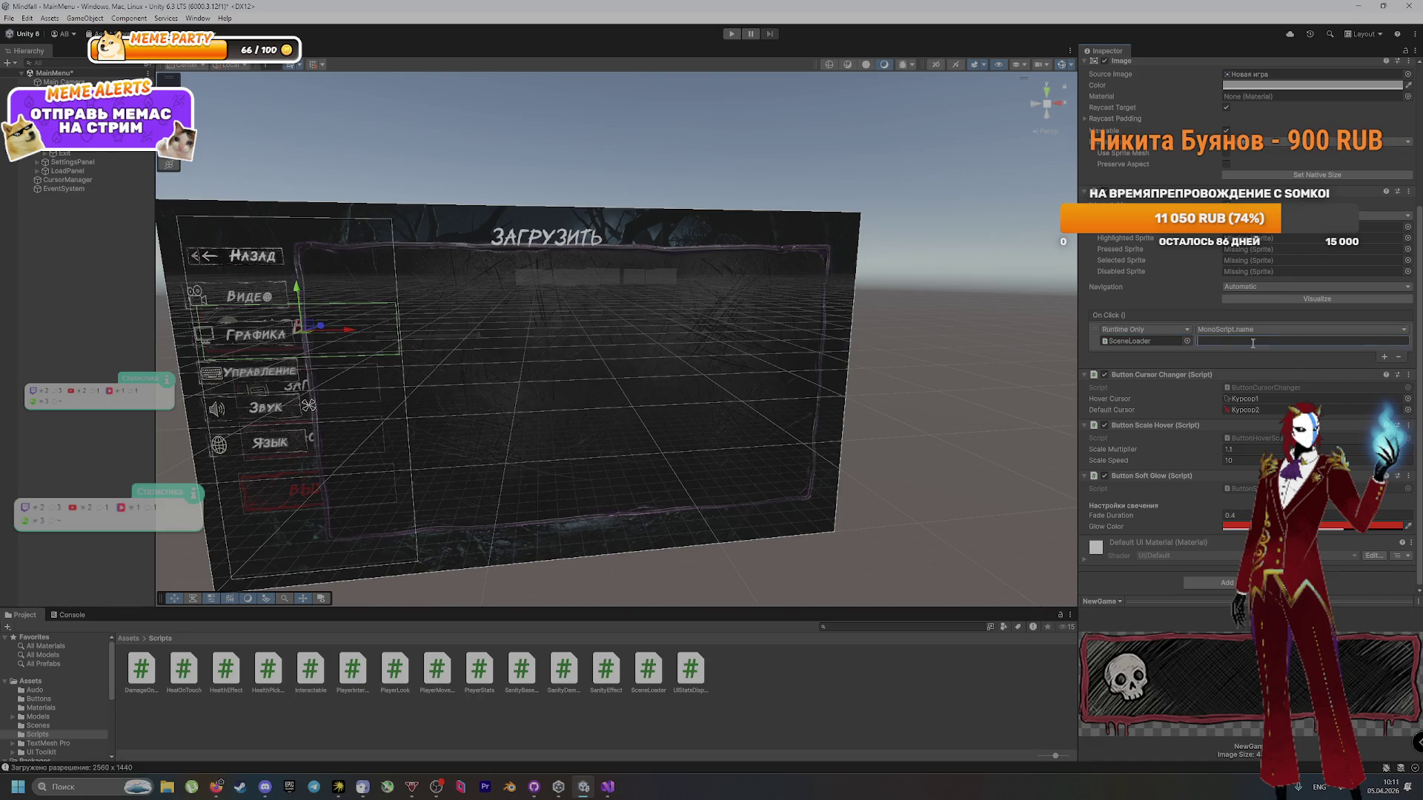
click(310, 435)
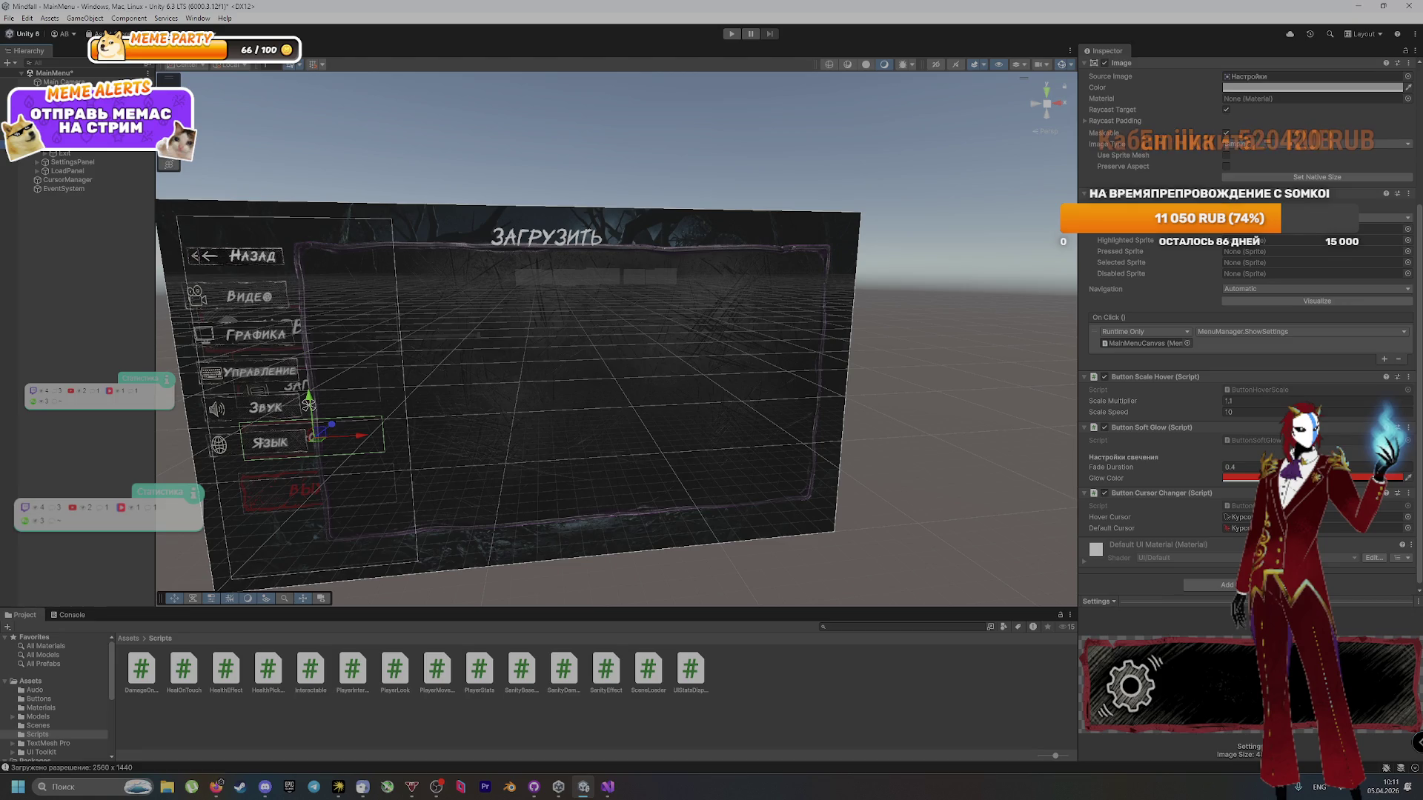
Step: Inspect the Settings button's On Click call state and function list without changing them
scroll(1131, 427, up, 3)
scroll(1132, 427, up, 3)
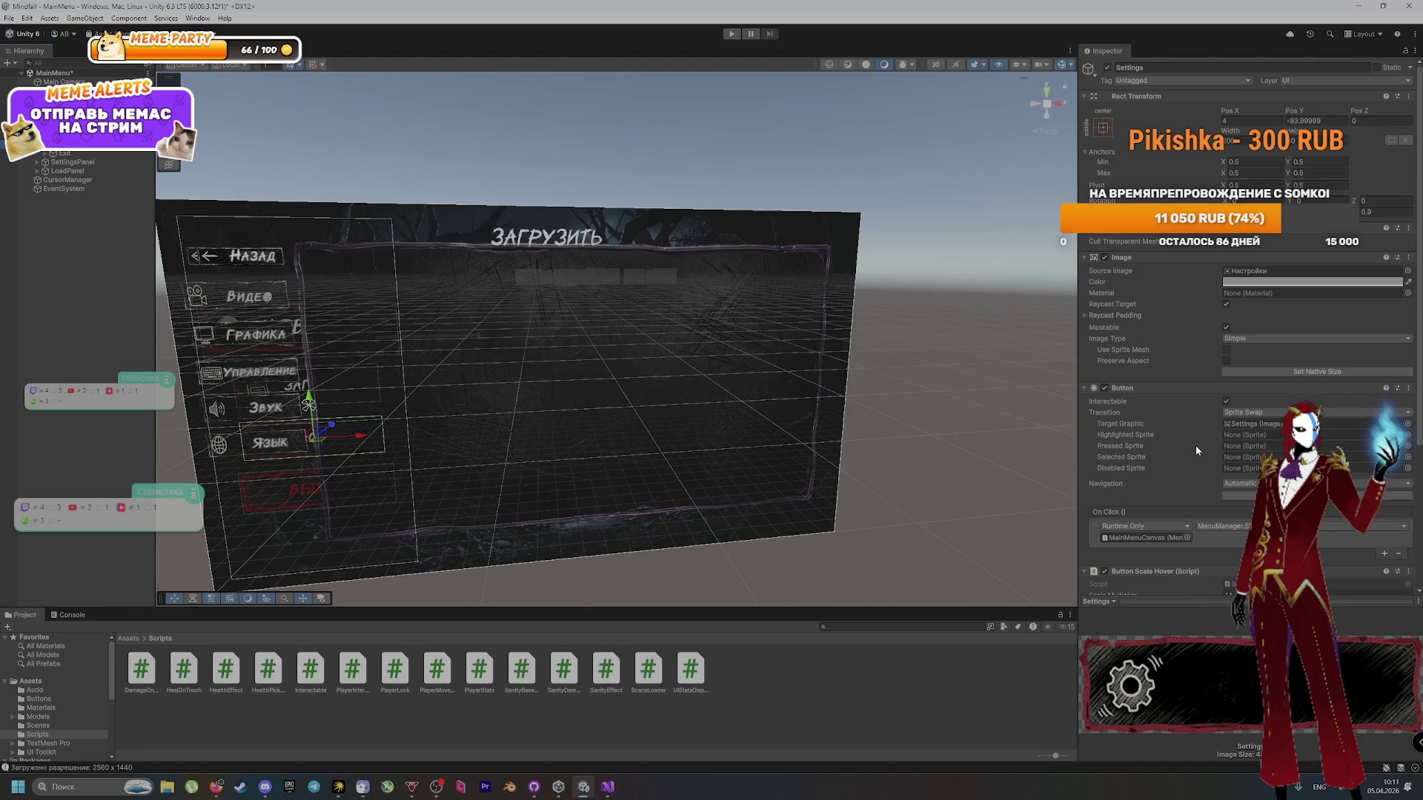
scroll(1184, 416, down, 4)
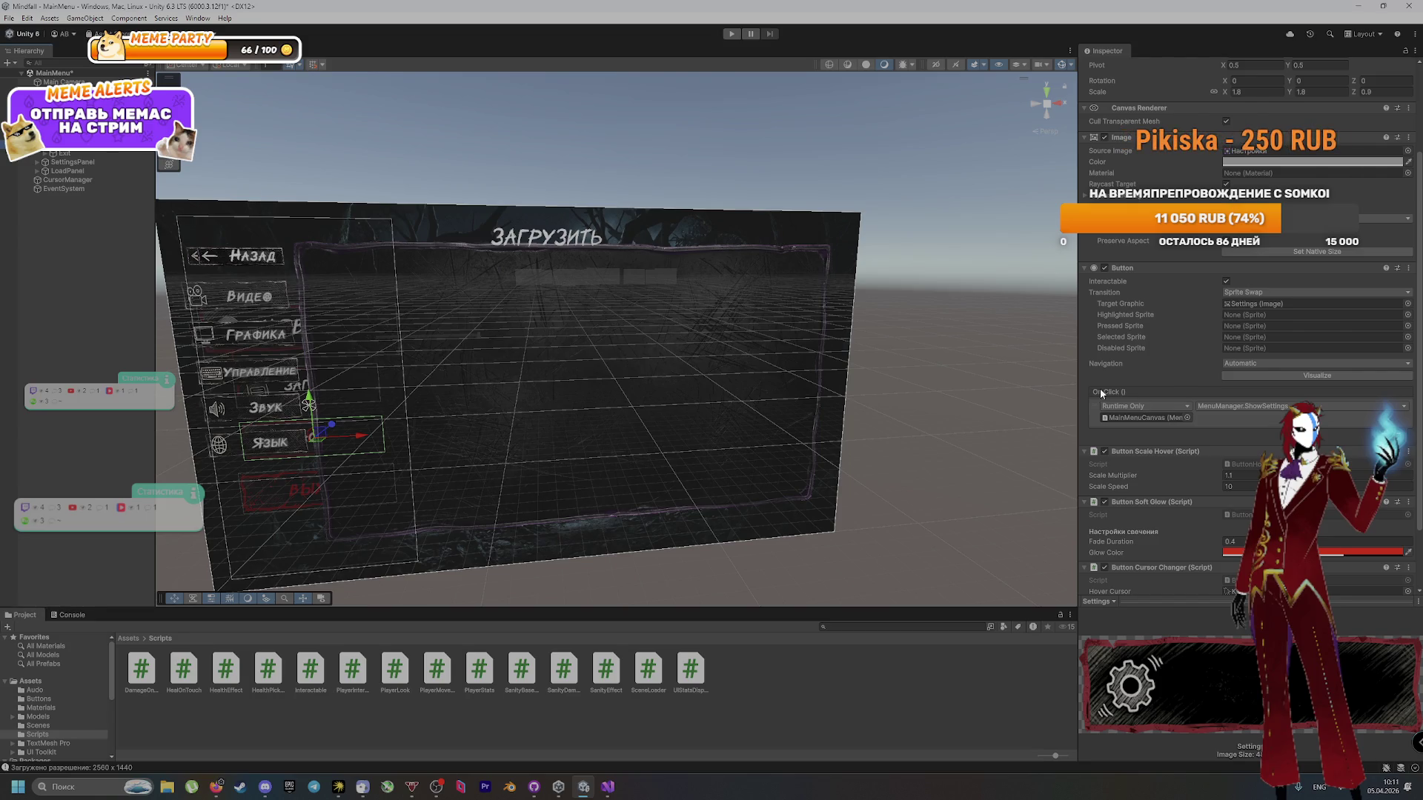
click(1160, 406)
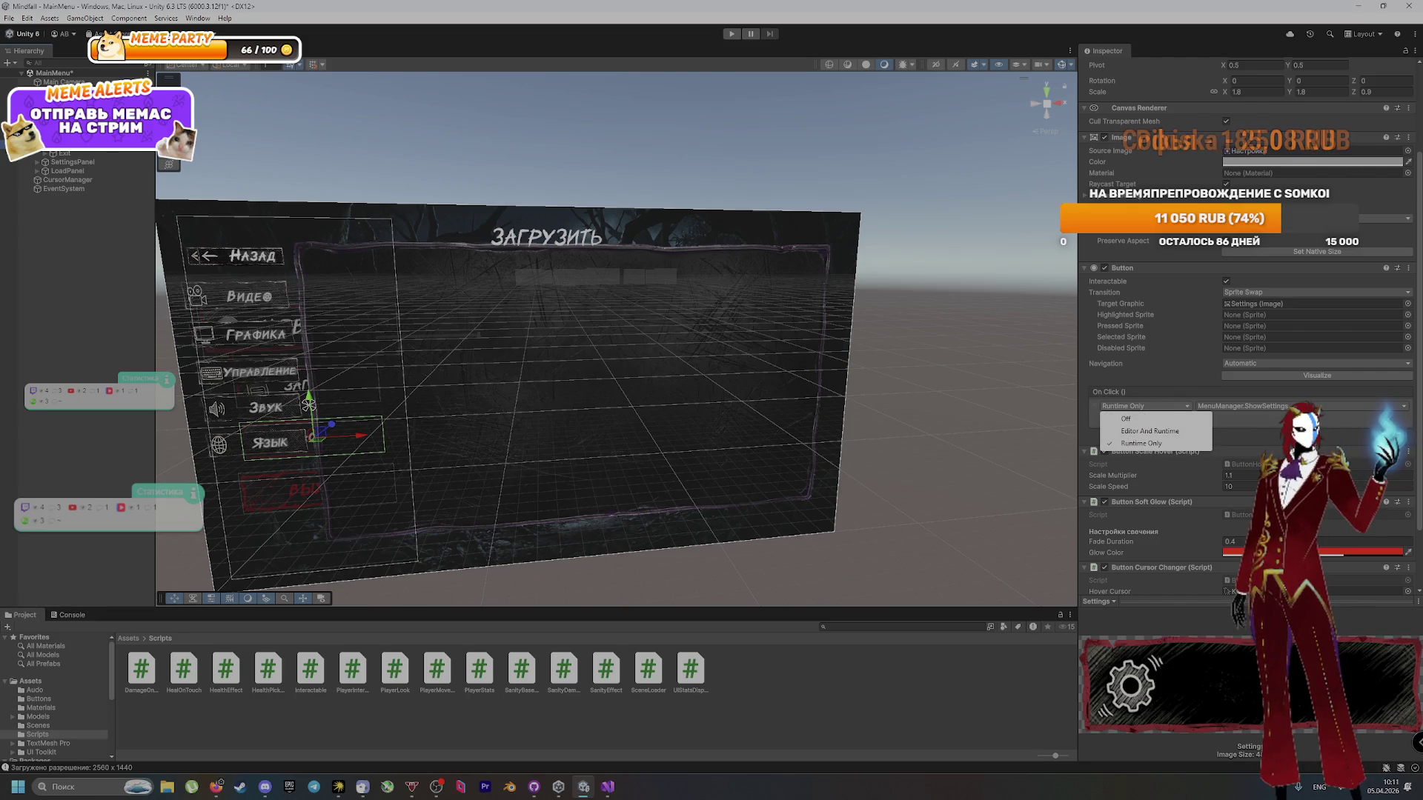
click(1224, 408)
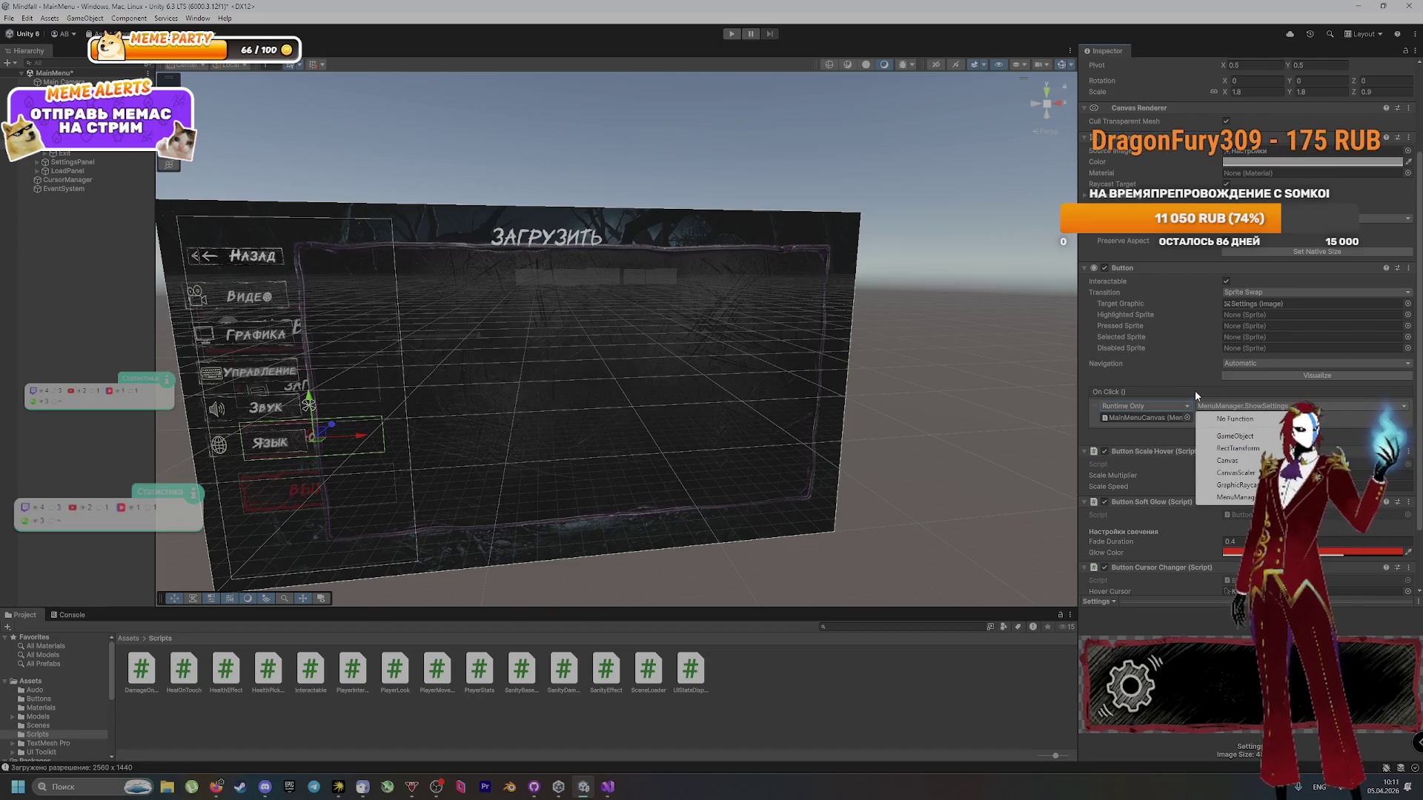
click(1158, 381)
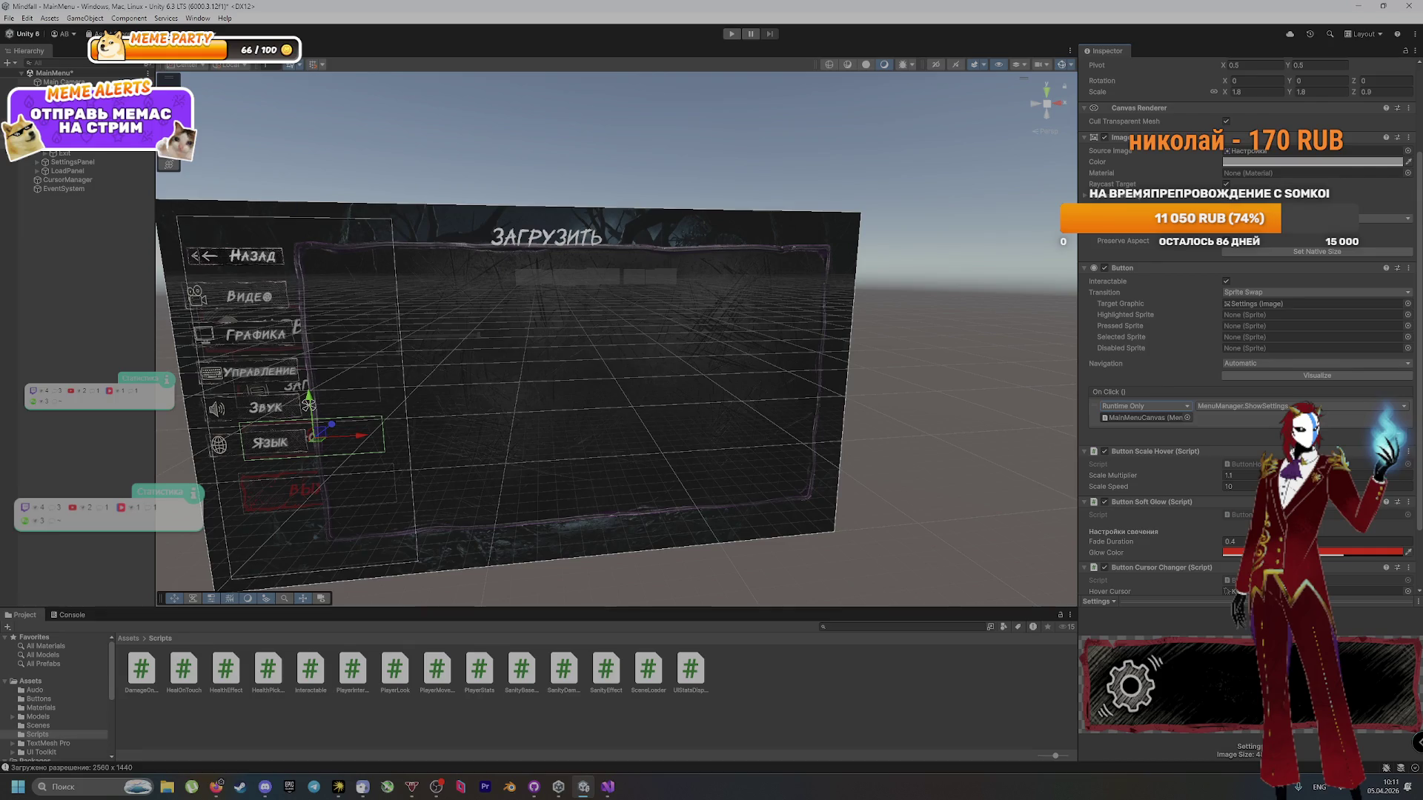
Step: Set NewGame's On Click function to No Function and its call state to Editor And Runtime
click(348, 330)
click(1224, 407)
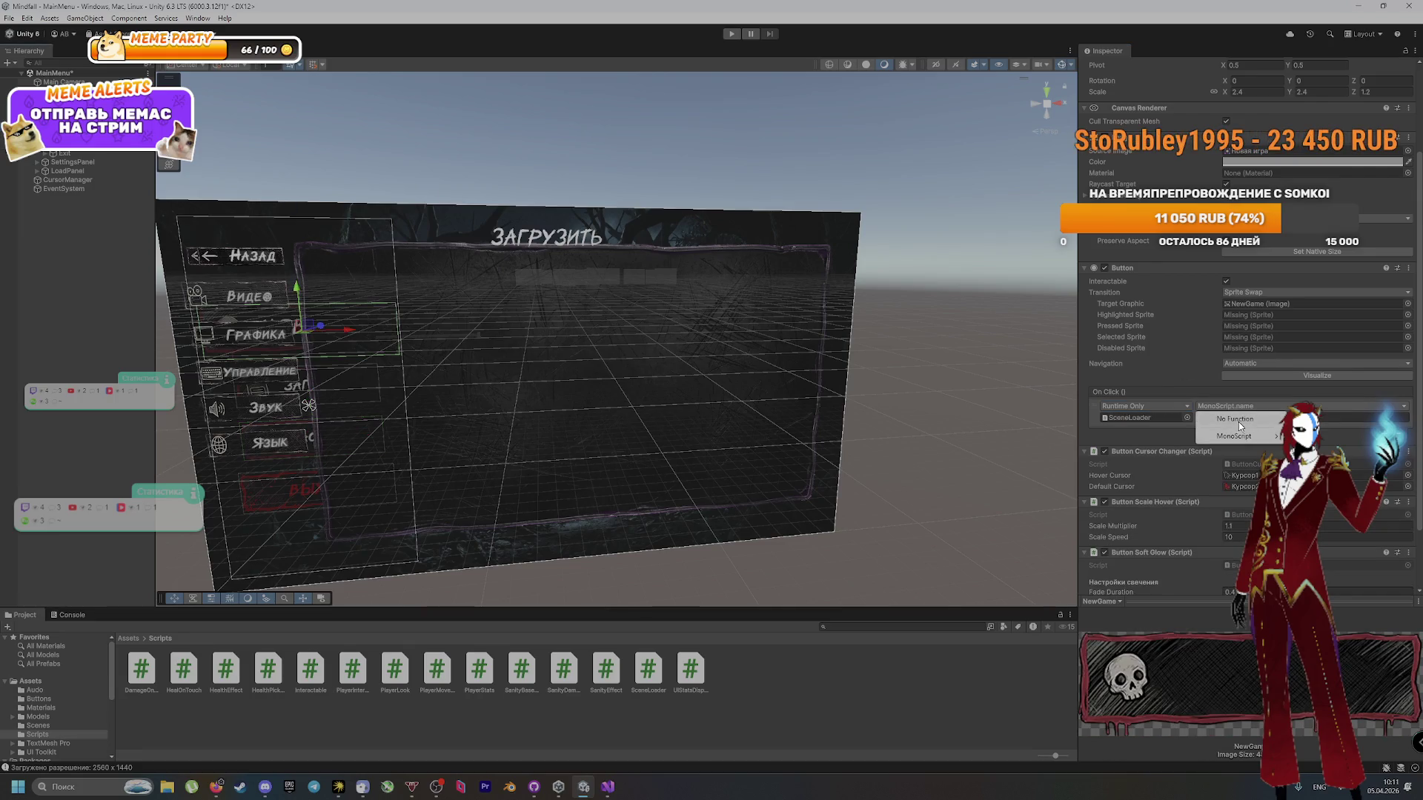
click(1237, 419)
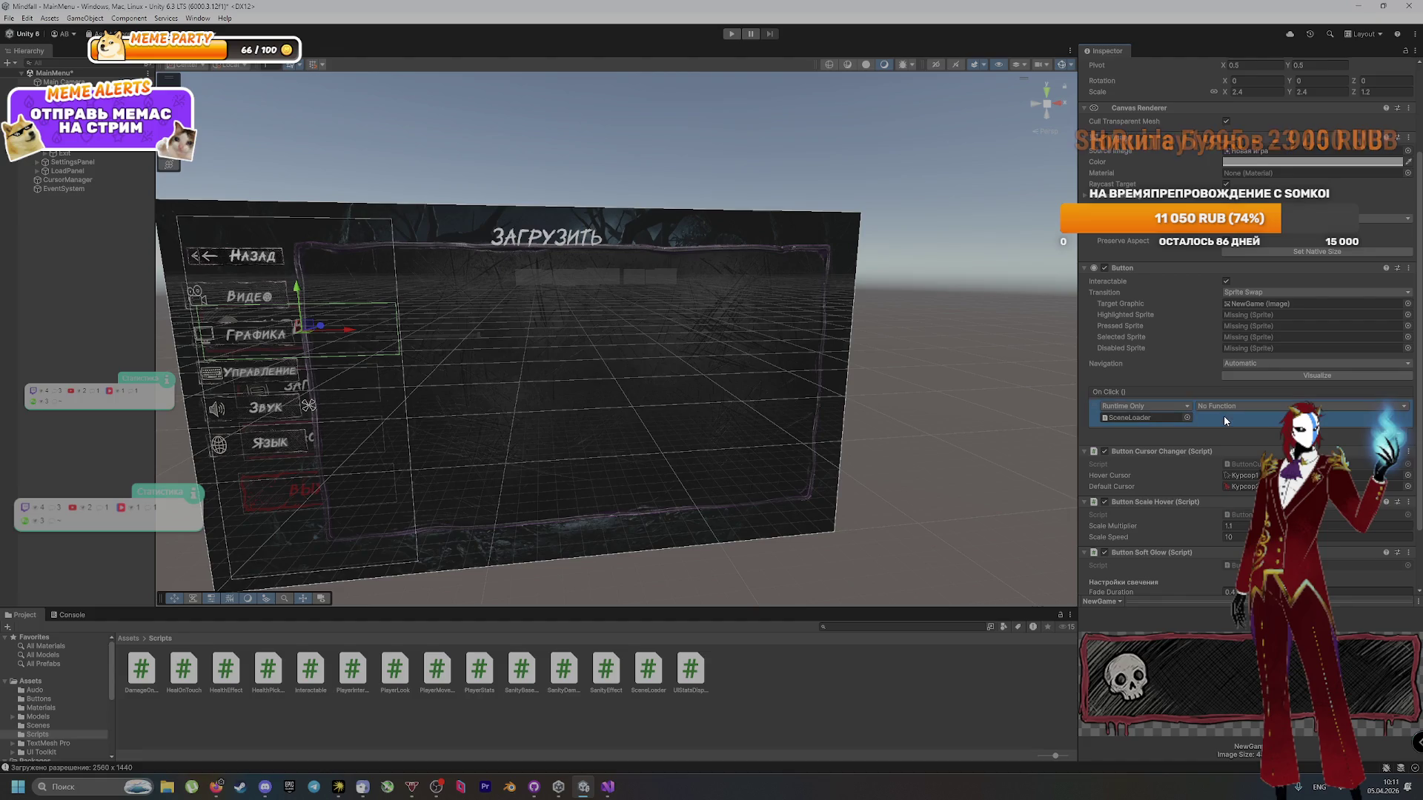
click(1152, 408)
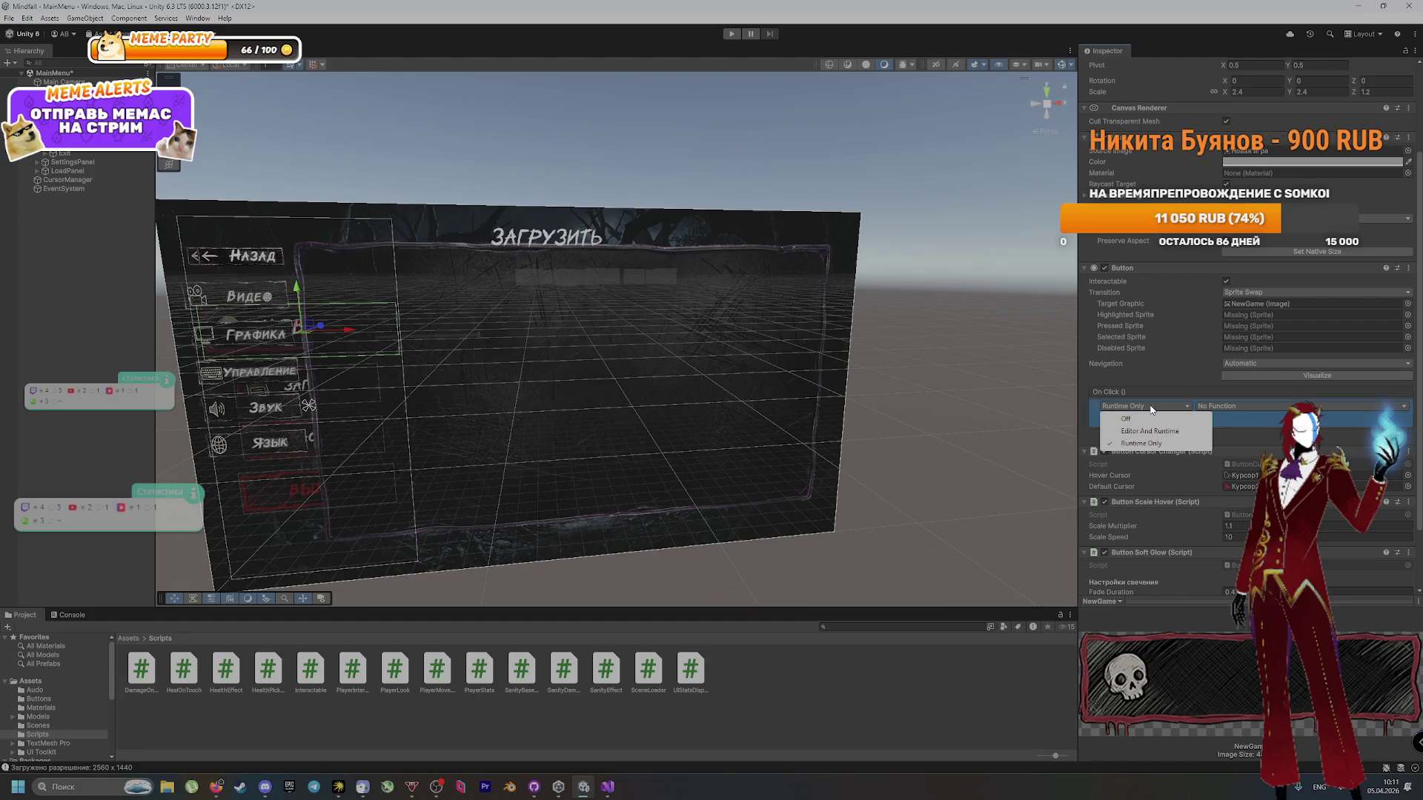
click(1150, 431)
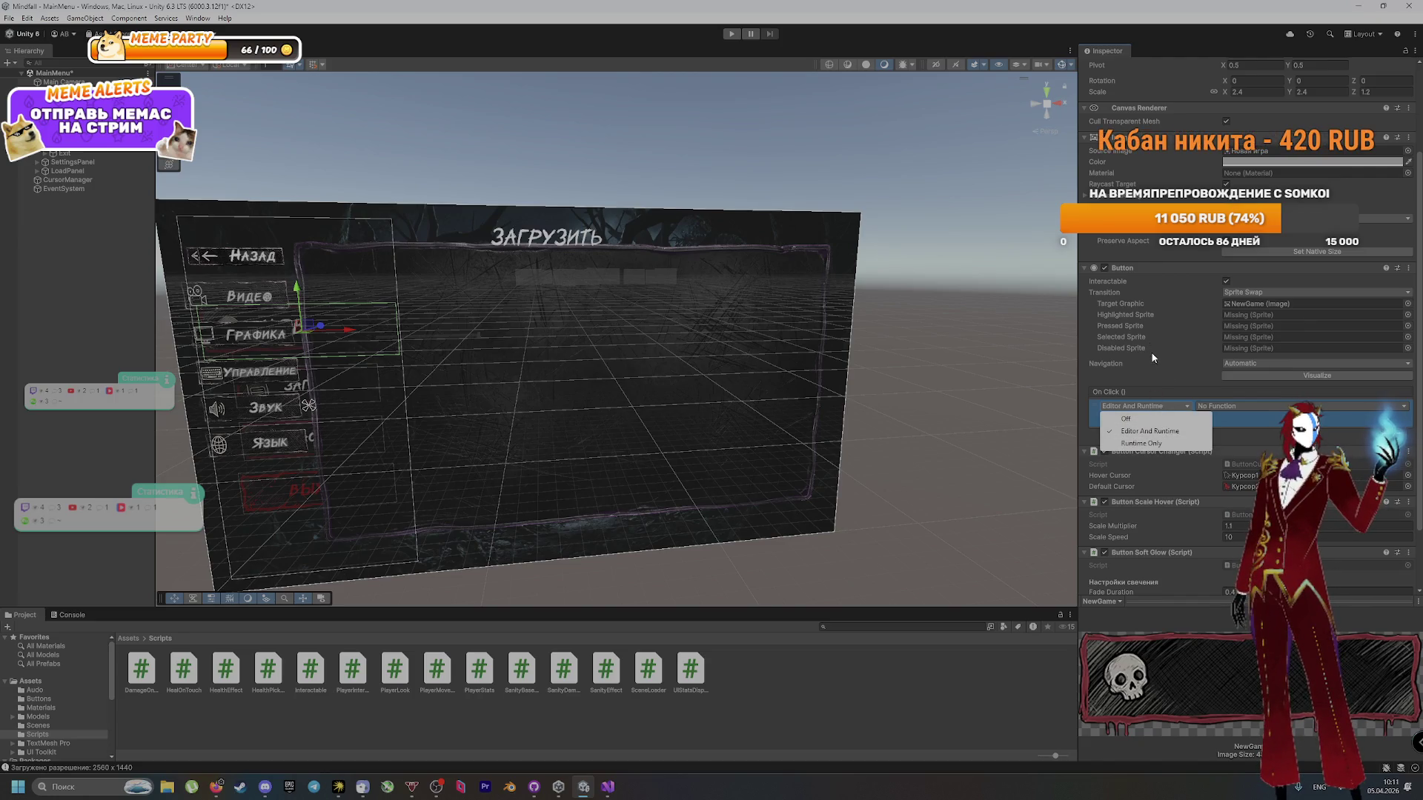
Step: Recheck Settings' function list, keeping ShowSettings, and jump to the MainMenuCanvas object
click(311, 435)
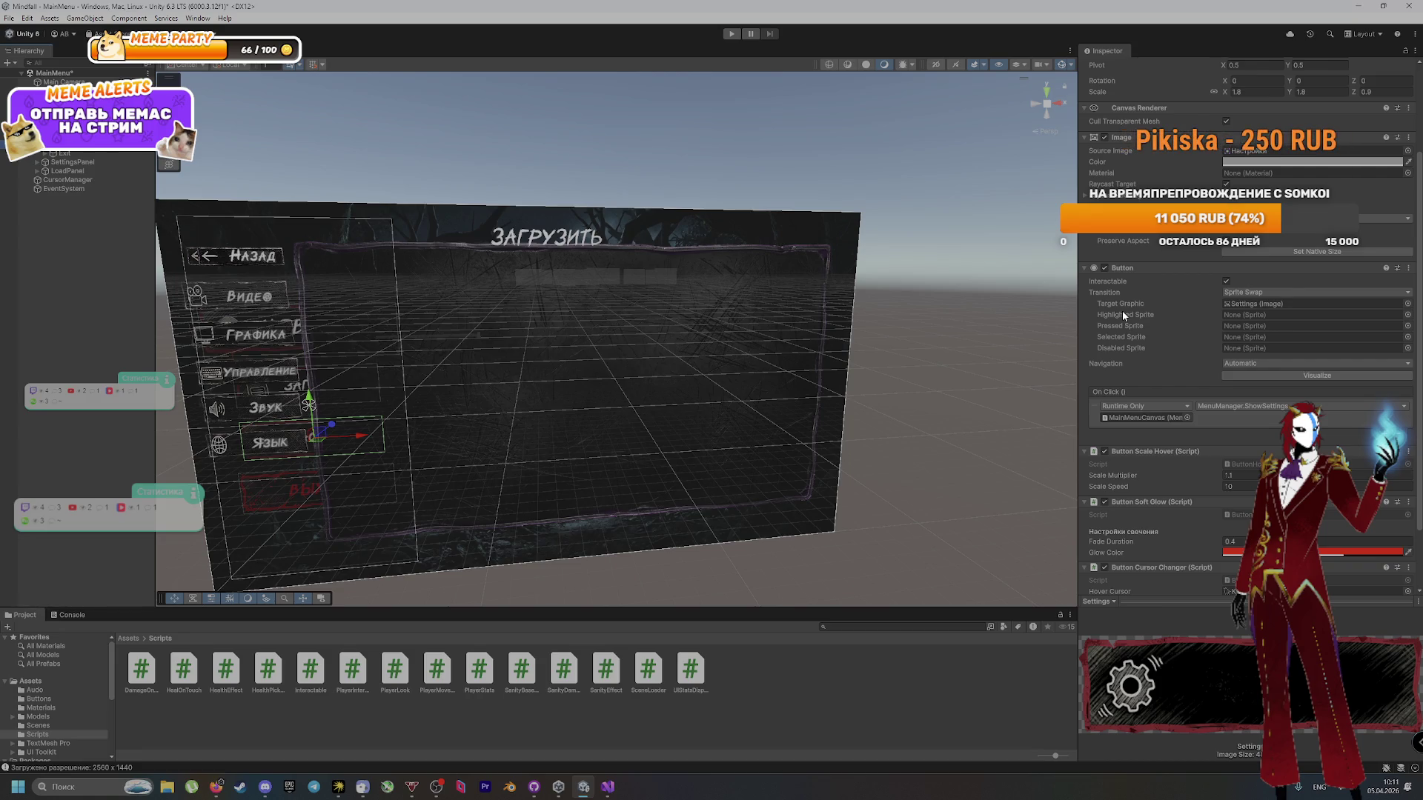
click(1182, 408)
click(1211, 408)
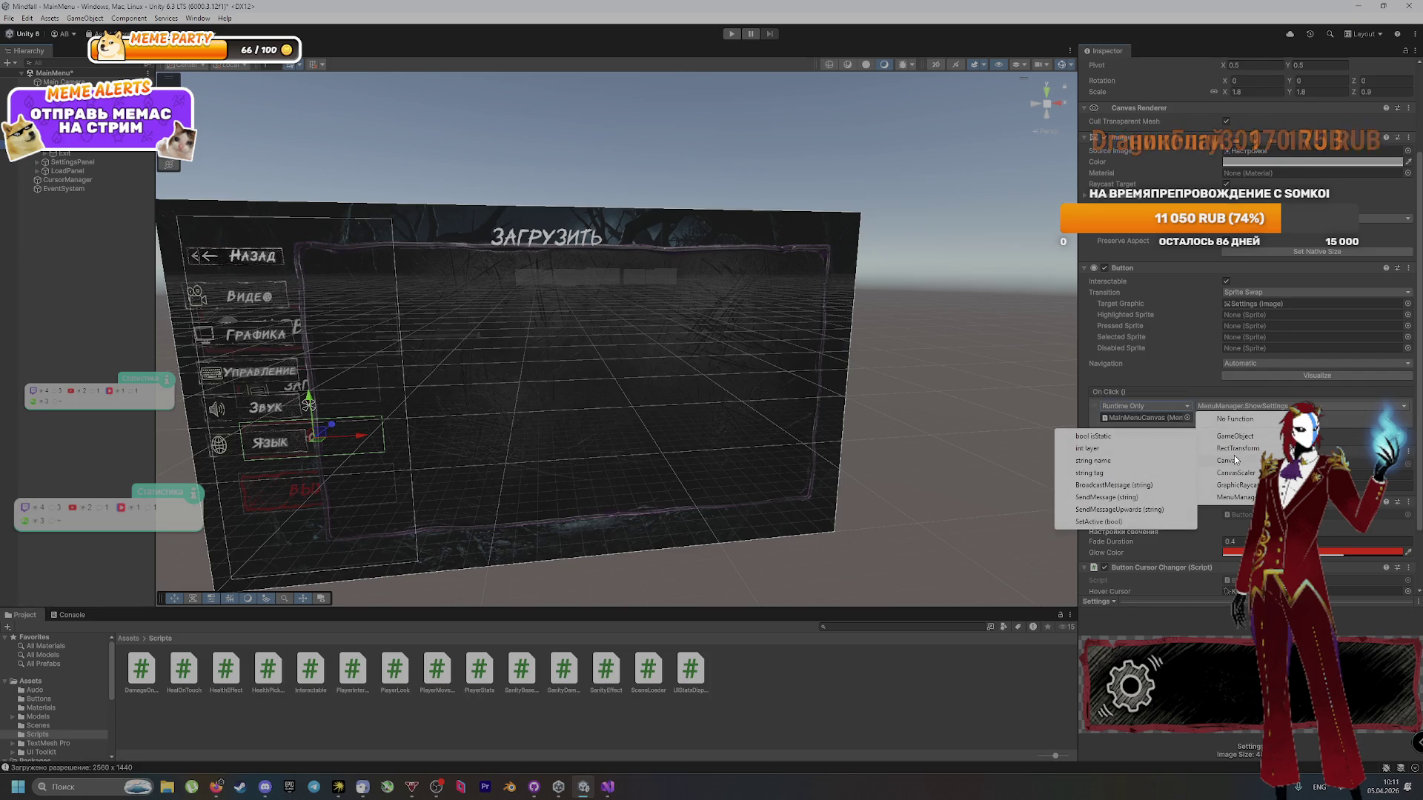
mouse_move(1234, 457)
mouse_move(1234, 498)
click(1127, 435)
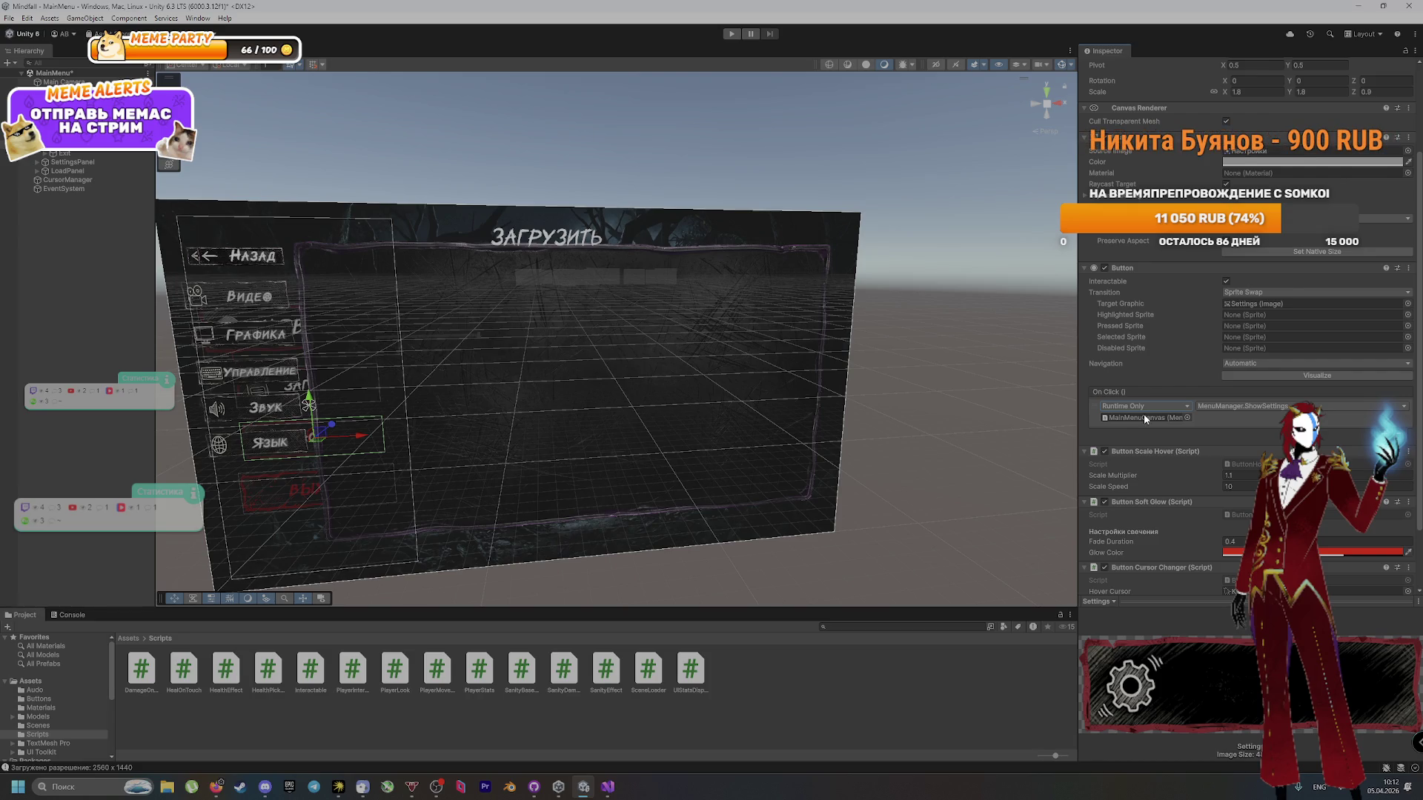
double_click(1145, 419)
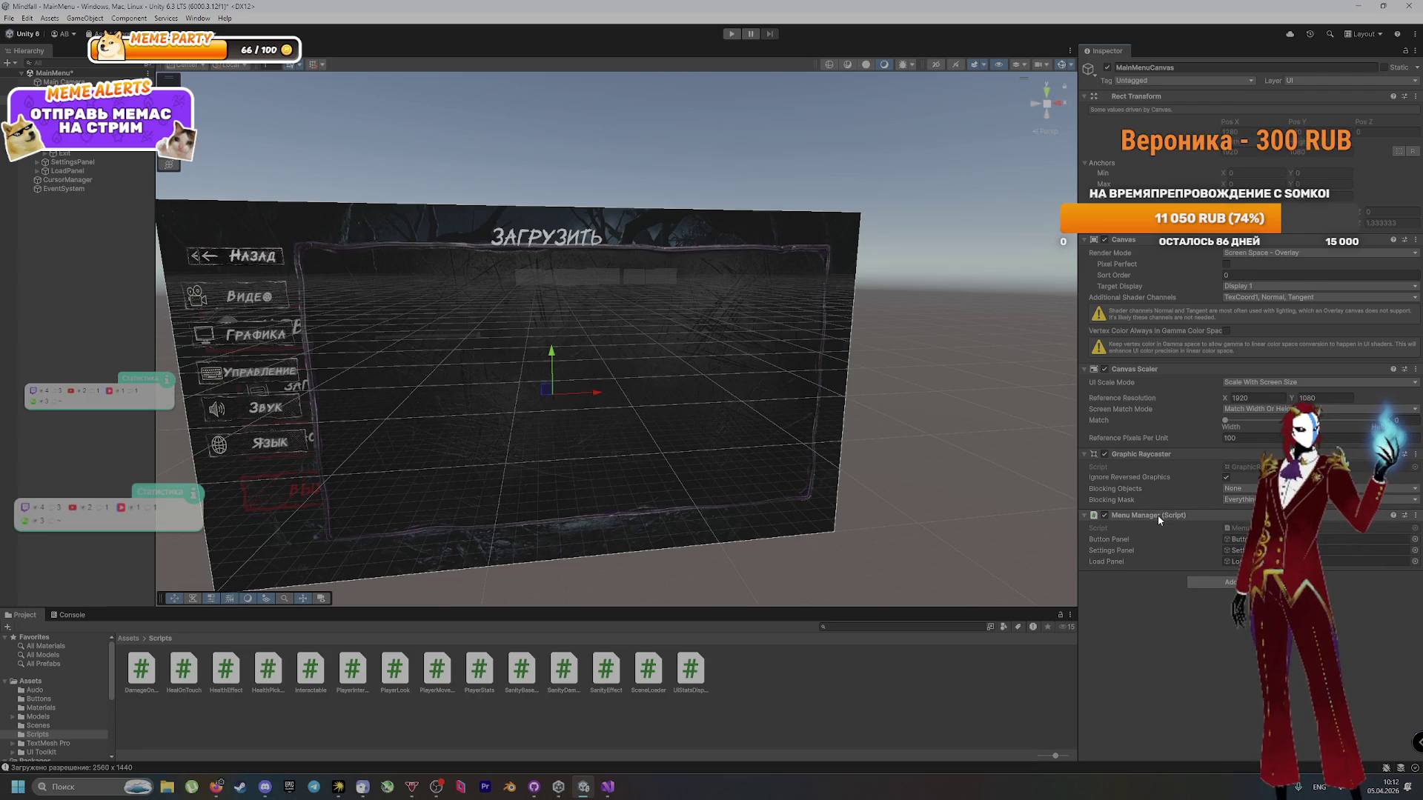
Step: Set NewGame's On Click call state to Runtime Only and open SceneLoader.cs in Visual Studio
click(385, 332)
click(1150, 536)
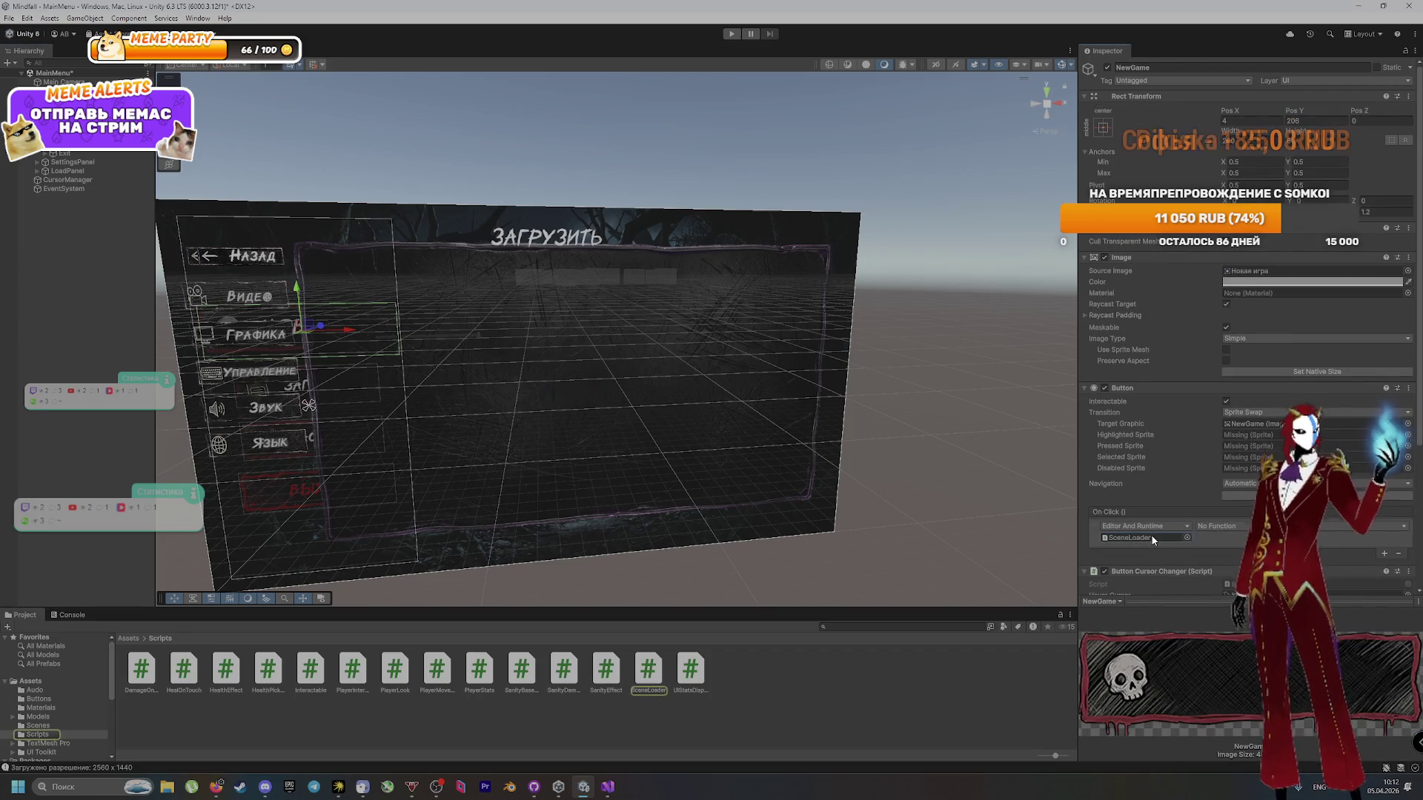
click(1155, 522)
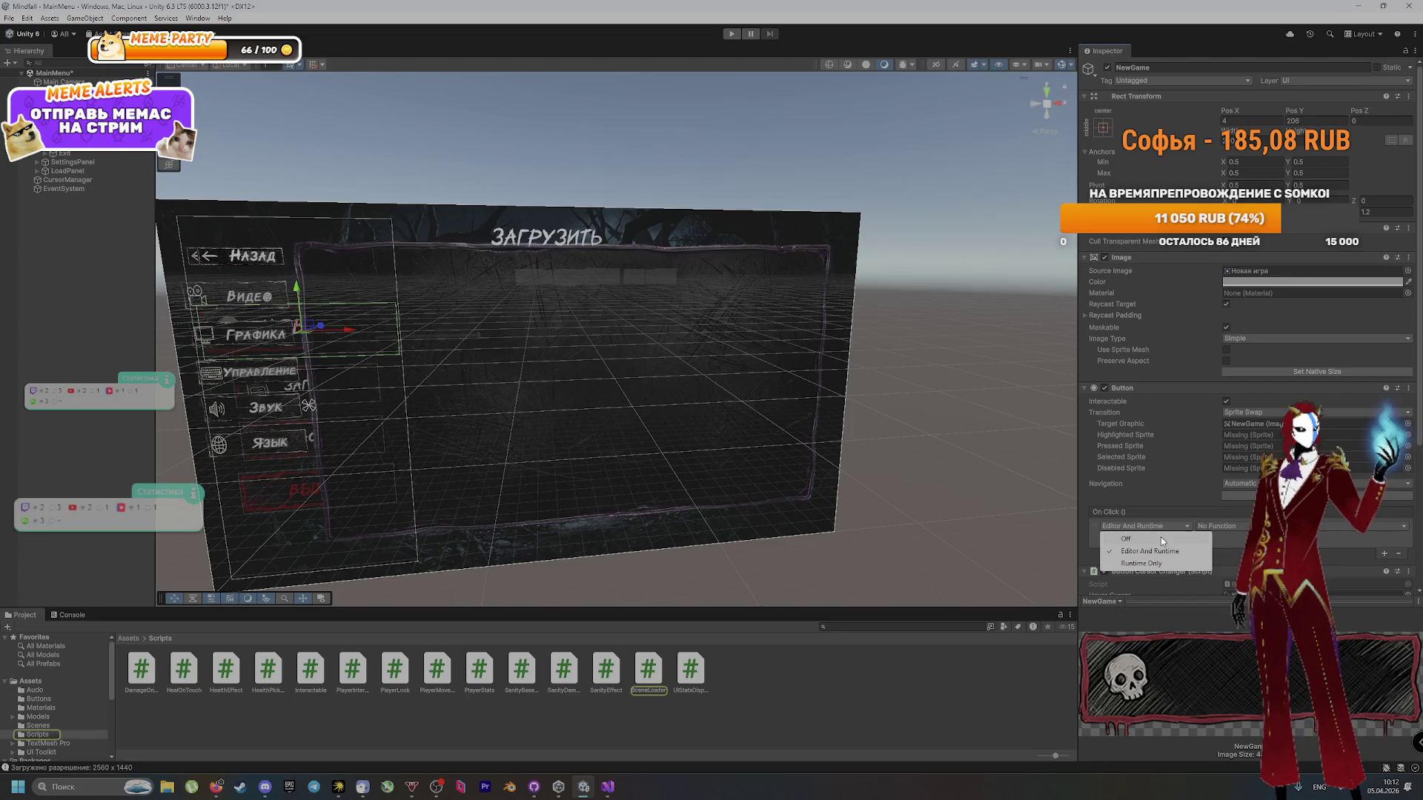
click(1160, 537)
double_click(1173, 539)
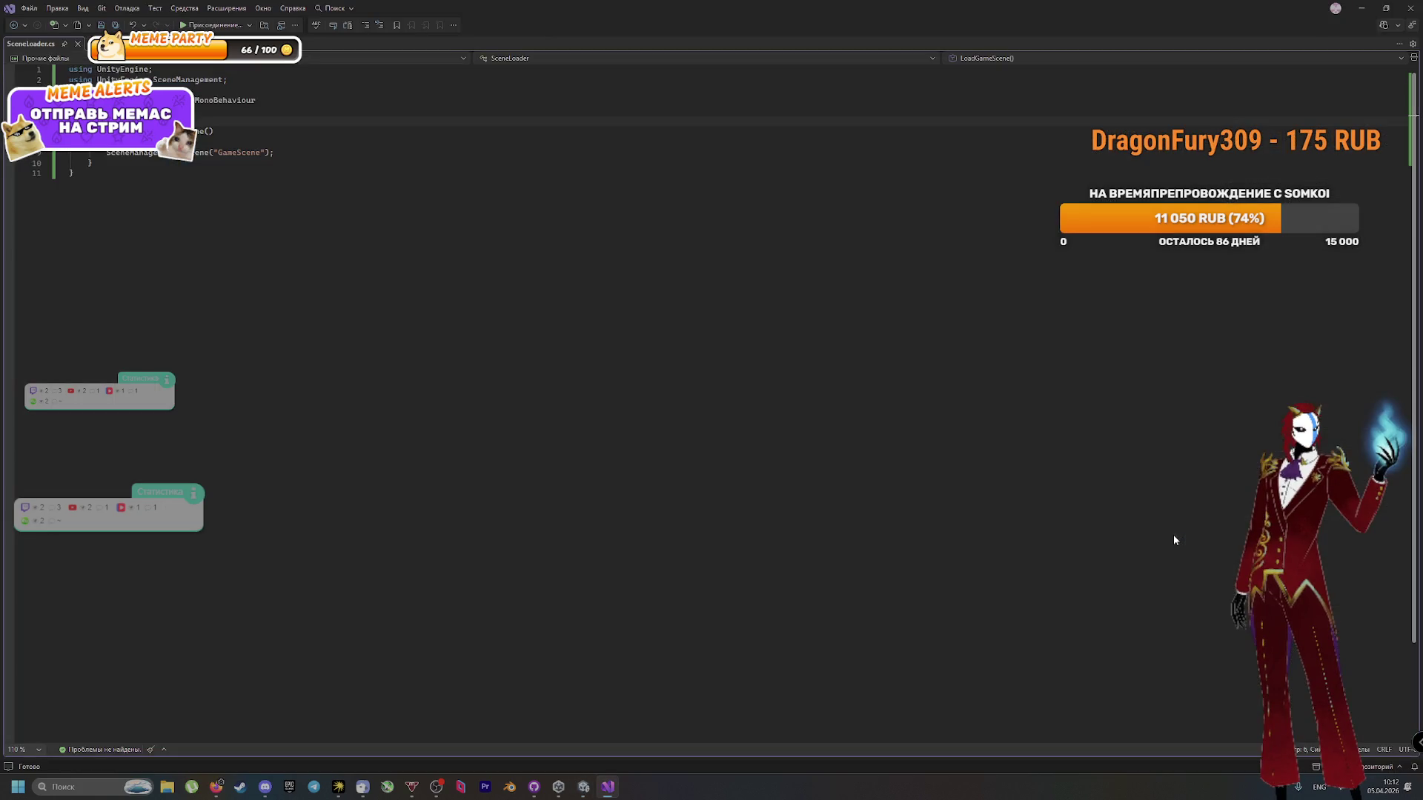
Step: Return from Visual Studio to the Unity editor
key(alt+Tab)
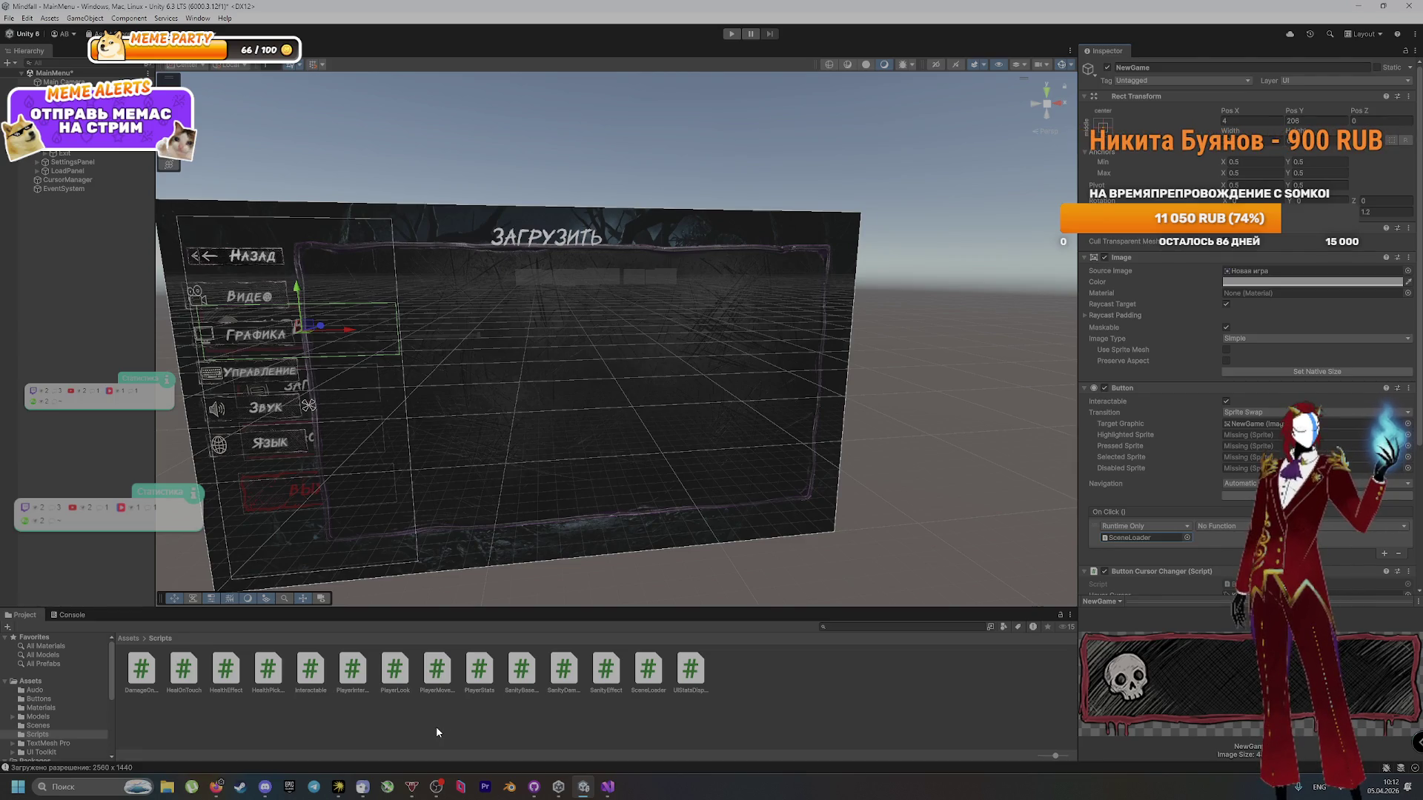
Step: Browse the object picker's Scene and Assets lists, close it unchanged, then reselect NewGame
click(1186, 538)
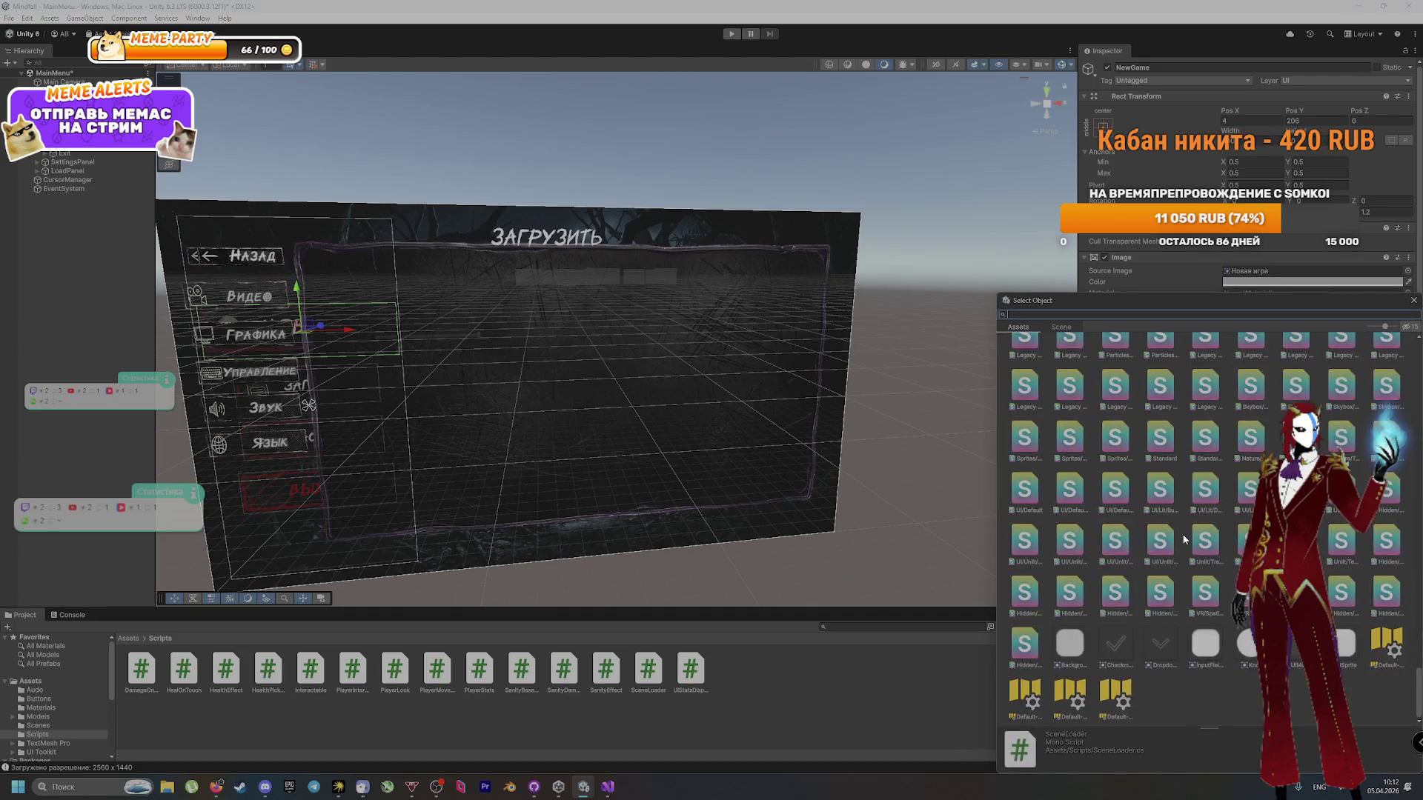
scroll(1184, 539, up, 15)
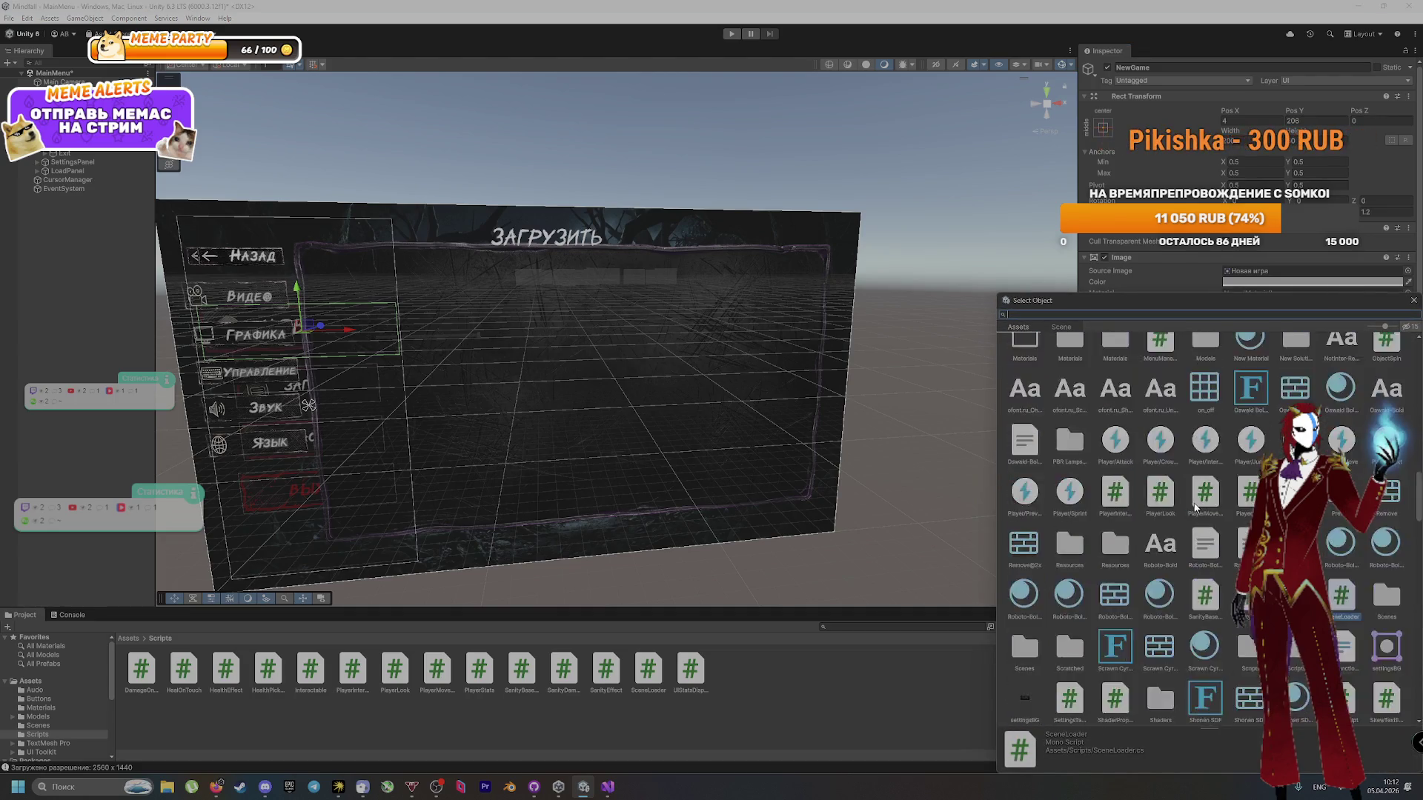
click(1056, 327)
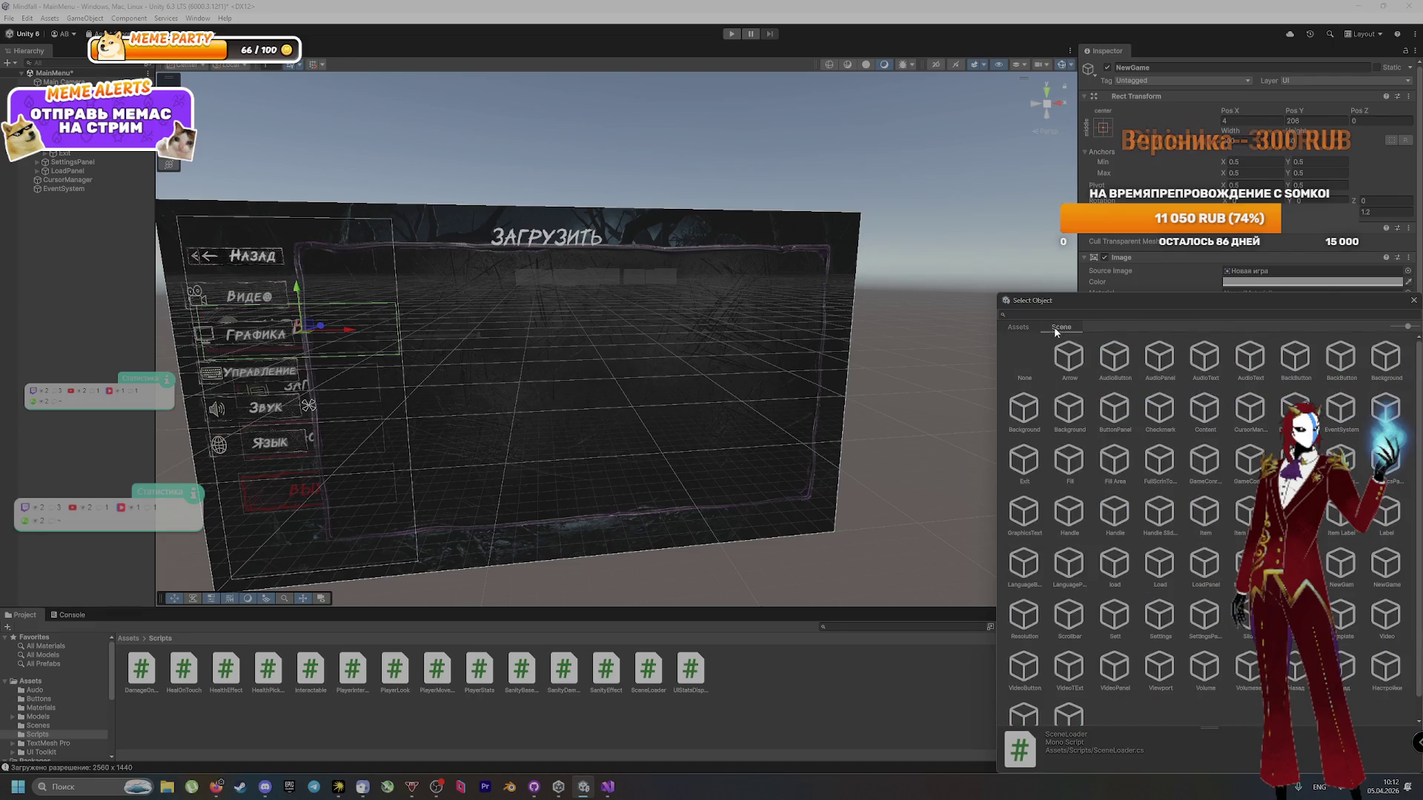
scroll(1079, 437, up, 1)
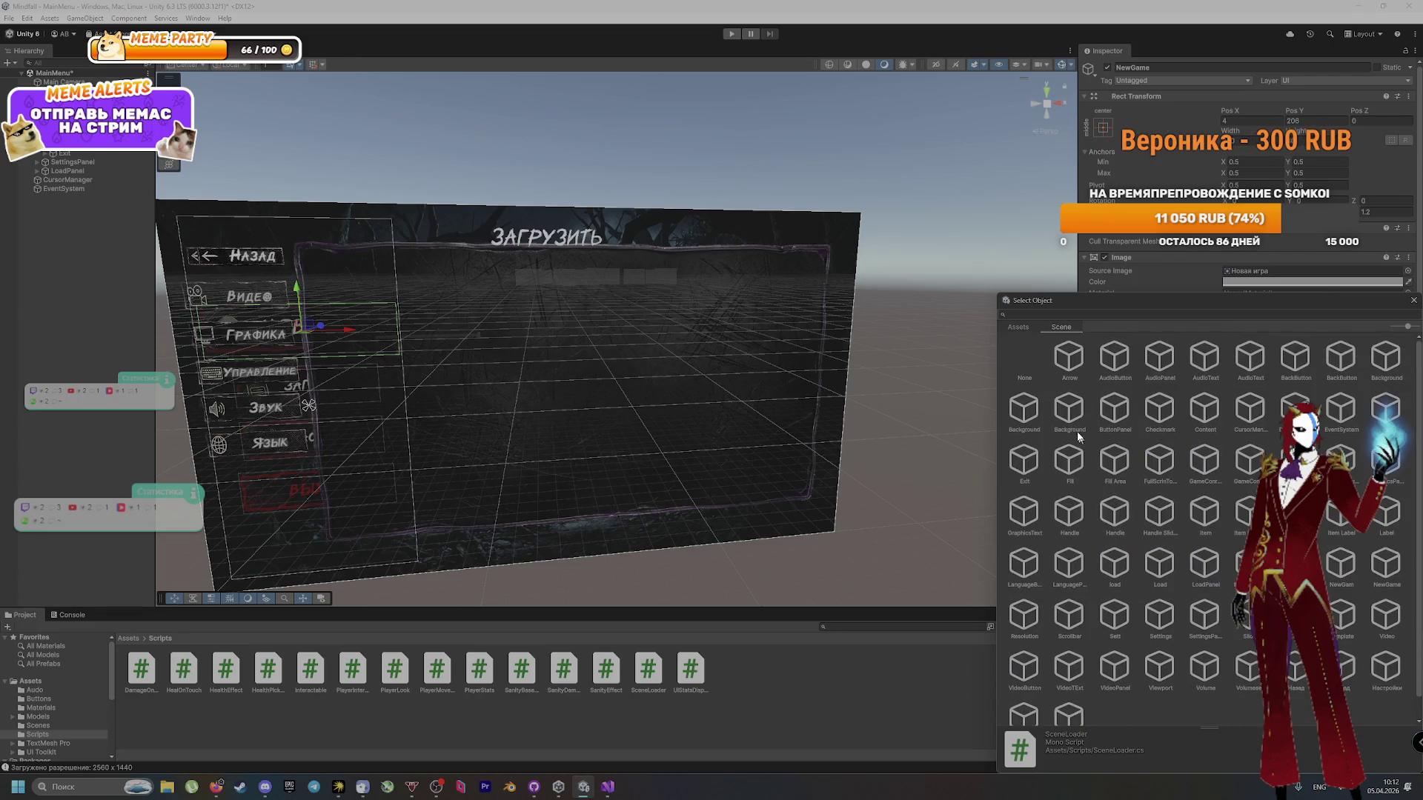
click(1018, 327)
click(585, 697)
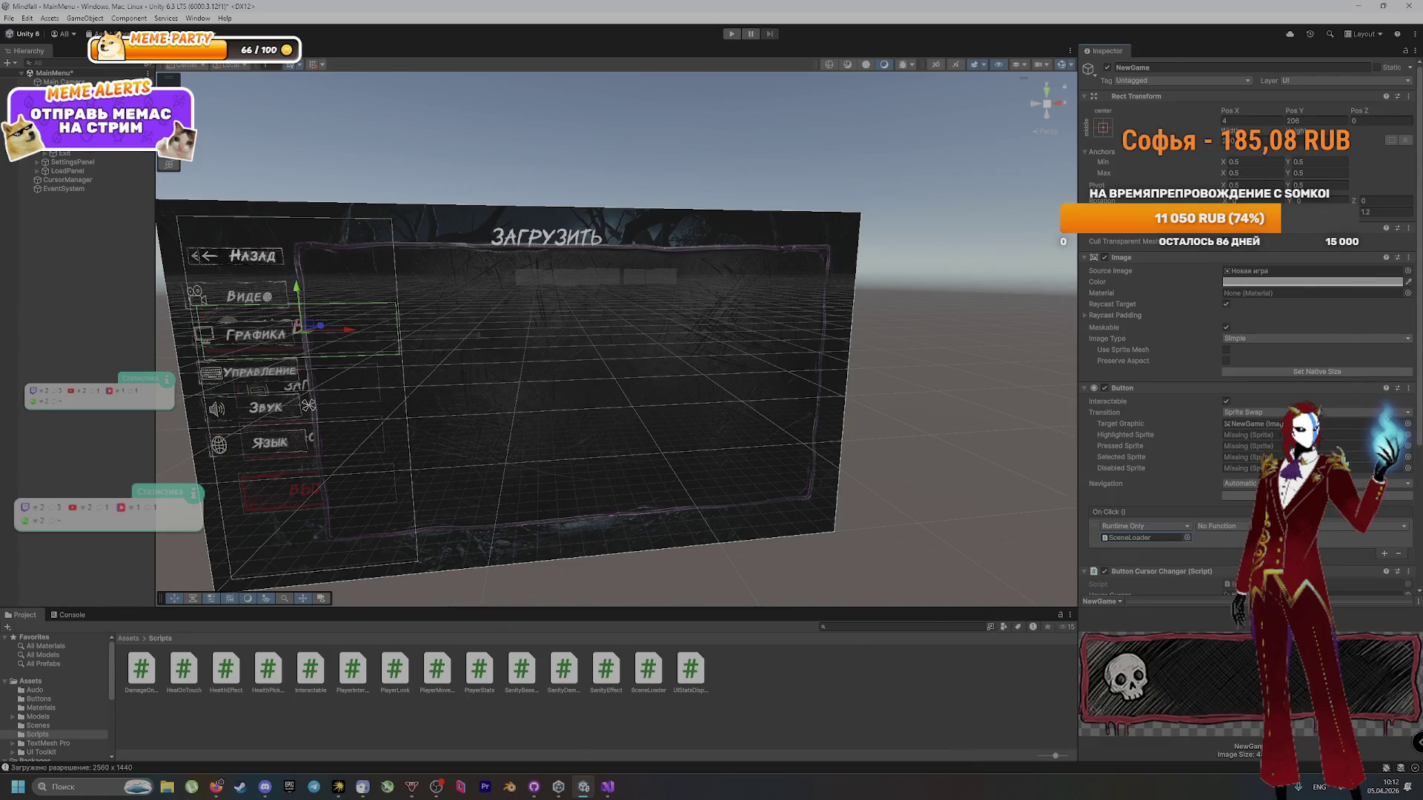
click(470, 188)
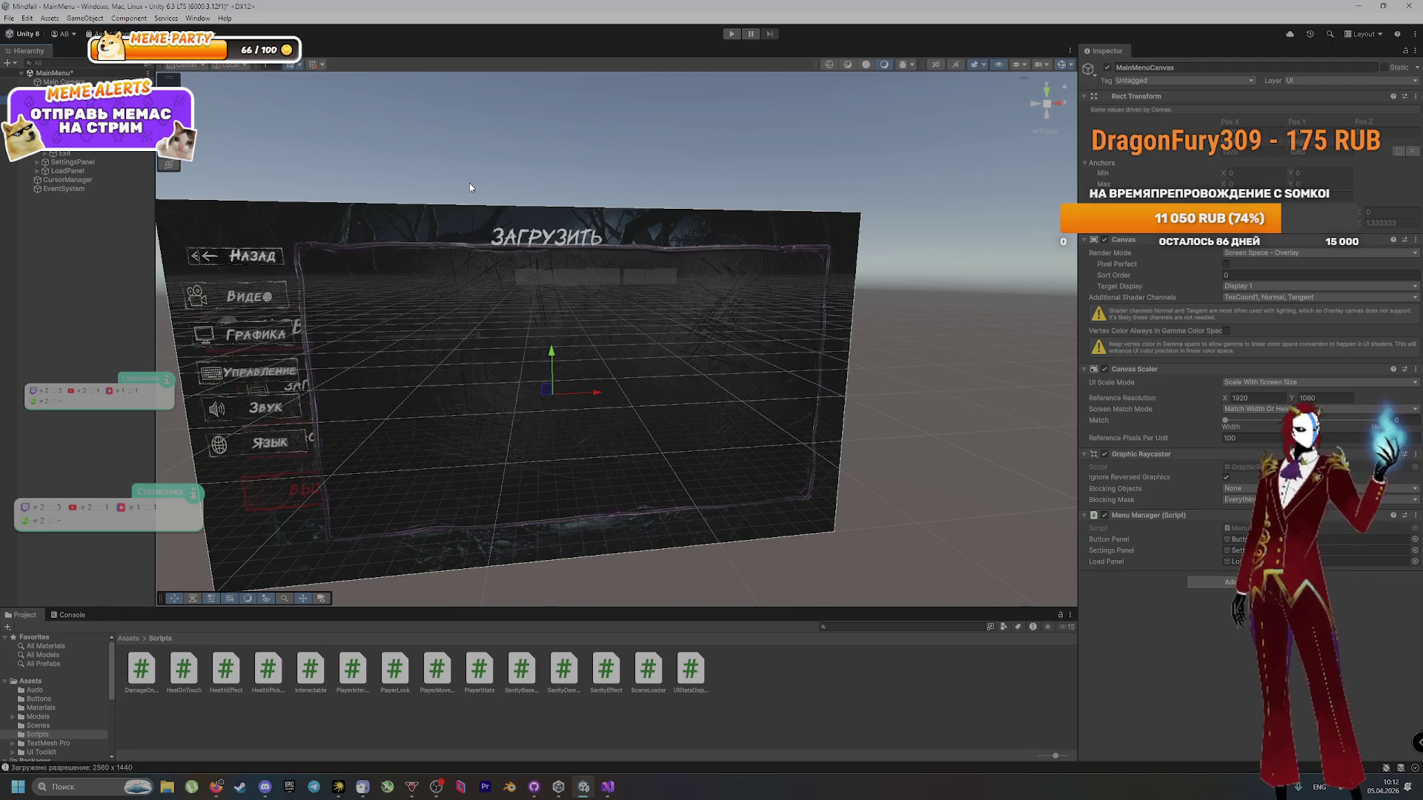
click(308, 405)
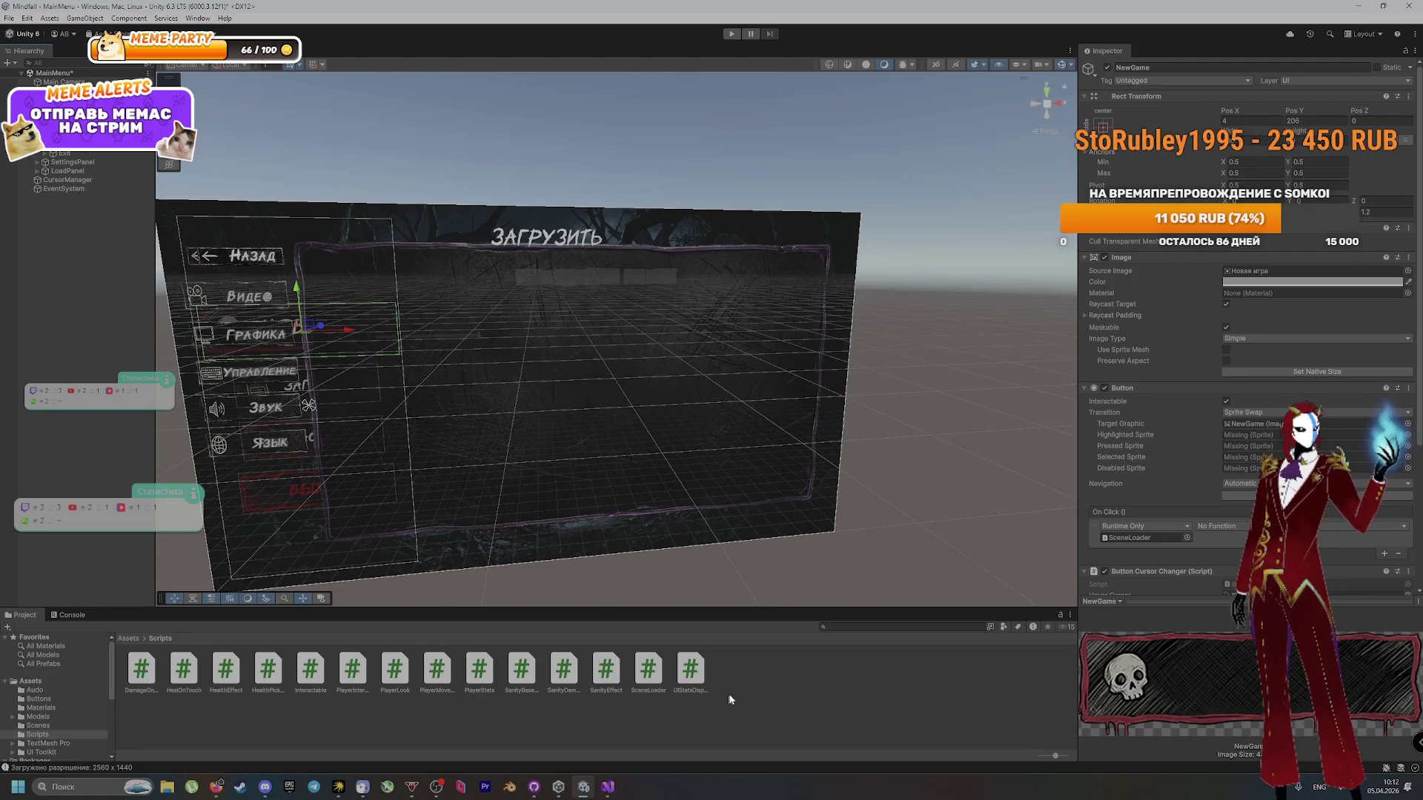
Step: Search the Assets folder for the MenuManager script, view its code, then reselect NewGame
scroll(60, 699, down, 5)
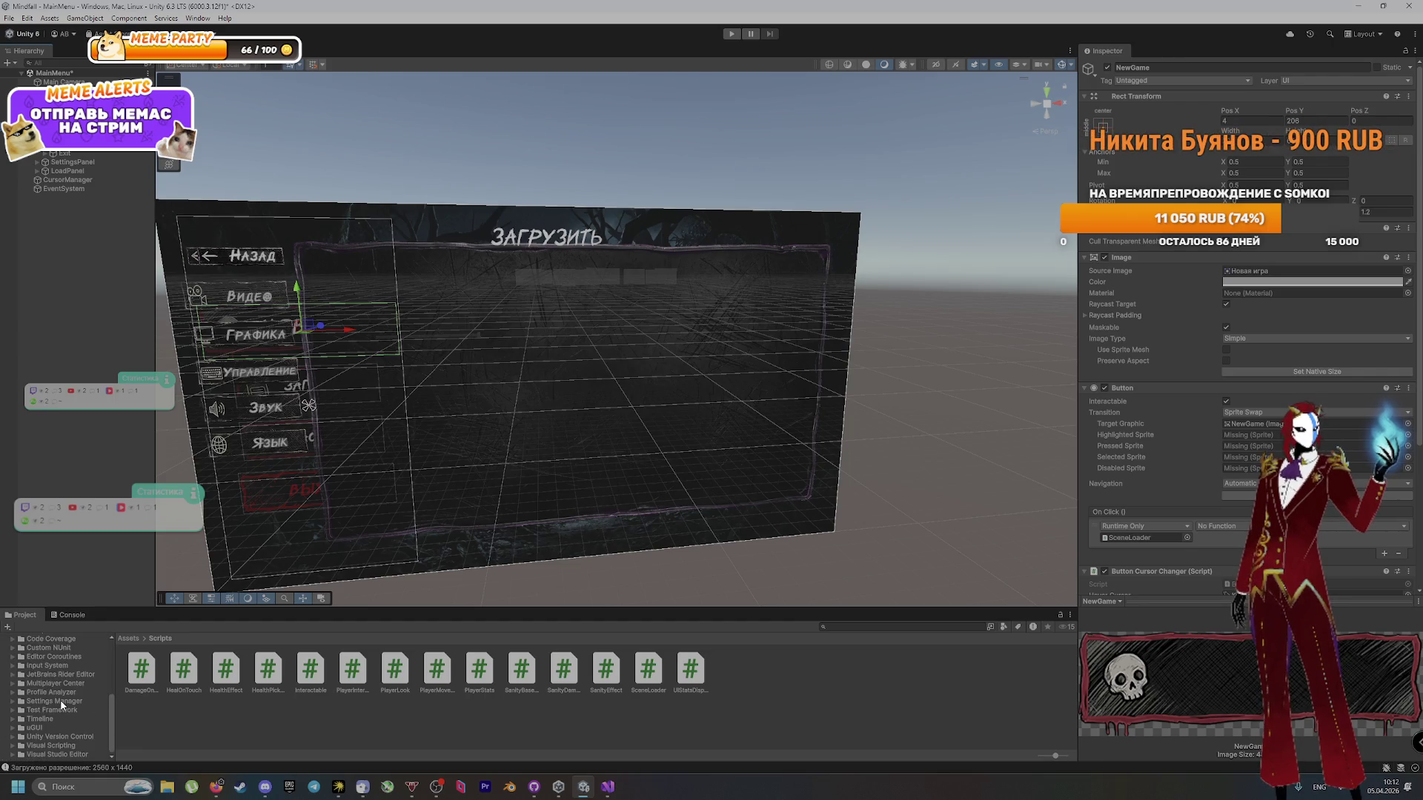
scroll(86, 683, up, 5)
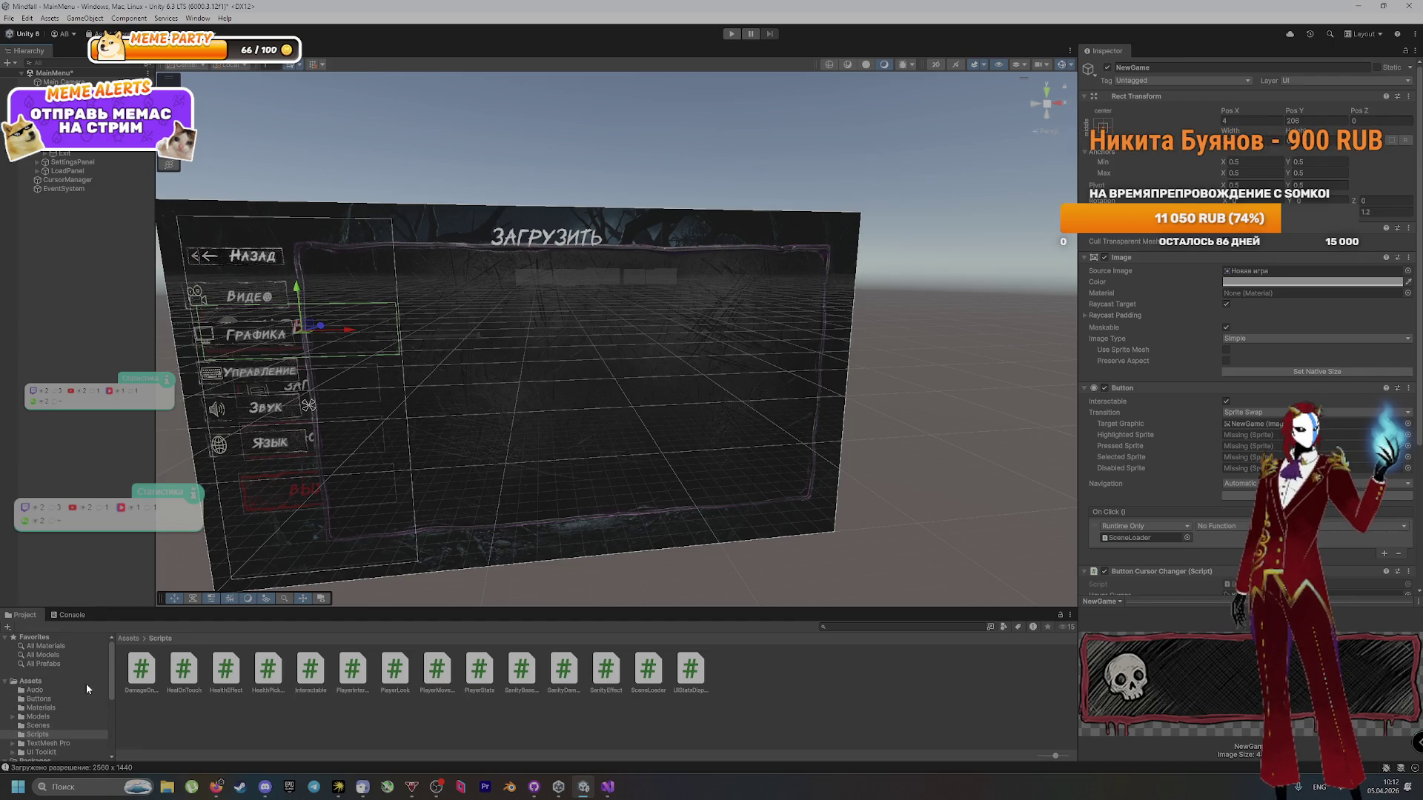
click(134, 638)
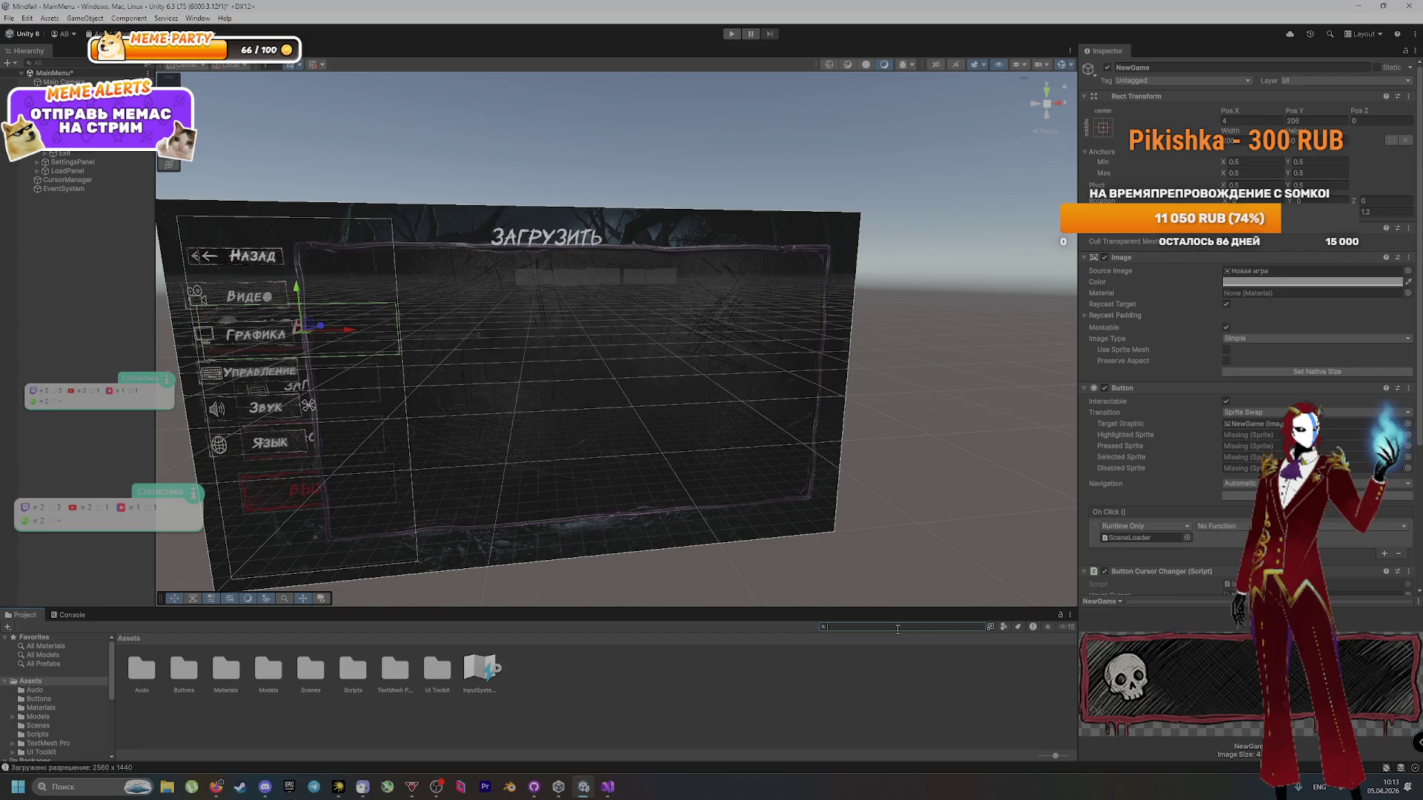
click(898, 629)
text(Menu m)
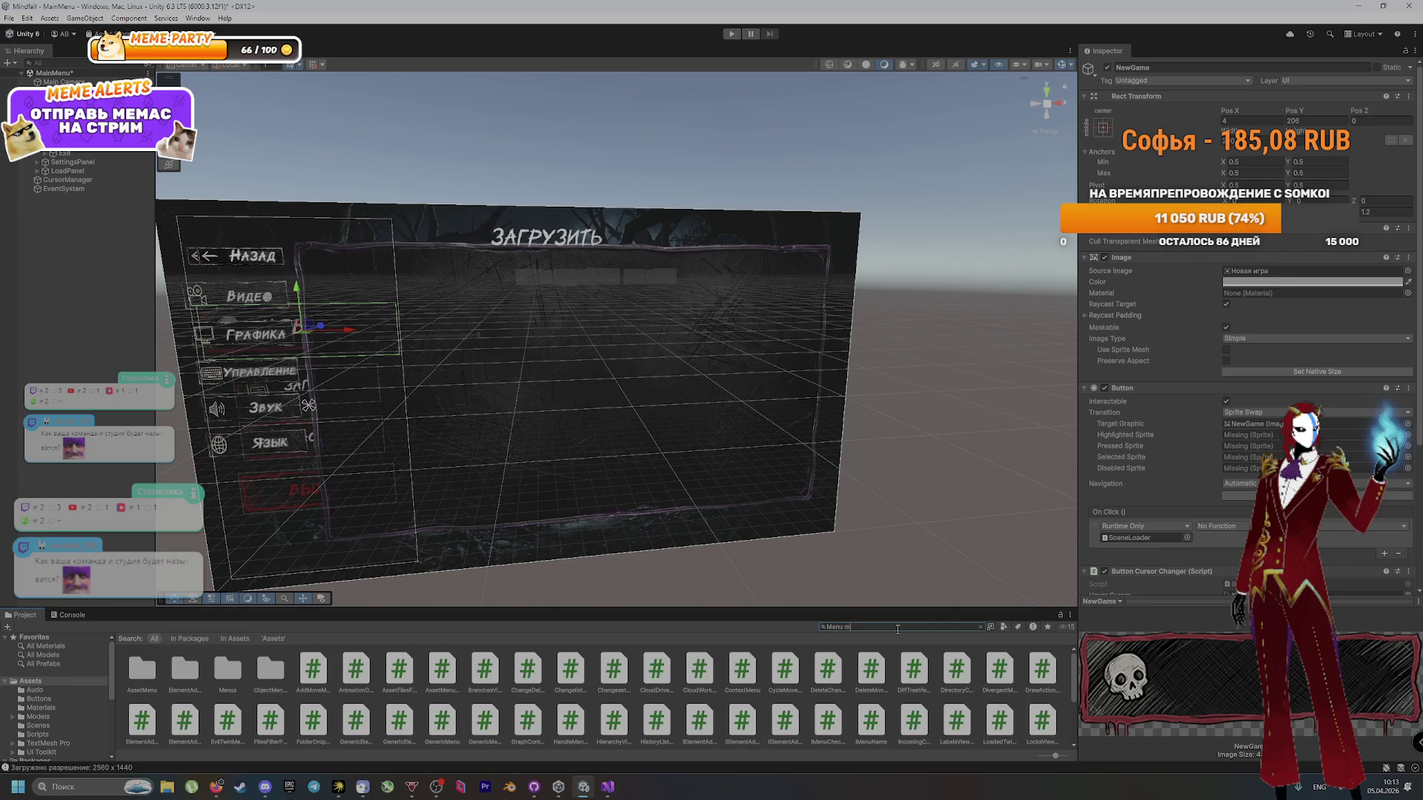
text(a)
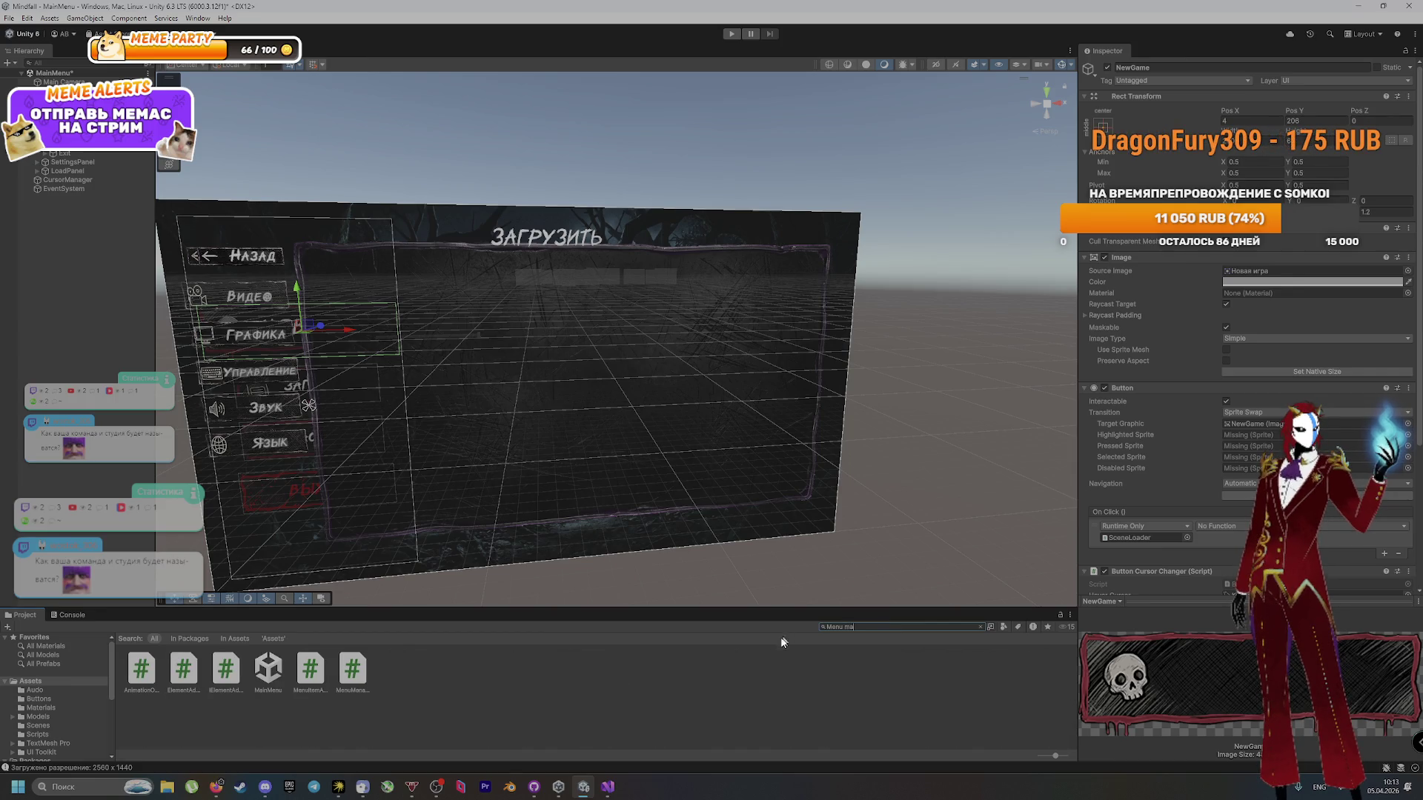
click(365, 671)
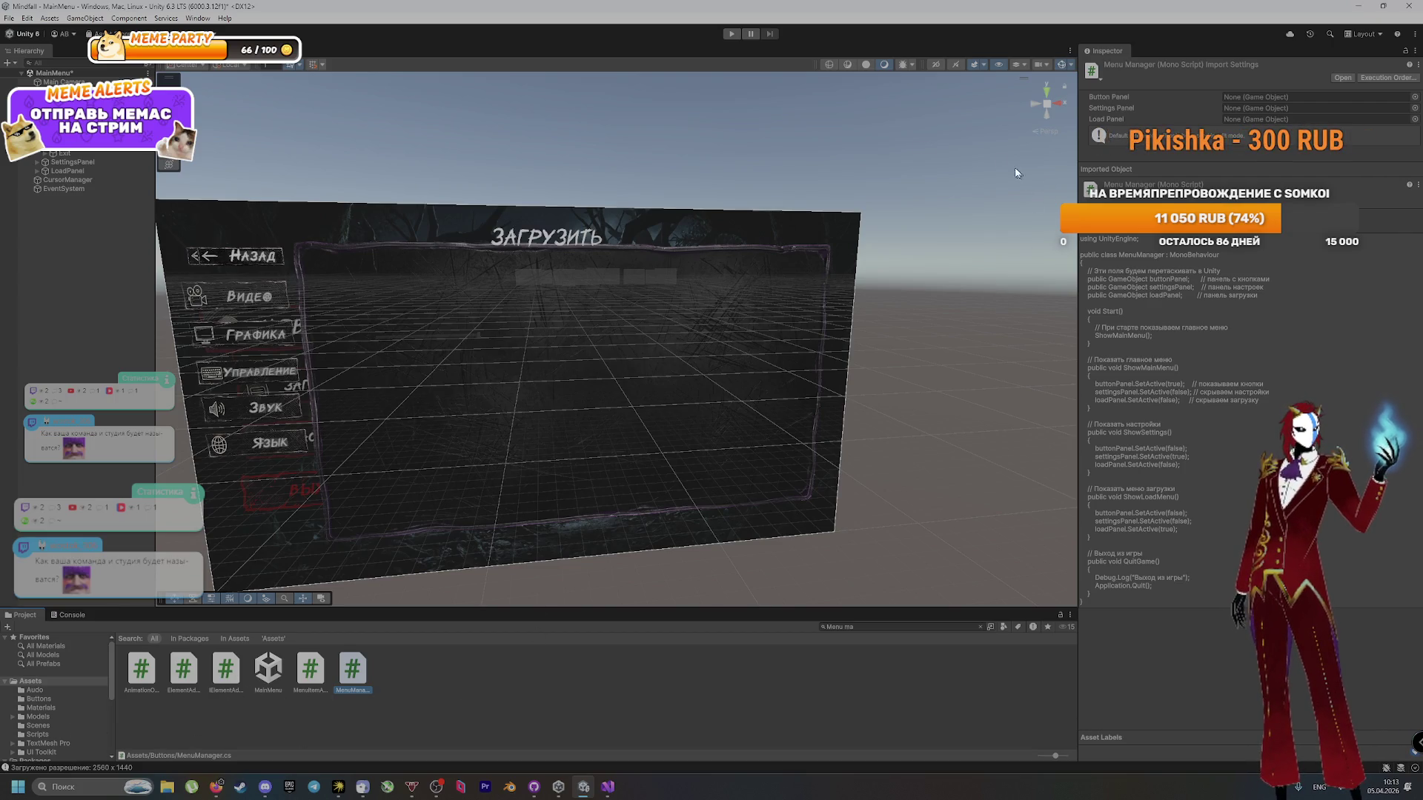
click(308, 405)
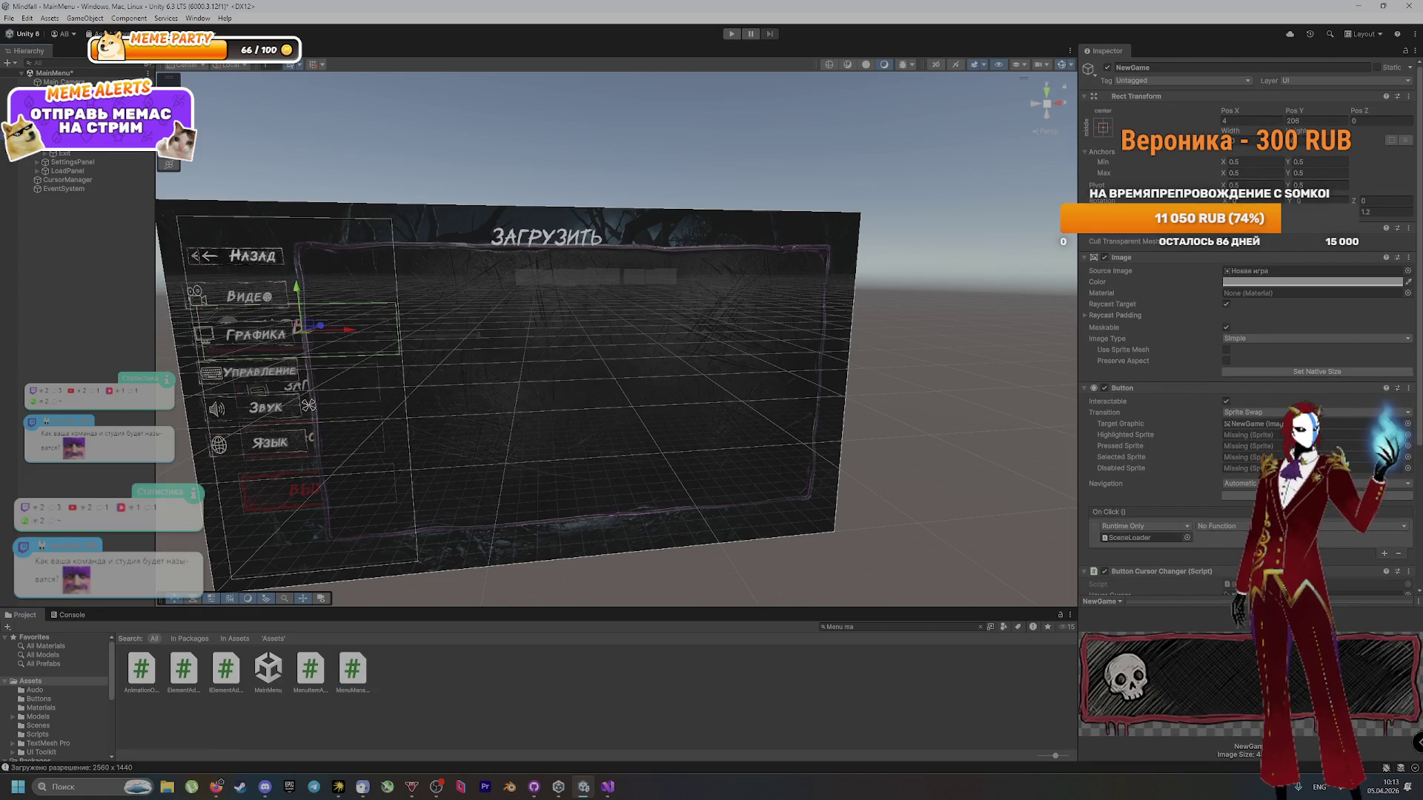
Step: Drag the MenuManager script into NewGame's On Click object field and check its functions
click(308, 406)
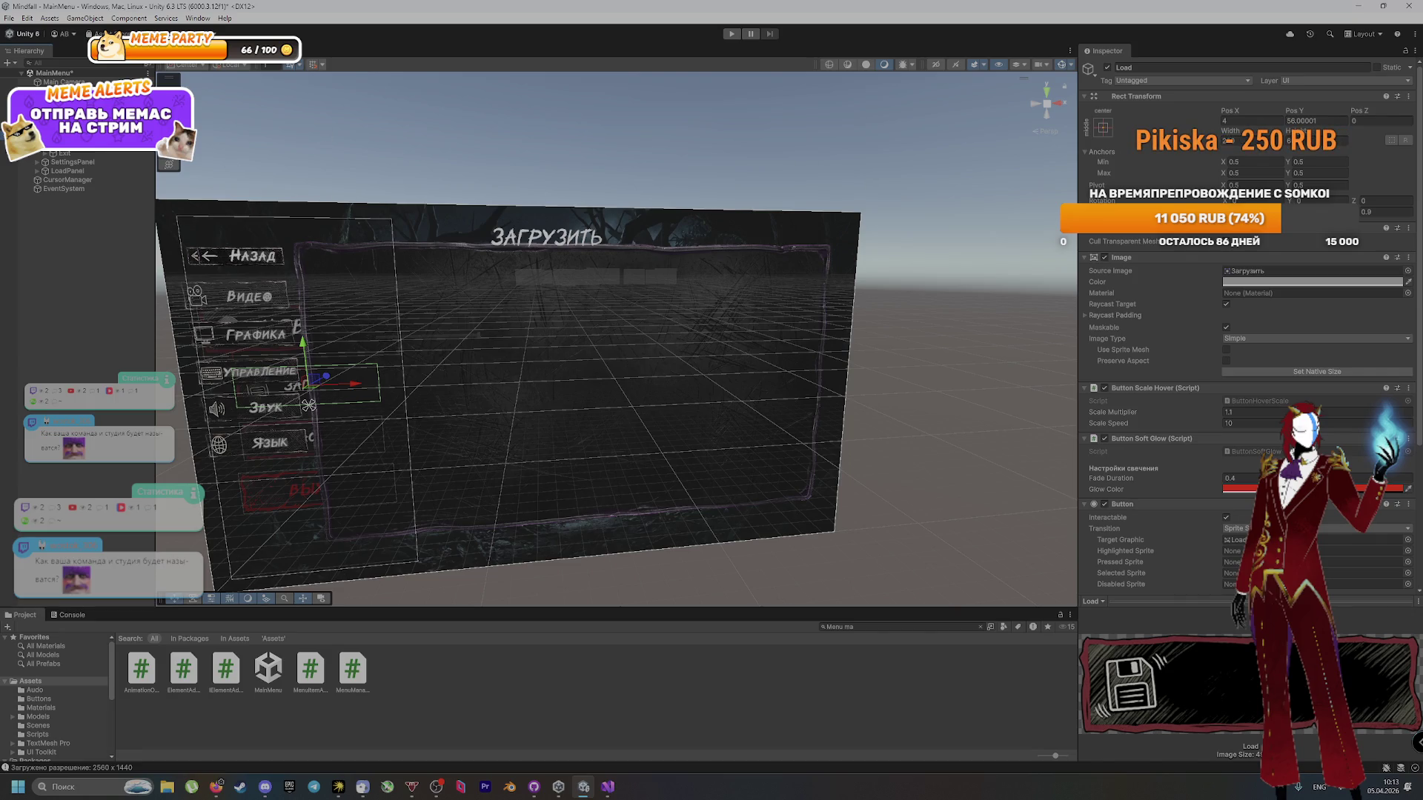
click(319, 333)
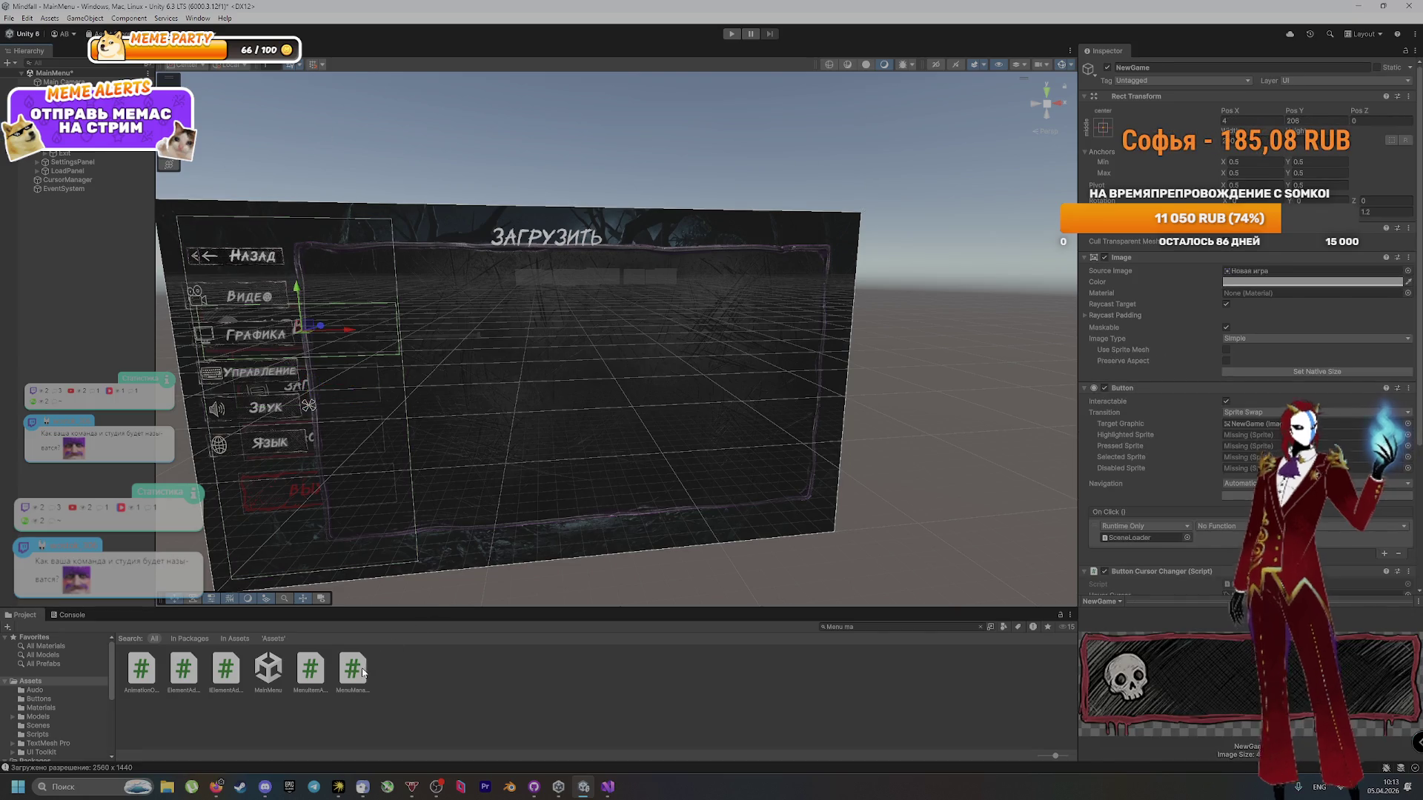
drag(354, 674, 1125, 543)
scroll(1213, 527, down, 3)
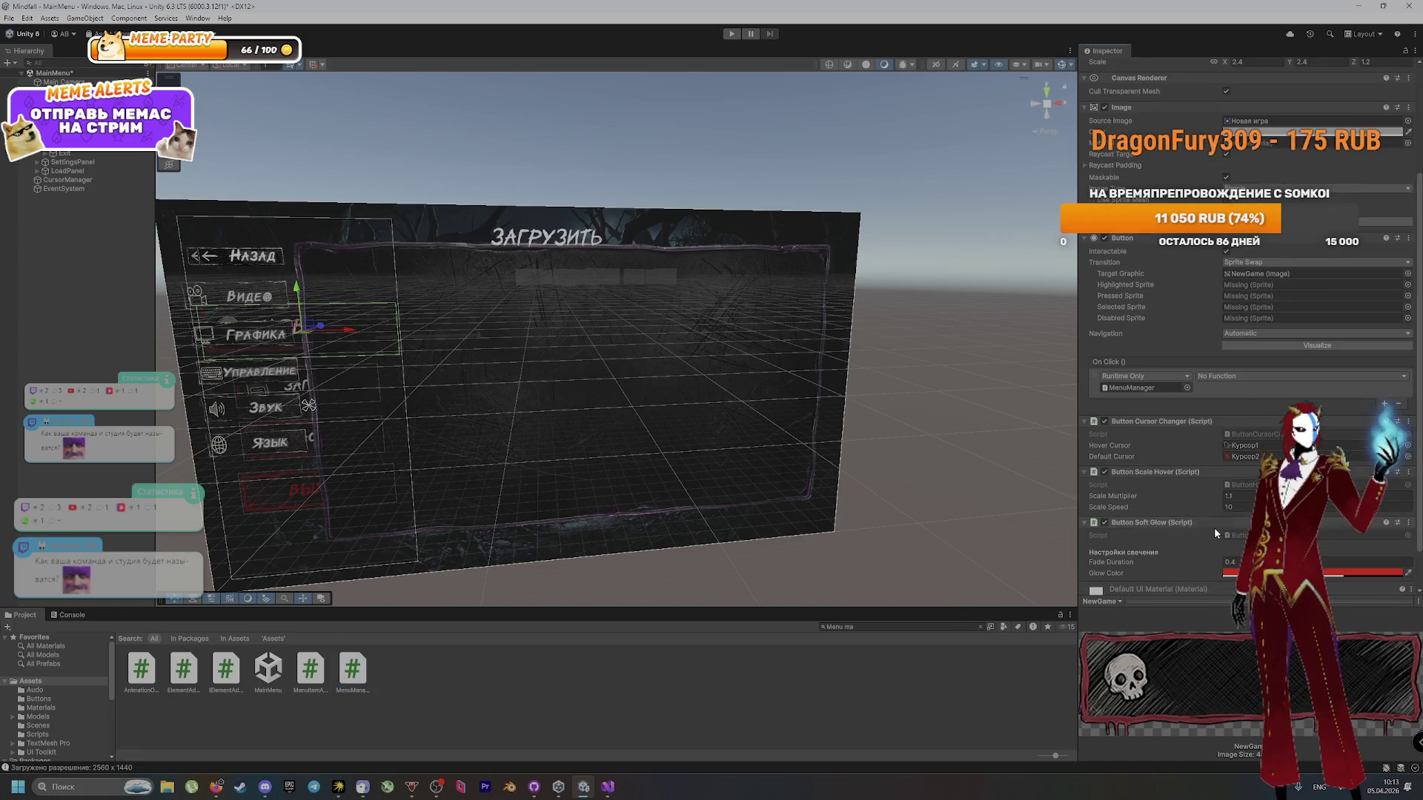
click(1229, 376)
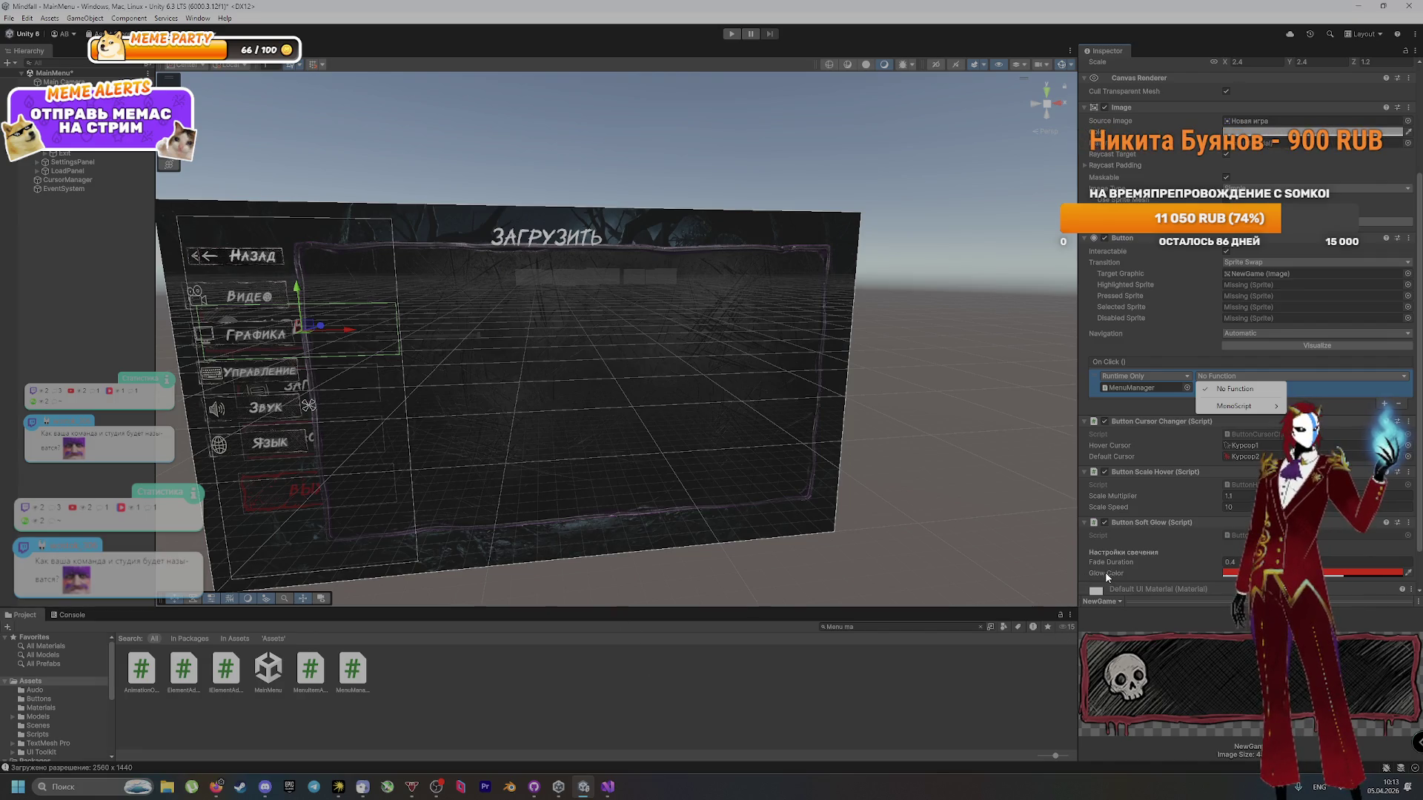
click(993, 641)
scroll(1156, 444, up, 5)
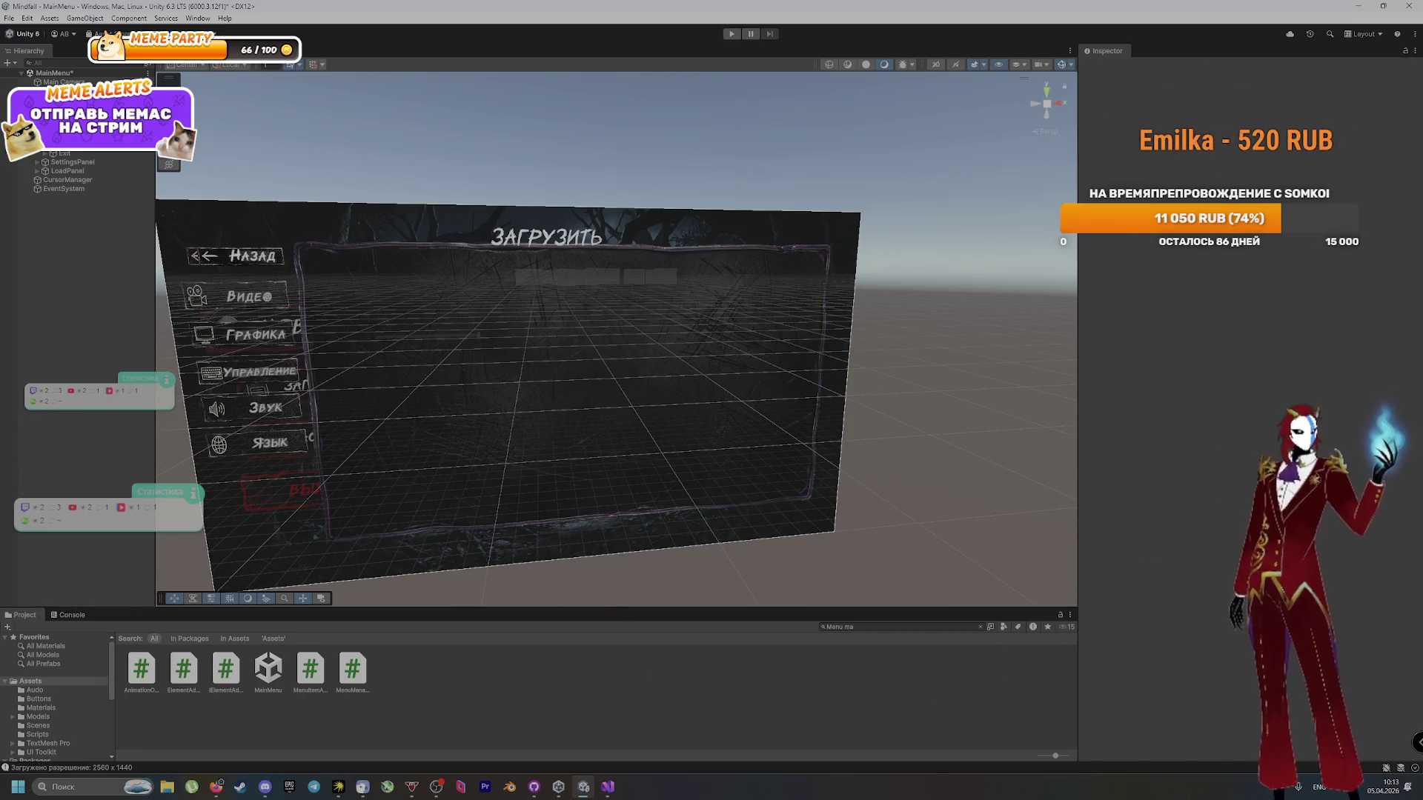
Step: Compare with the Settings button's On Click call state and available functions
click(65, 143)
scroll(1144, 438, down, 5)
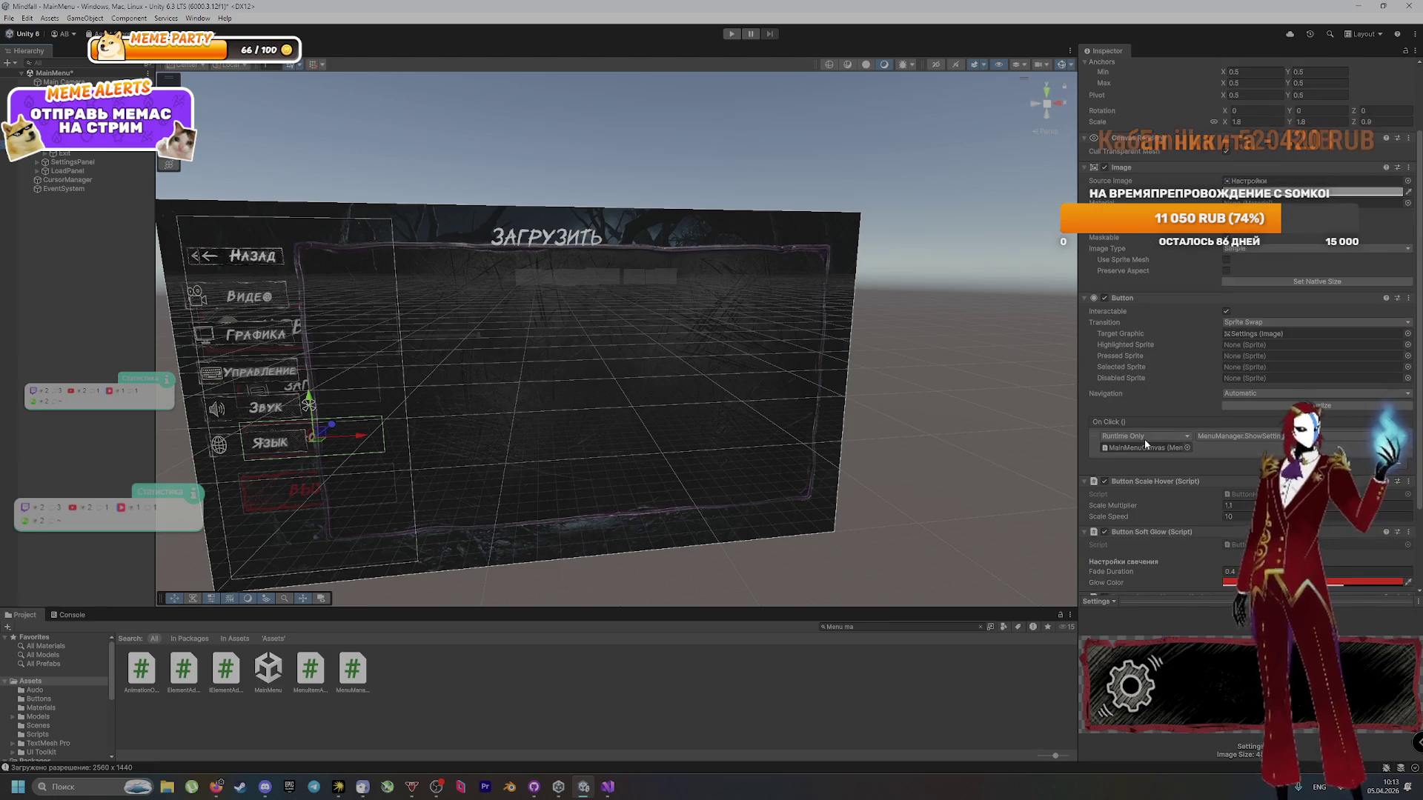
click(1097, 407)
click(1134, 406)
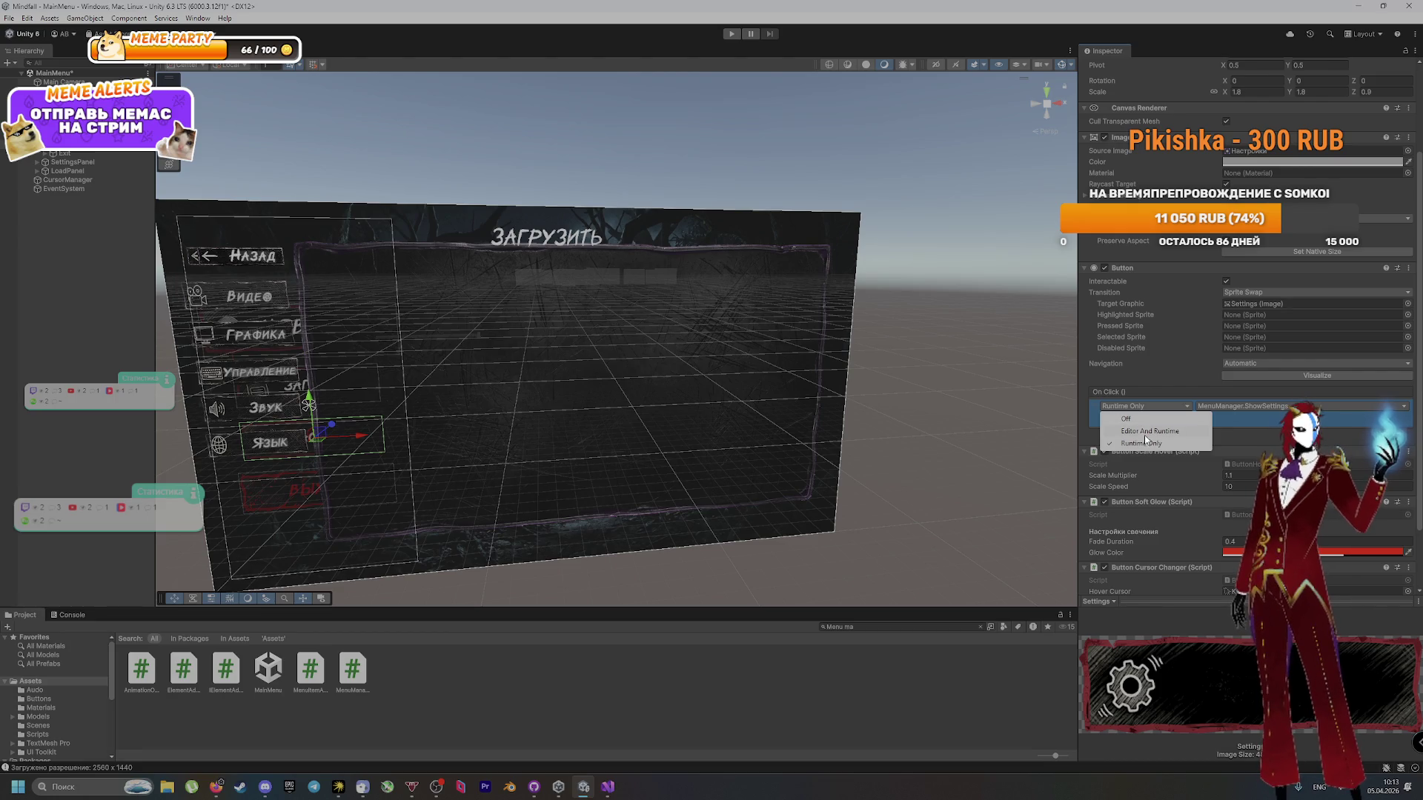
click(1194, 443)
click(1253, 409)
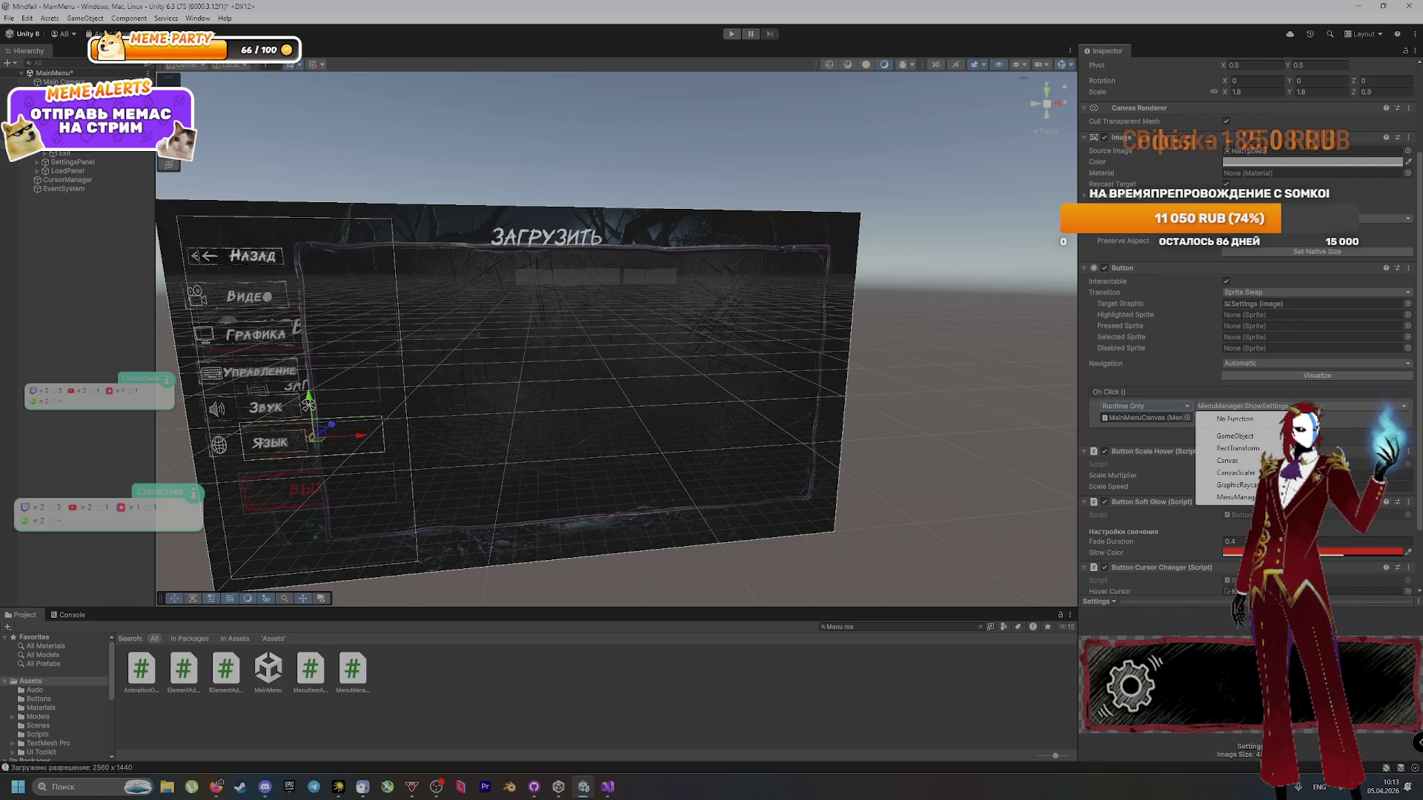
Step: Keep NewGame's click at Runtime Only, look for a MenuManager function, and open MenuManager.cs
click(348, 330)
click(1156, 407)
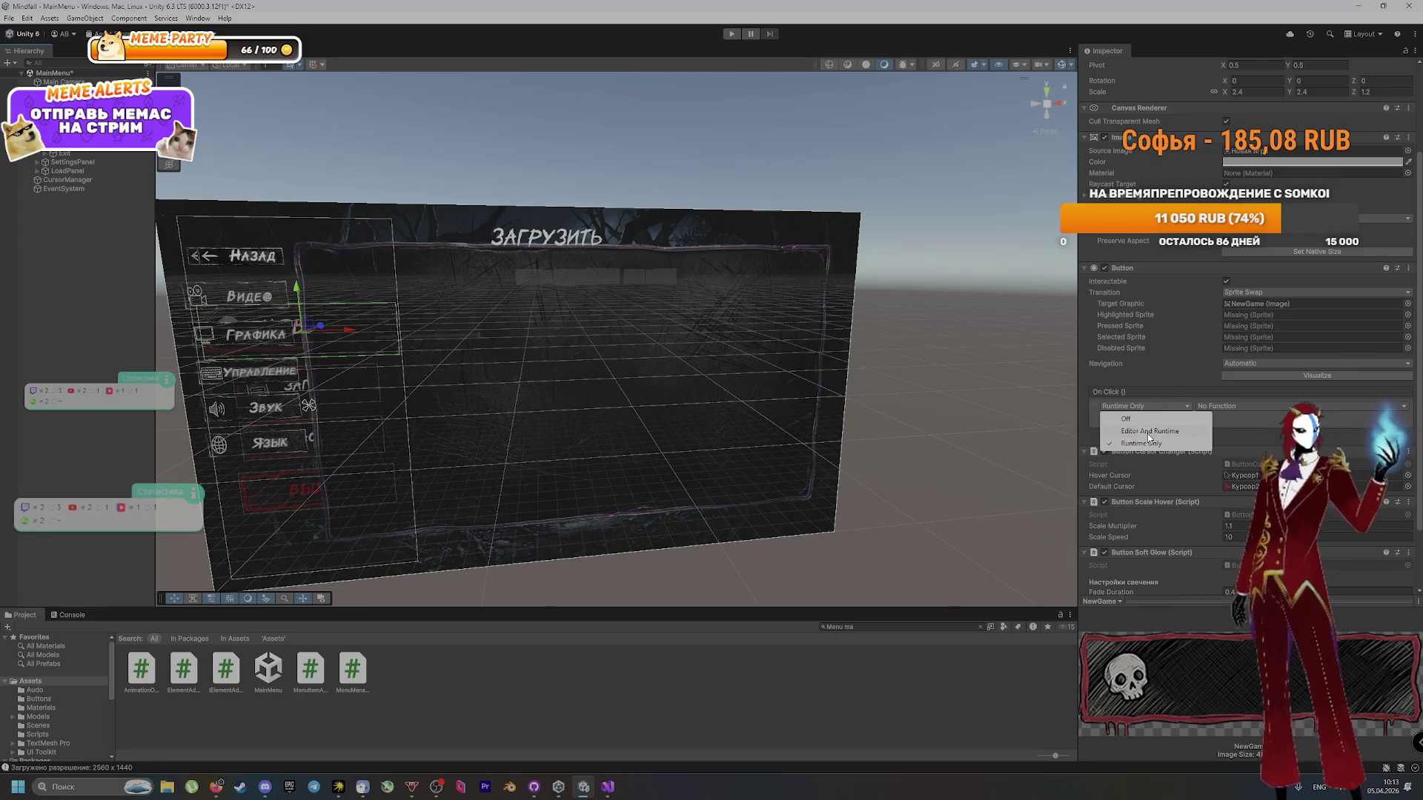
click(1147, 440)
click(1131, 417)
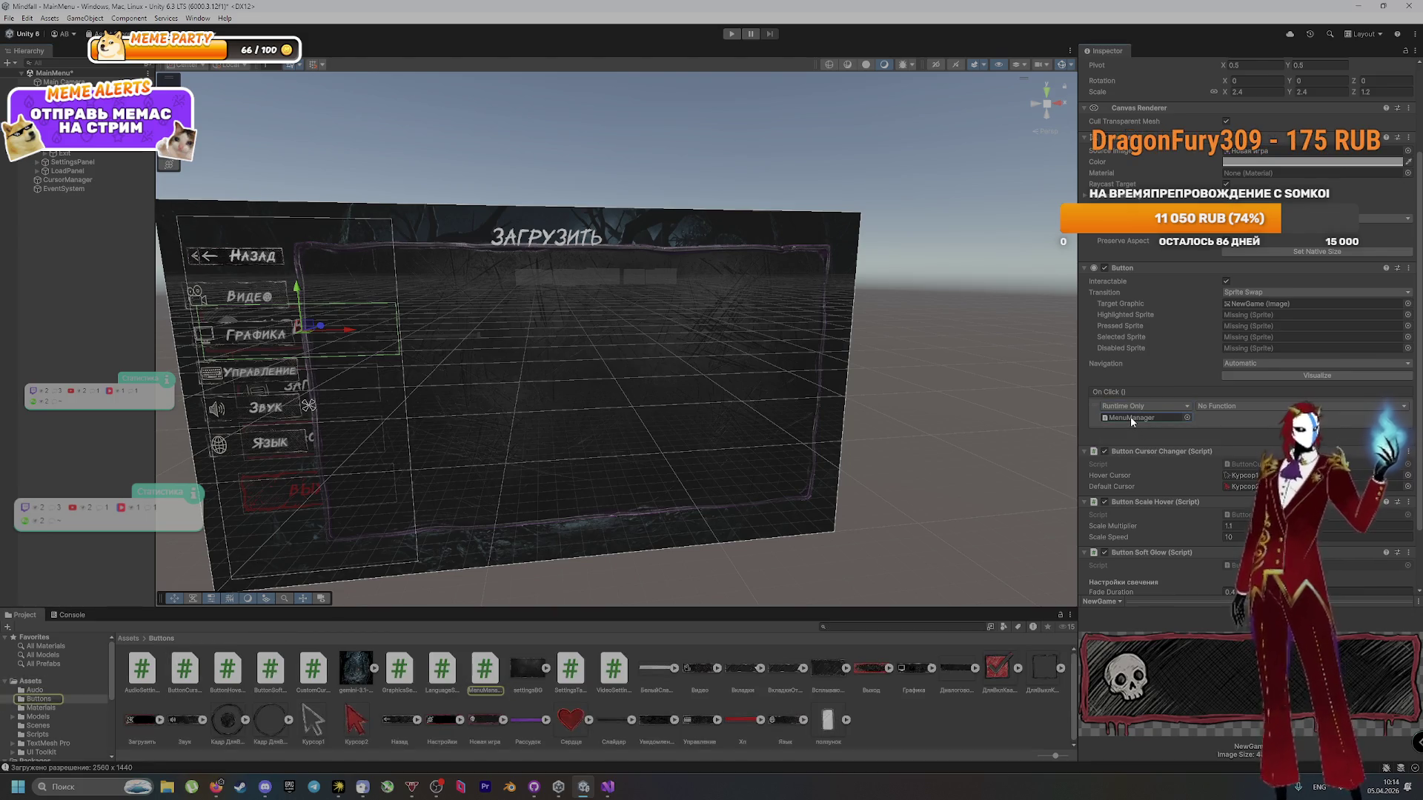
click(1206, 407)
mouse_move(1270, 436)
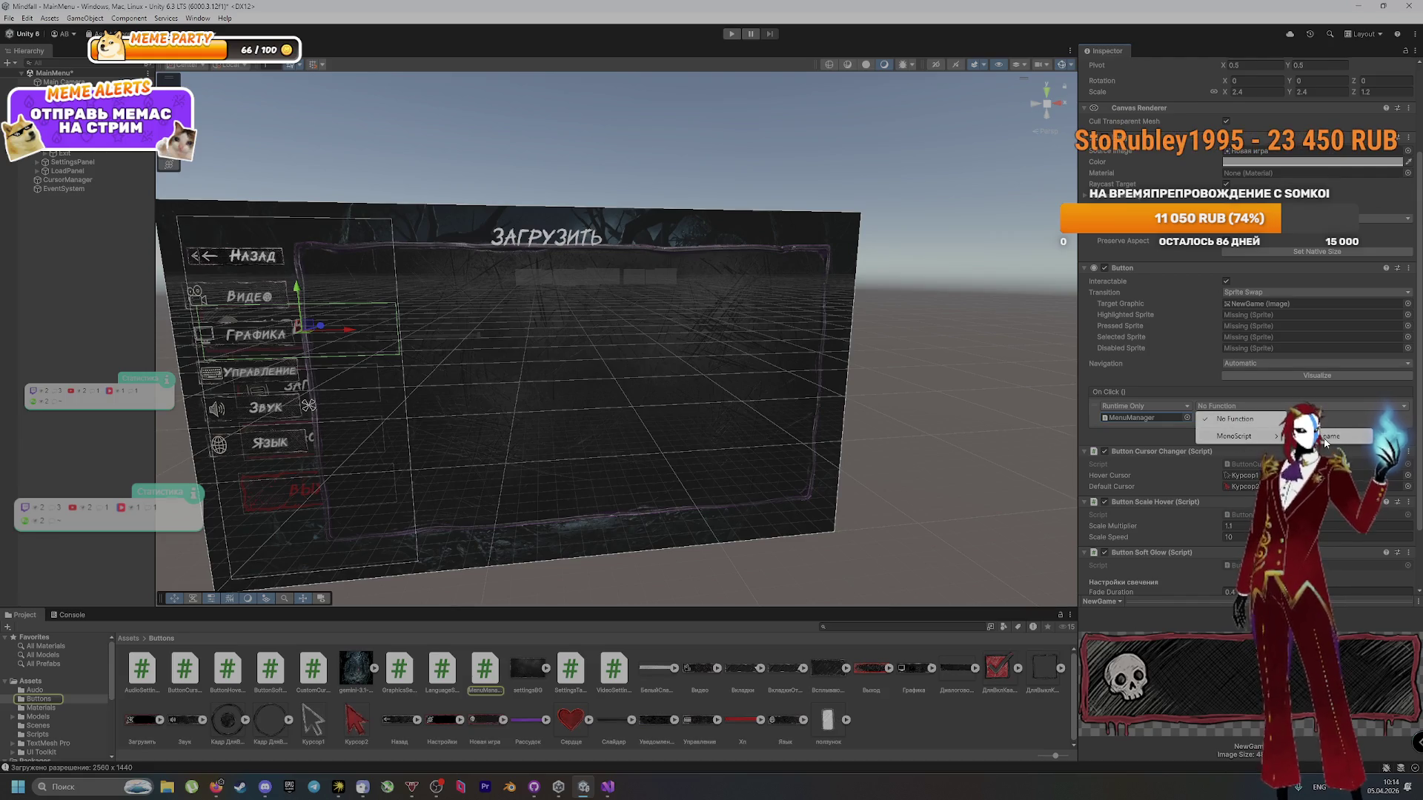
click(1131, 415)
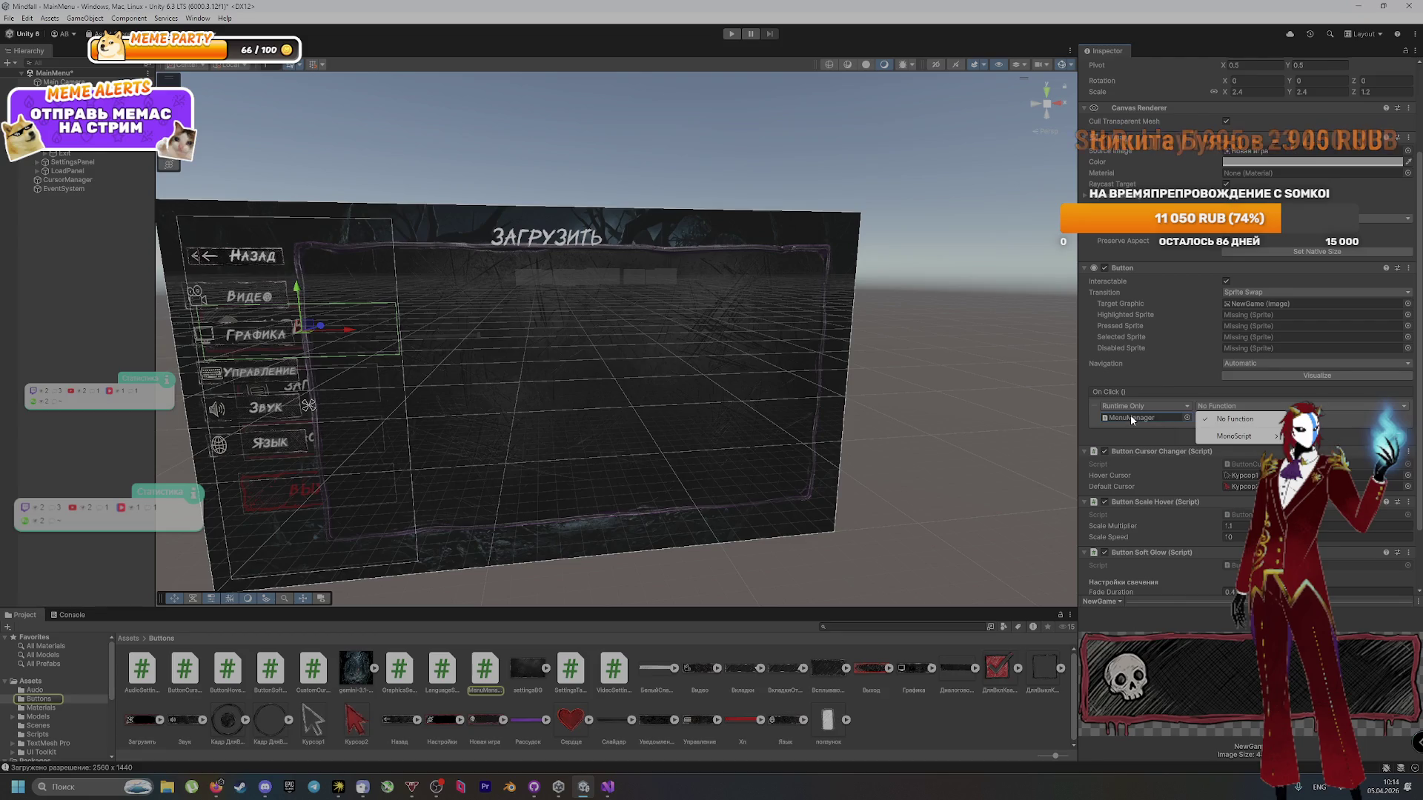
double_click(1131, 415)
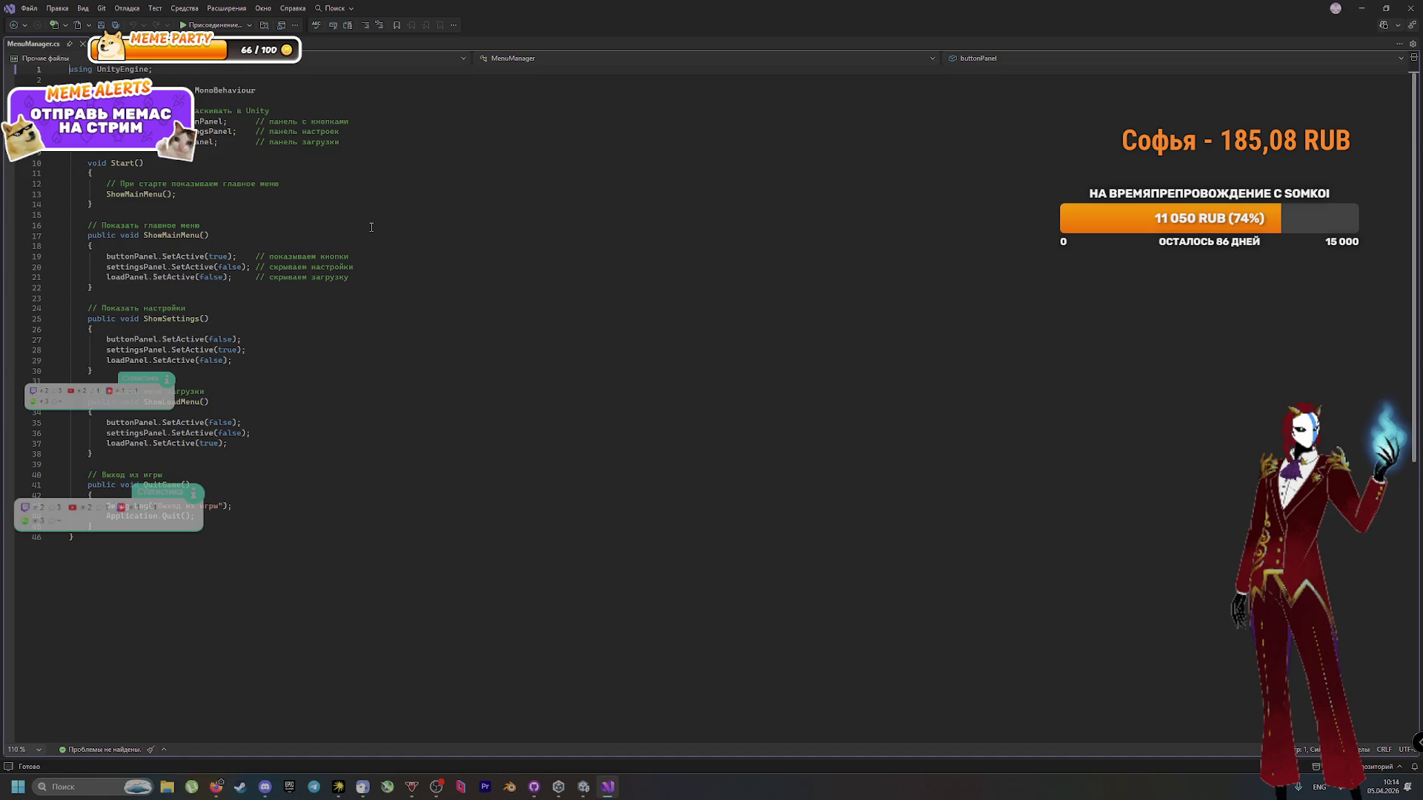
Step: Switch from Visual Studio to the DeepSeek chat showing the button wiring steps
key(alt+Tab)
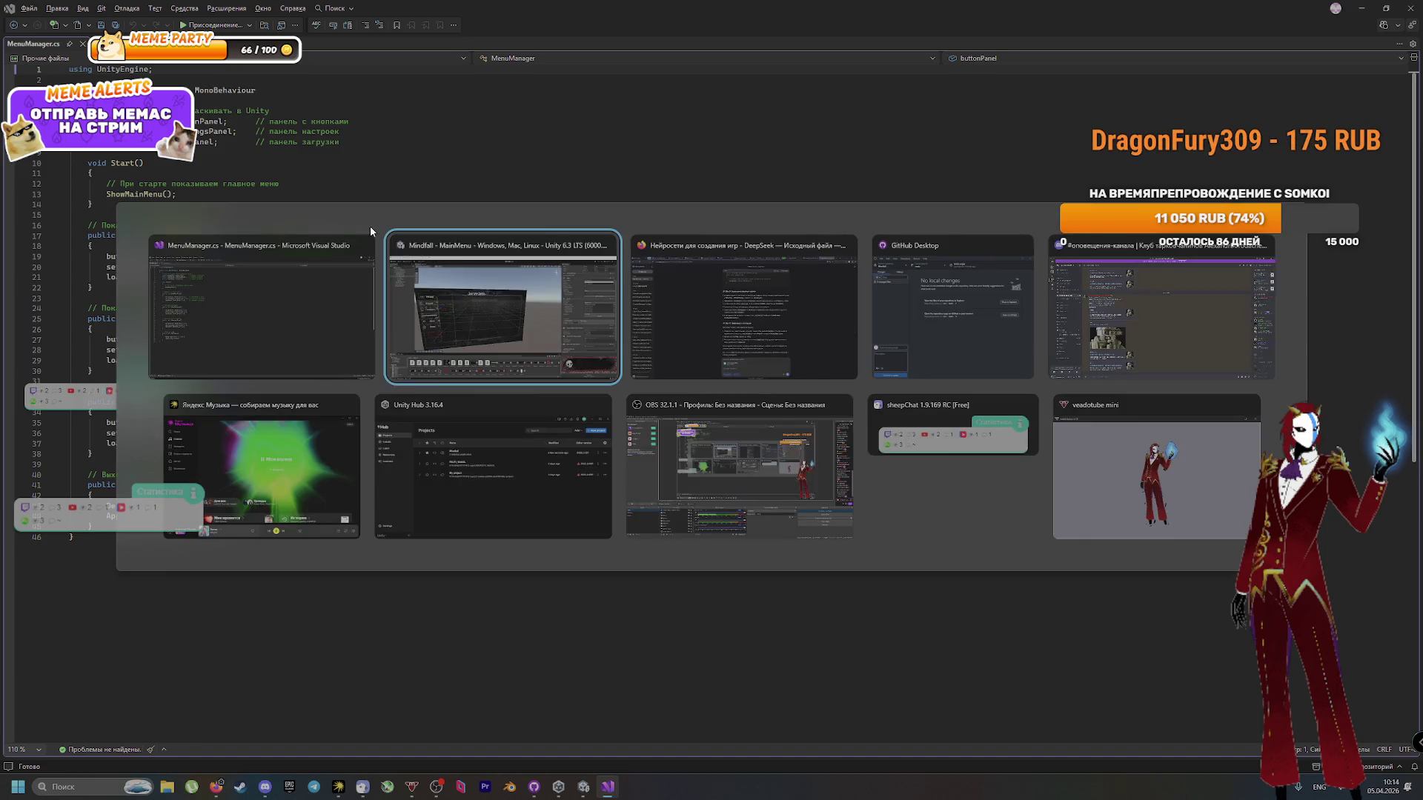
key(alt+Tab)
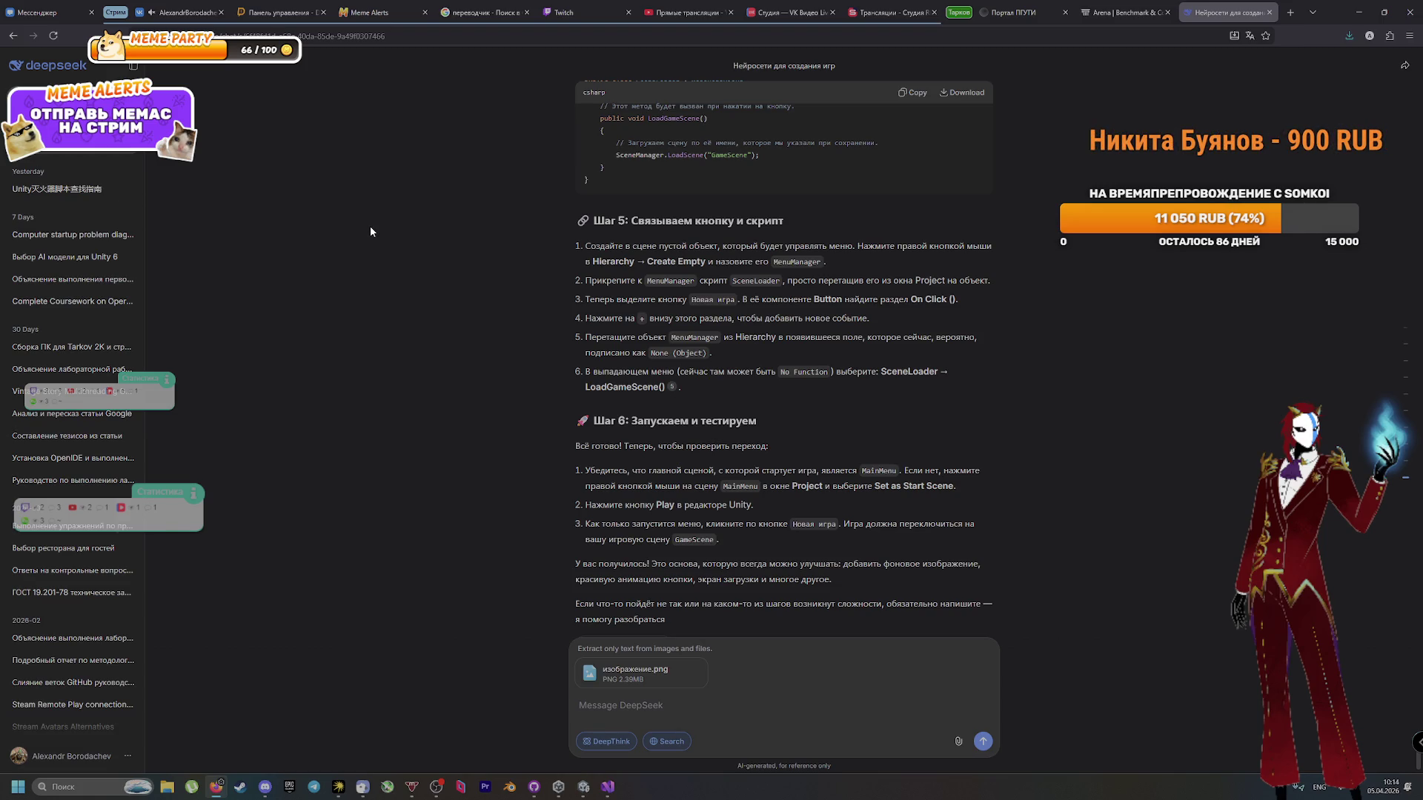
Step: Compare DeepSeek's Step 5 against MainMenuCanvas in Unity, then show the Assets > Scripts folder
key(alt+Tab)
key(alt+Tab)
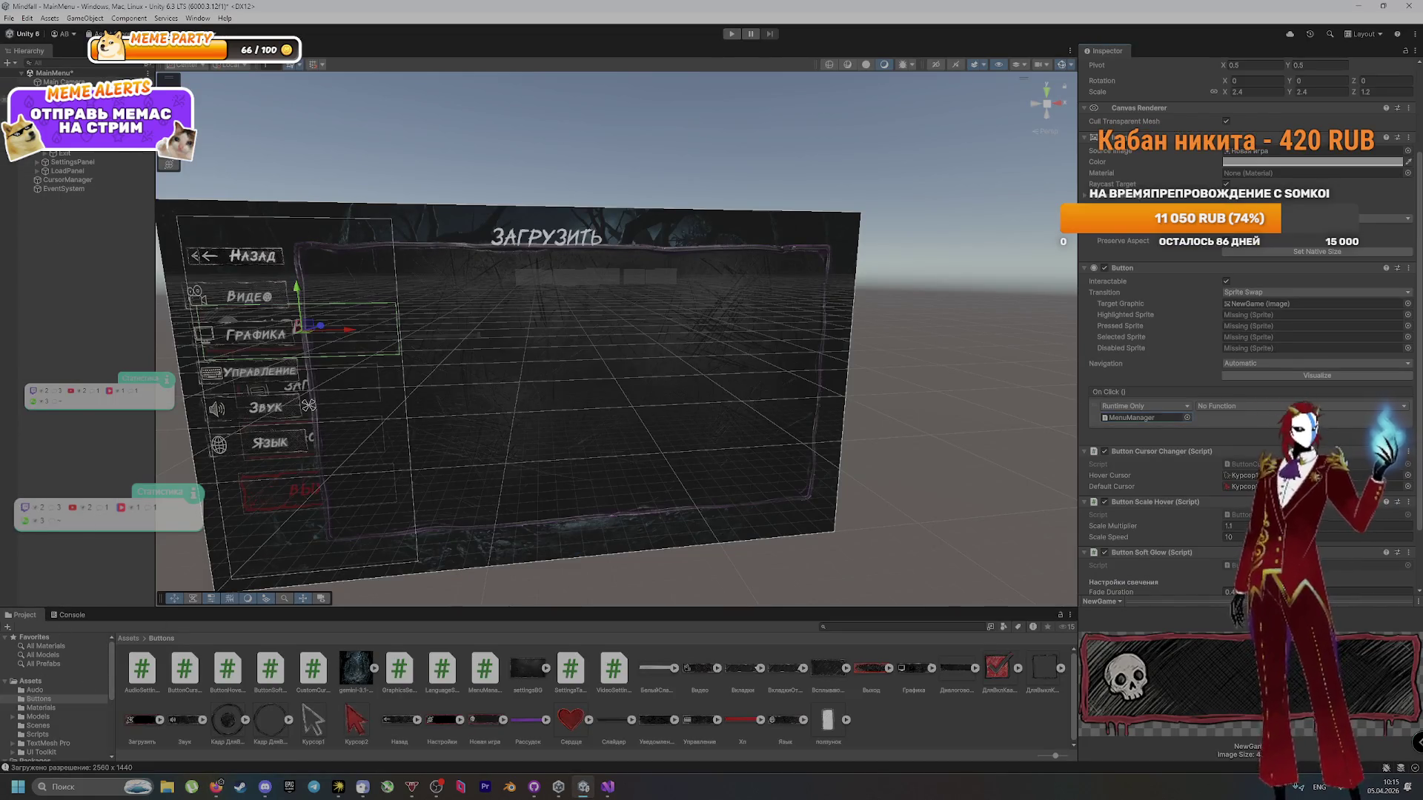
click(403, 212)
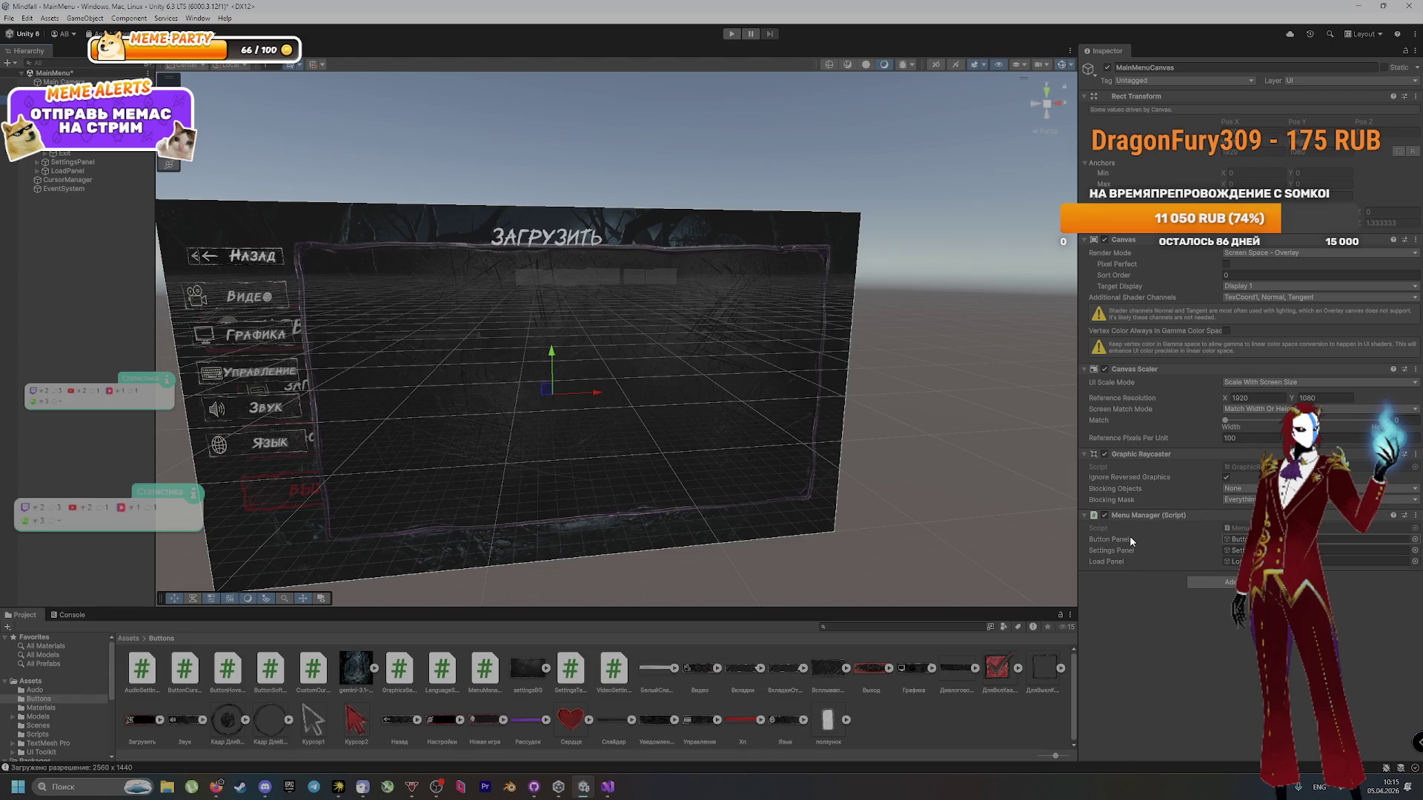
key(alt+Tab)
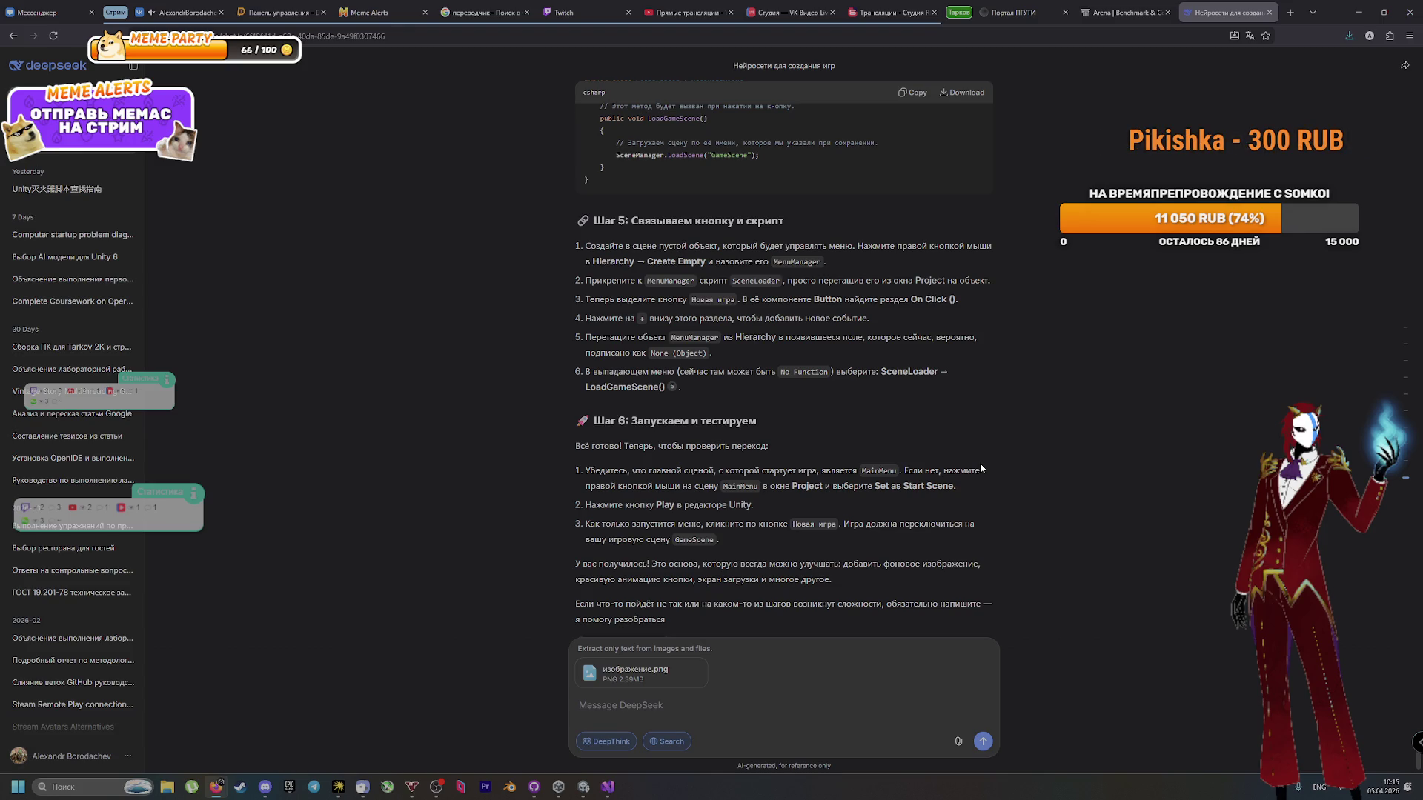
key(alt+Tab)
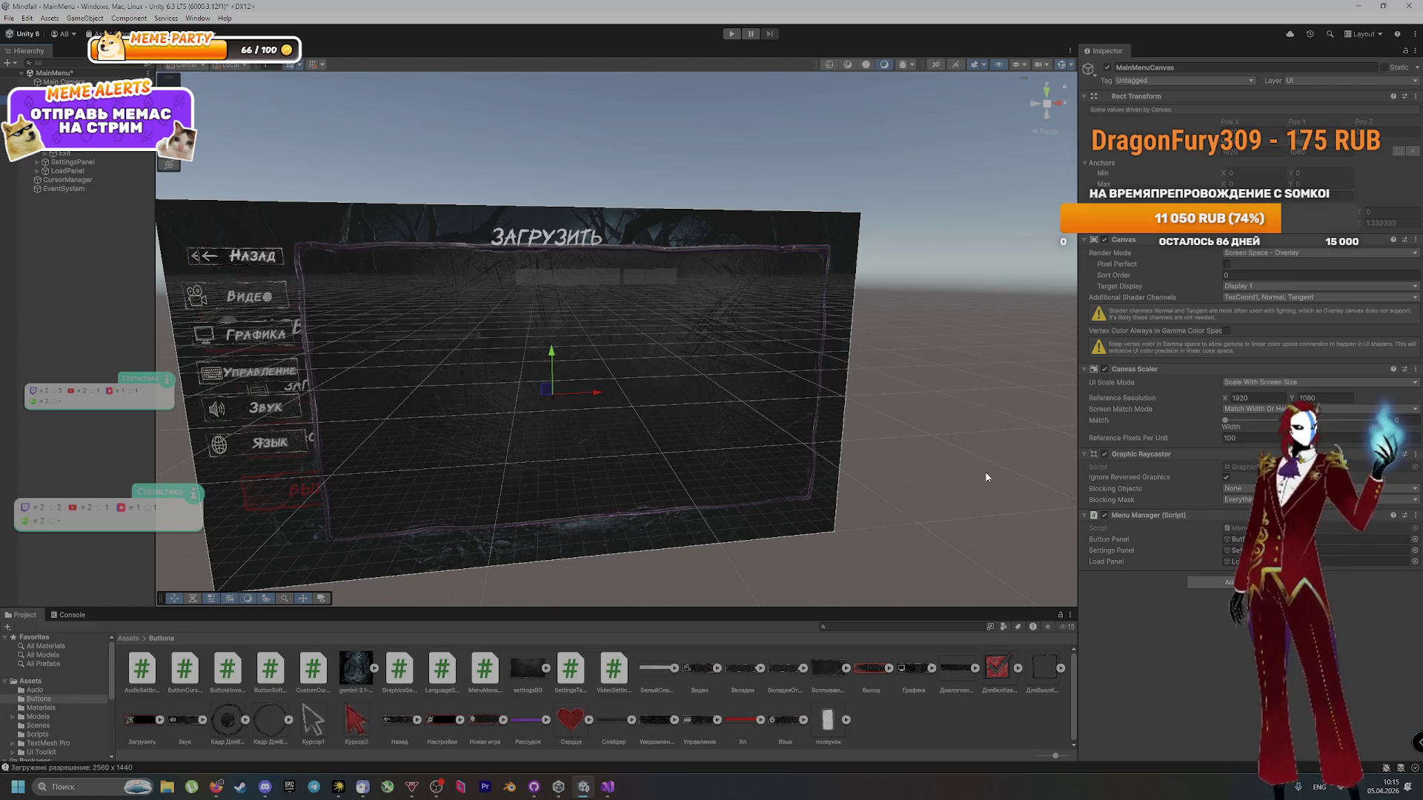
key(alt+Tab)
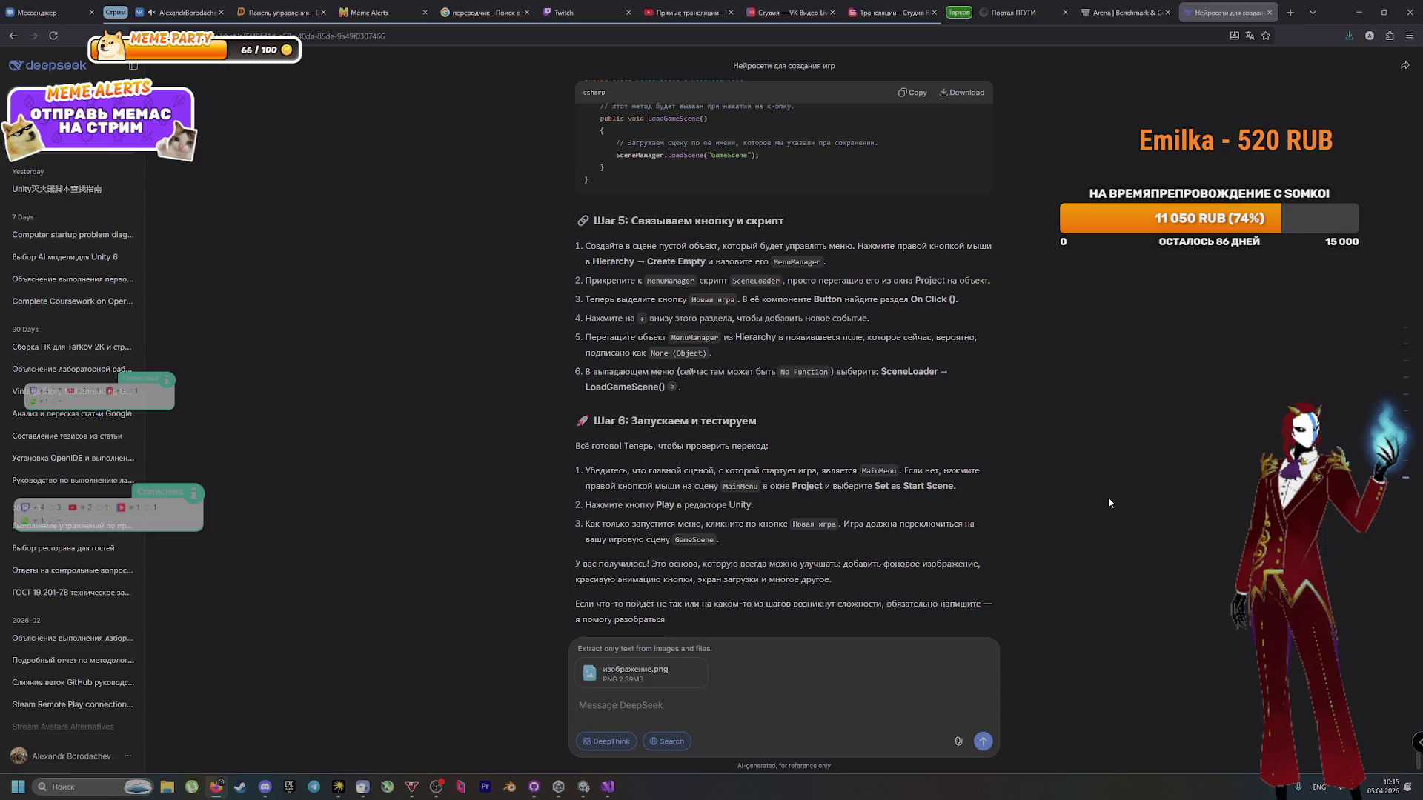
key(alt+Tab)
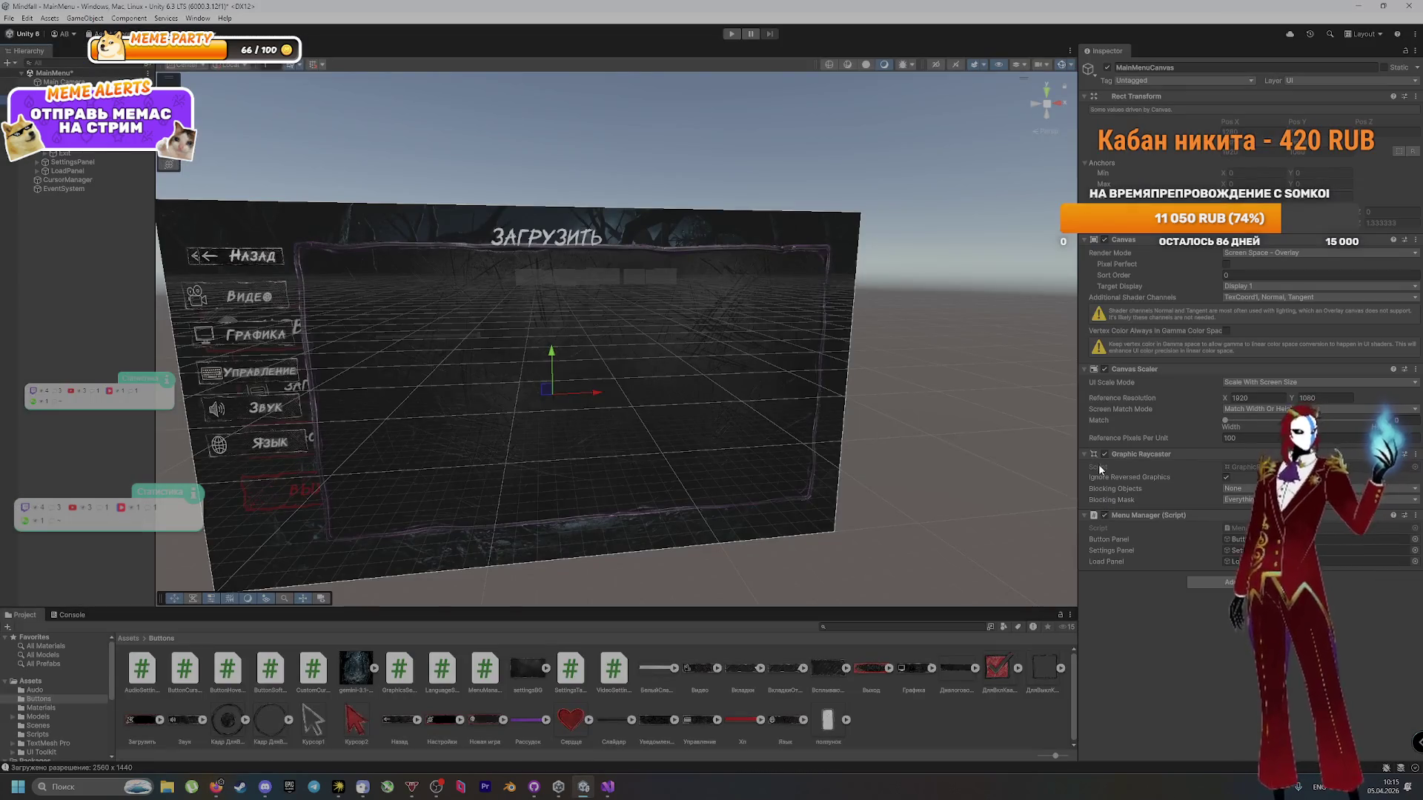
key(alt+Tab)
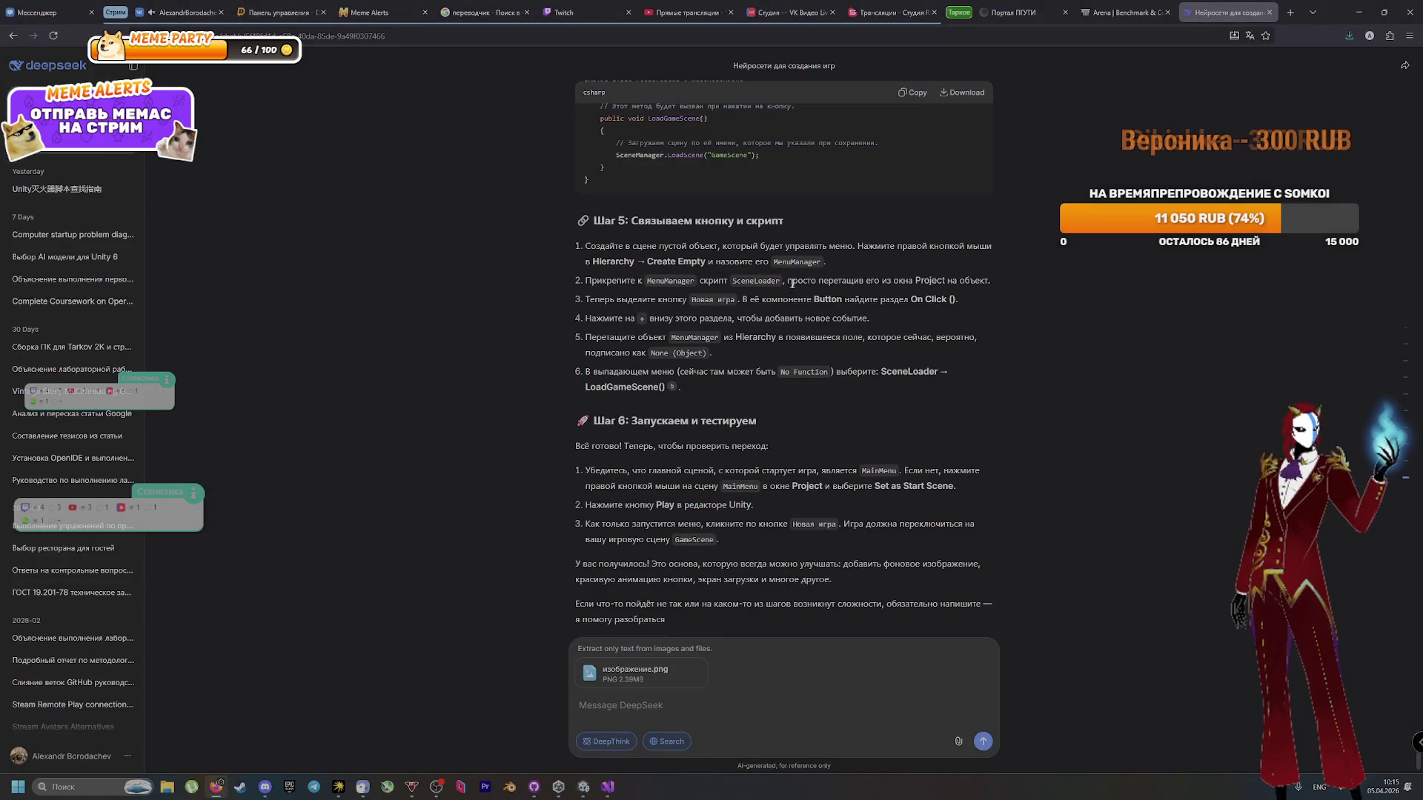
key(alt+Tab)
key(alt+Tab)
key(alt+Tab)
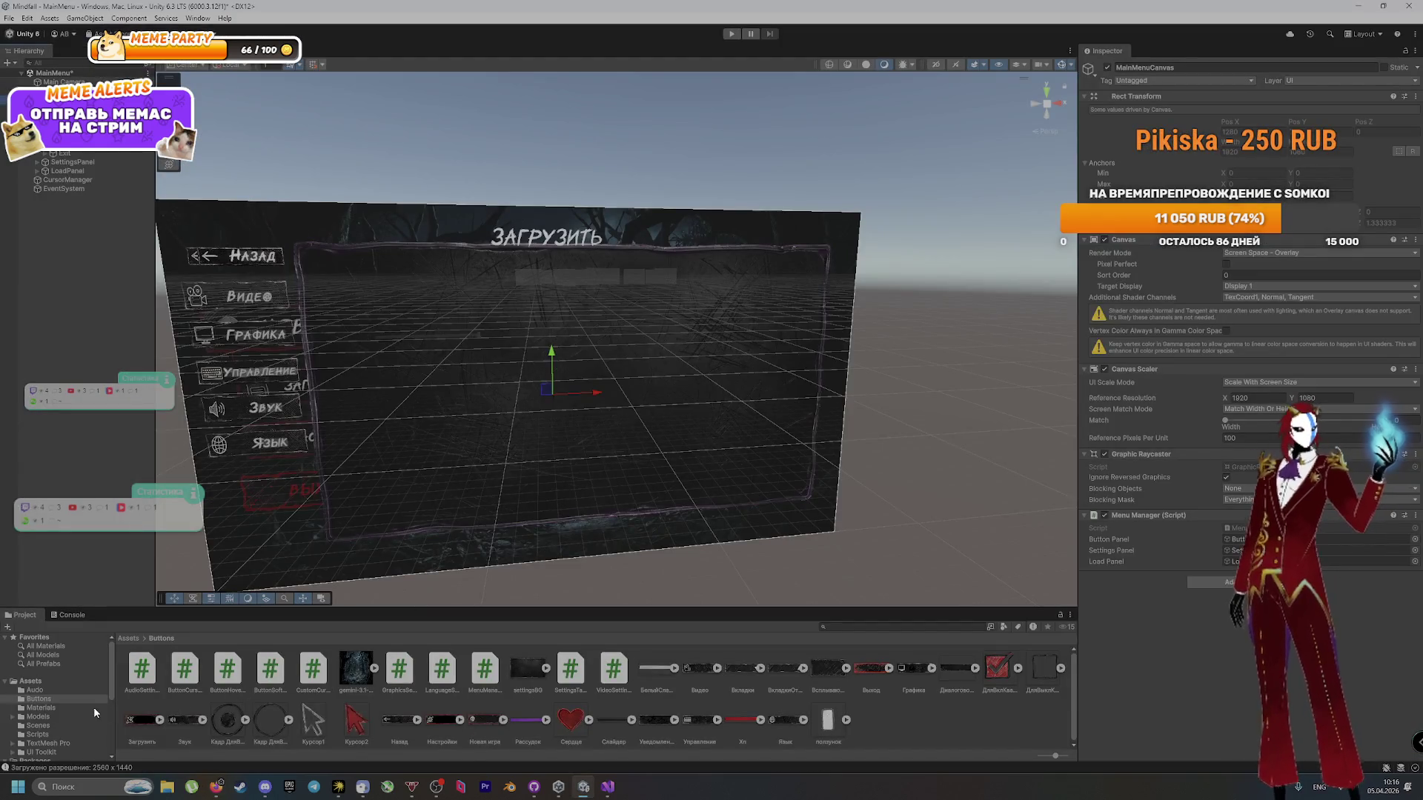
click(47, 735)
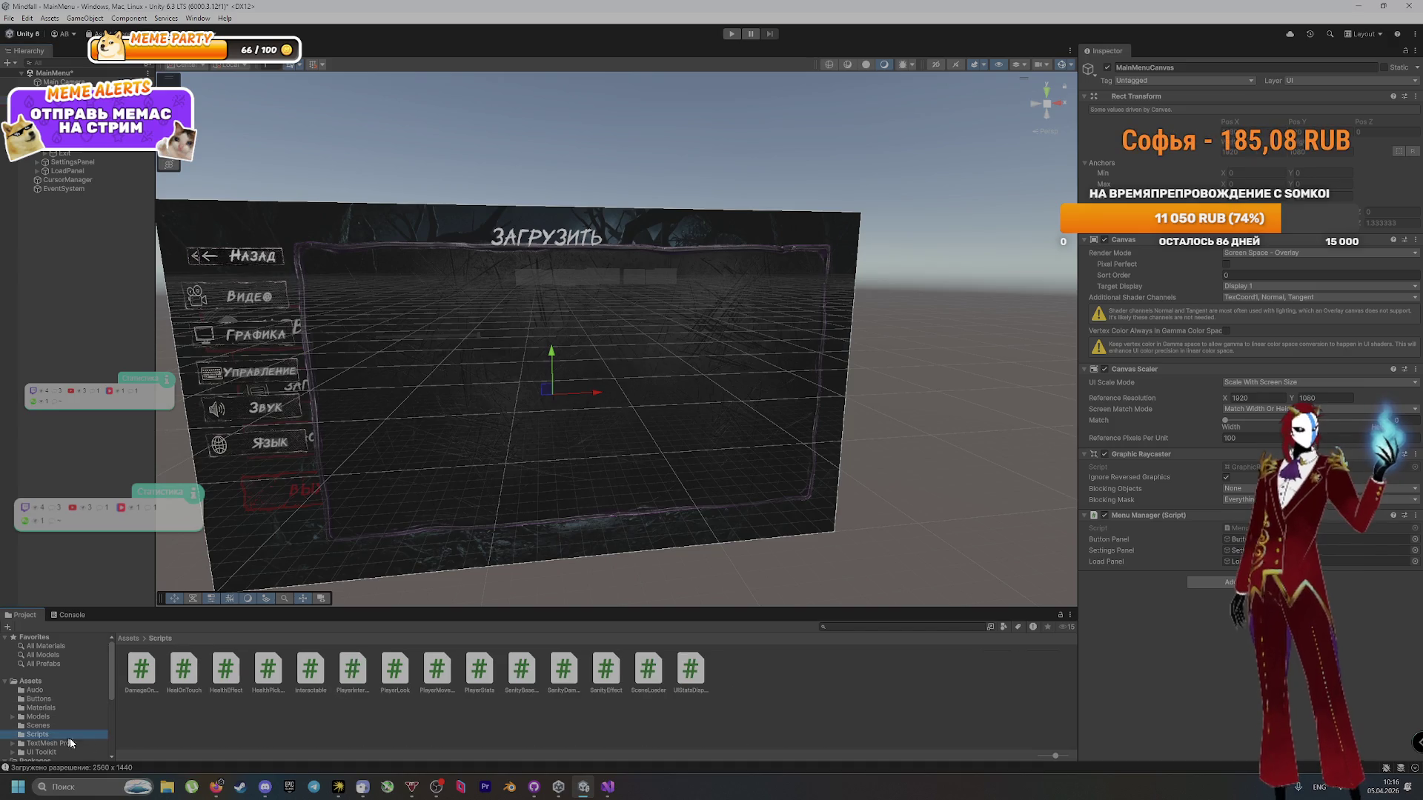
Step: Drop SceneLoader onto MainMenuCanvas's Inspector, check DeepSeek's 'Новая игра' step, and select NewGame
mouse_move(648, 671)
mouse_down()
mouse_move(1215, 653)
mouse_move(1221, 683)
mouse_up()
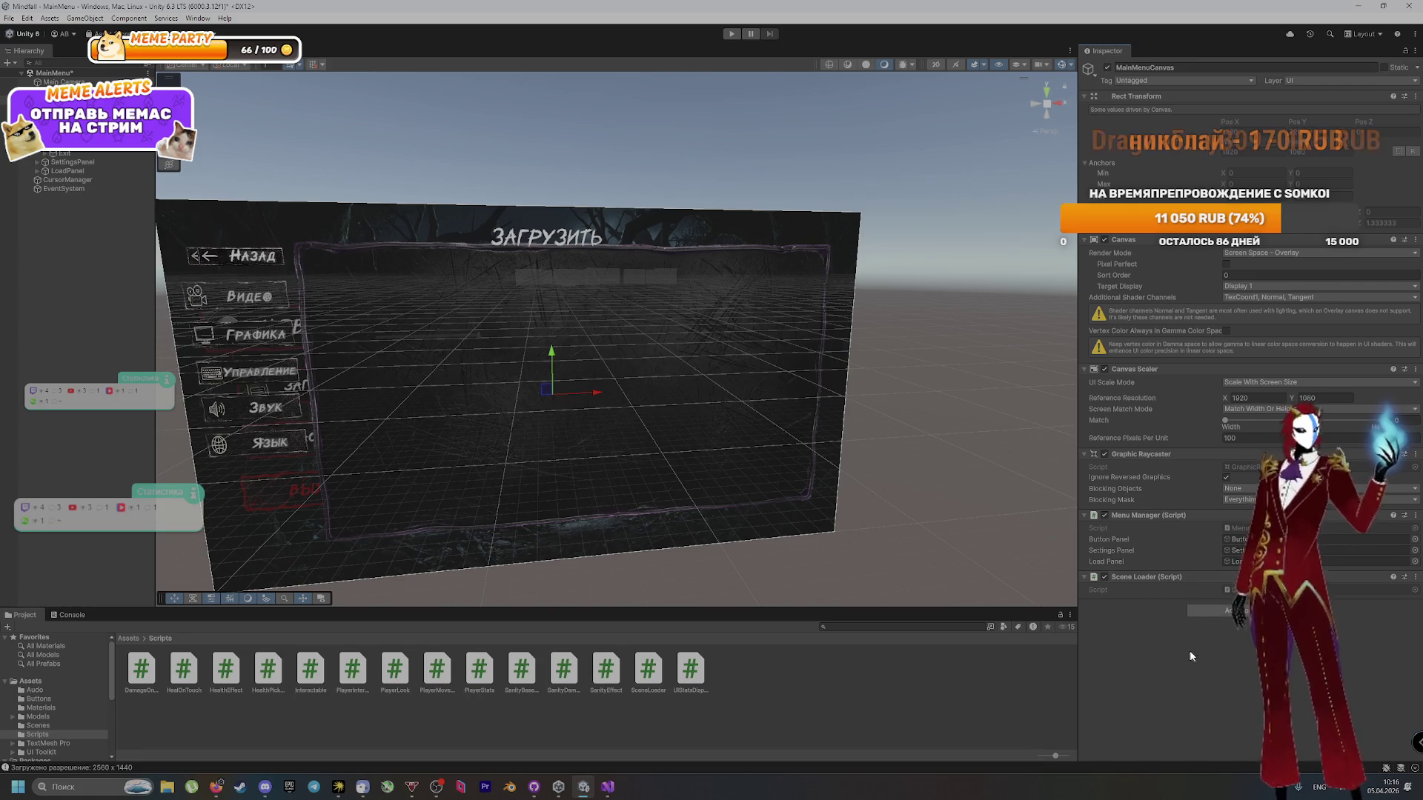
key(alt+Tab)
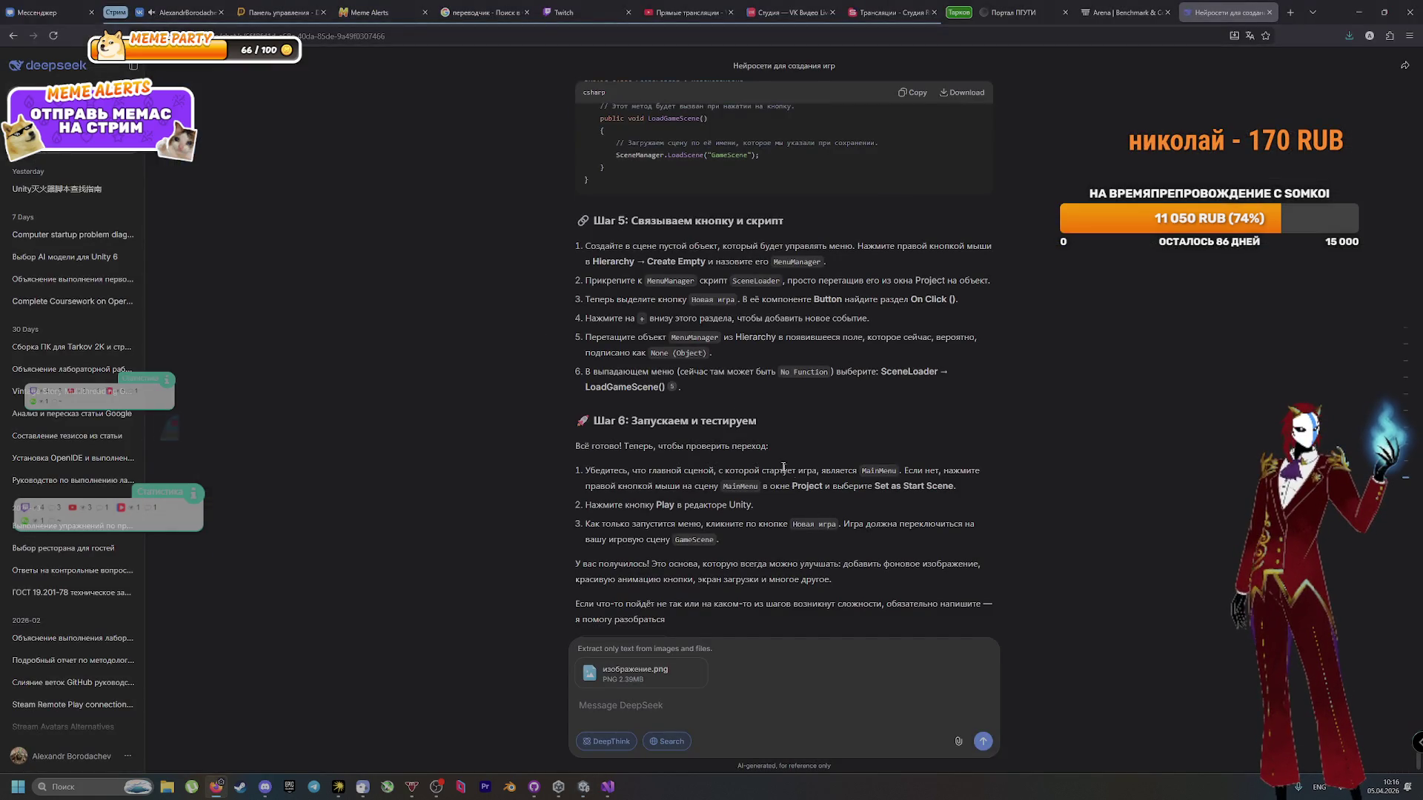
drag(647, 300, 778, 300)
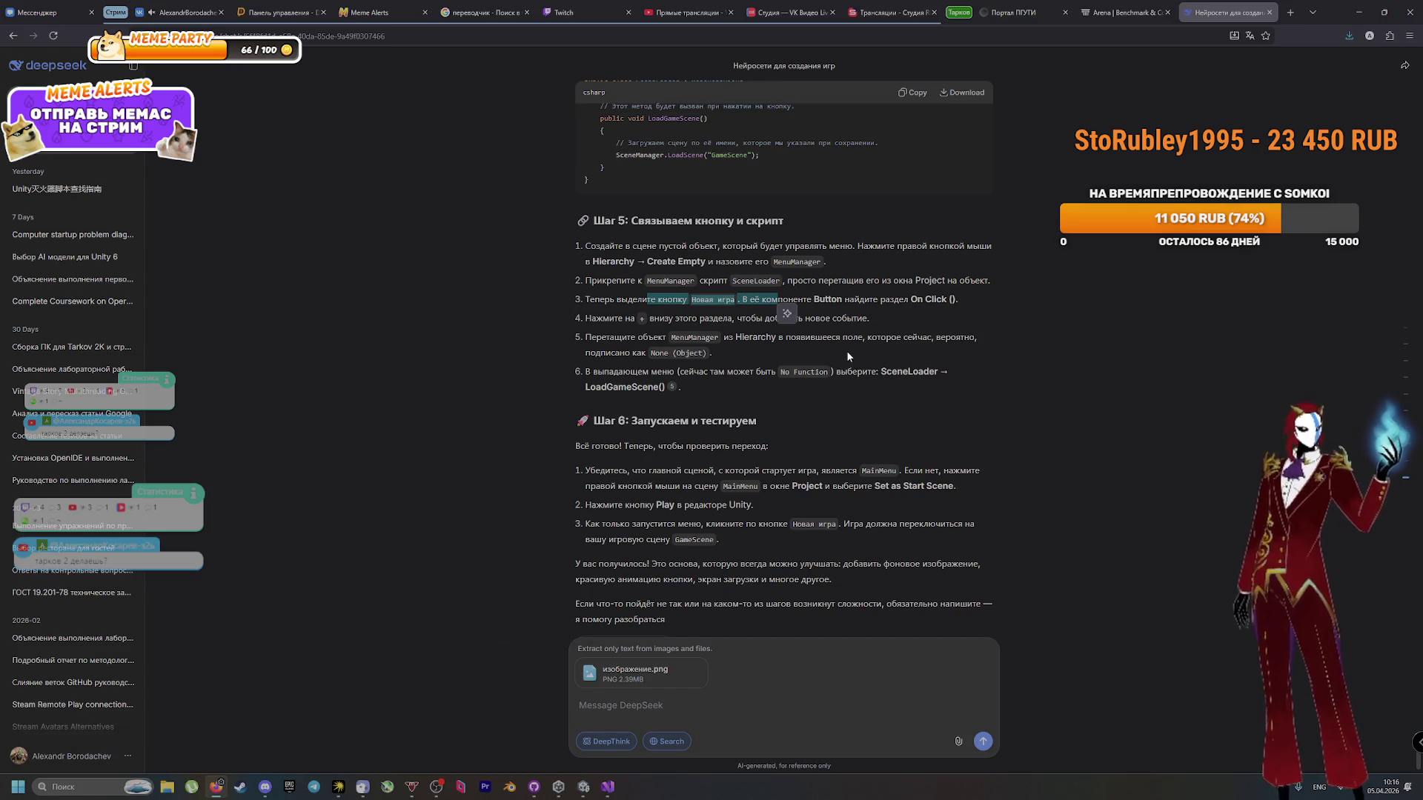
key(alt+Tab)
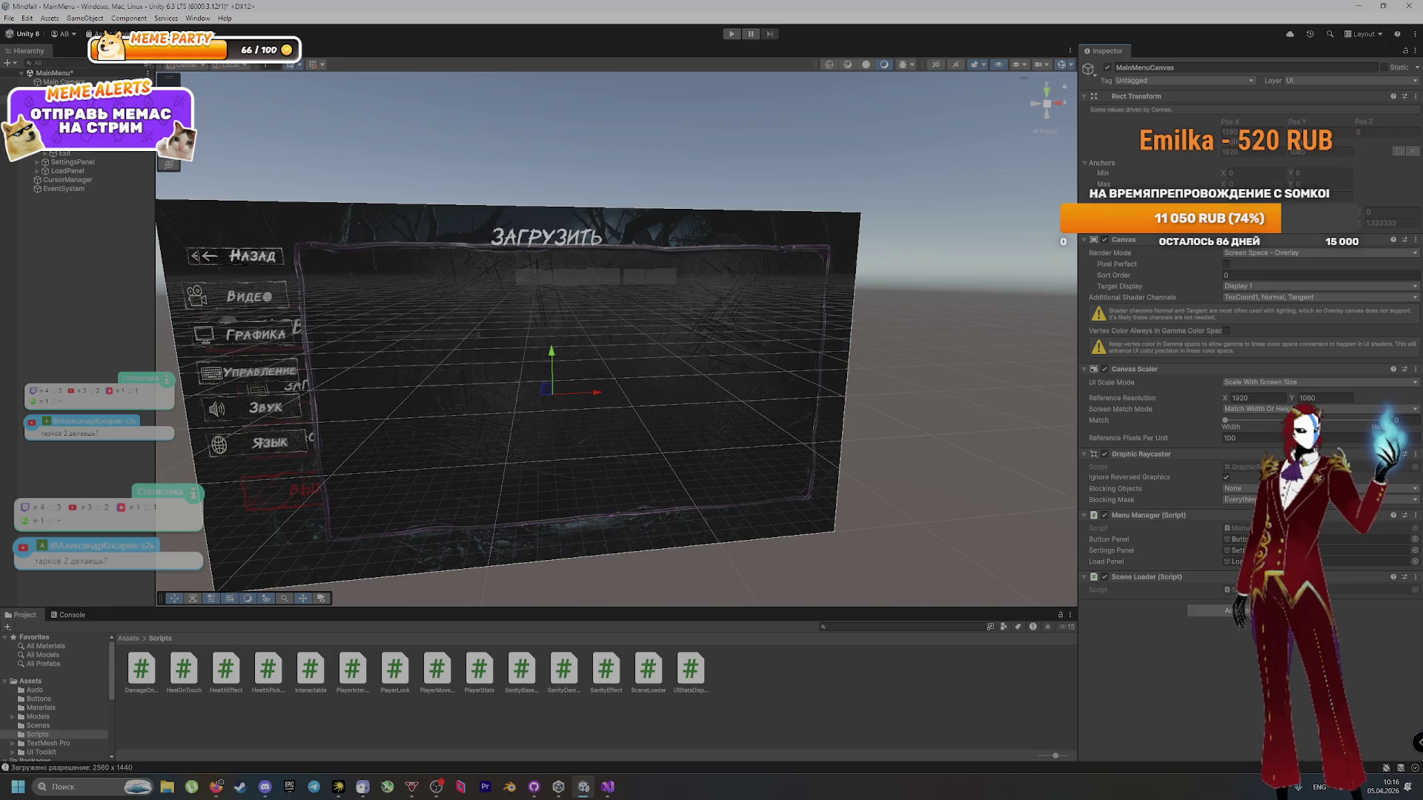
click(67, 126)
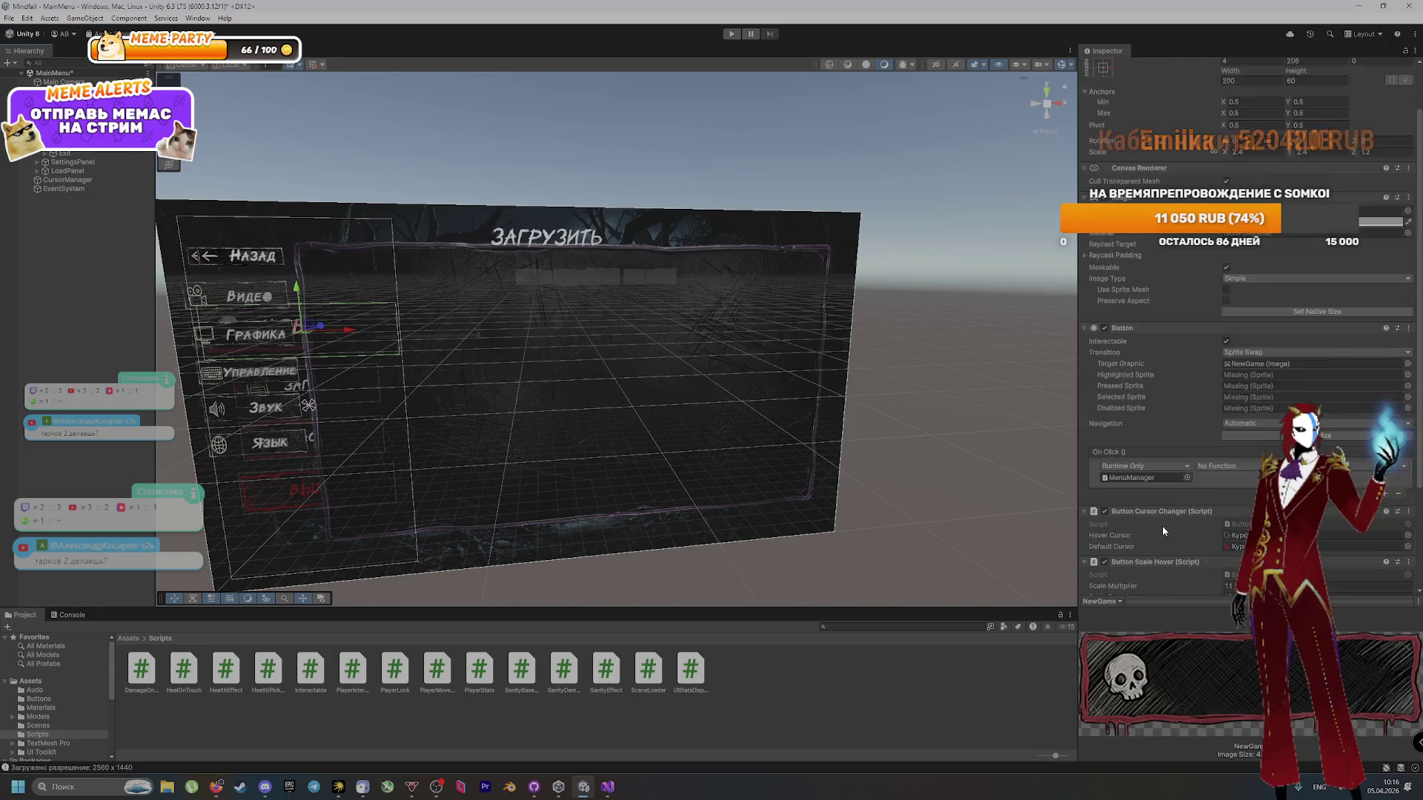
Step: Set NewGame's On Click call state to Off and replace the entry with a fresh one
scroll(1161, 527, down, 3)
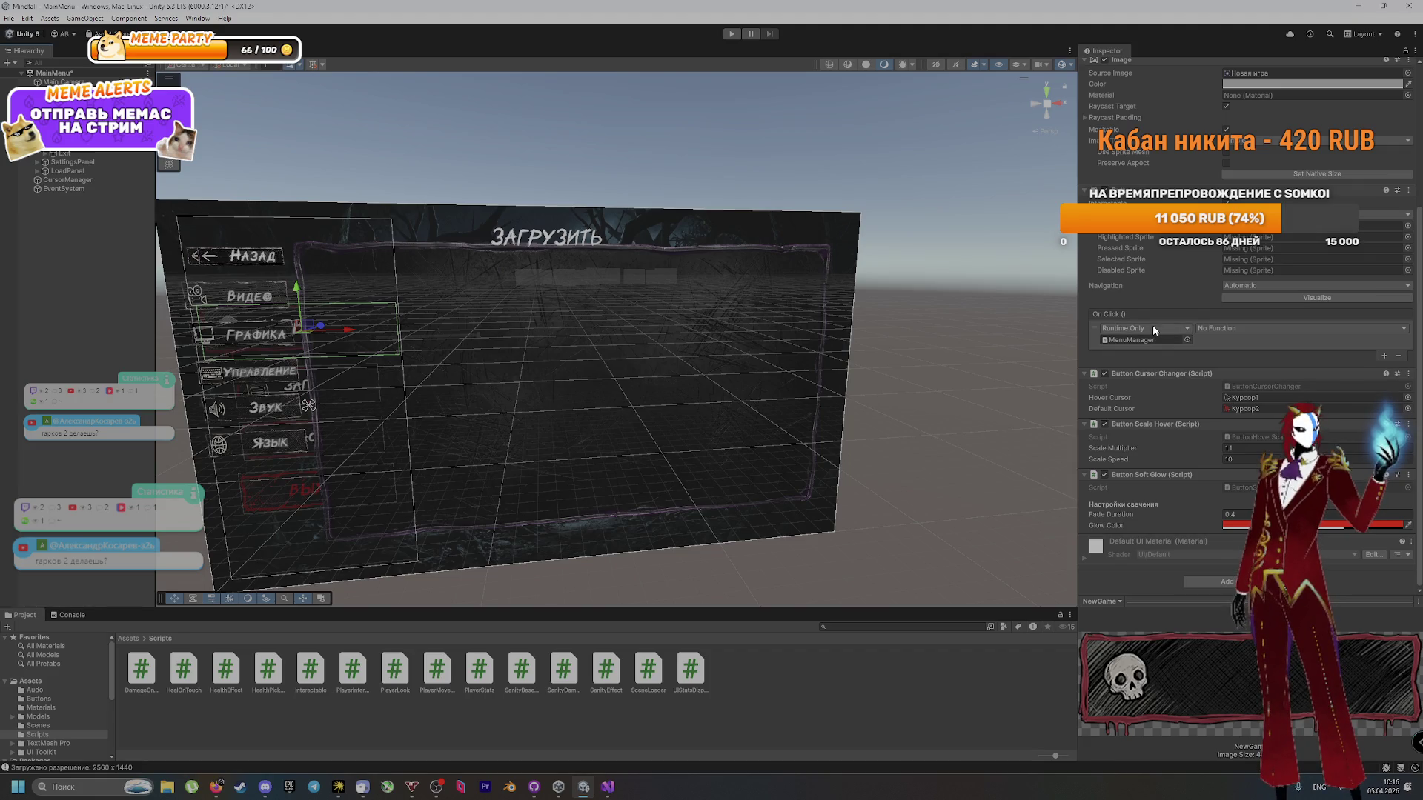
key(alt+Tab)
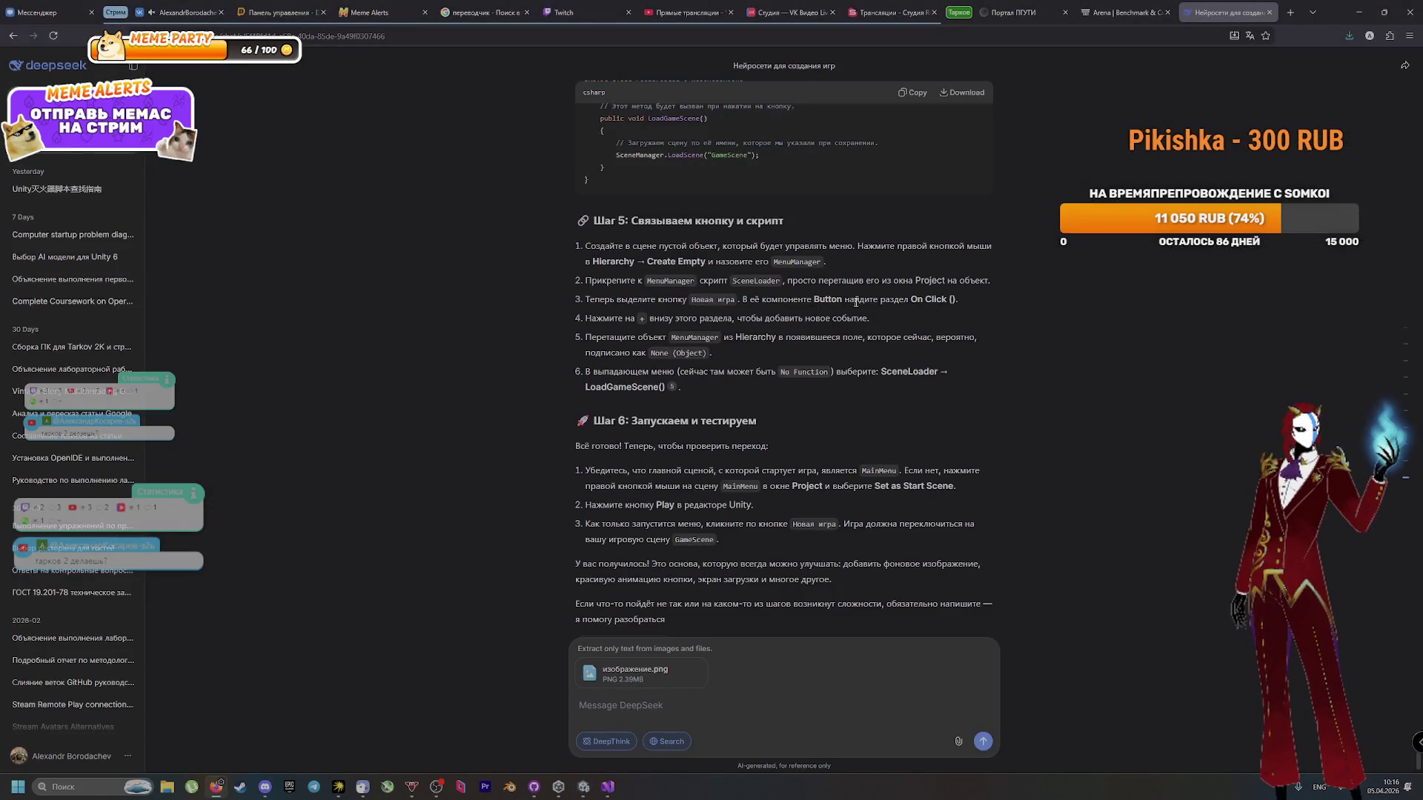
key(alt+Tab)
key(alt+Tab)
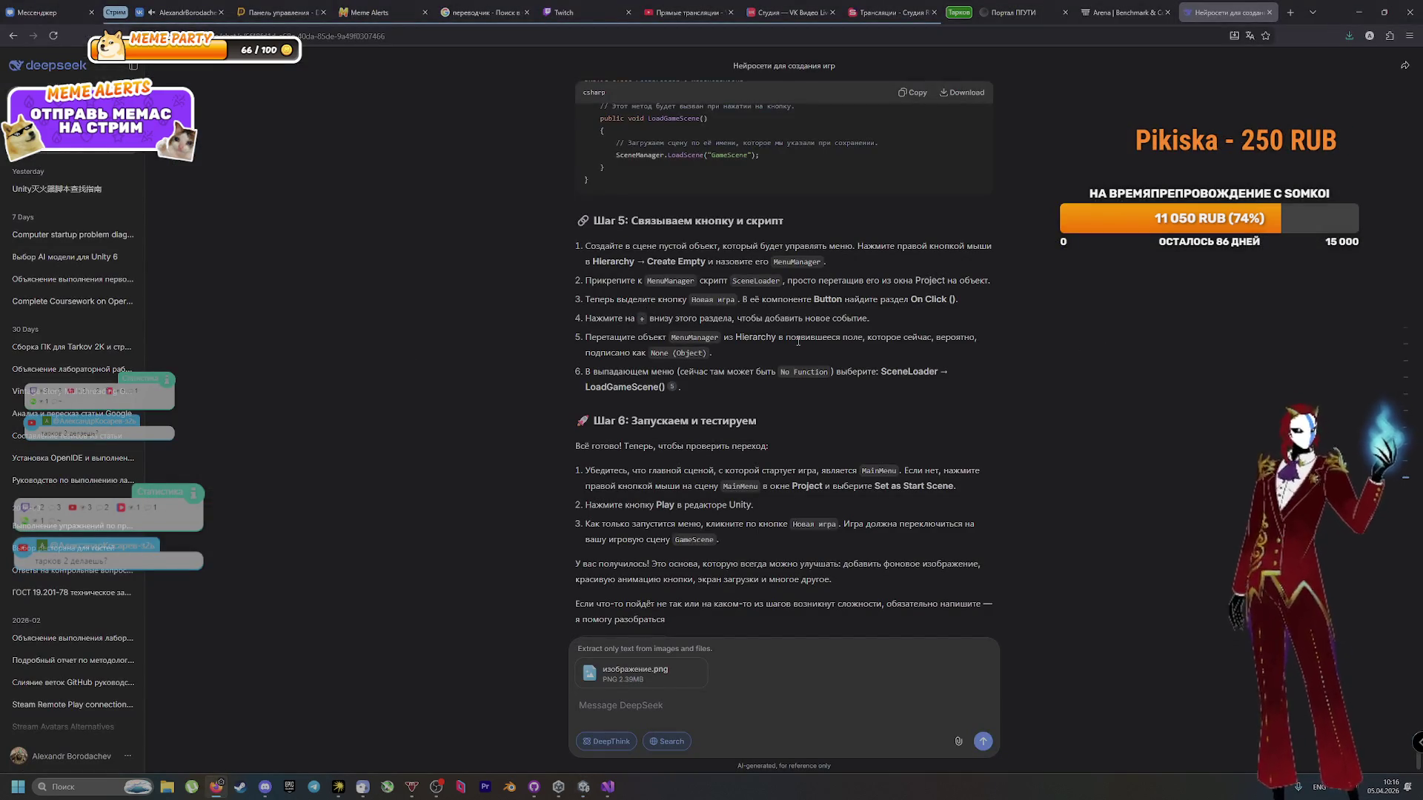
key(alt+Tab)
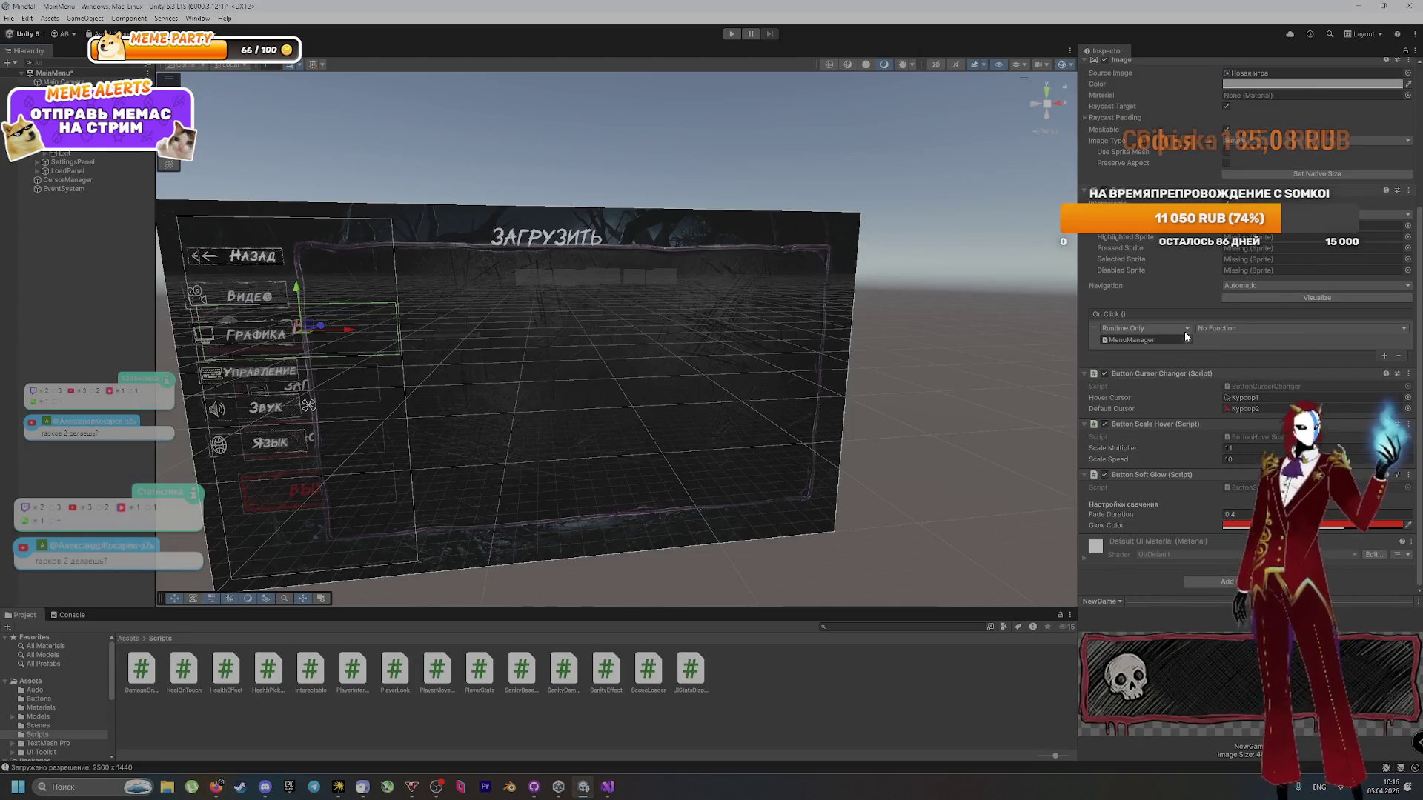
click(1173, 330)
click(1166, 339)
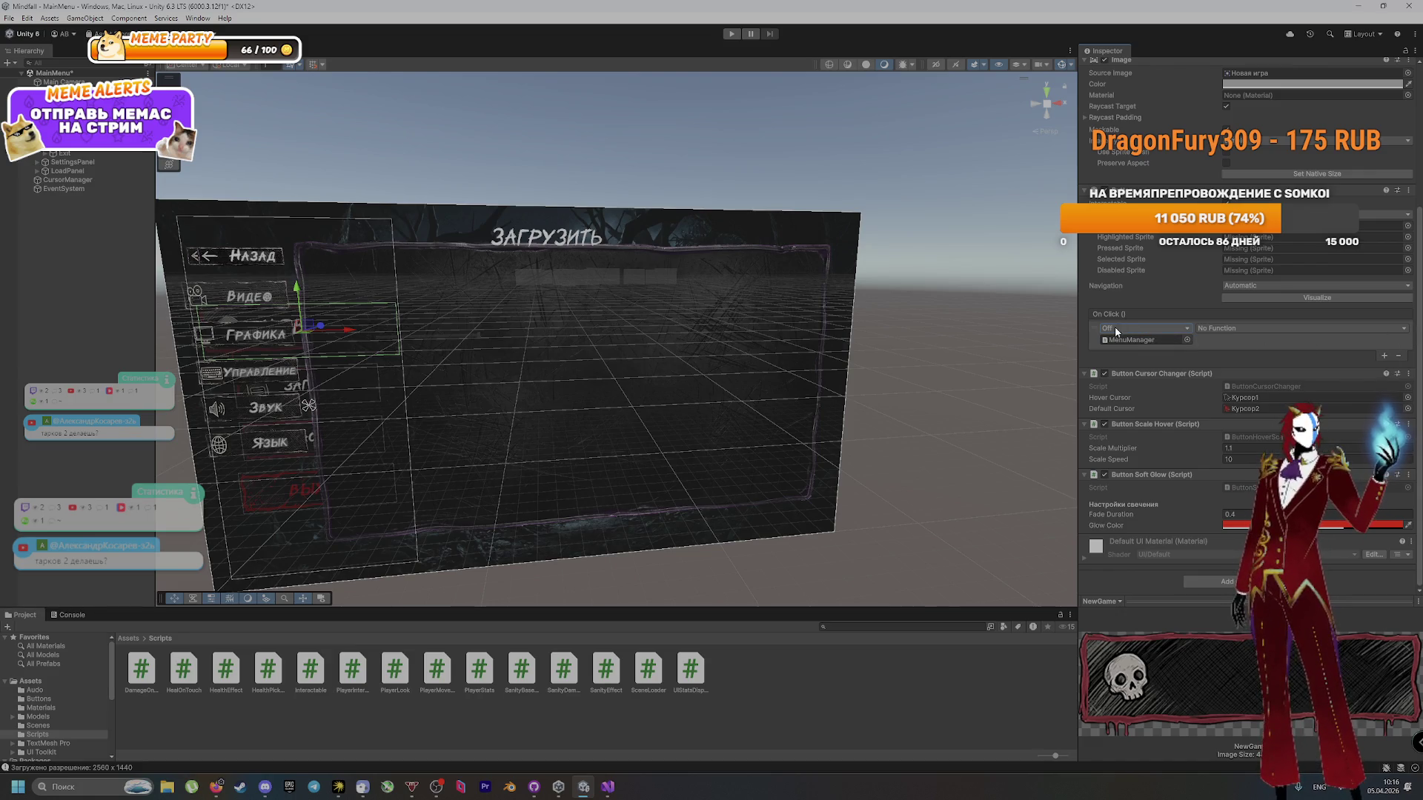
click(1398, 356)
click(1382, 357)
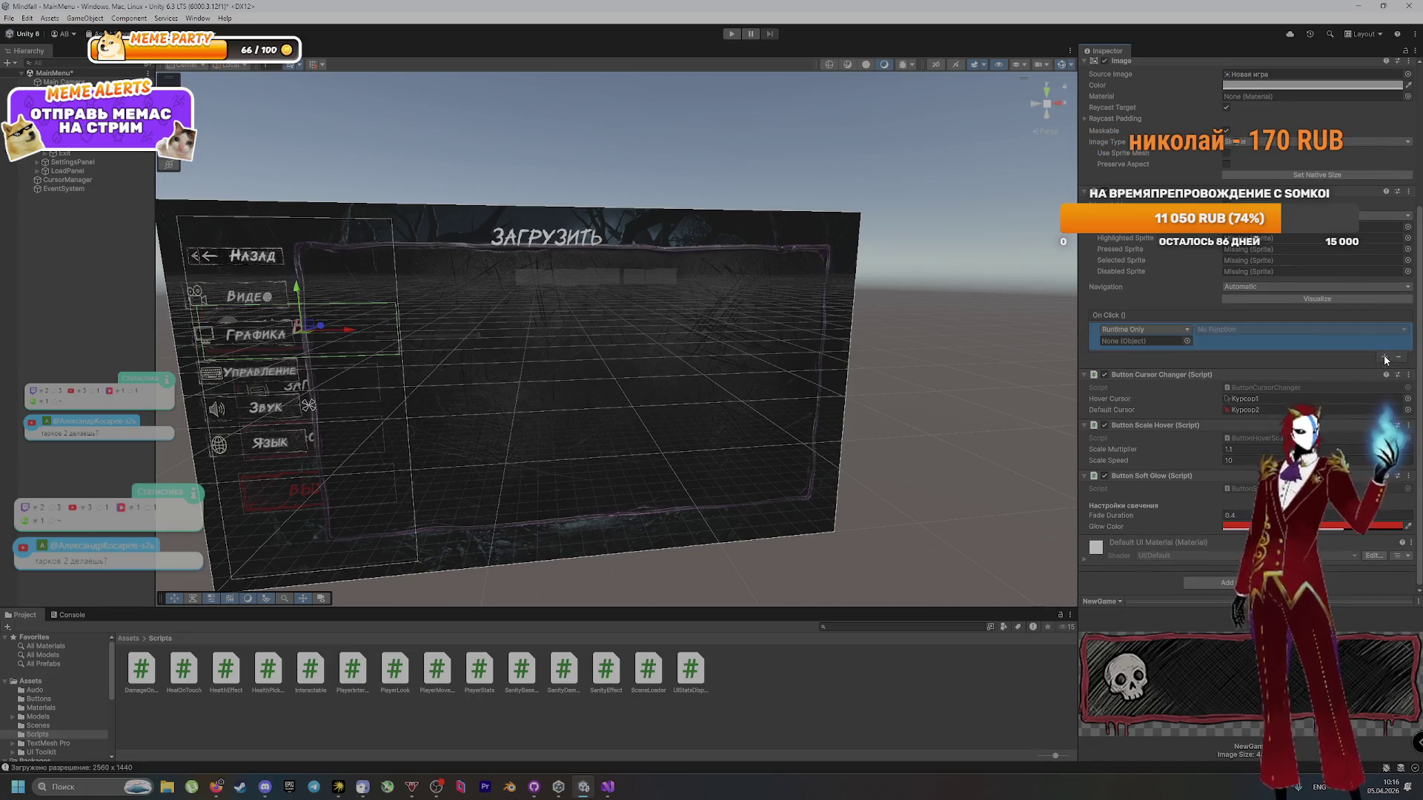
key(alt+Tab)
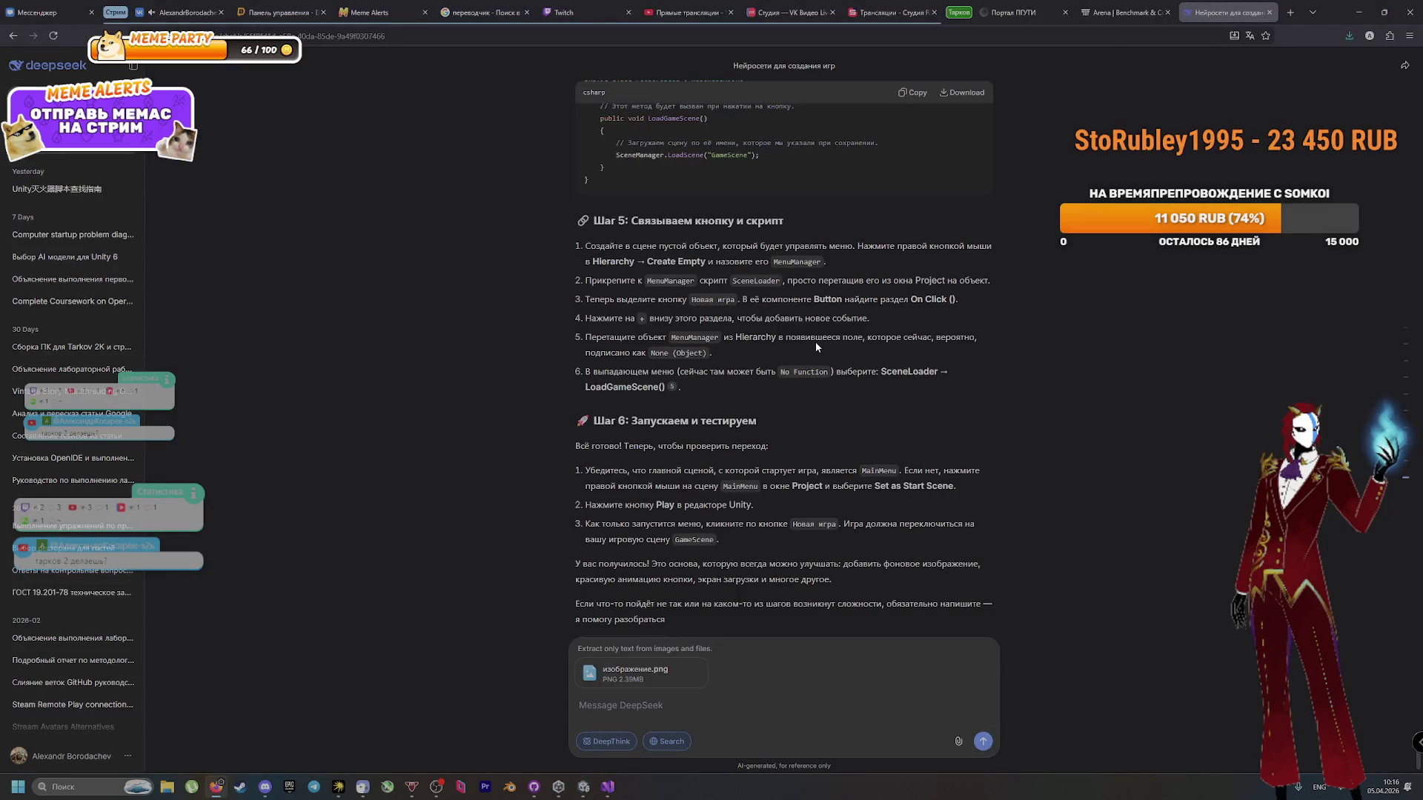
key(alt+Tab)
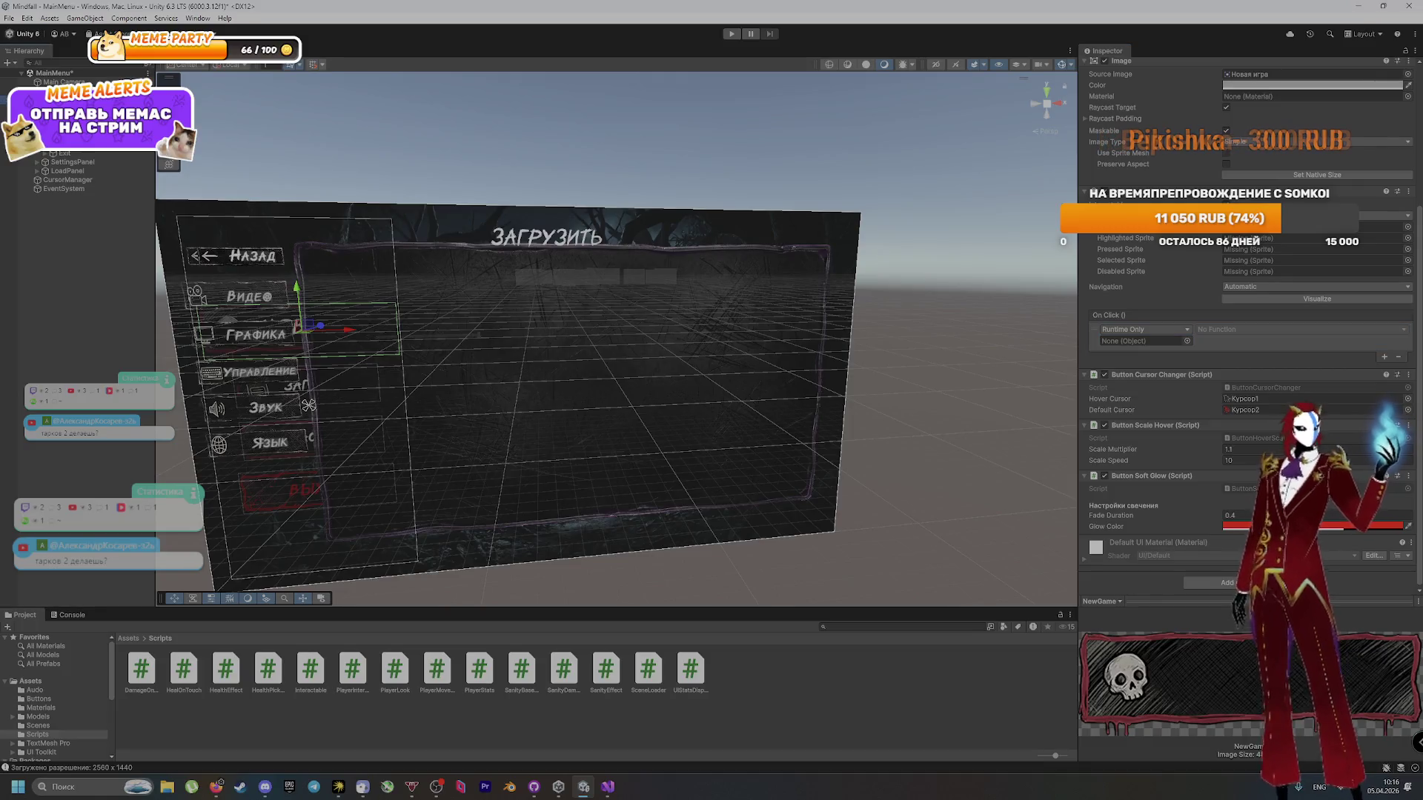
Step: Compare the empty entry with the Settings button's click event, then select MainMenuCanvas
click(1111, 342)
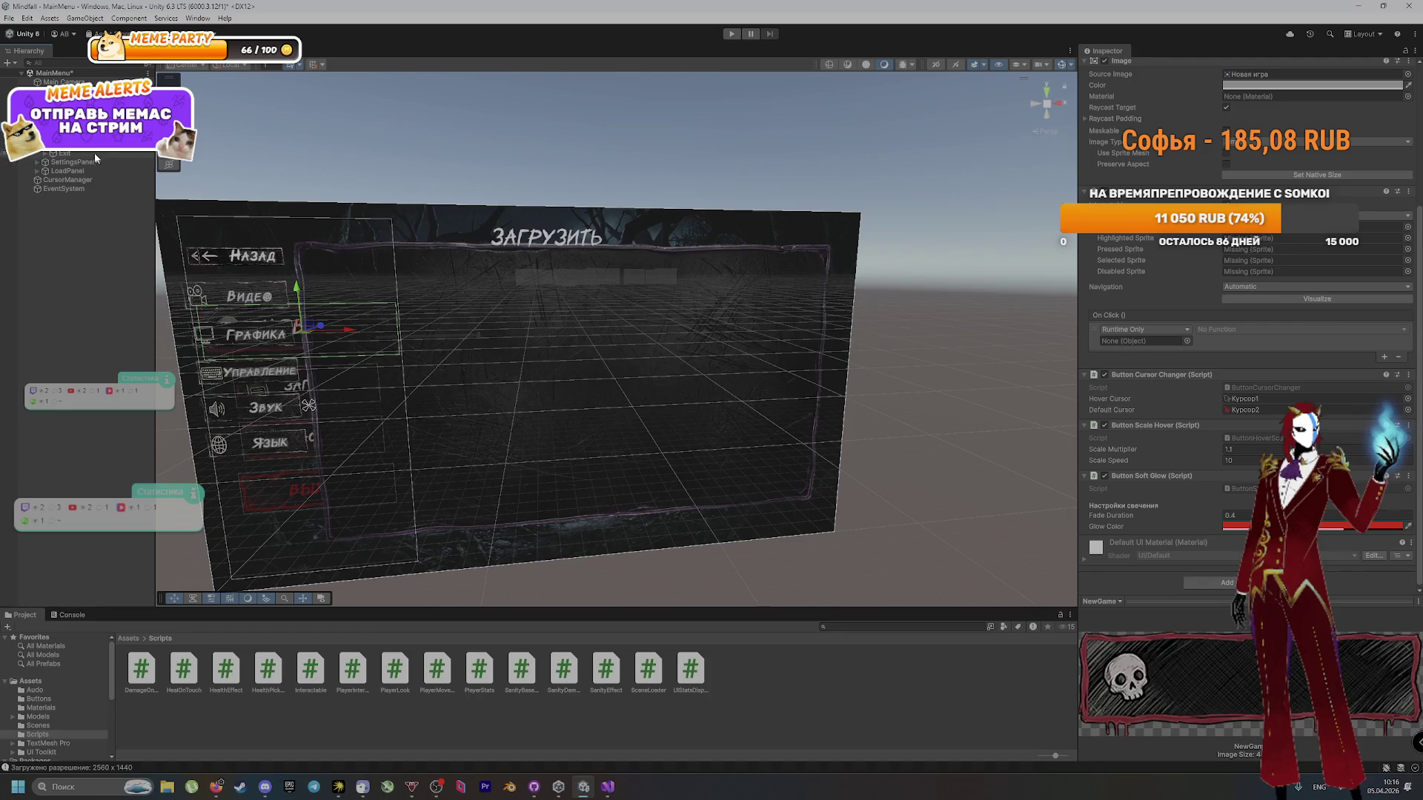
click(74, 144)
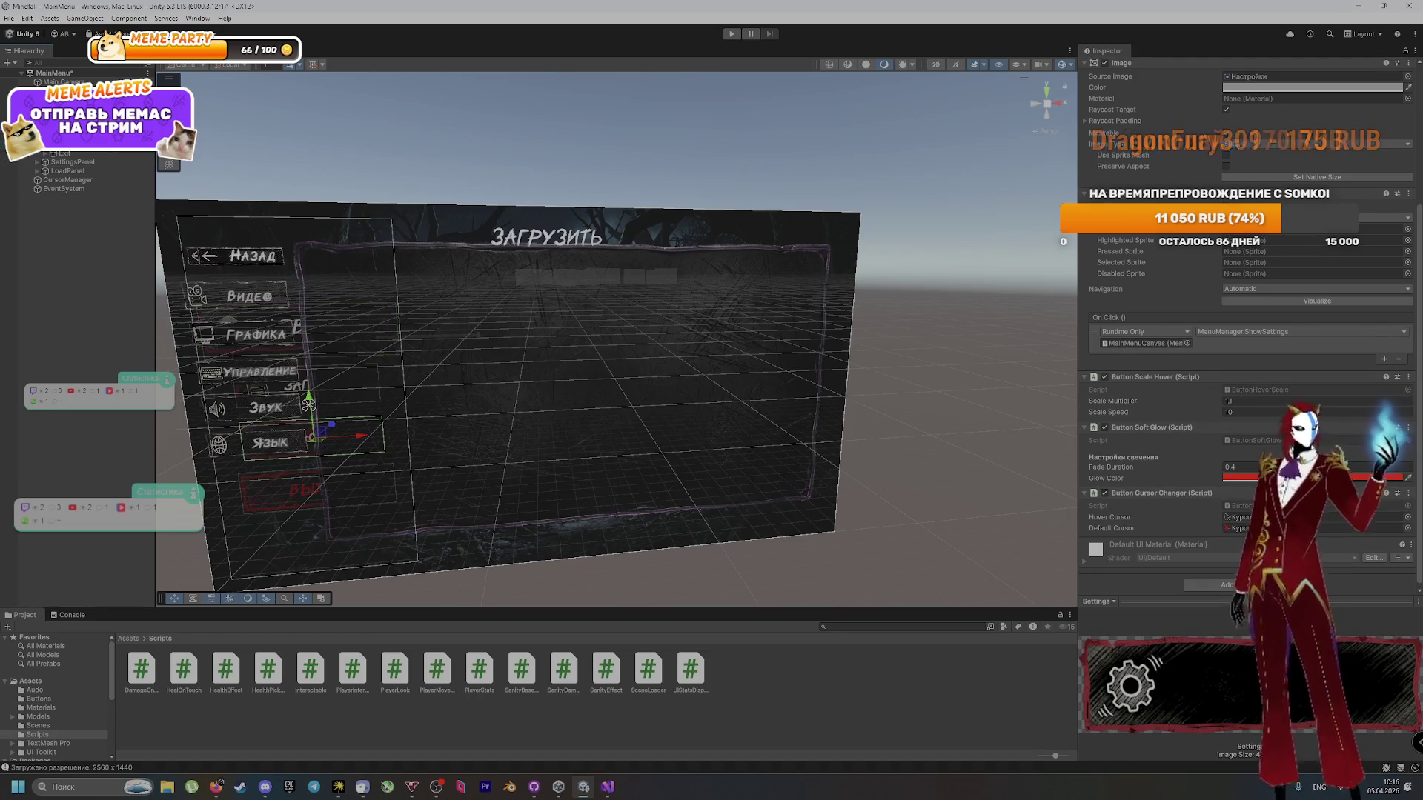
click(74, 126)
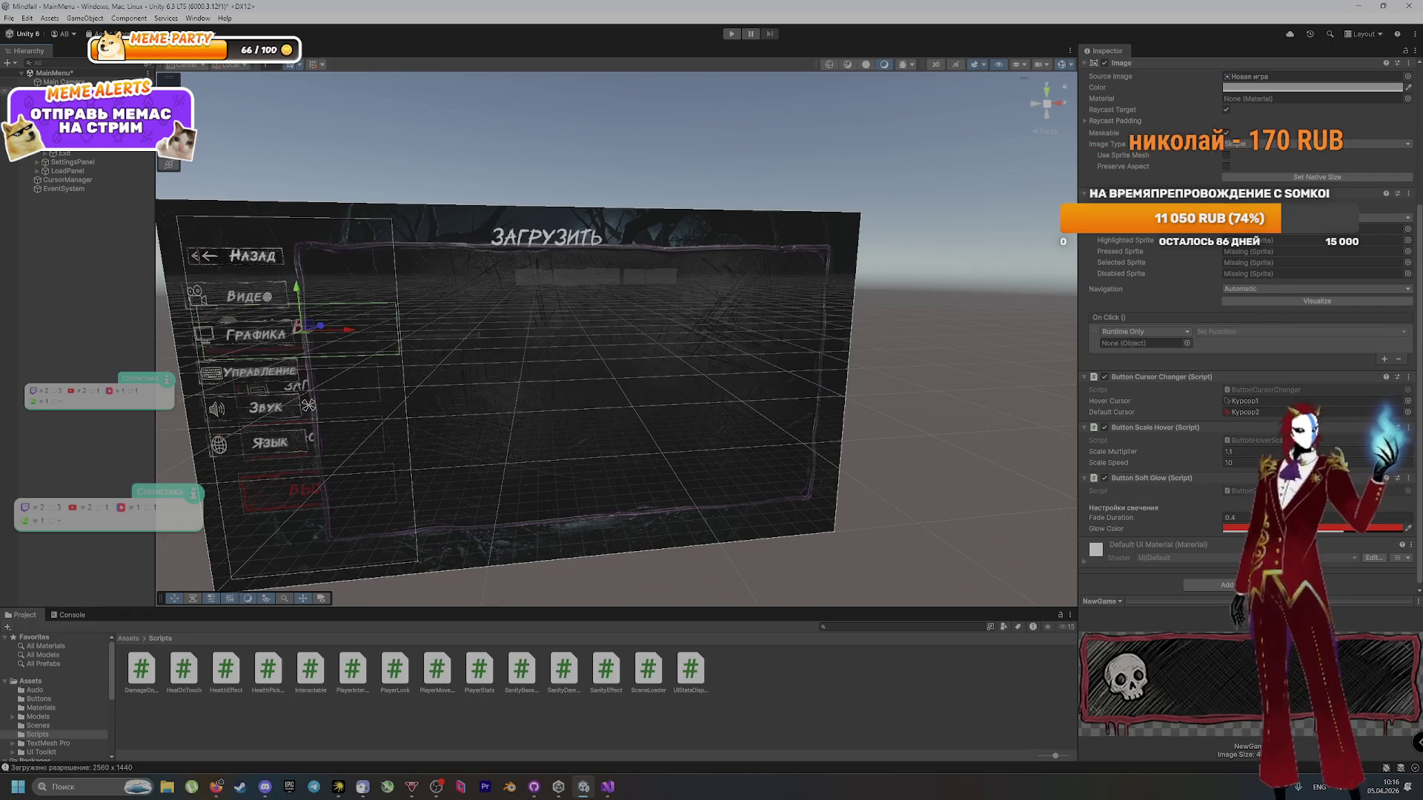
scroll(1118, 474, down, 1)
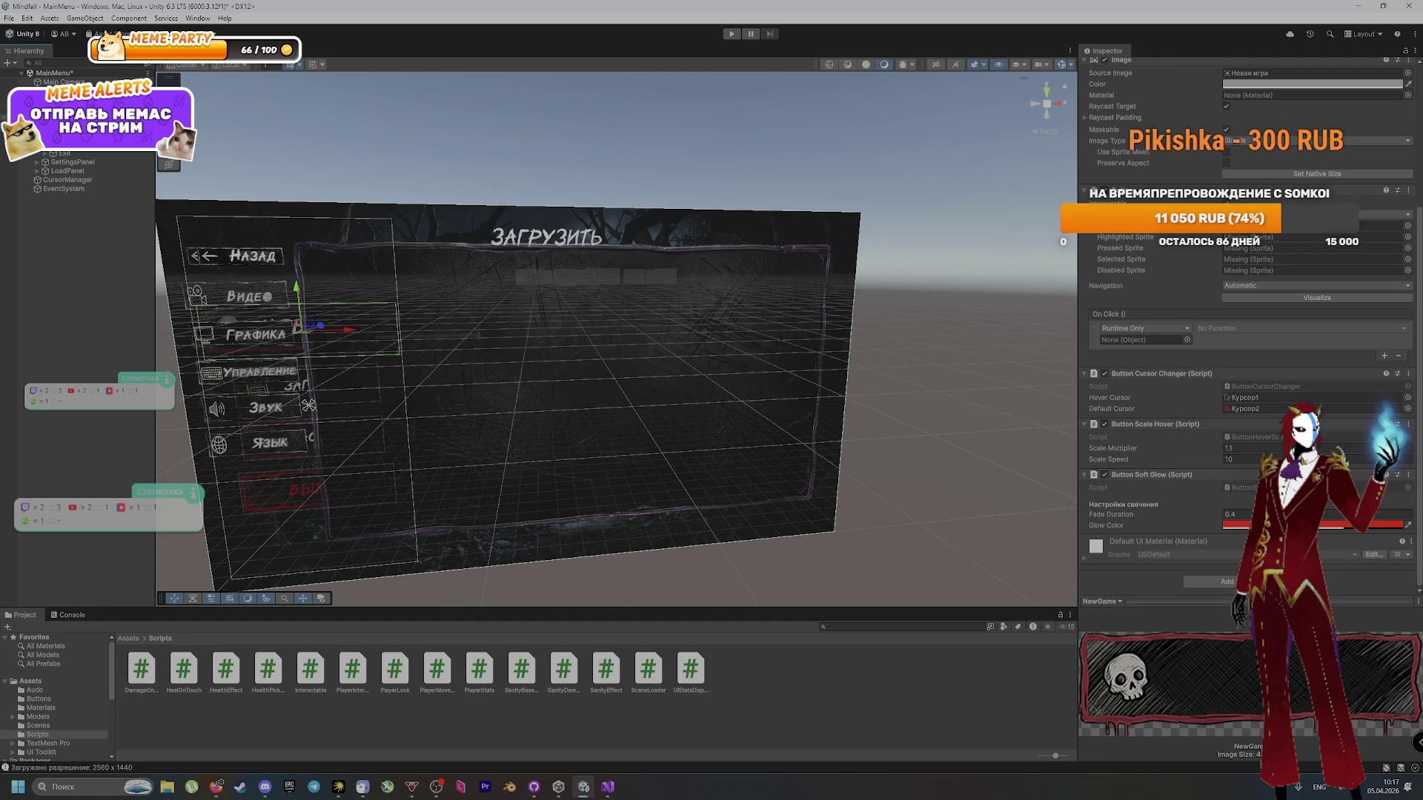
click(67, 91)
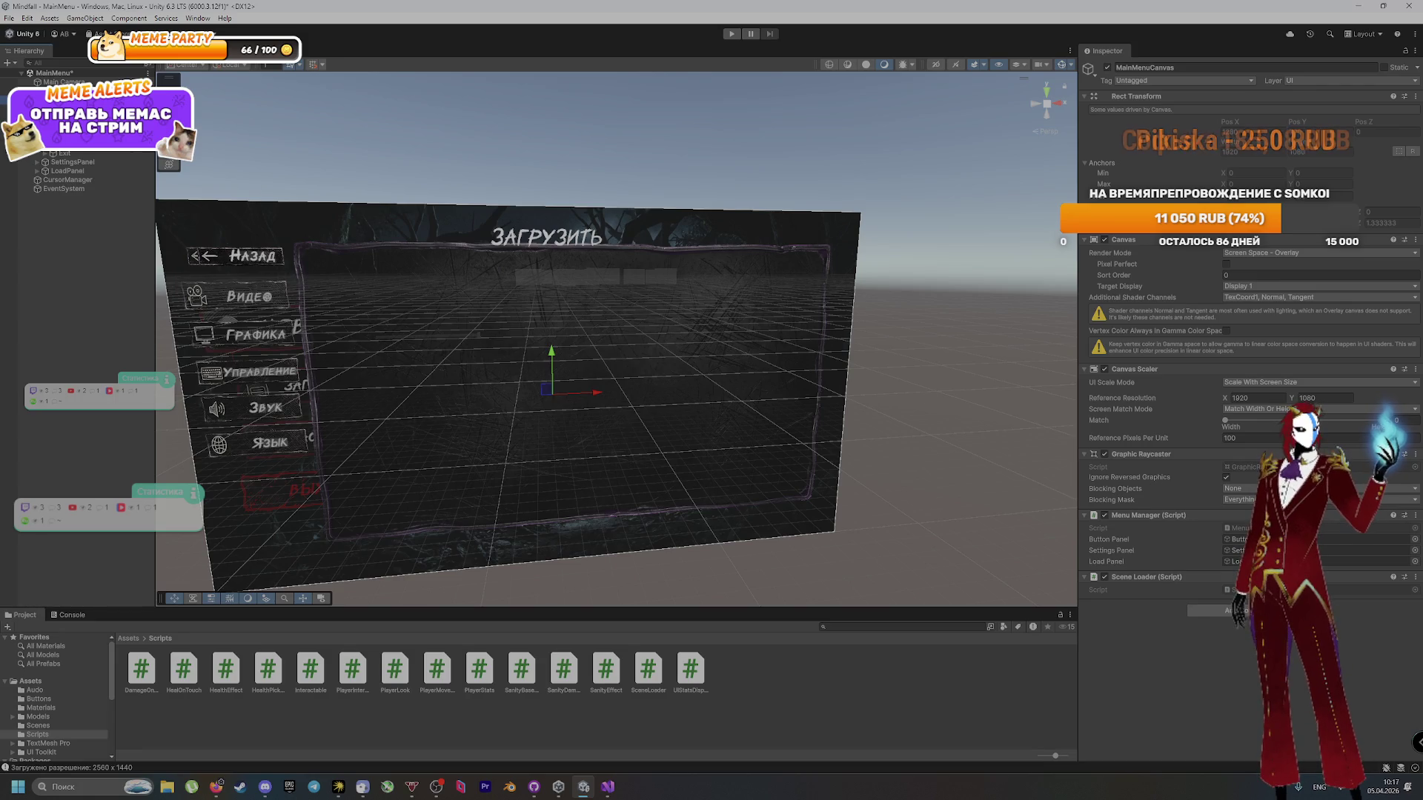
Step: Make MainMenuCanvas the target object of NewGame's On Click entry
click(308, 405)
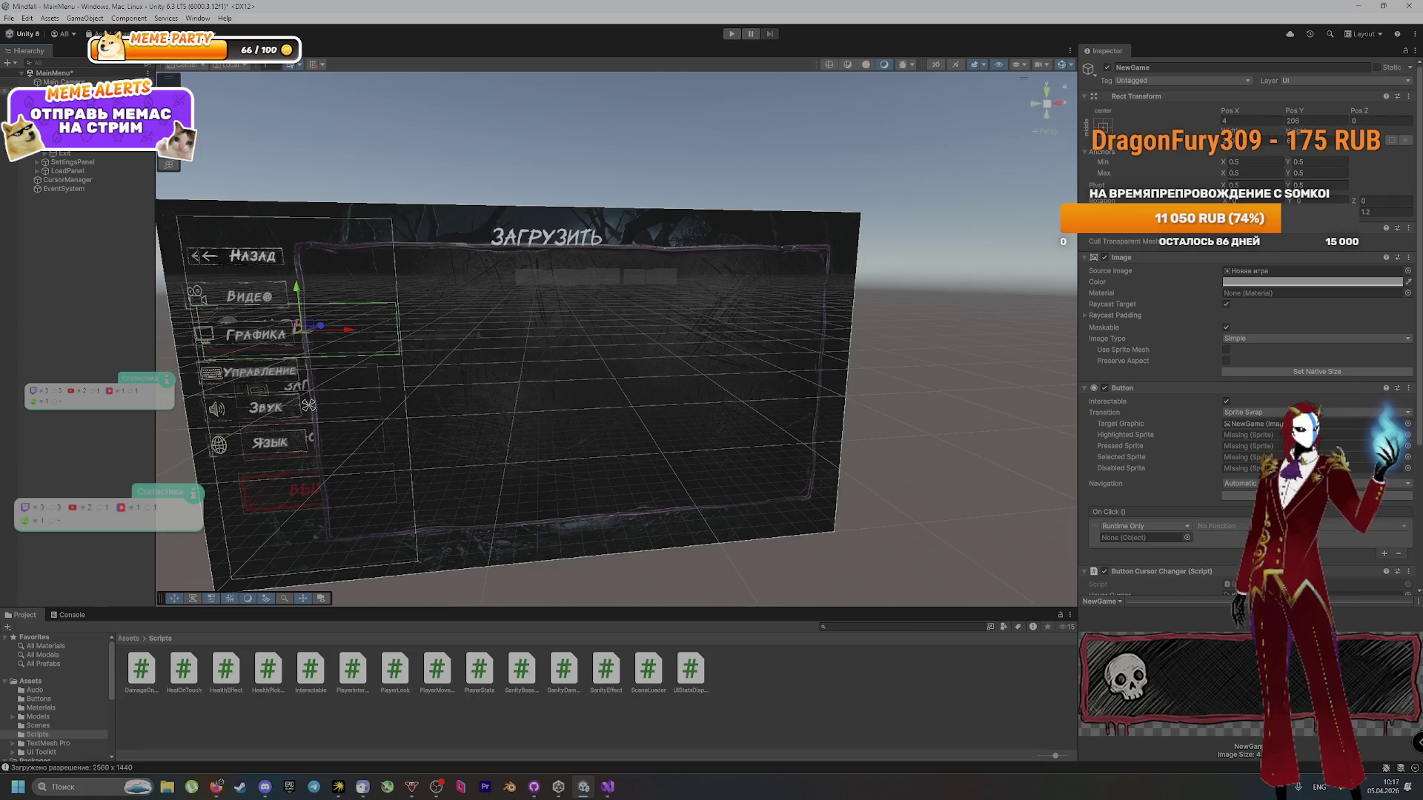
drag(71, 91, 1145, 538)
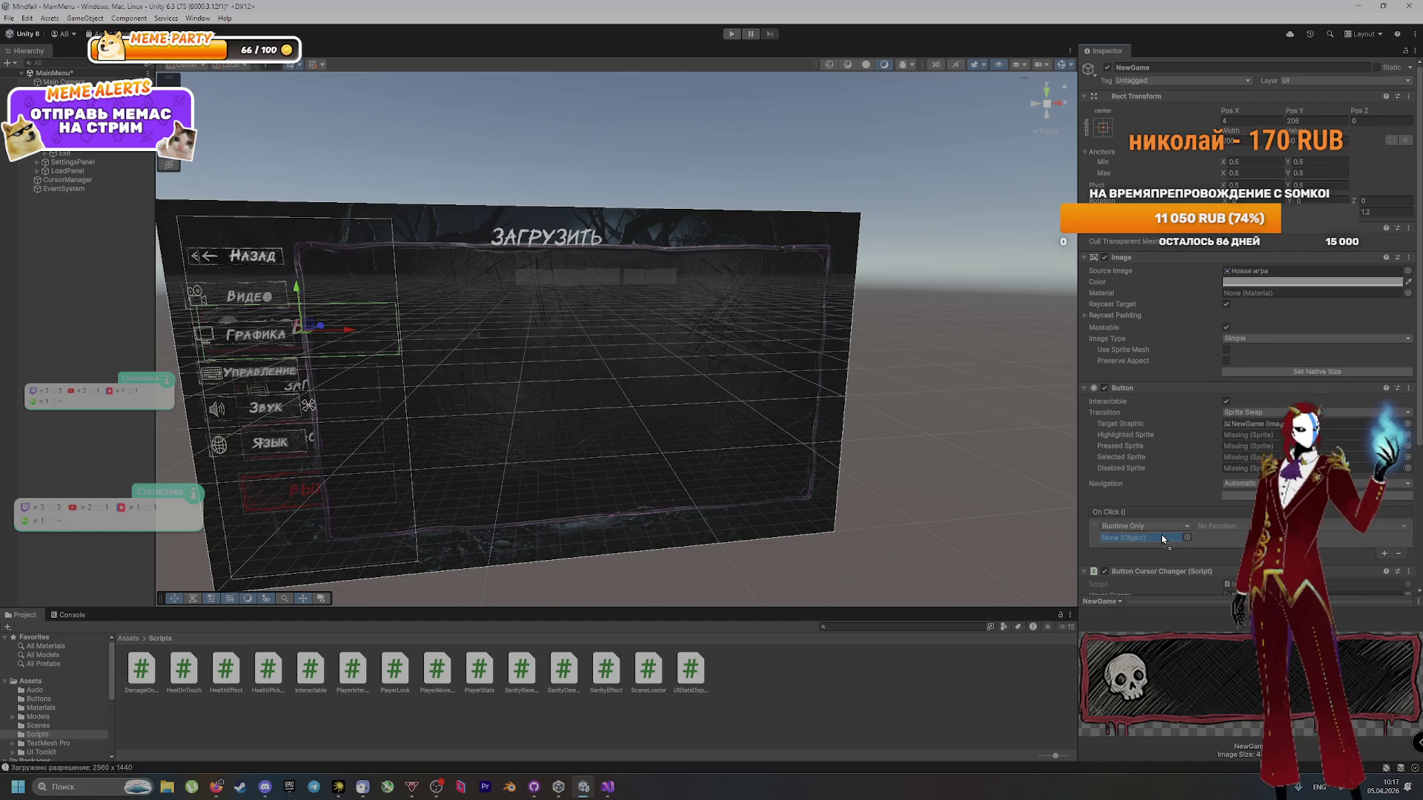
click(1217, 526)
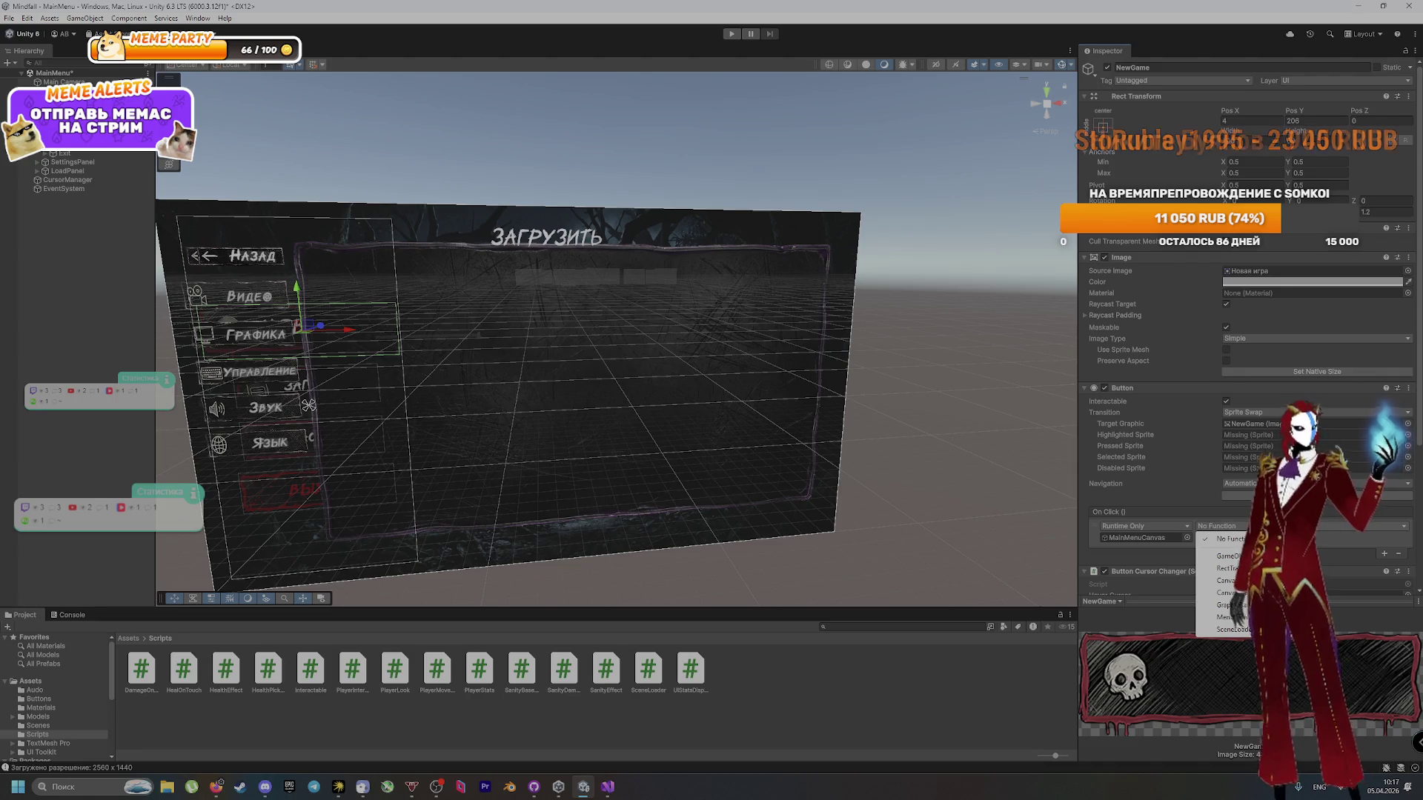
key(alt+Tab)
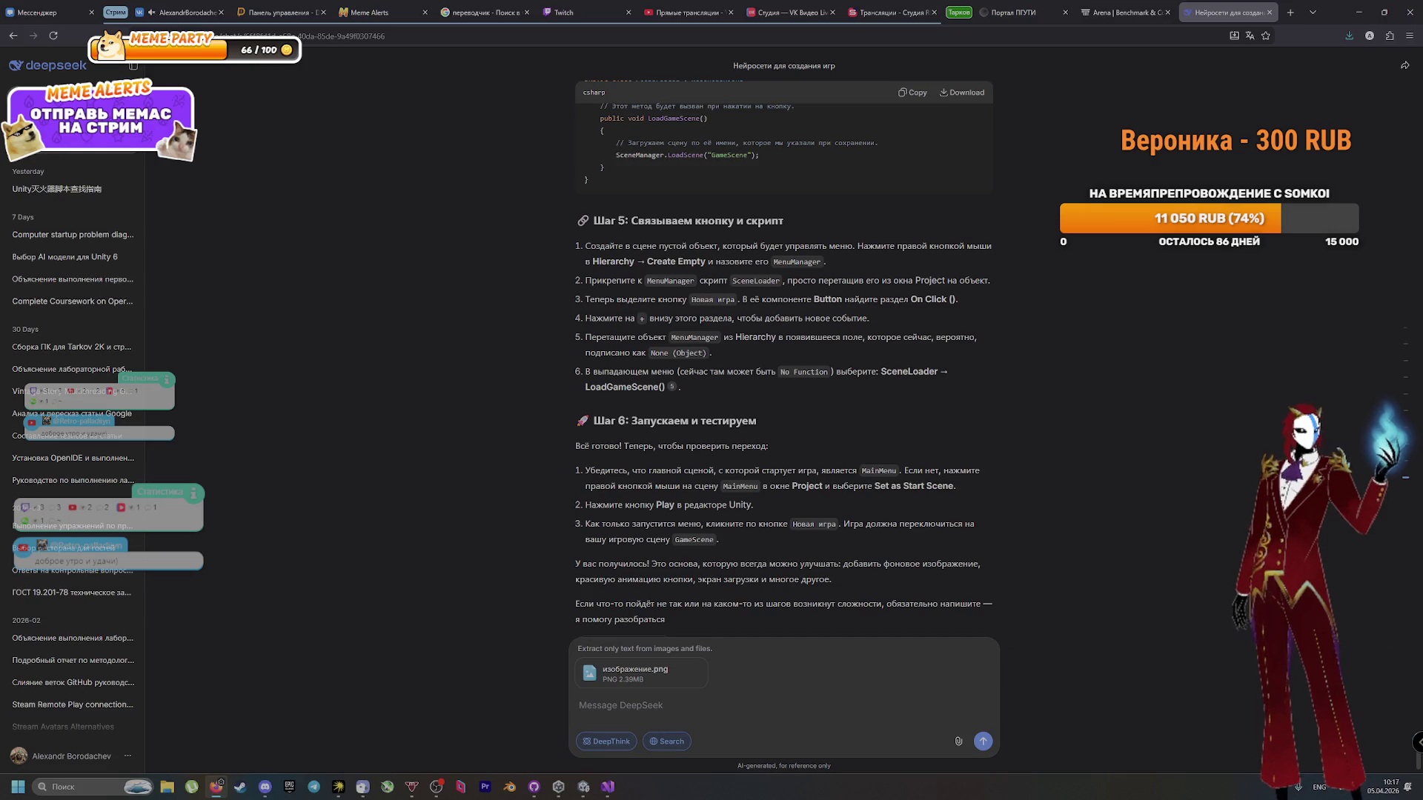
key(alt+Tab)
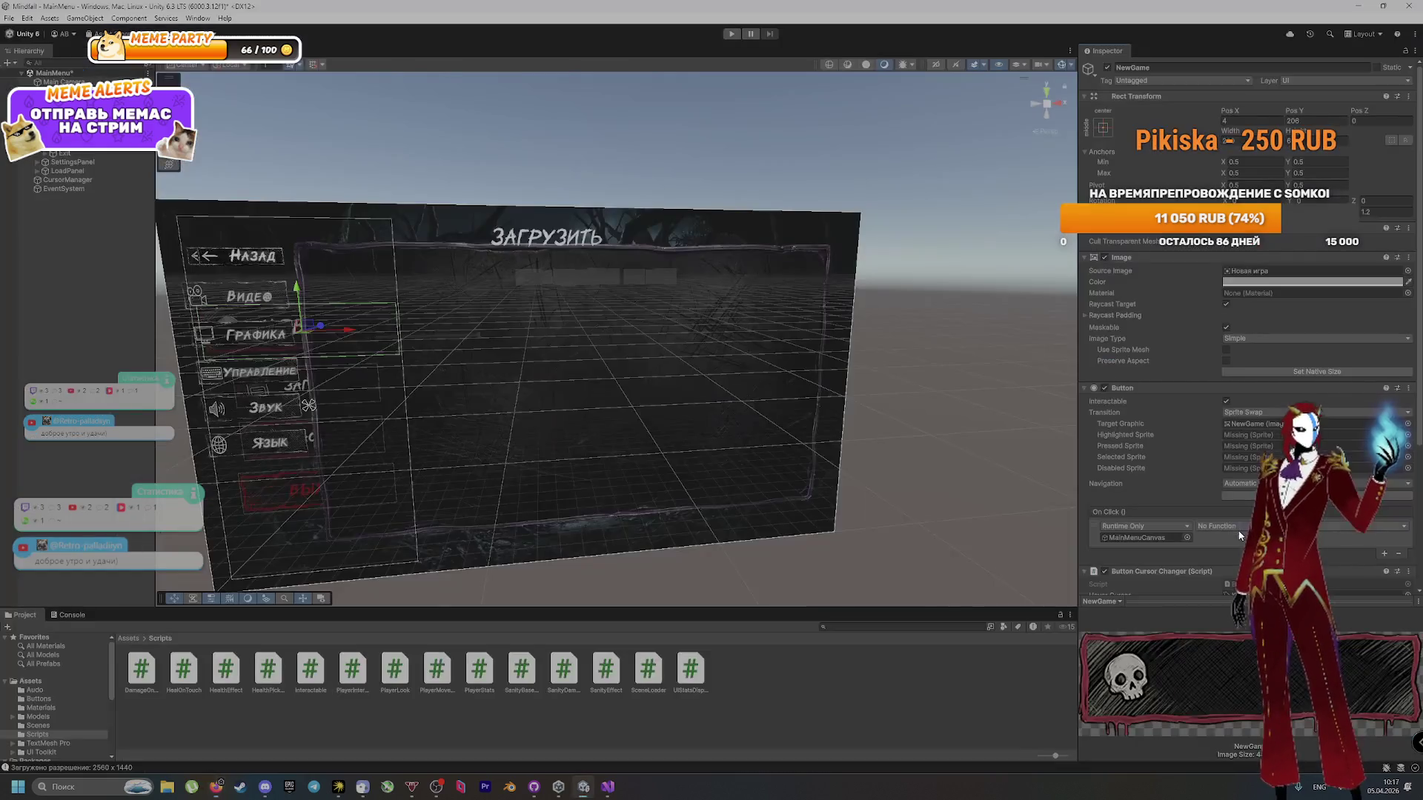
Step: Choose SceneLoader > LoadGameScene() as the click function, then enter Play mode and press New Game
click(1240, 527)
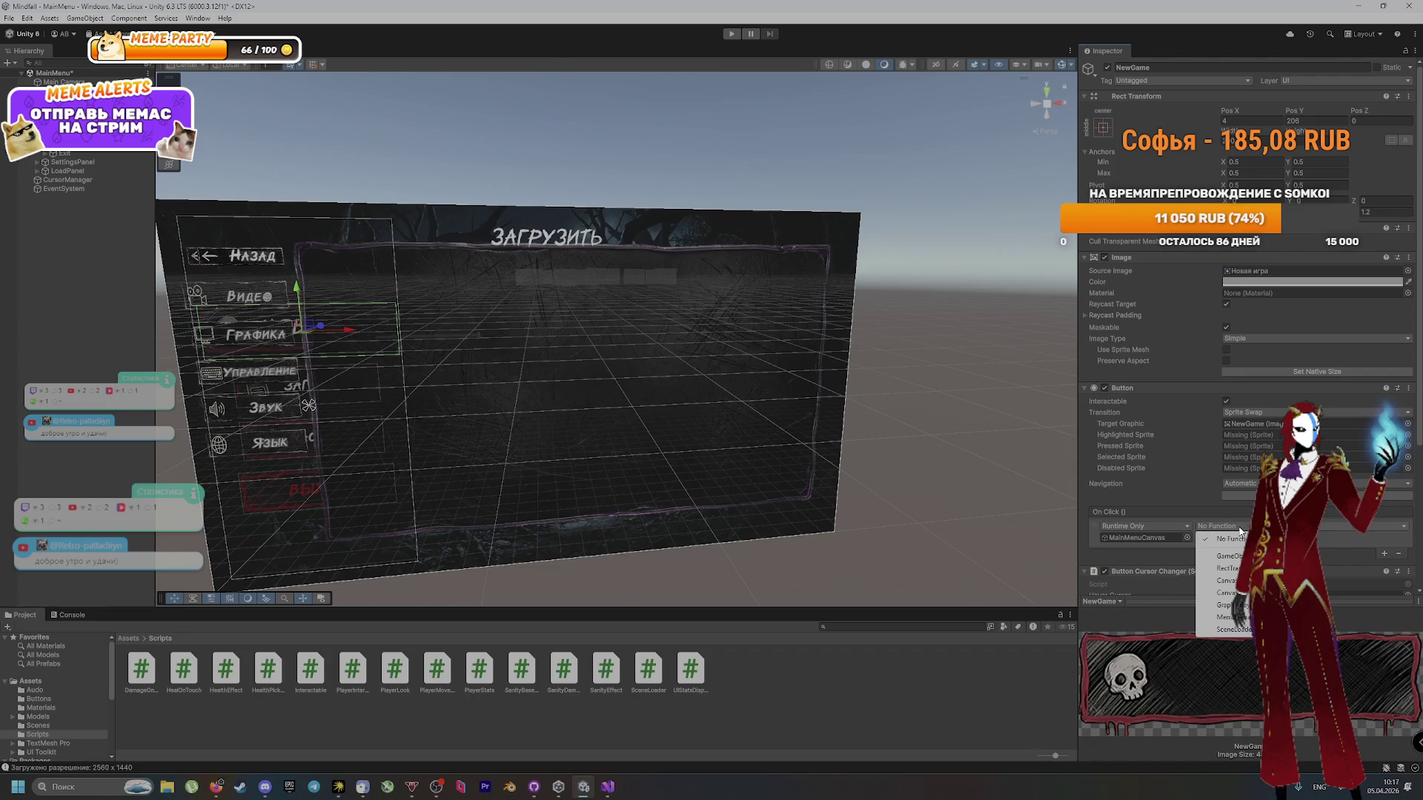
mouse_move(1230, 629)
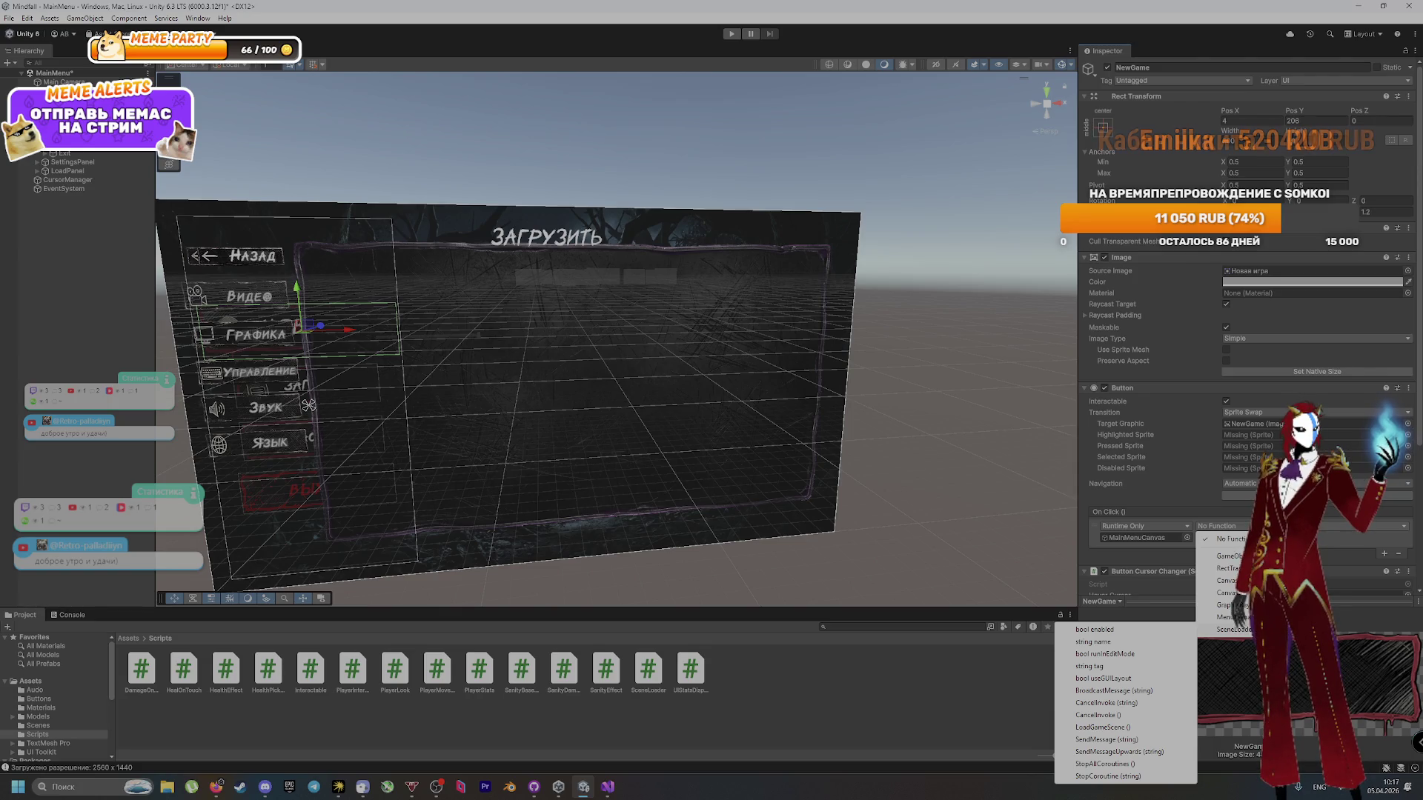
key(alt+Tab)
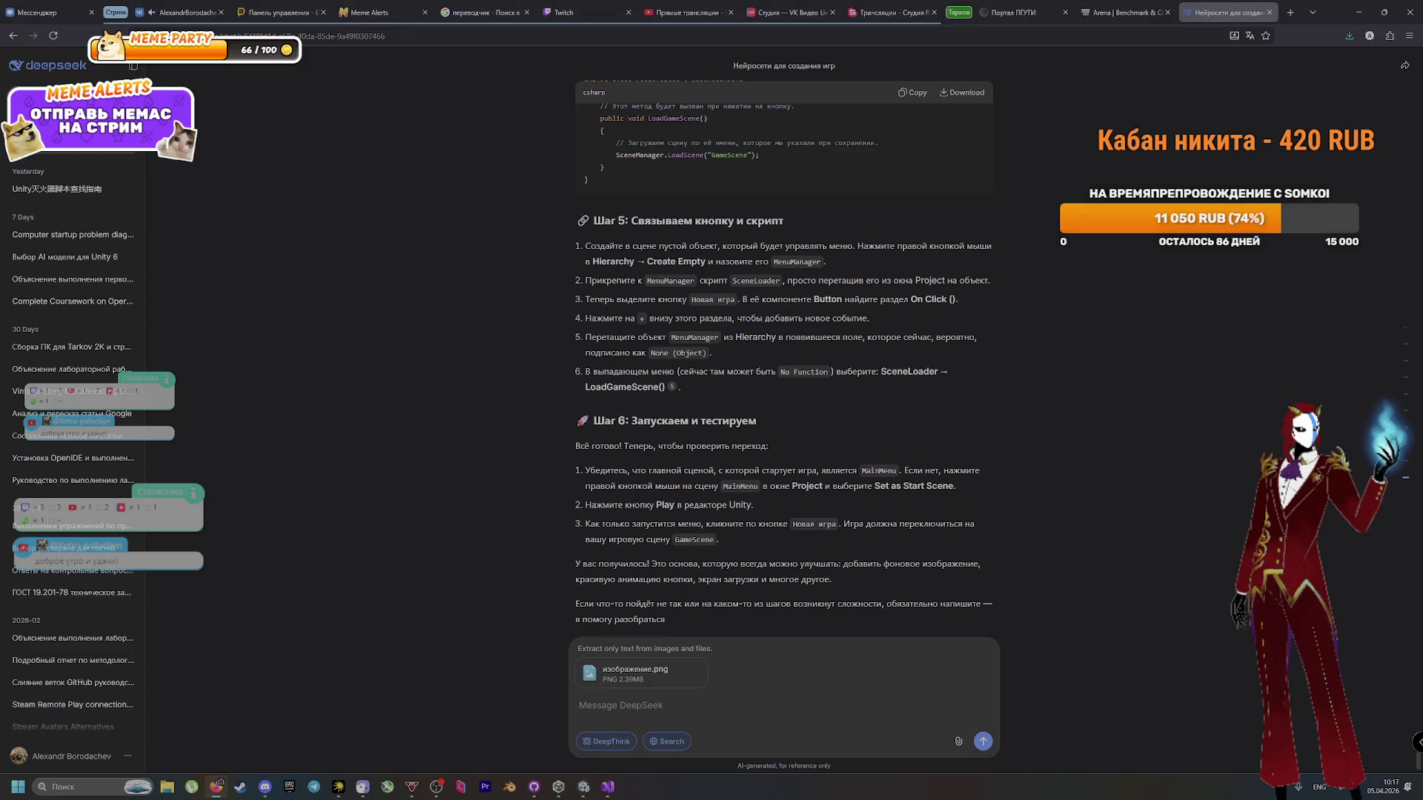
key(alt+Tab)
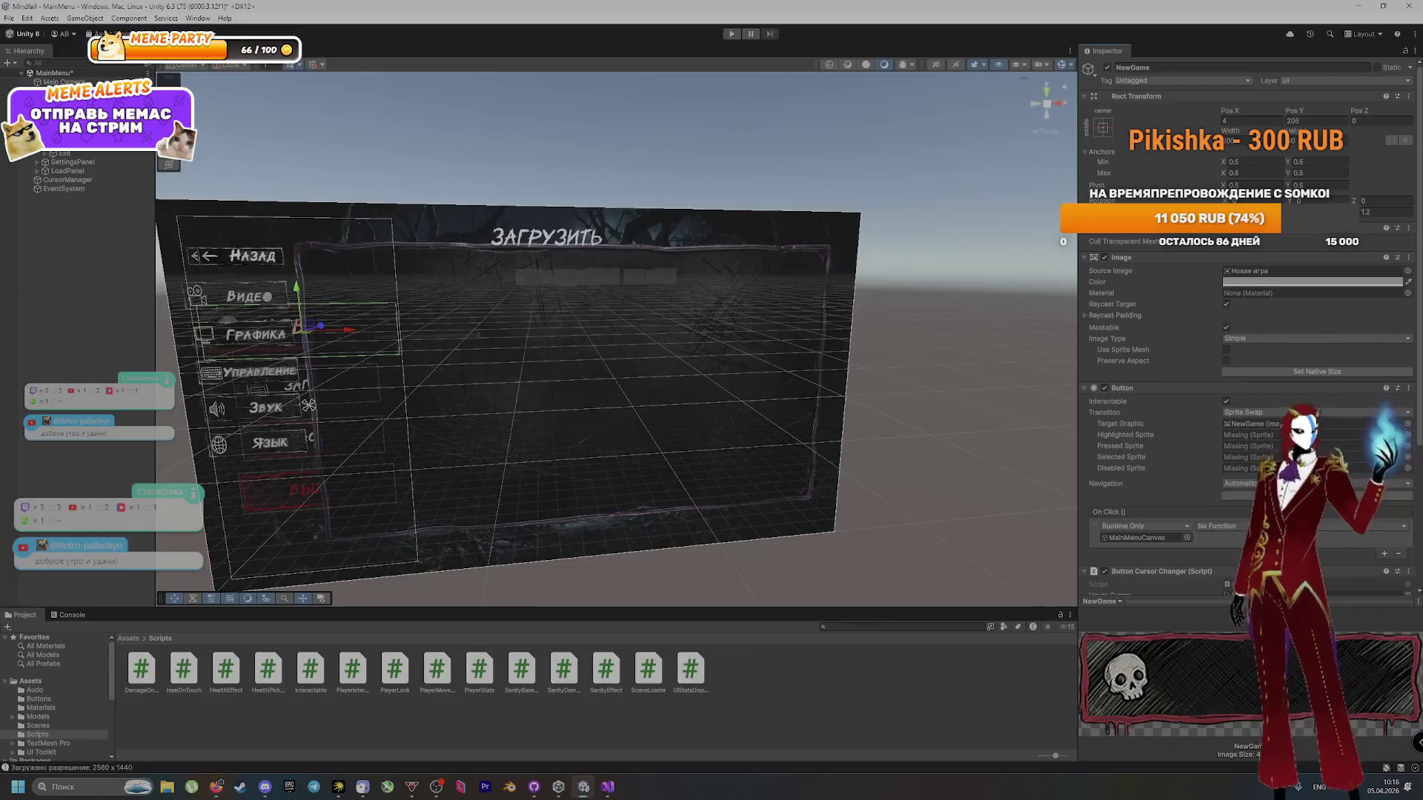
click(1224, 526)
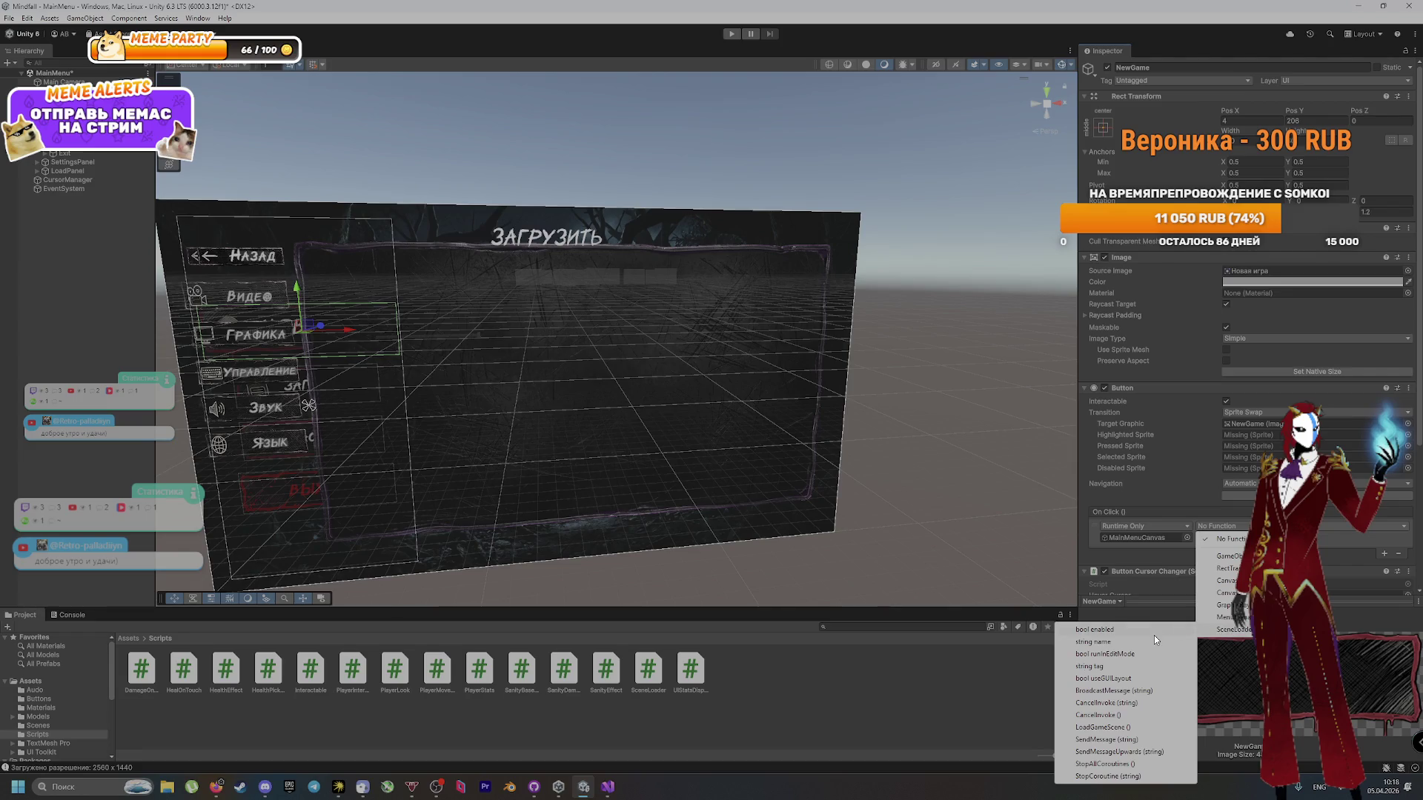
click(1130, 727)
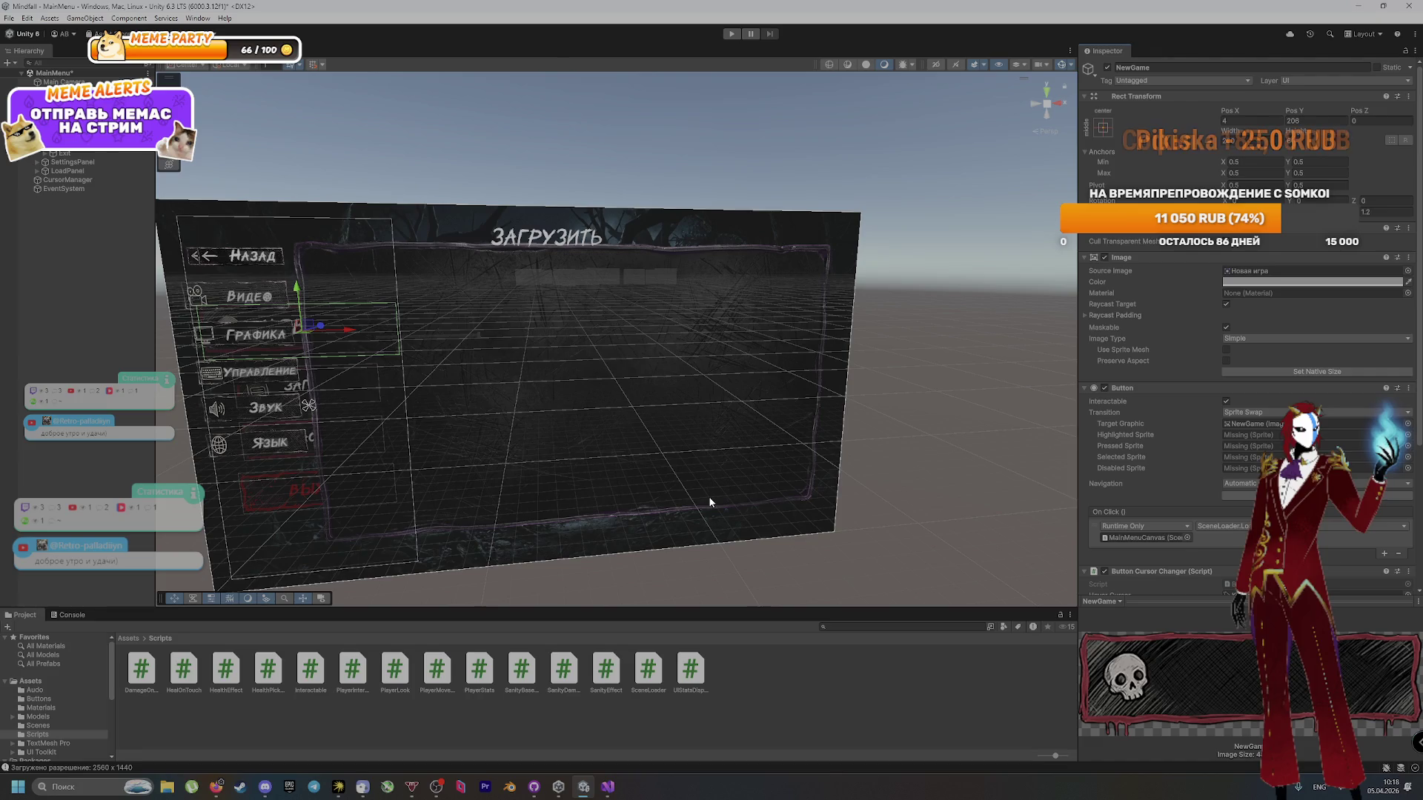
click(731, 34)
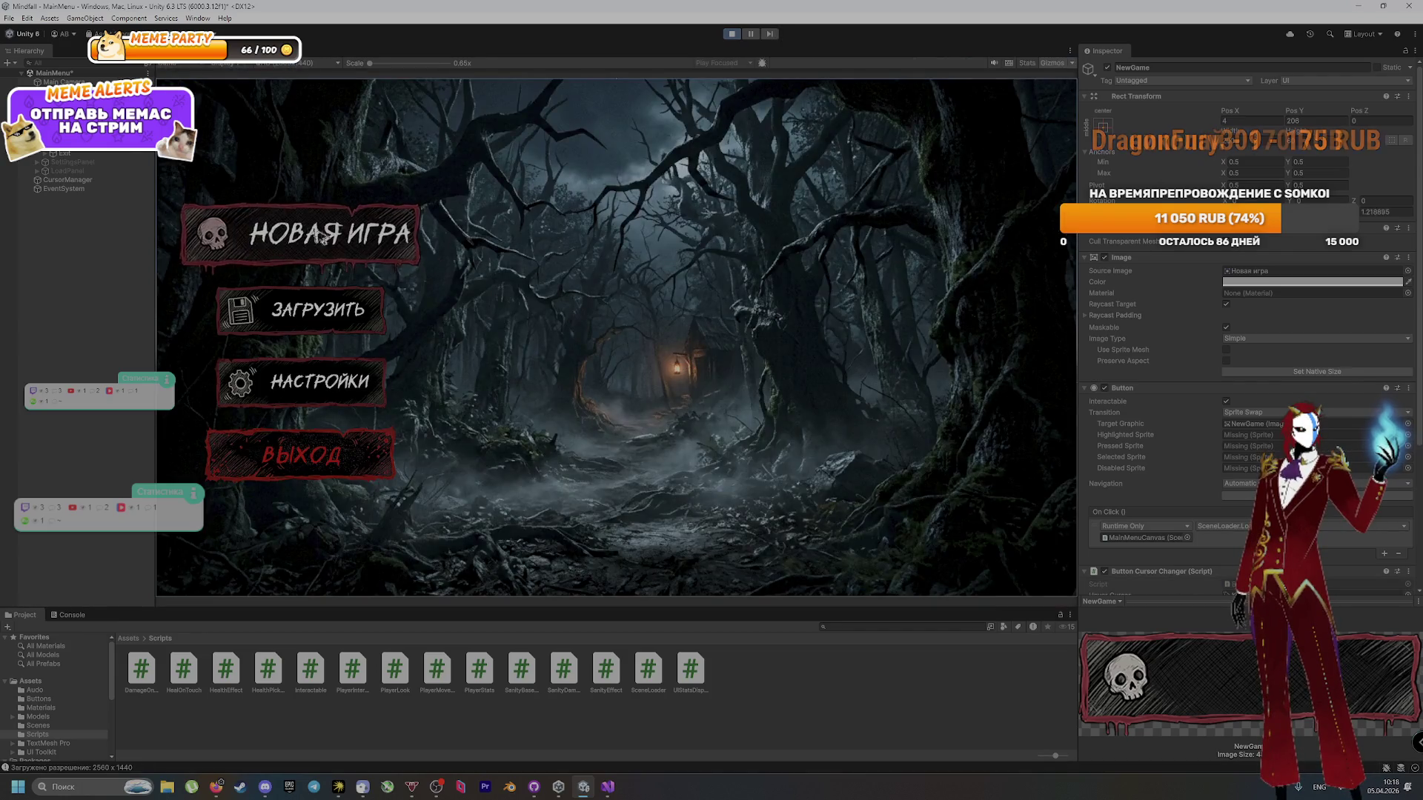
click(296, 230)
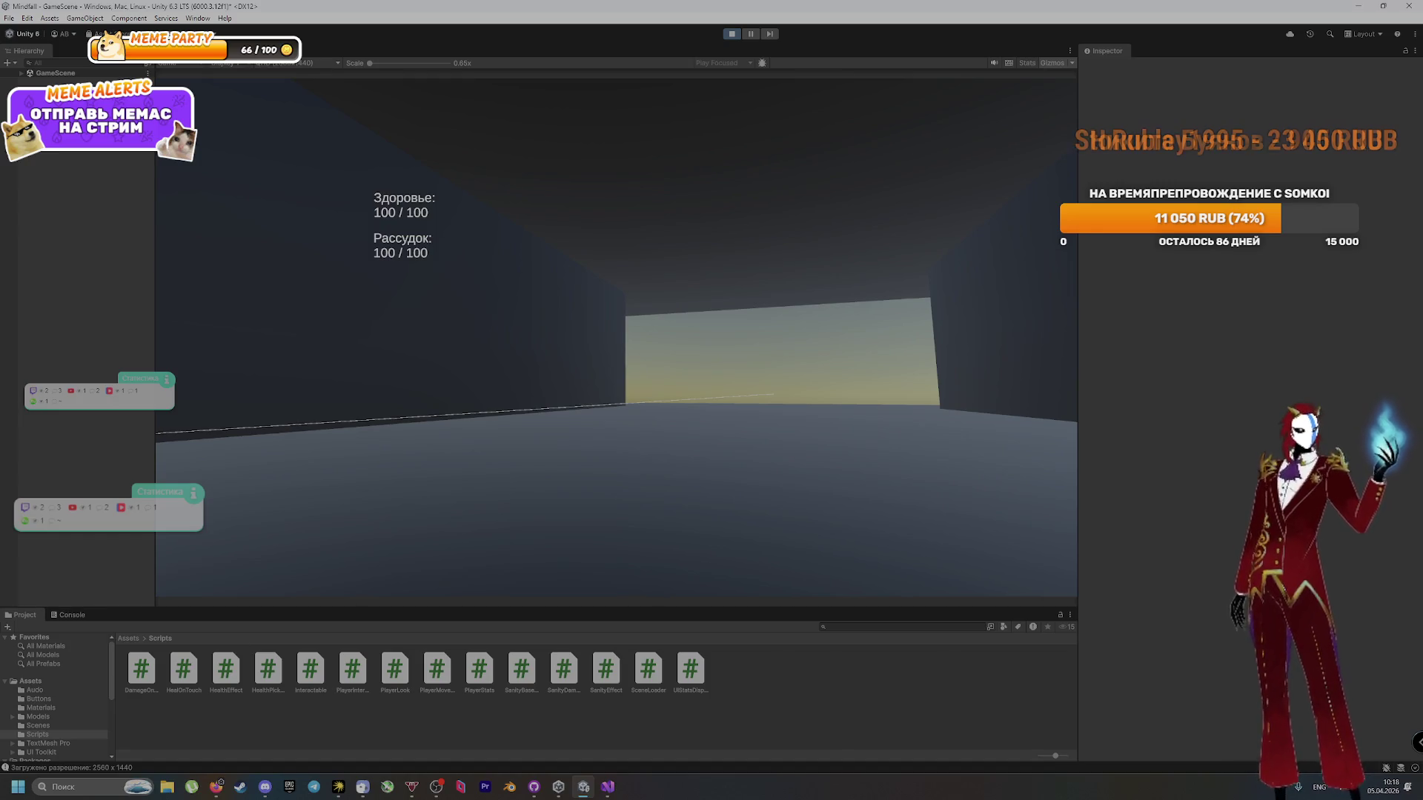
Step: Stop Play mode with Ctrl+P and bring up Unity Hub's Projects list
key(ctrl+p)
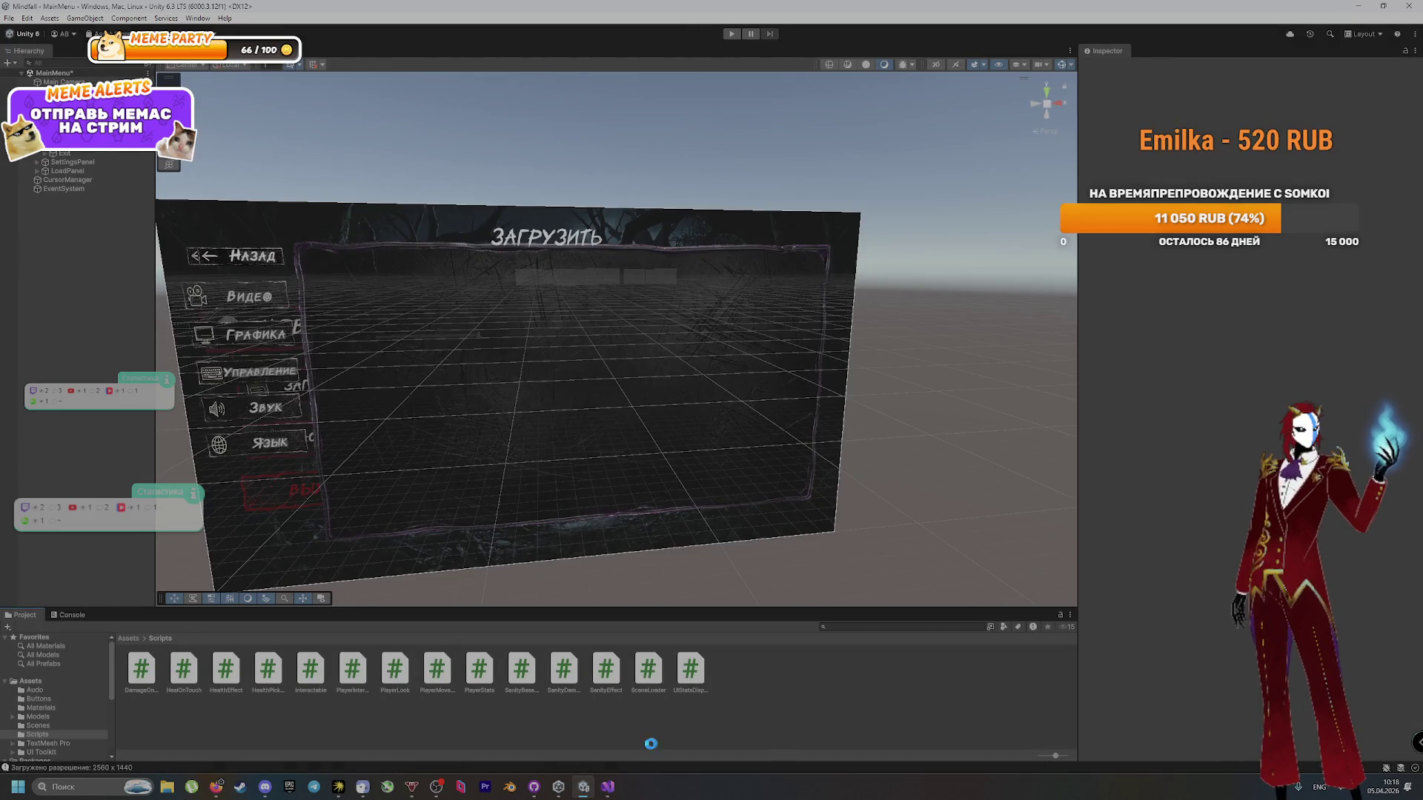
click(560, 788)
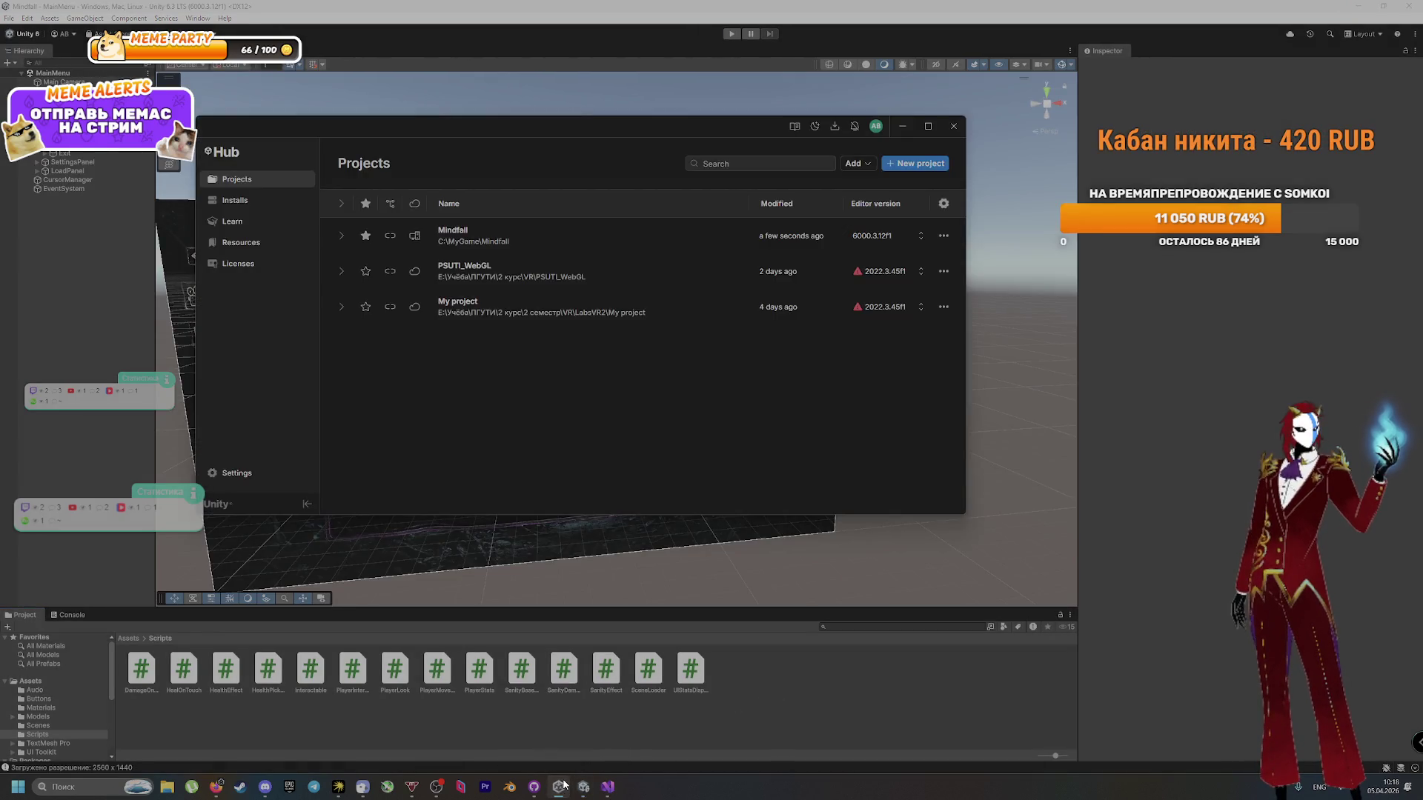
Step: Review the MainMenu.unity diff in GitHub Desktop's Changes list
click(534, 787)
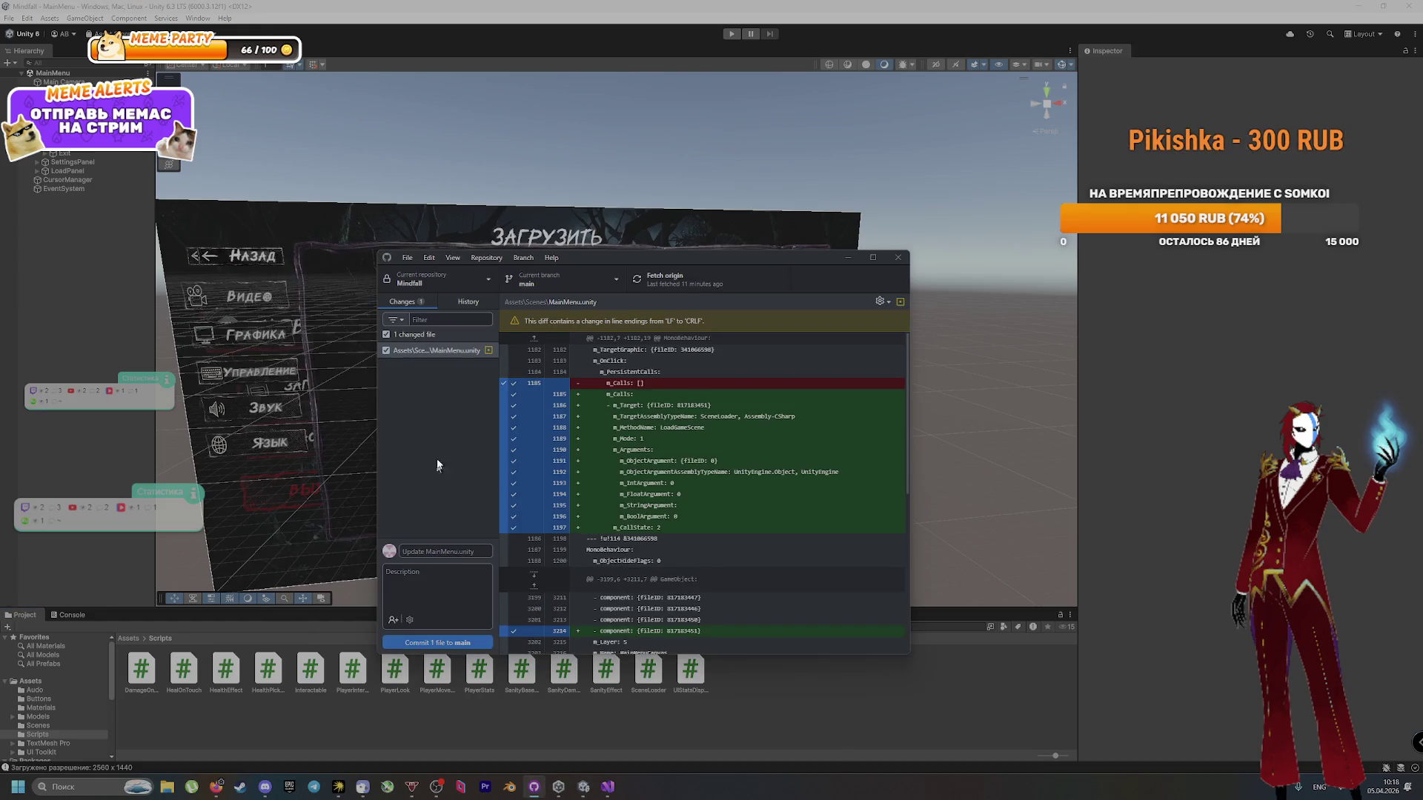
click(464, 302)
click(402, 302)
Step: Type the Russian commit summary 'Сделал переход между сцен…' and move to the description field
click(431, 553)
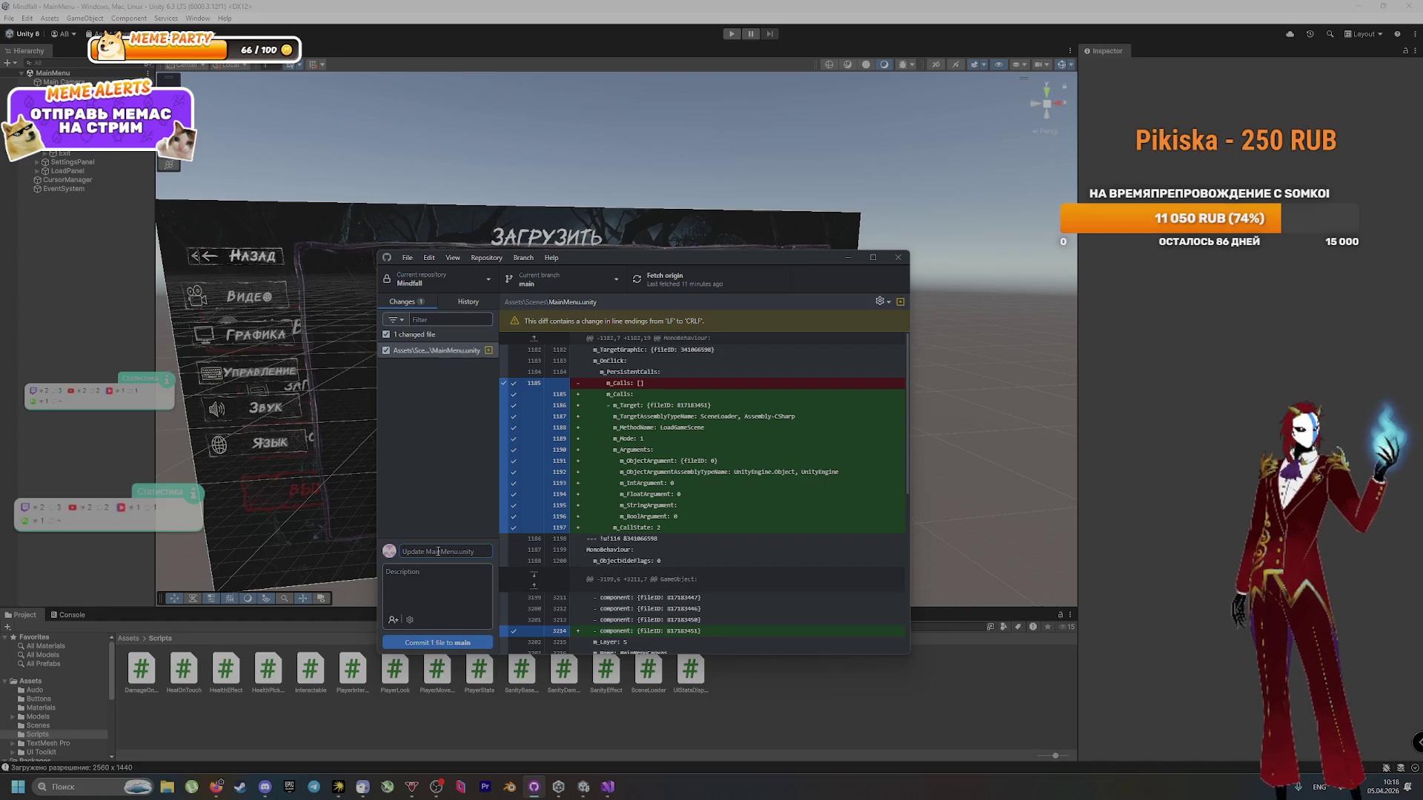
text(Ghb)
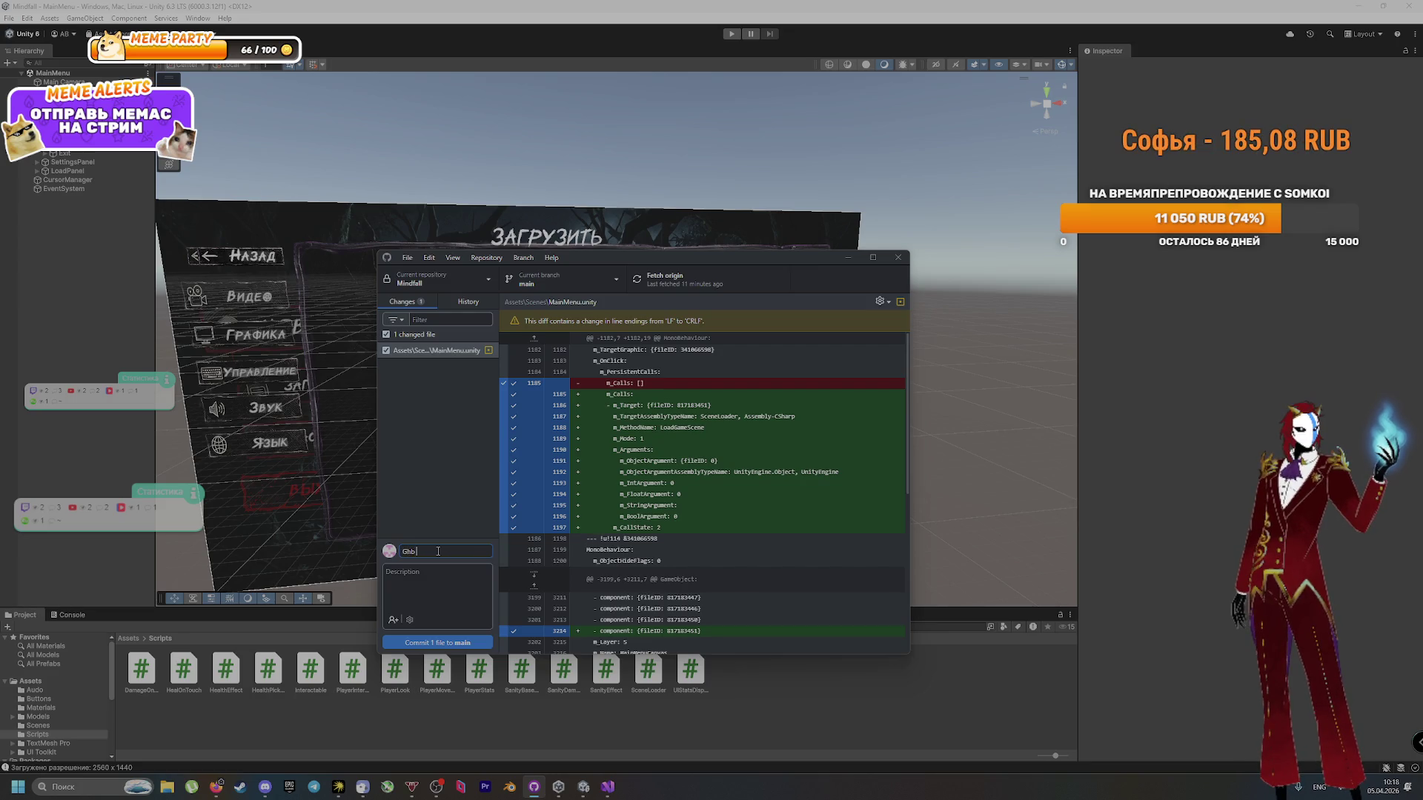
key(BackSpace)
key(BackSpace)
key(alt+shift)
text(П)
text( его в)
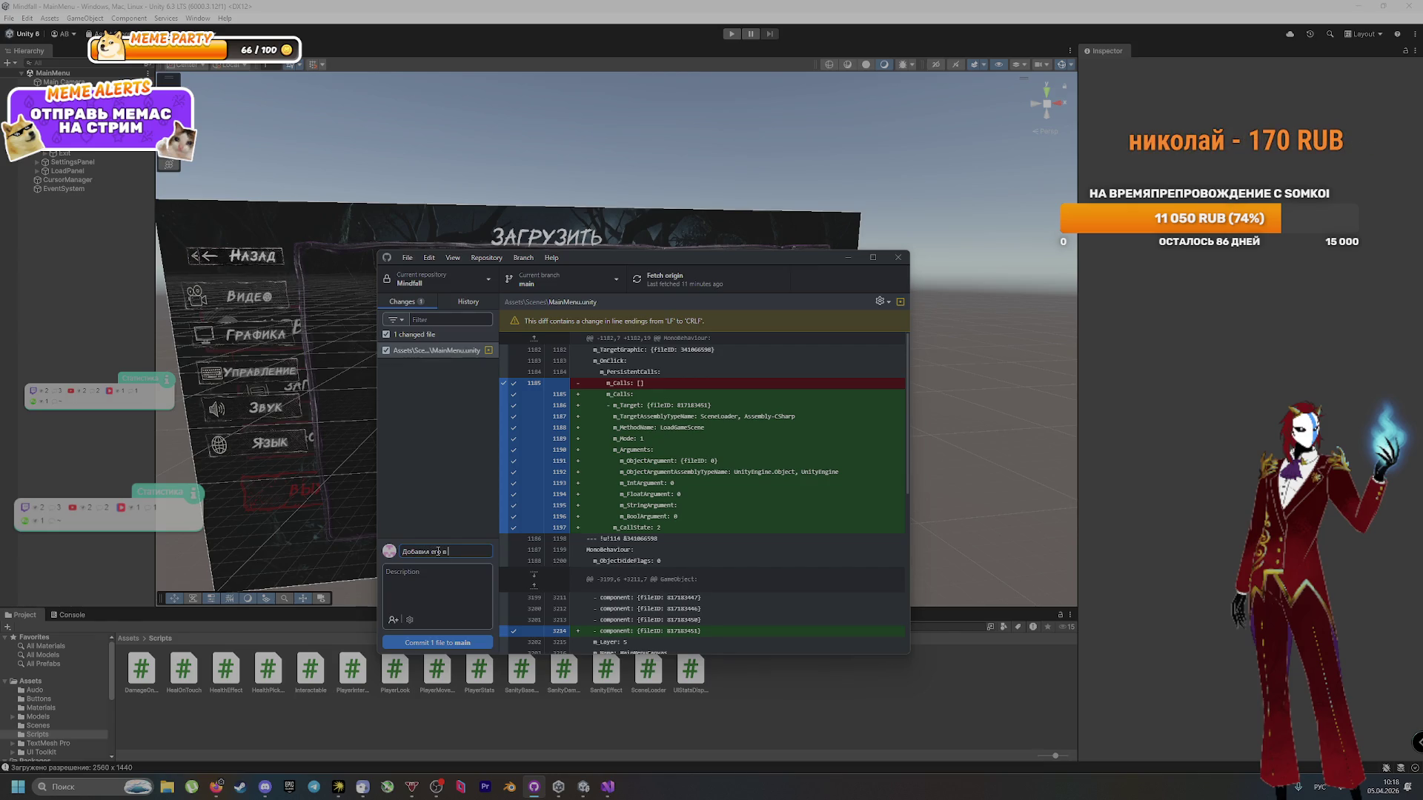
key(alt+shift)
text(MainMenu)
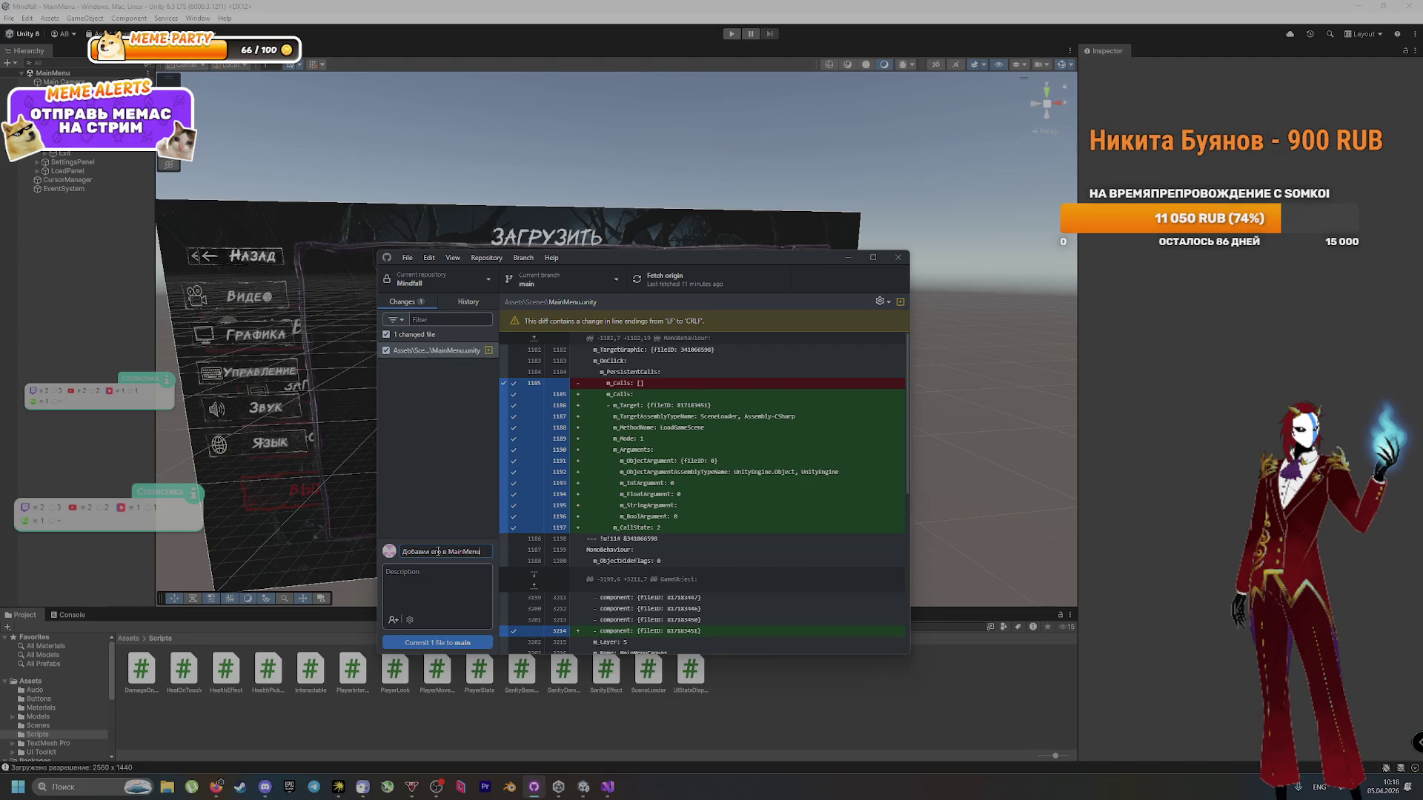
key(BackSpace)
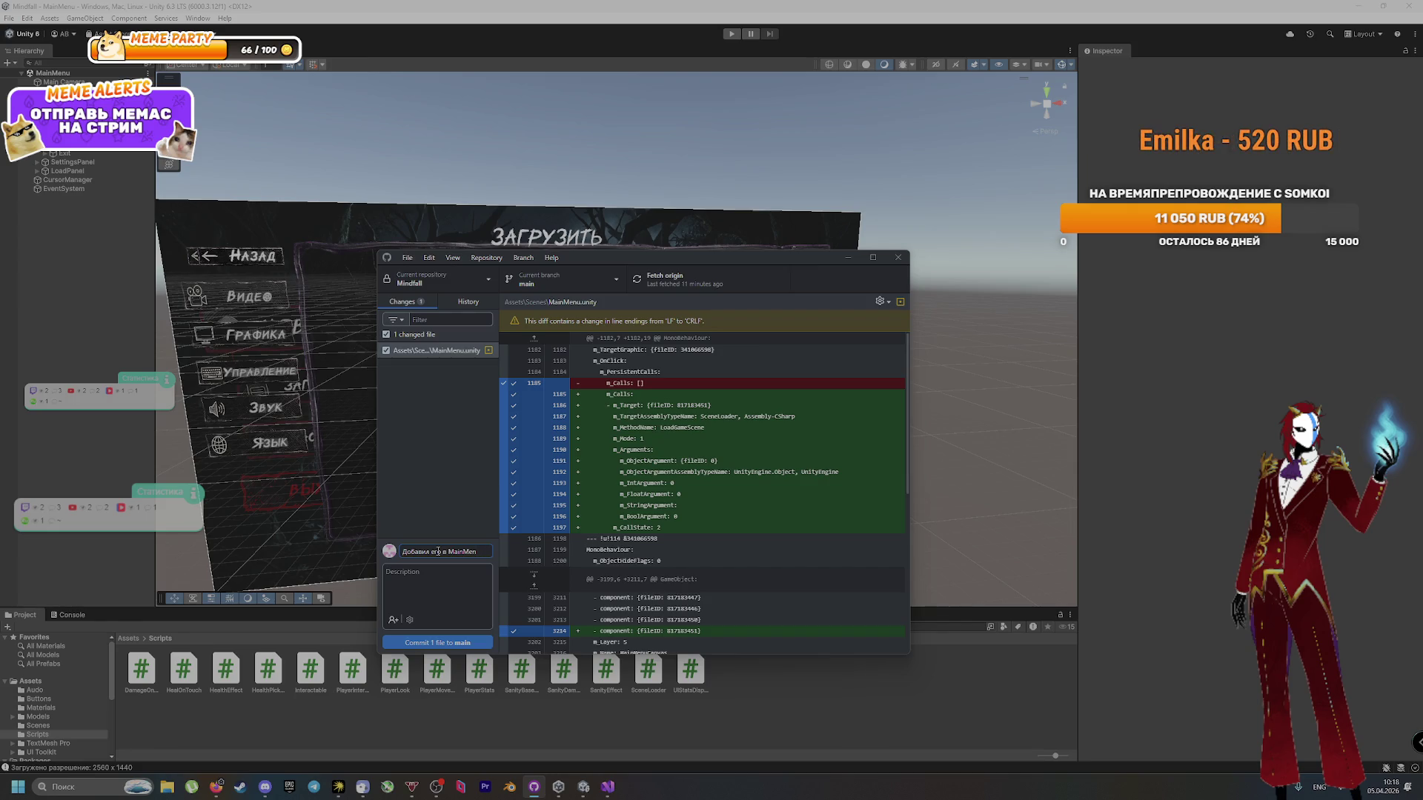
key(BackSpace)
key(BackSpace)
key(BackSpace)
key(alt+shift)
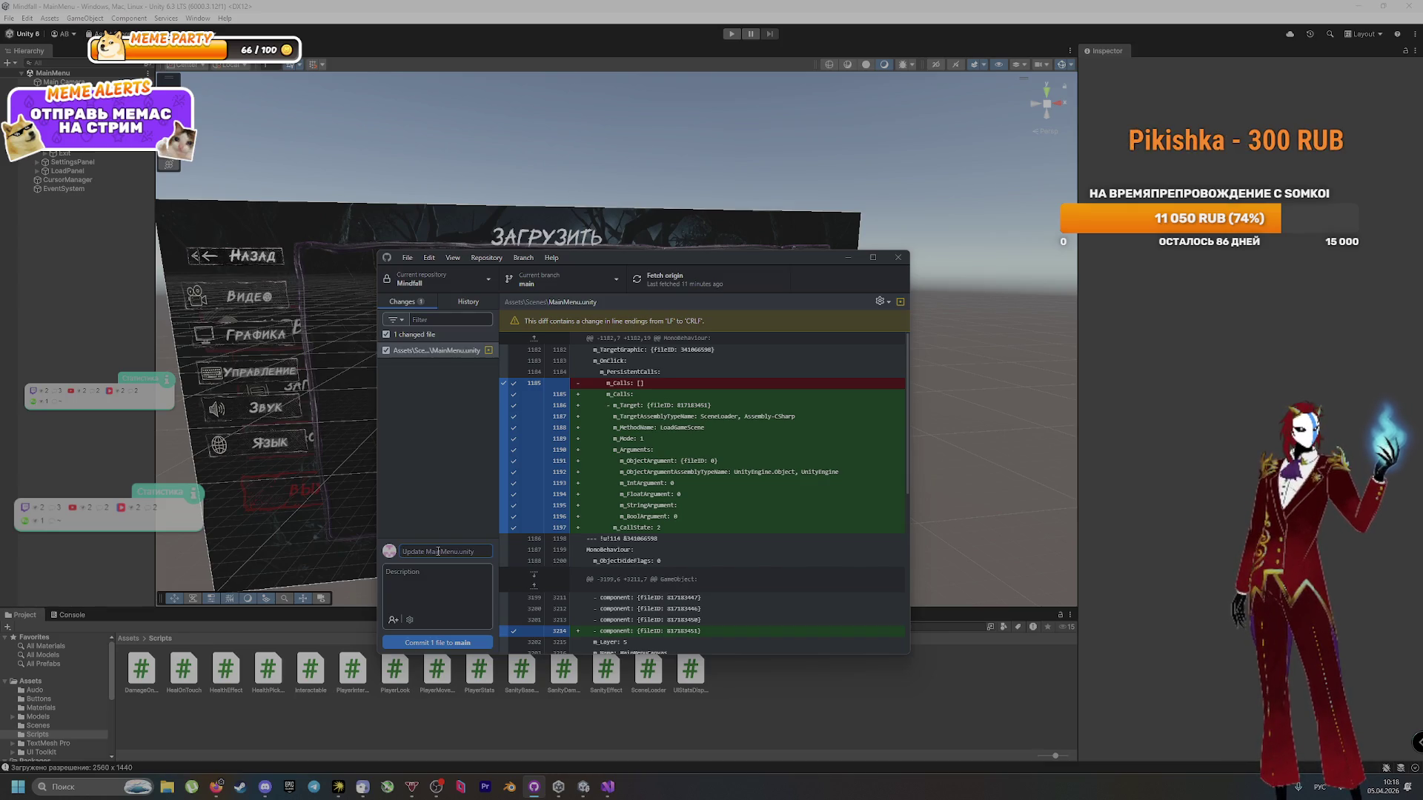
text(С)
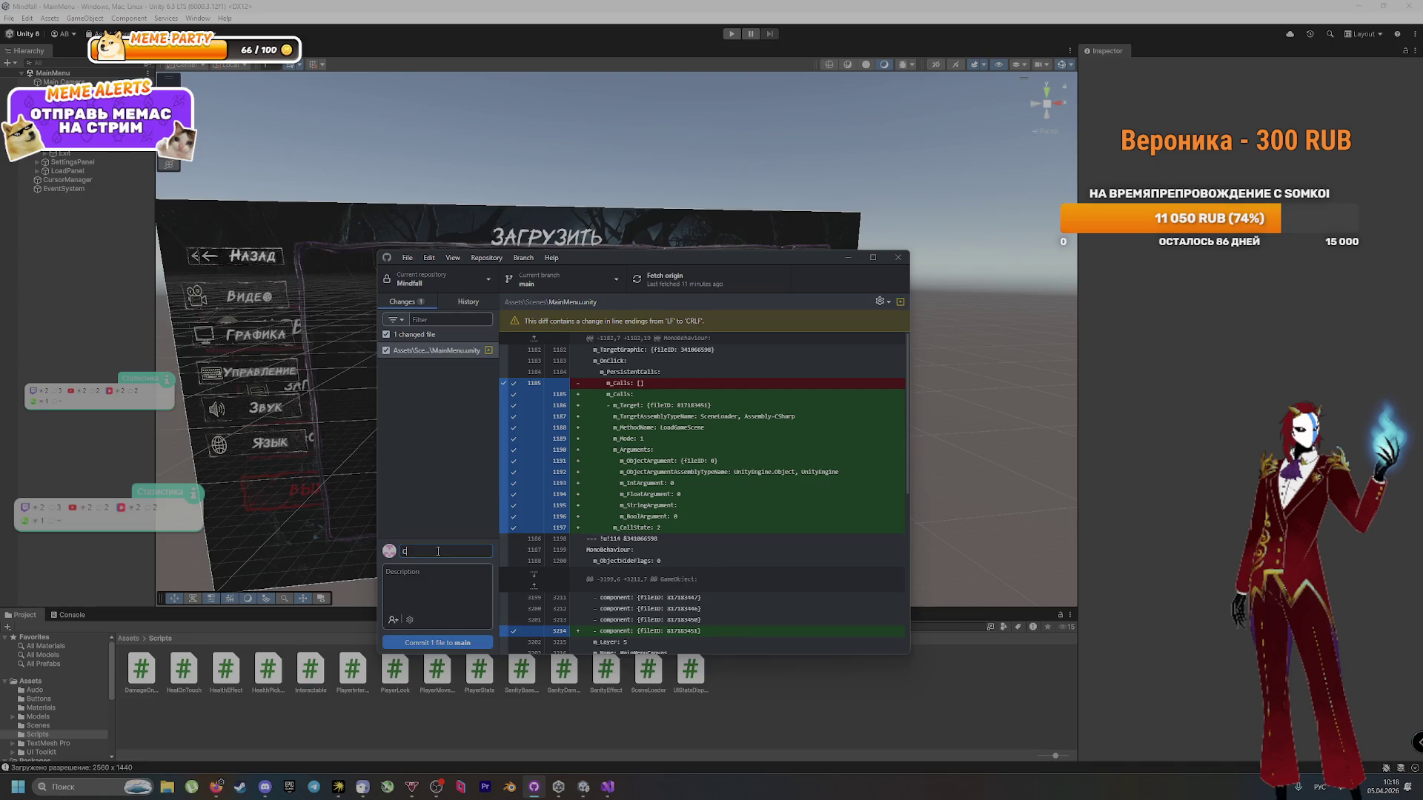
text(делаерв)
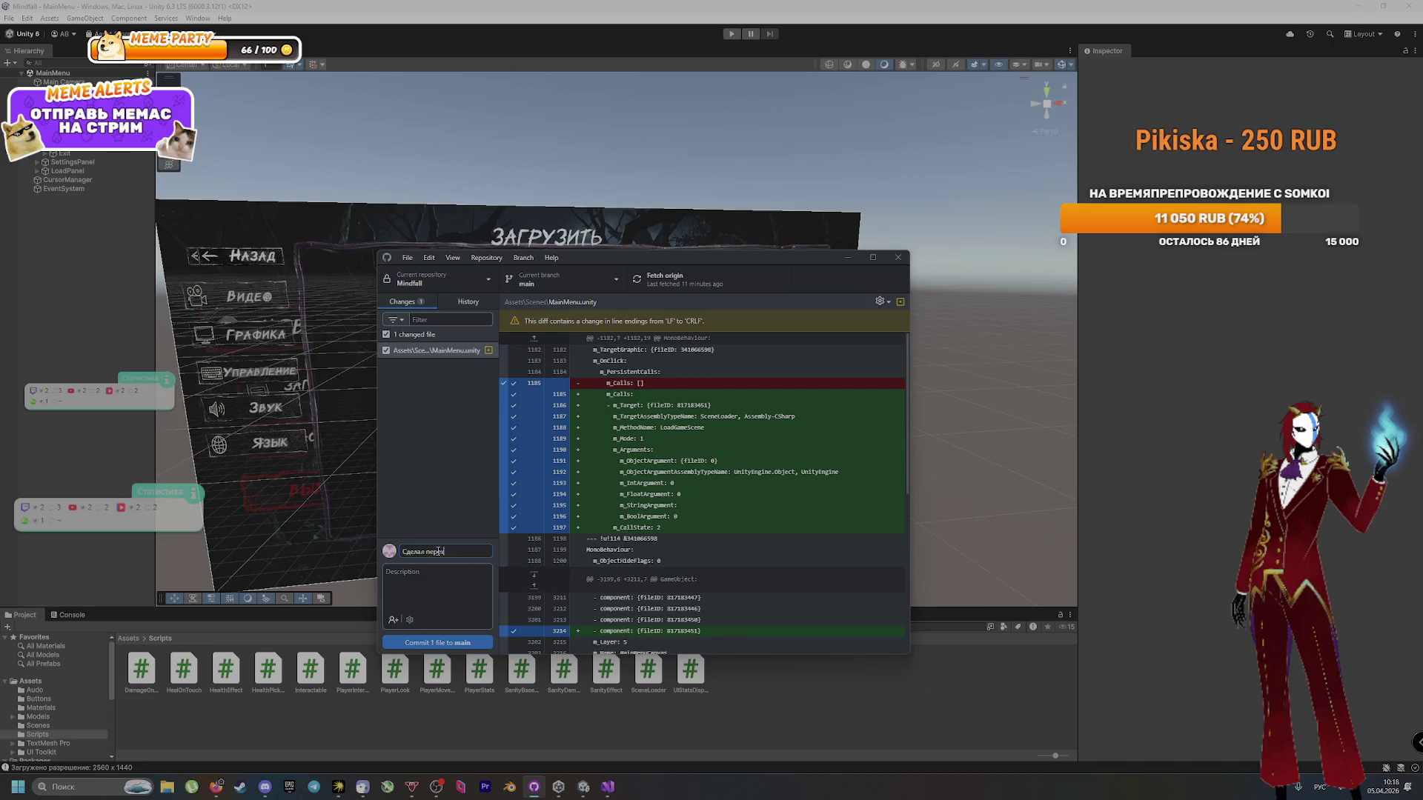
text(ежду сце)
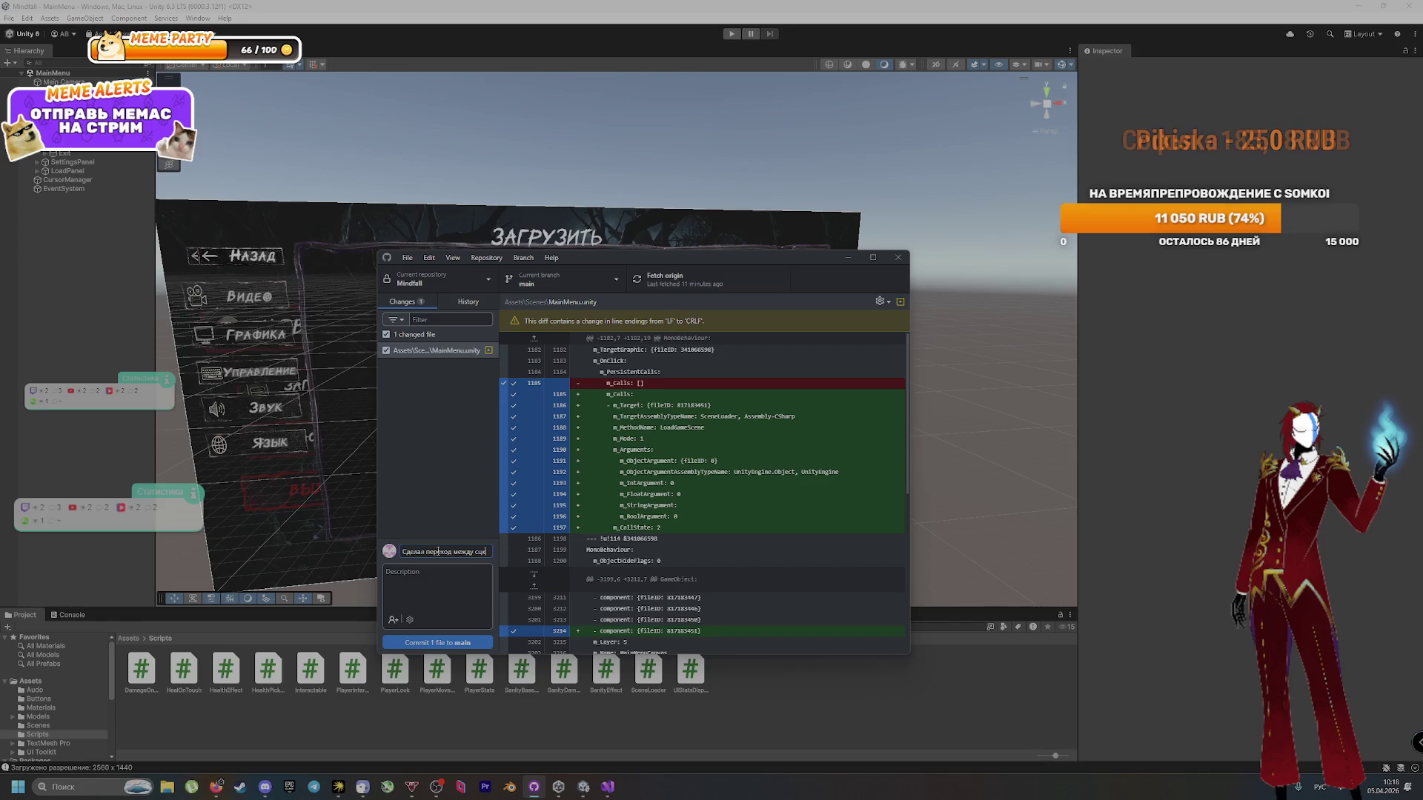
text(ам)
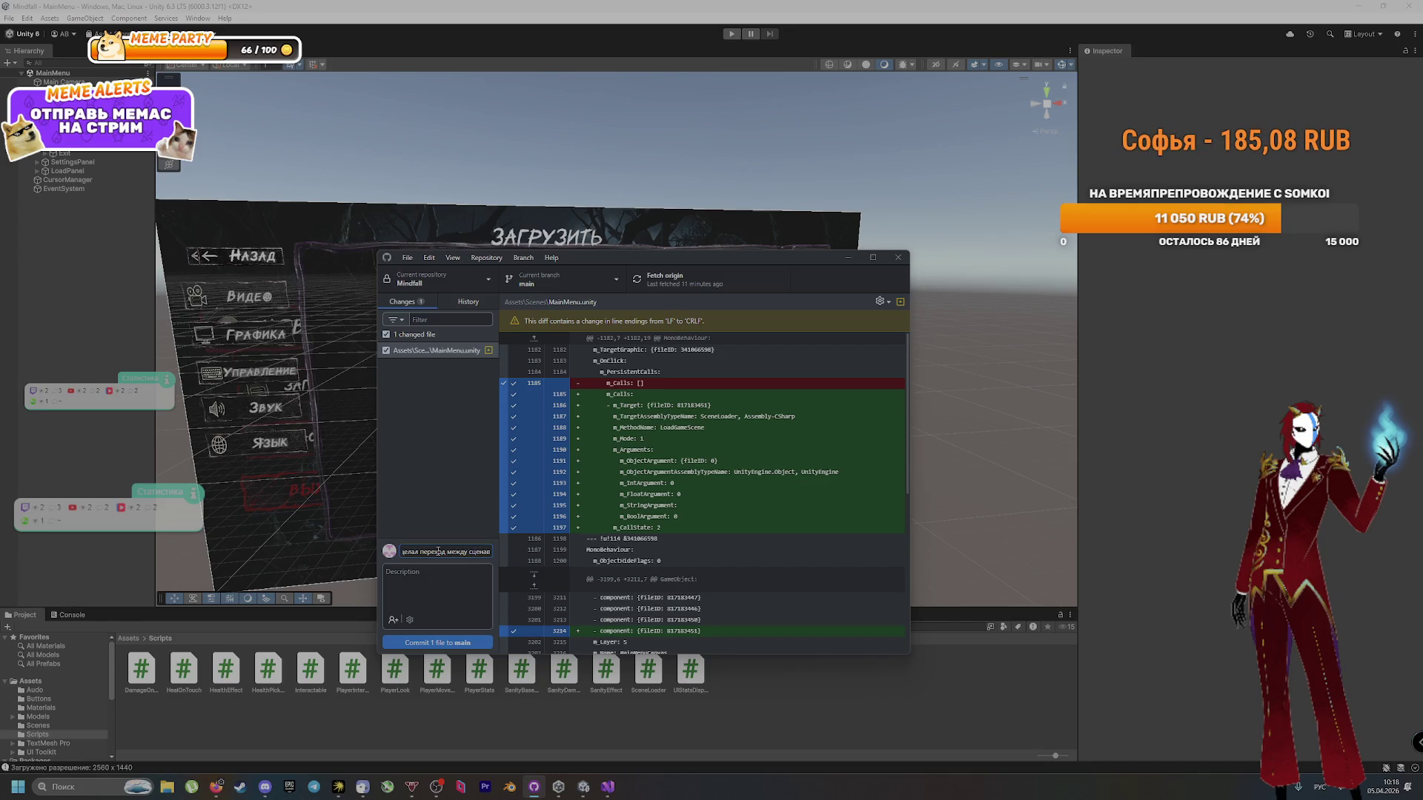
key(Tab)
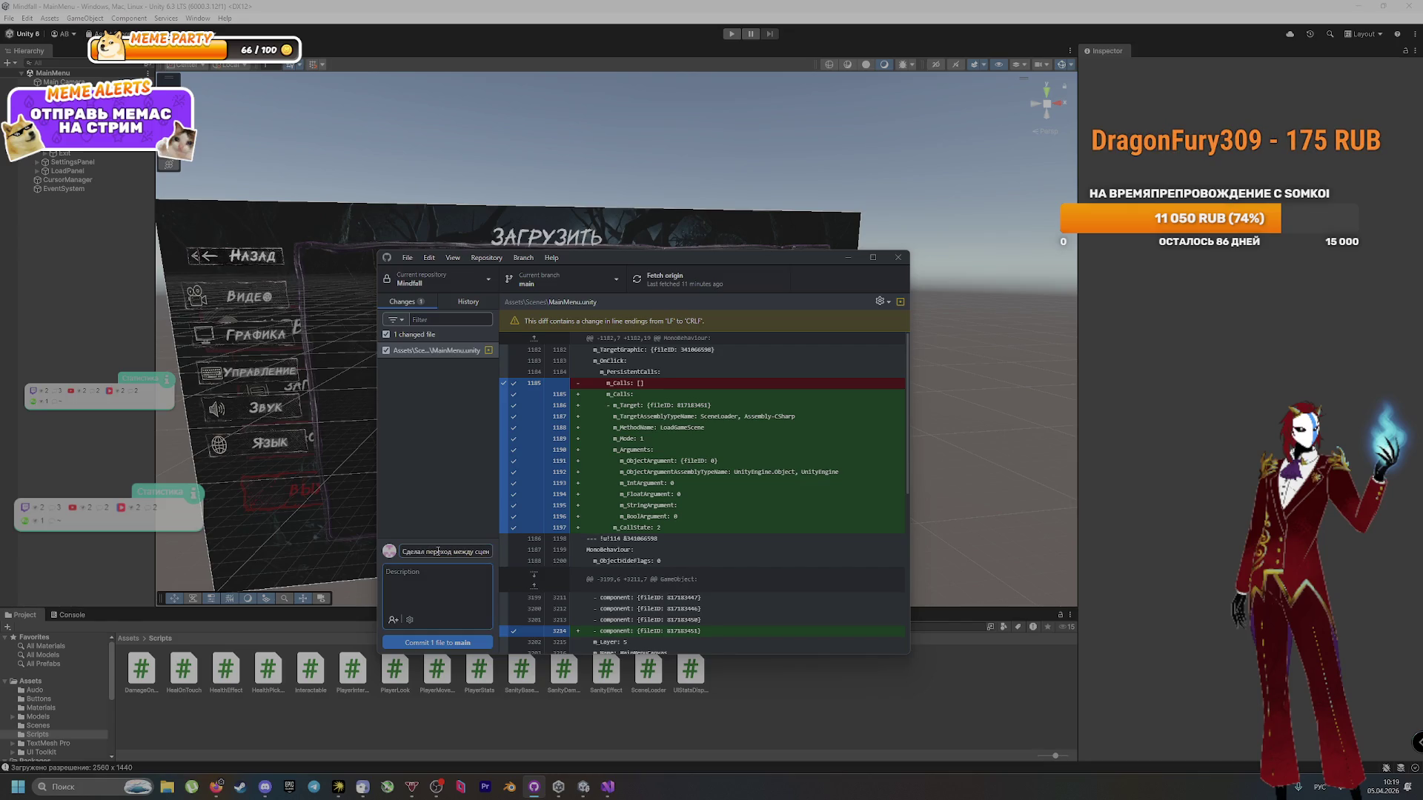
Step: Describe attaching the SceneLoader script to MainMenu and hooking it to the 'Новая игра' button
text(Навеси)
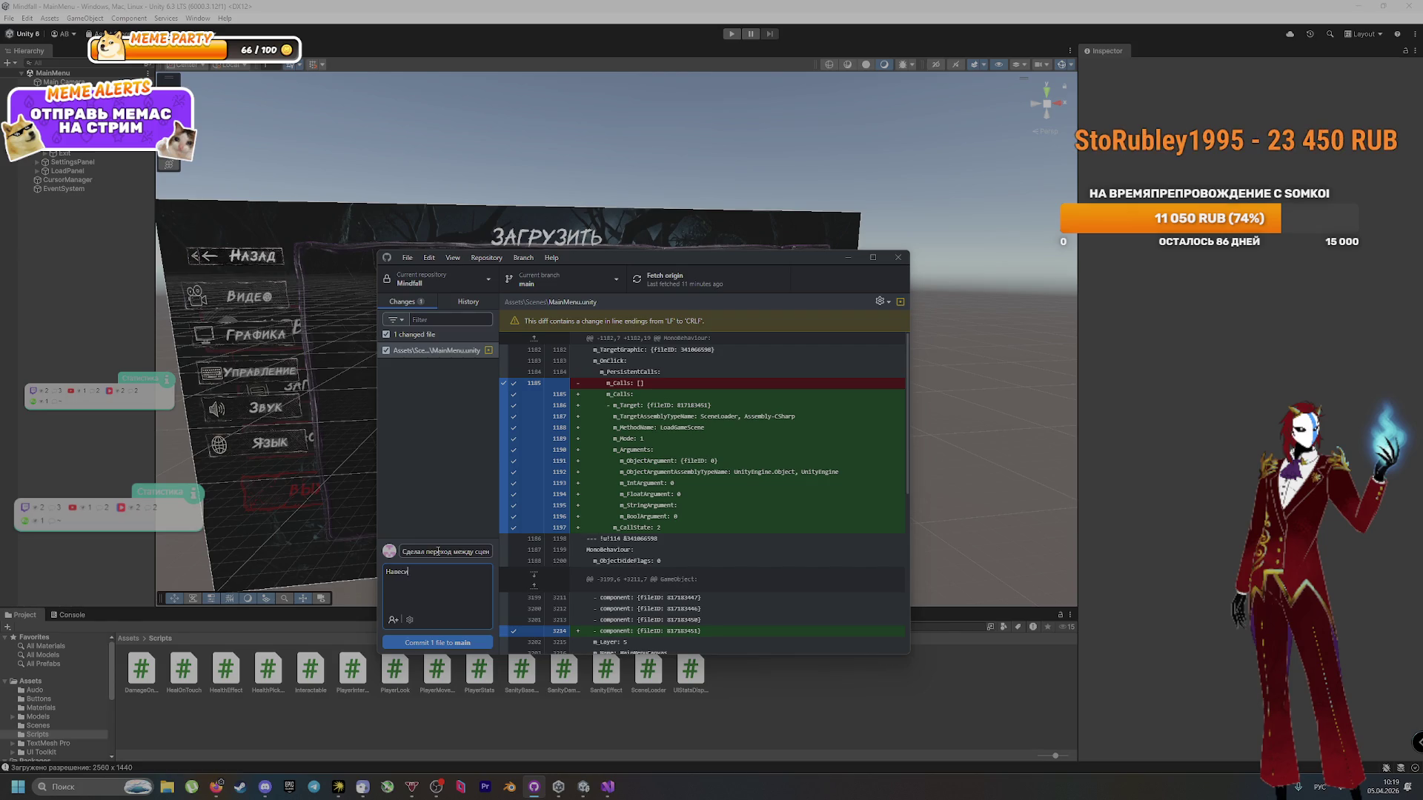
text(л на)
key(alt+shift)
text(MainMenuCanvas)
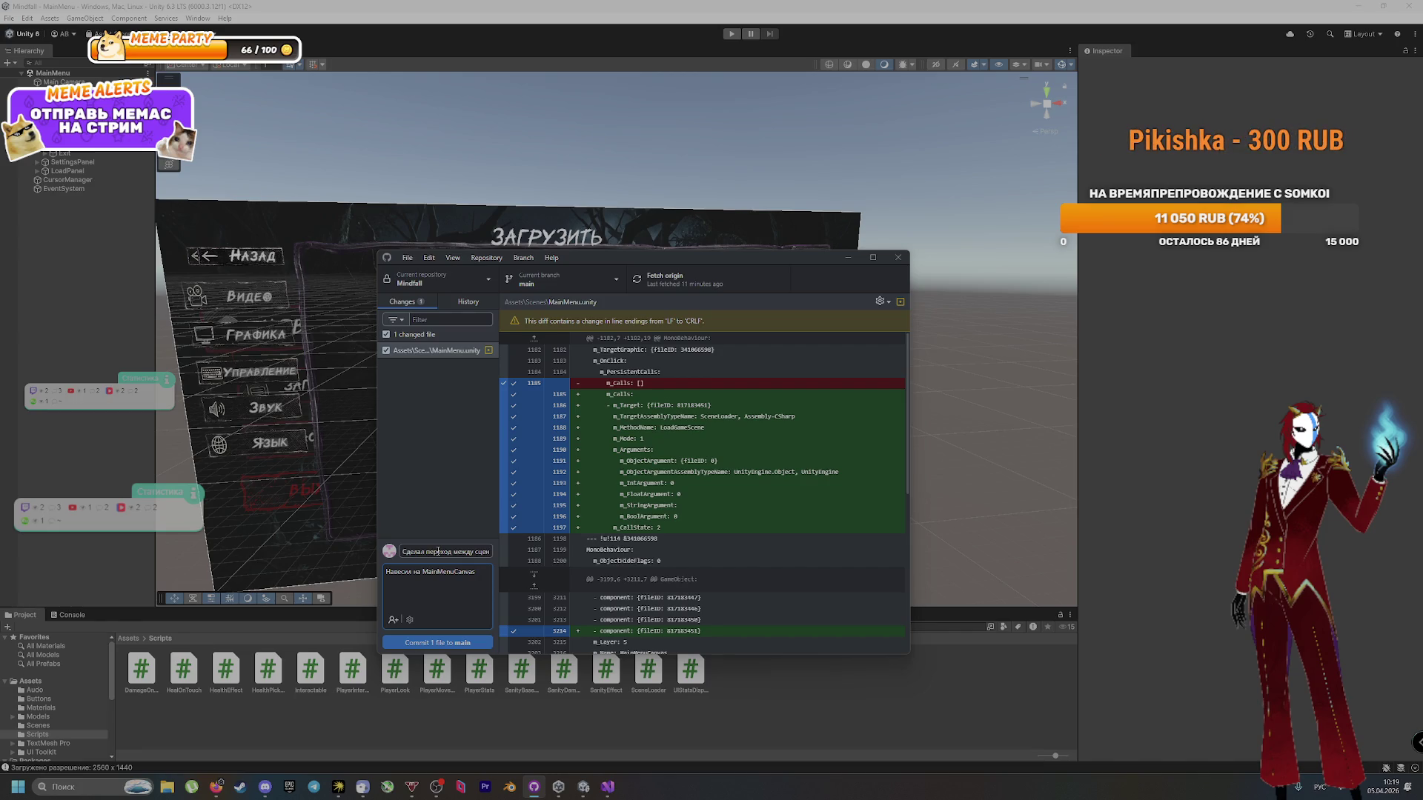
text( скрипт)
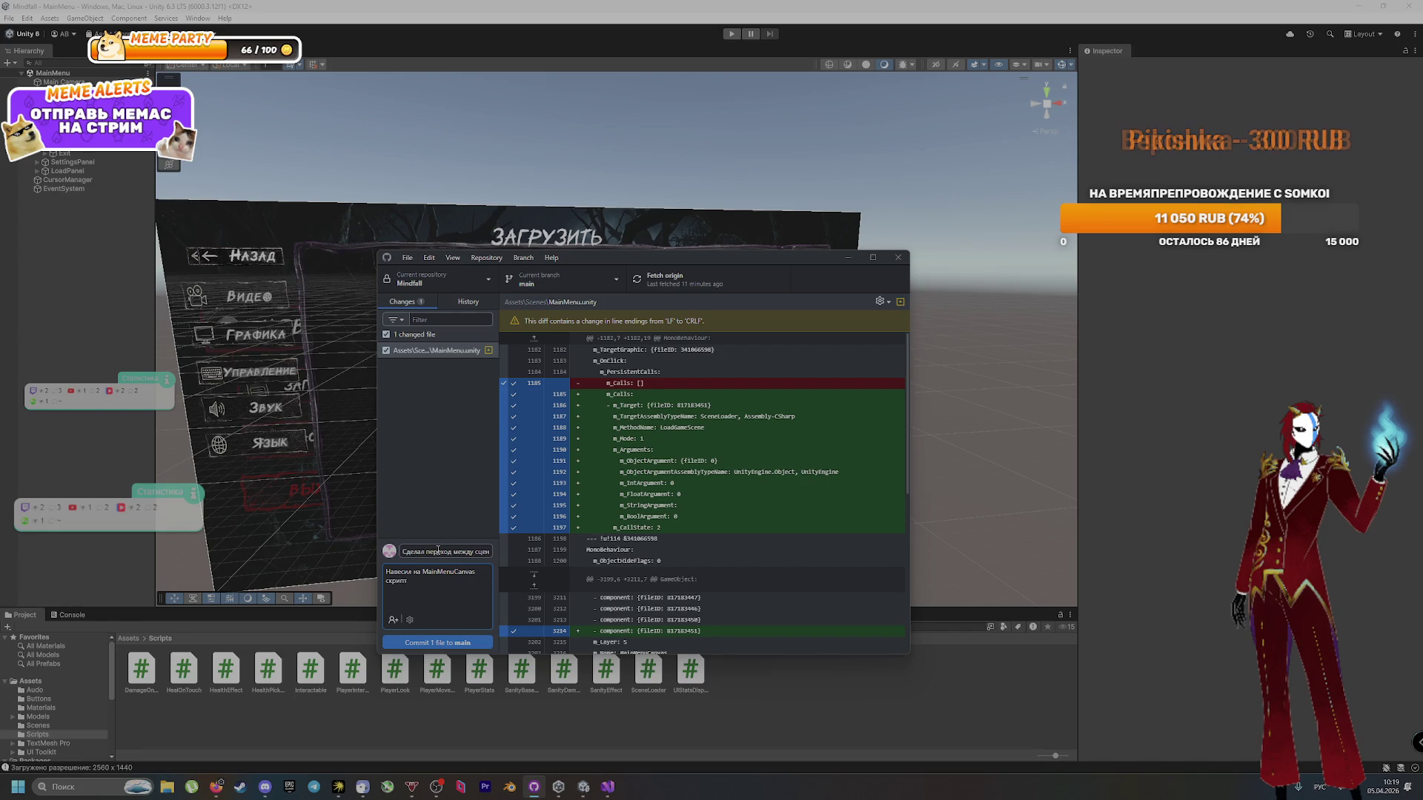
text( Scene)
key(alt+shift)
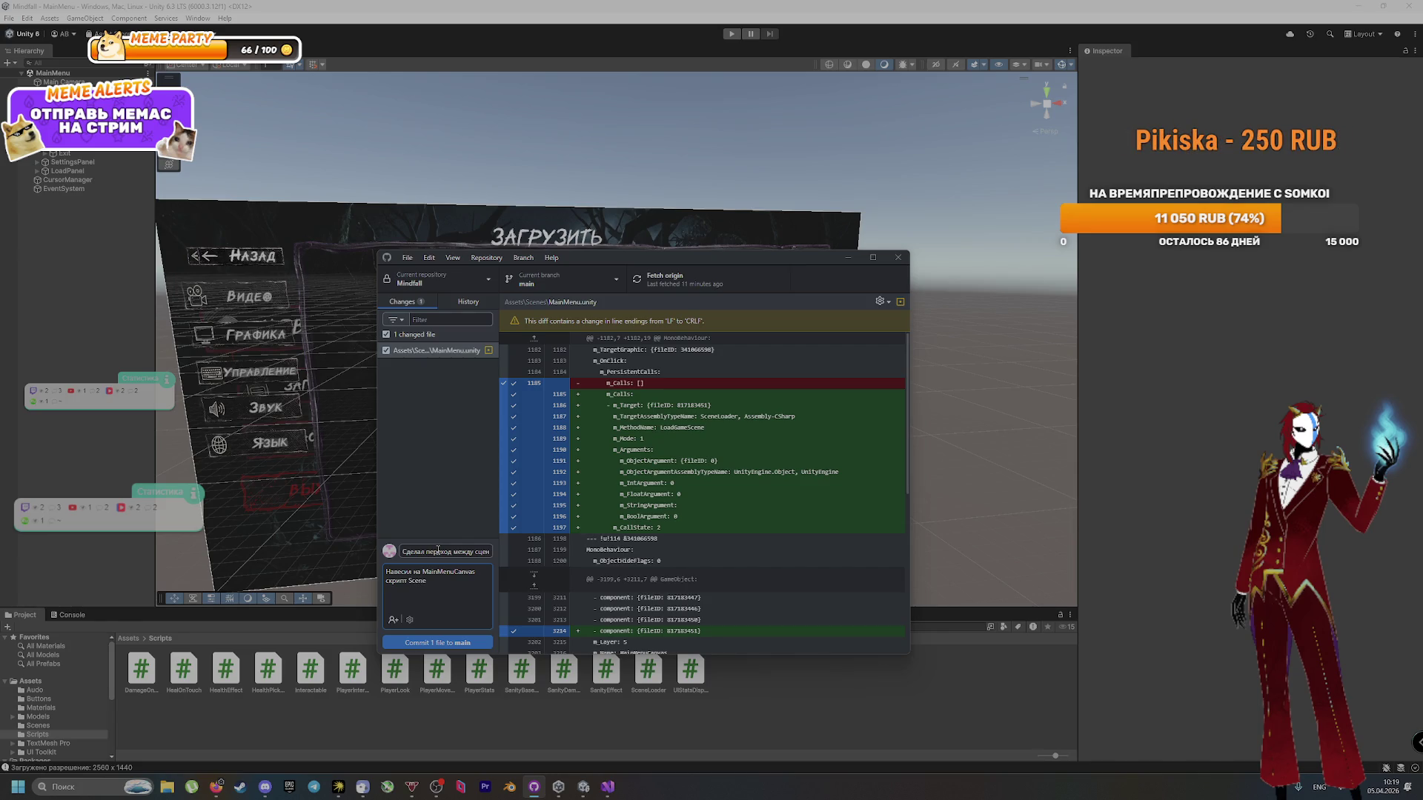
text(Loader и п)
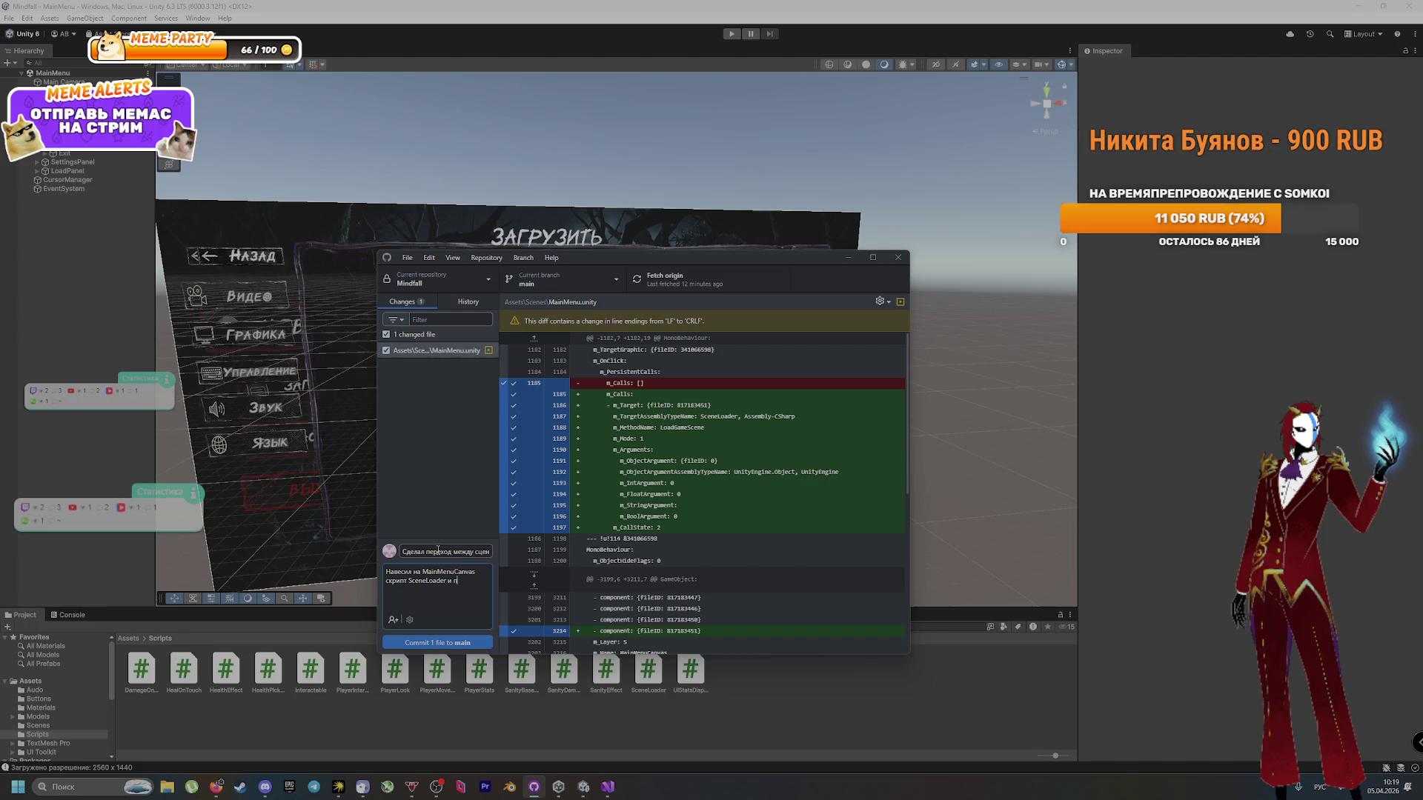
key(BackSpace)
text(сделал)
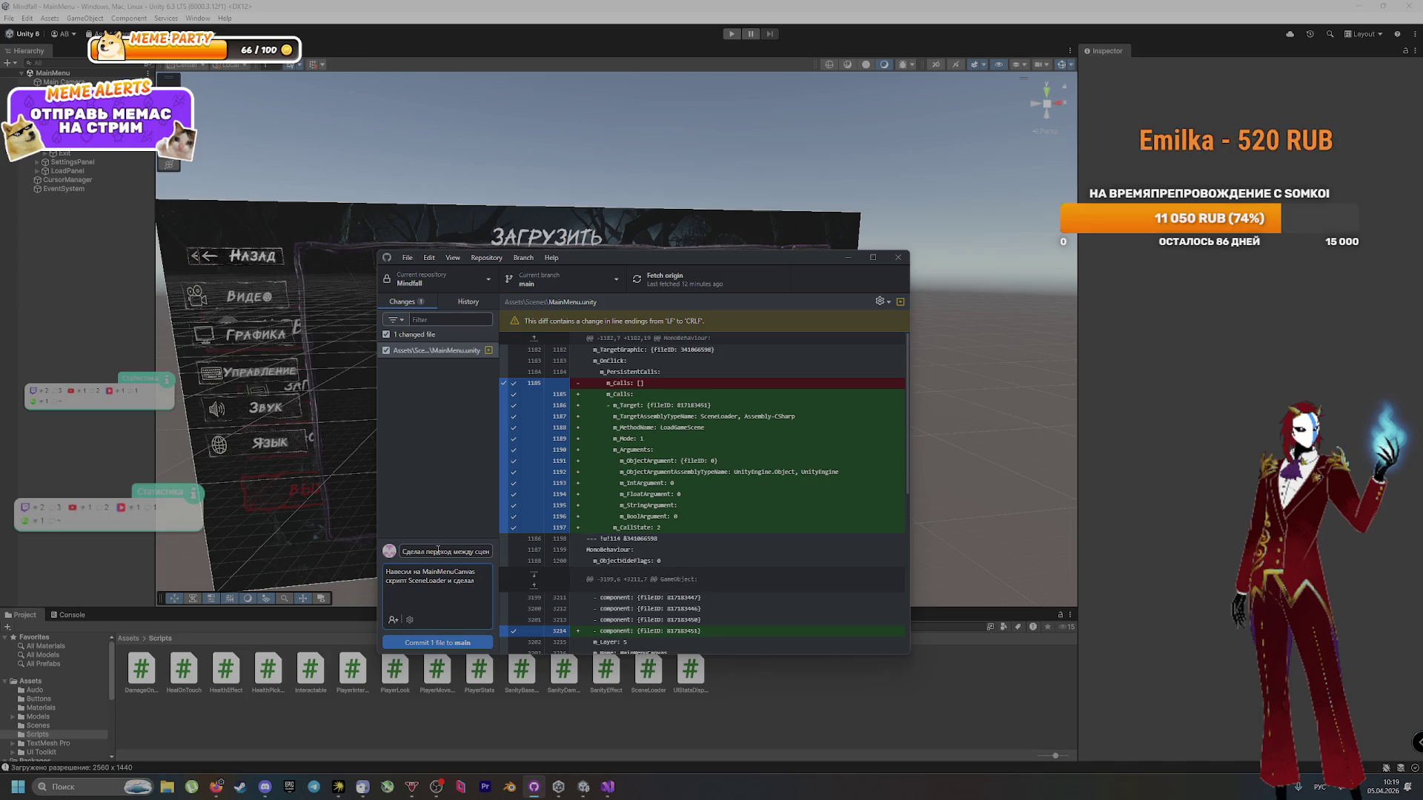
text( фукцио)
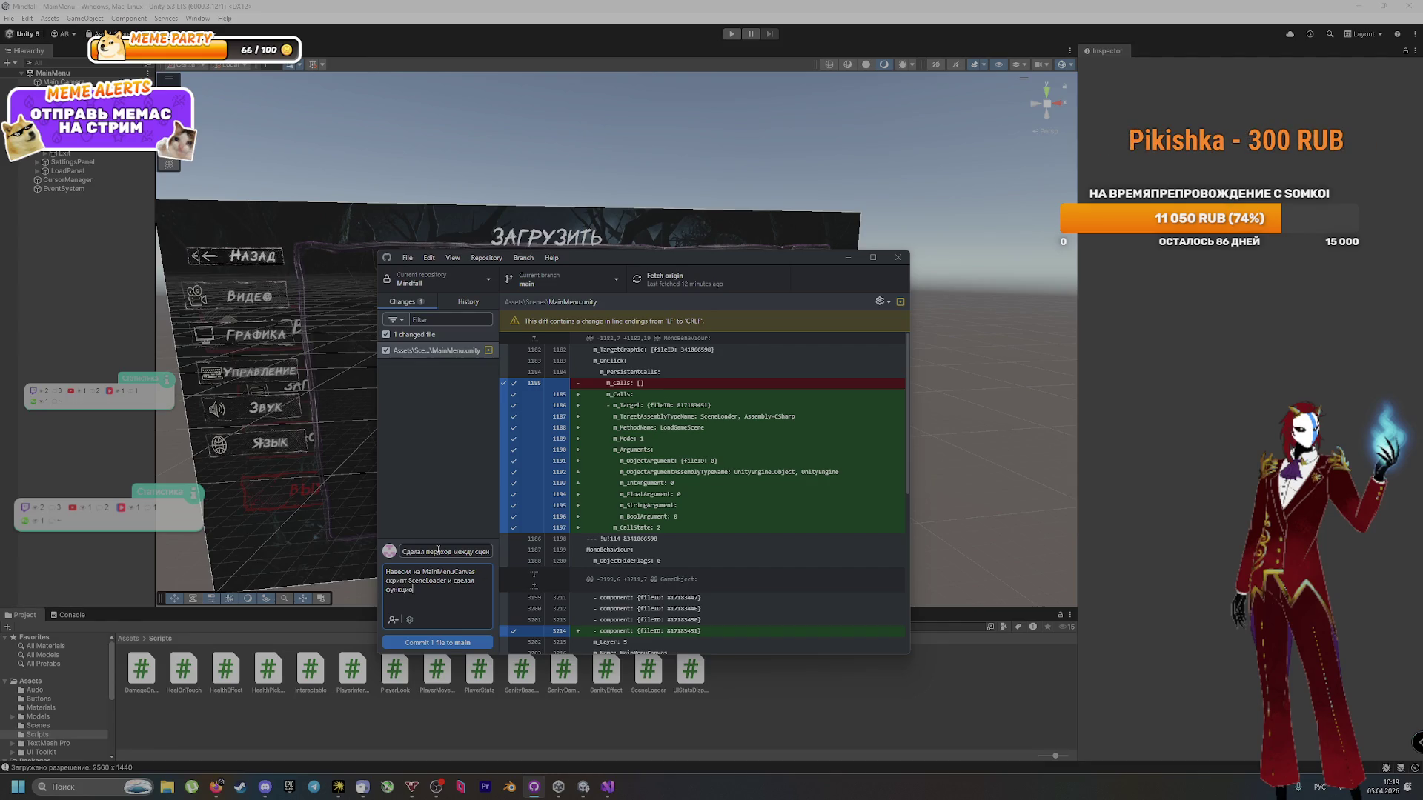
text(и )
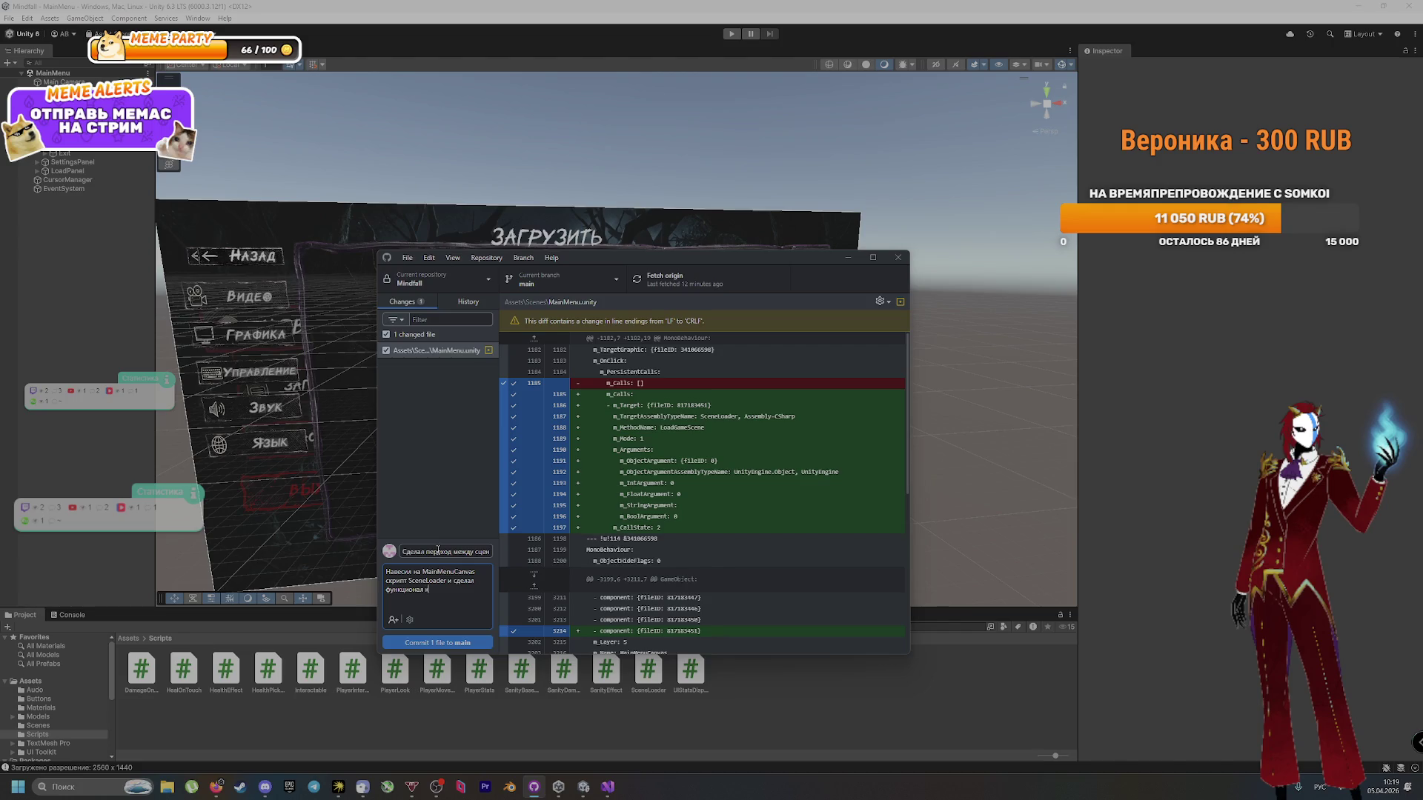
text("Нов)
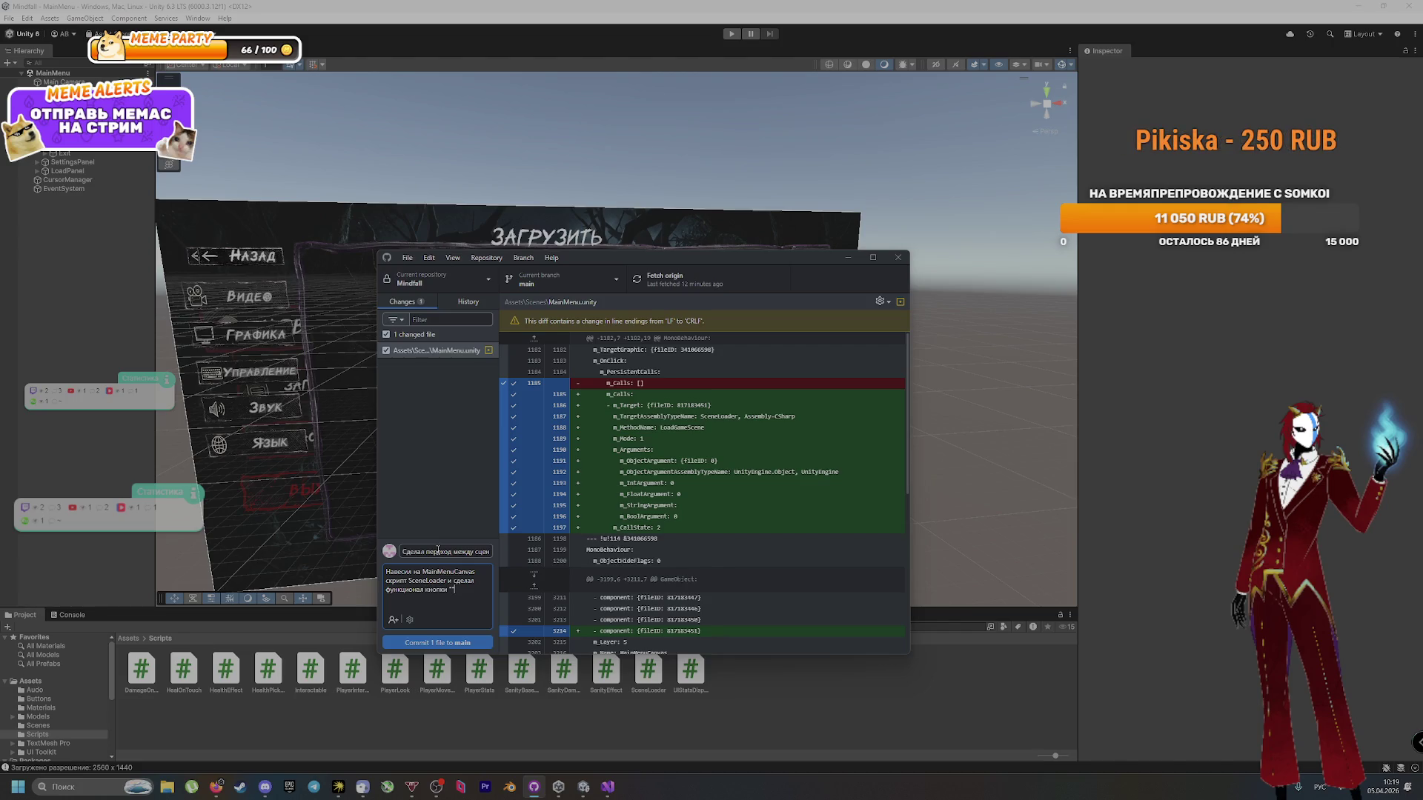
text(ая игр)
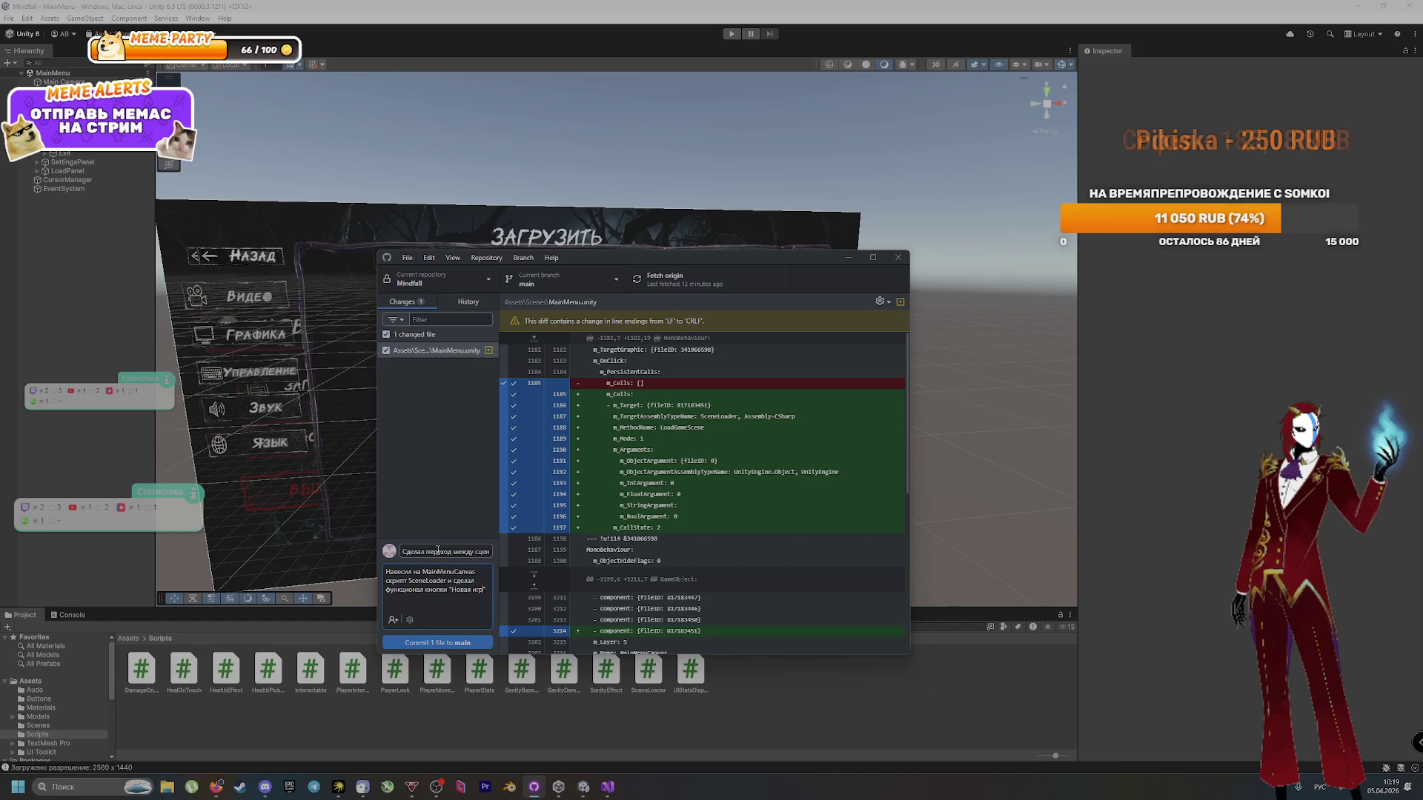
text(а")
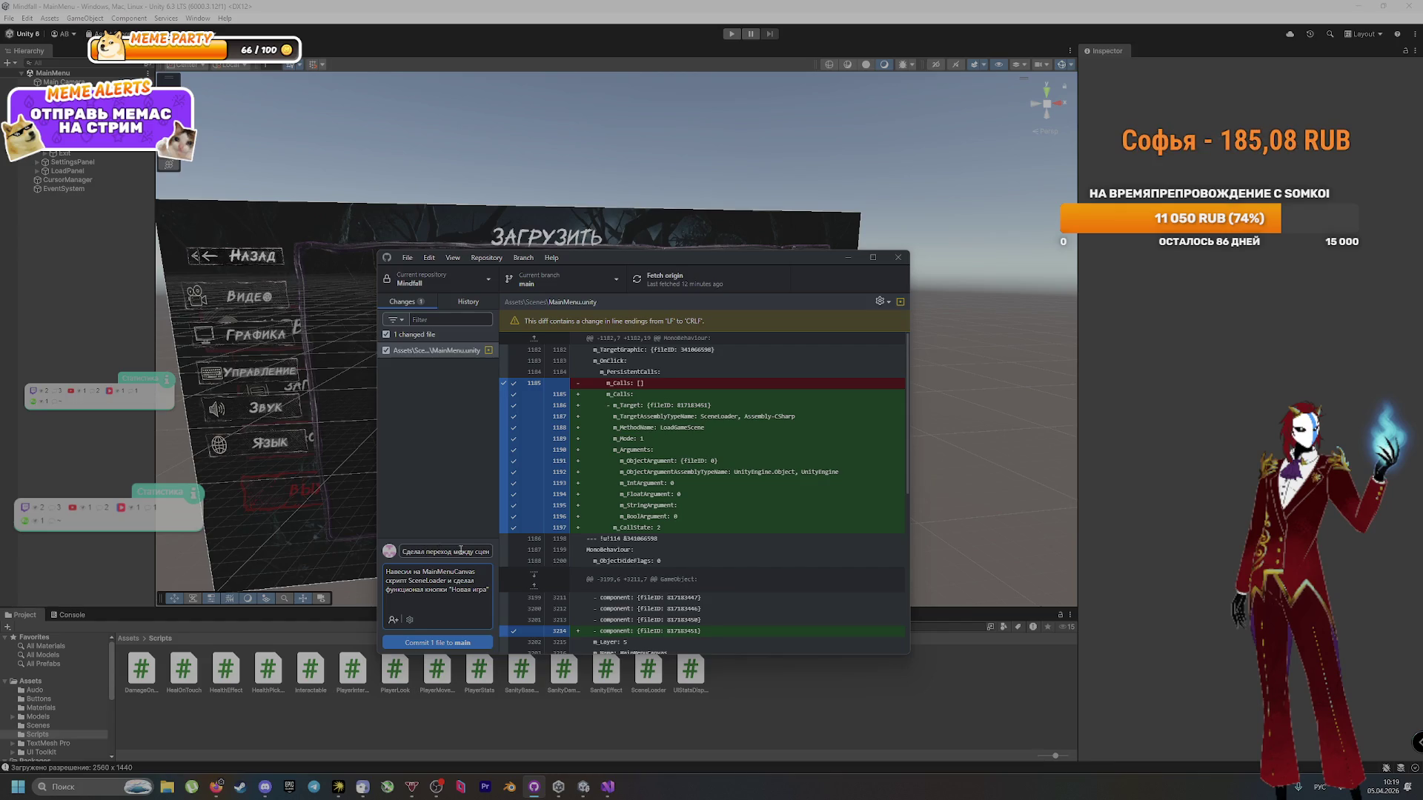
Step: Commit the file to main, push to origin, and bring Unity back to front
click(458, 643)
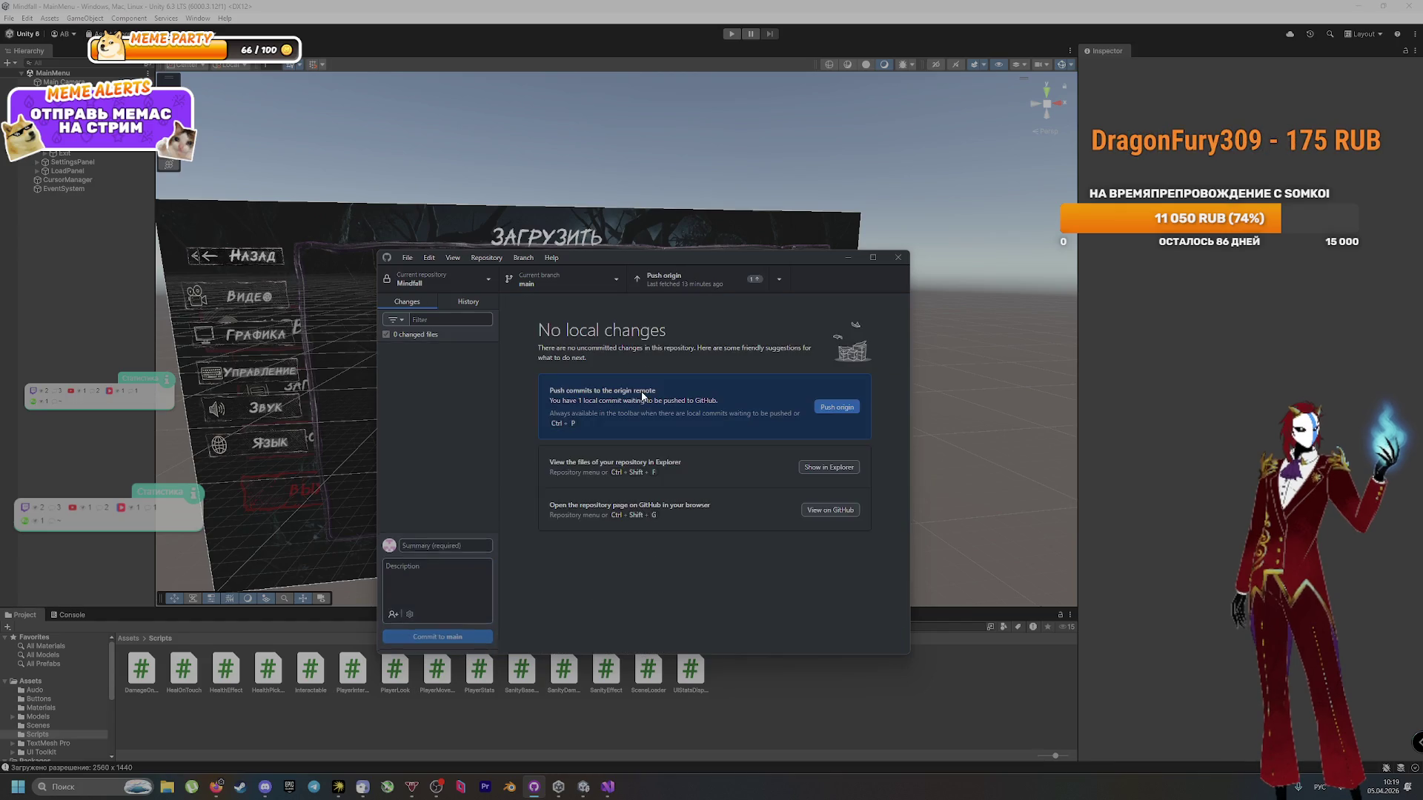
key(ctrl+p)
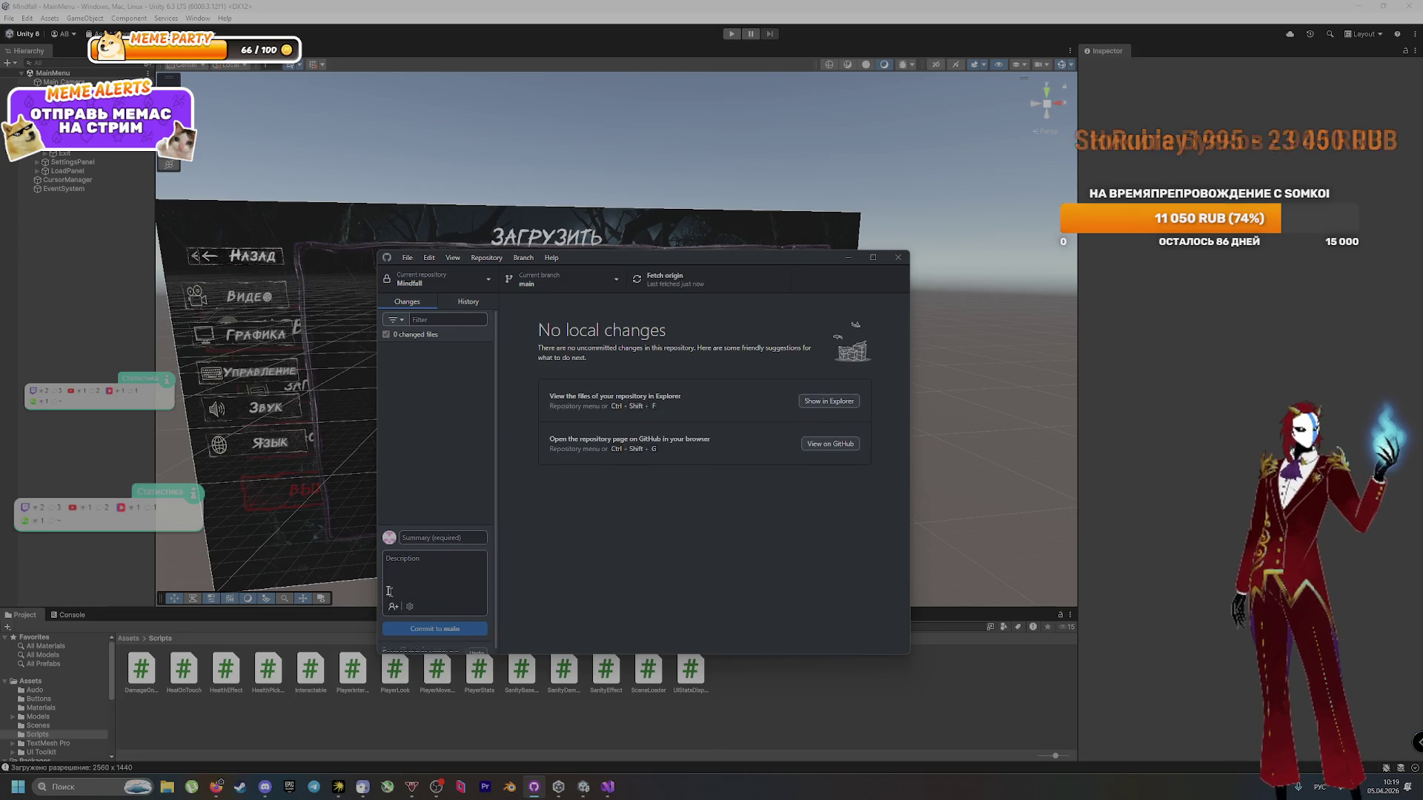
click(73, 491)
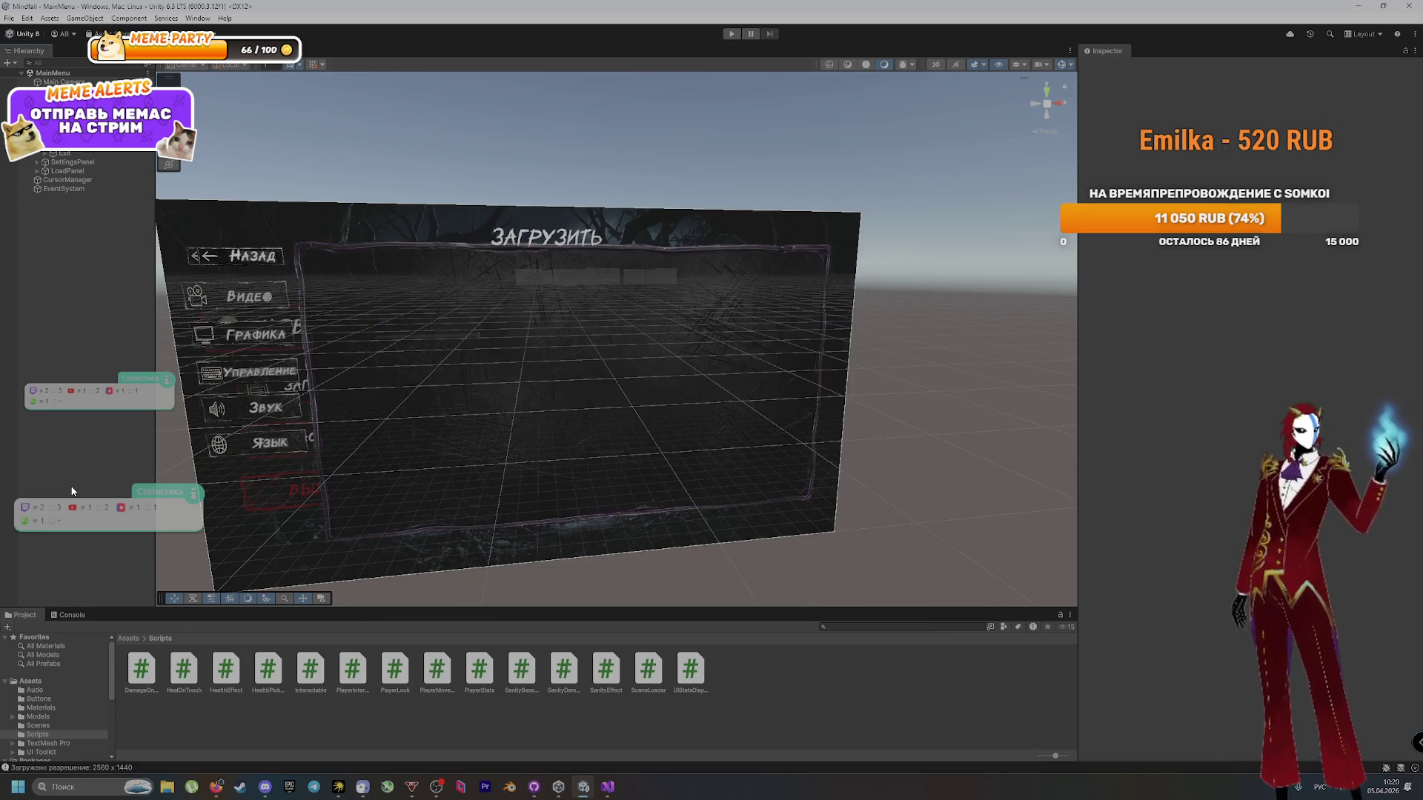
Step: Preview the attached sound-settings screenshot full size in DeepSeek
key(alt+Tab)
key(alt+Tab)
key(alt+Tab)
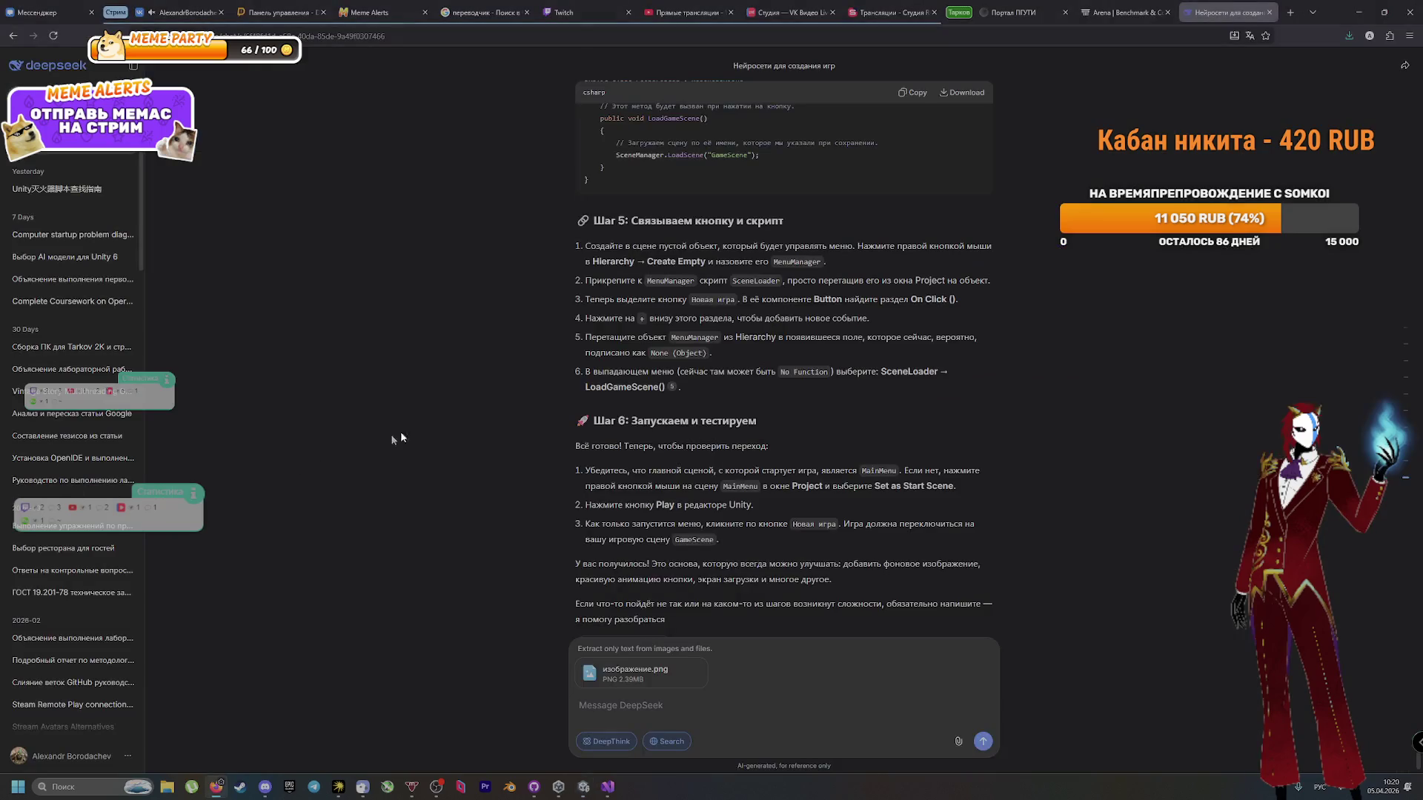
scroll(562, 361, down, 1)
click(626, 675)
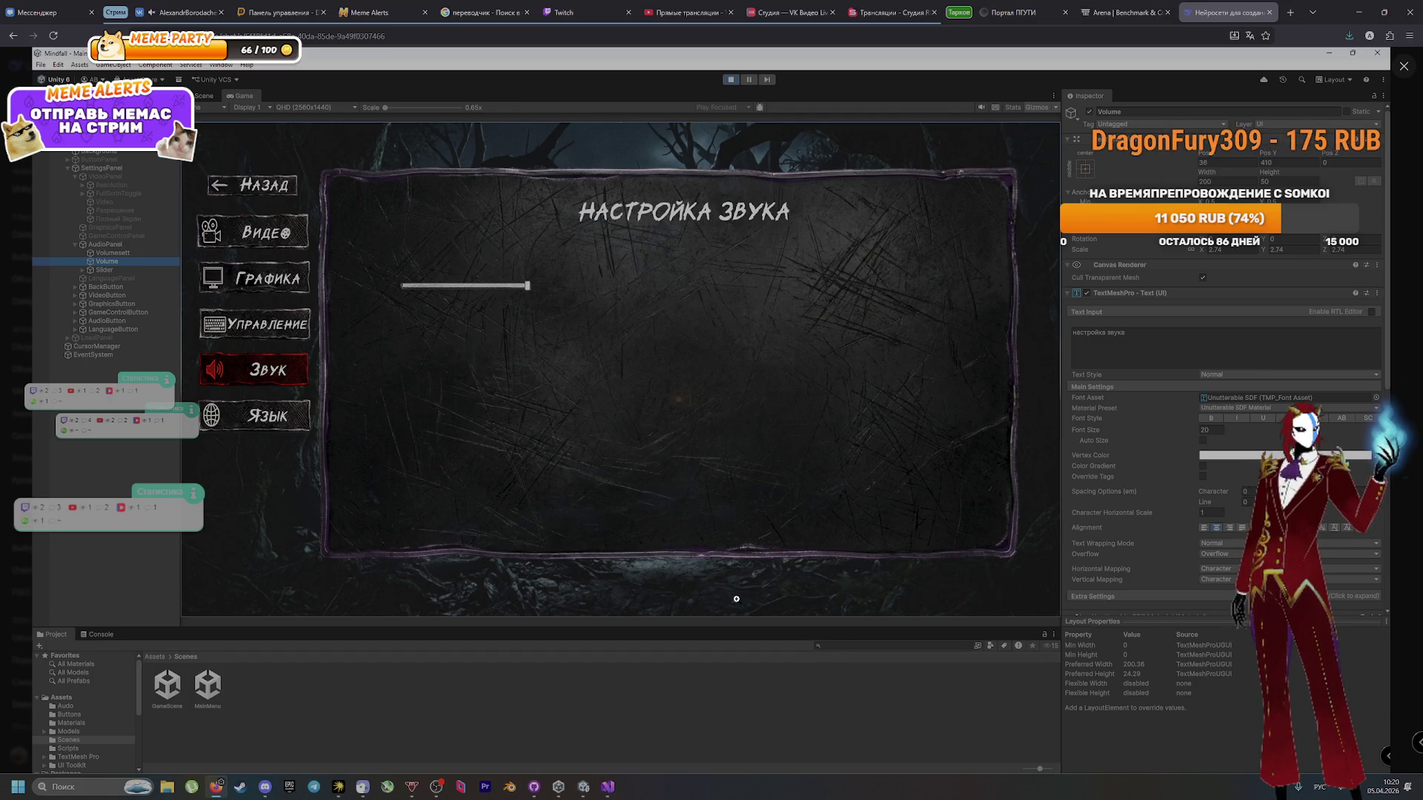
click(736, 599)
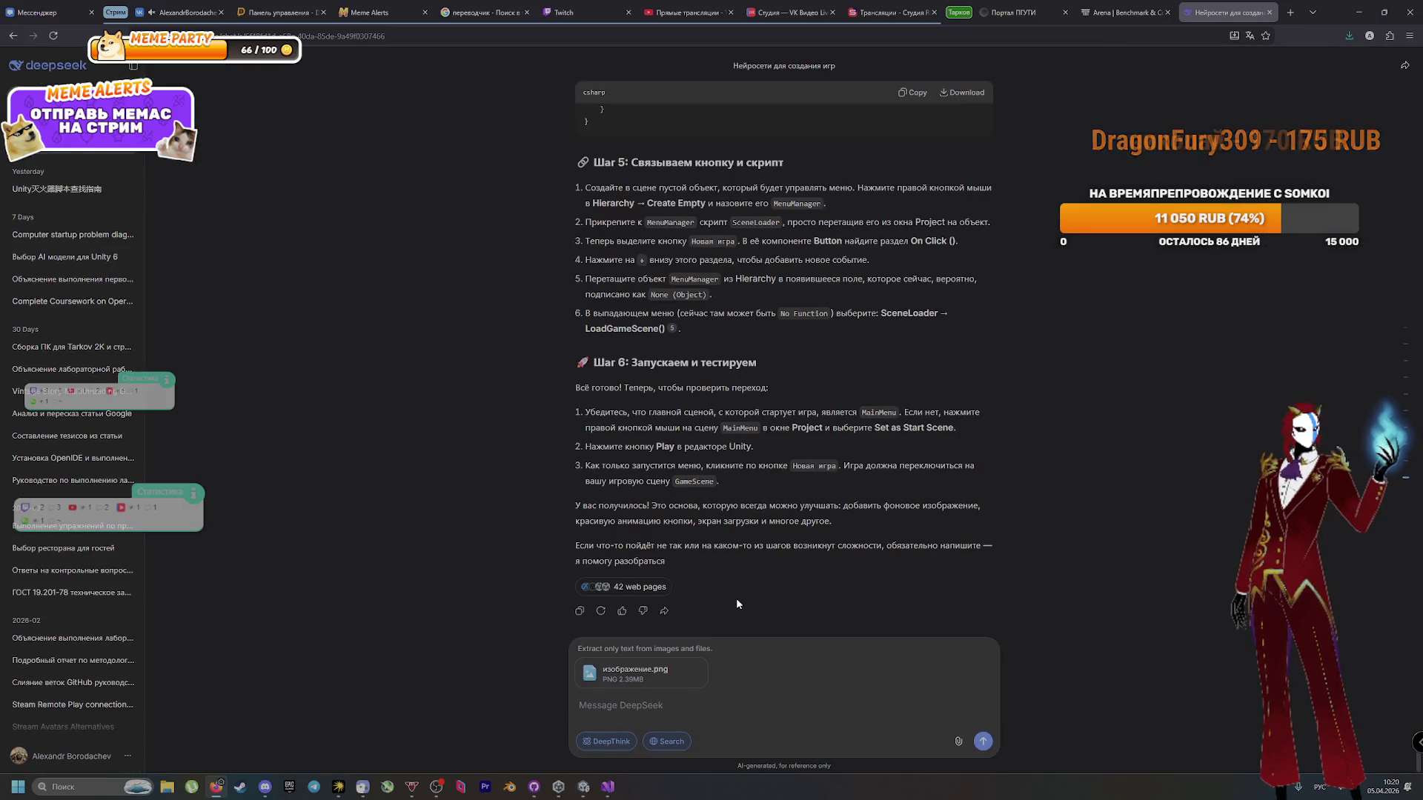
Step: Ask DeepSeek to make the sound settings more interactive and attractive, then switch to Arena
text(У менясейчас ест)
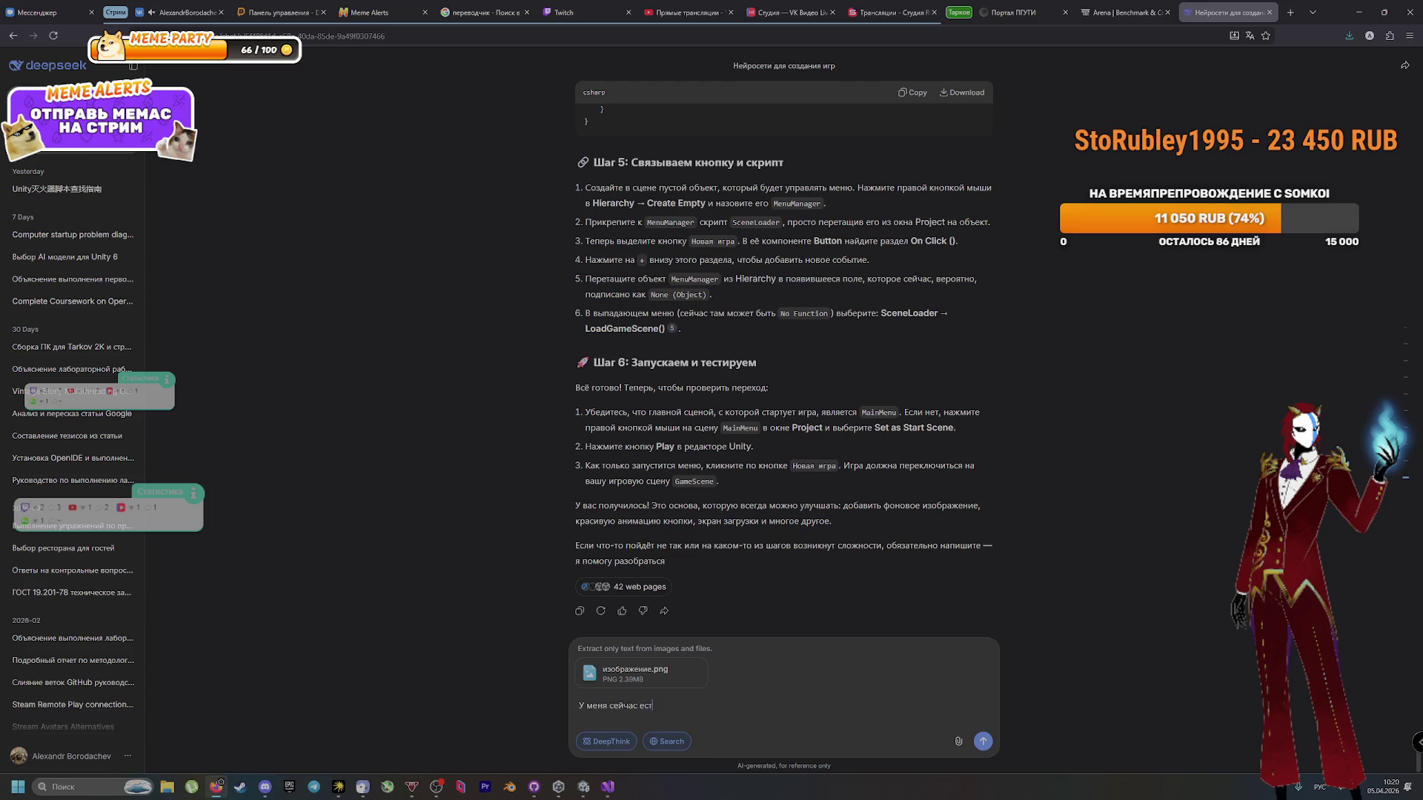
text(кая настройк)
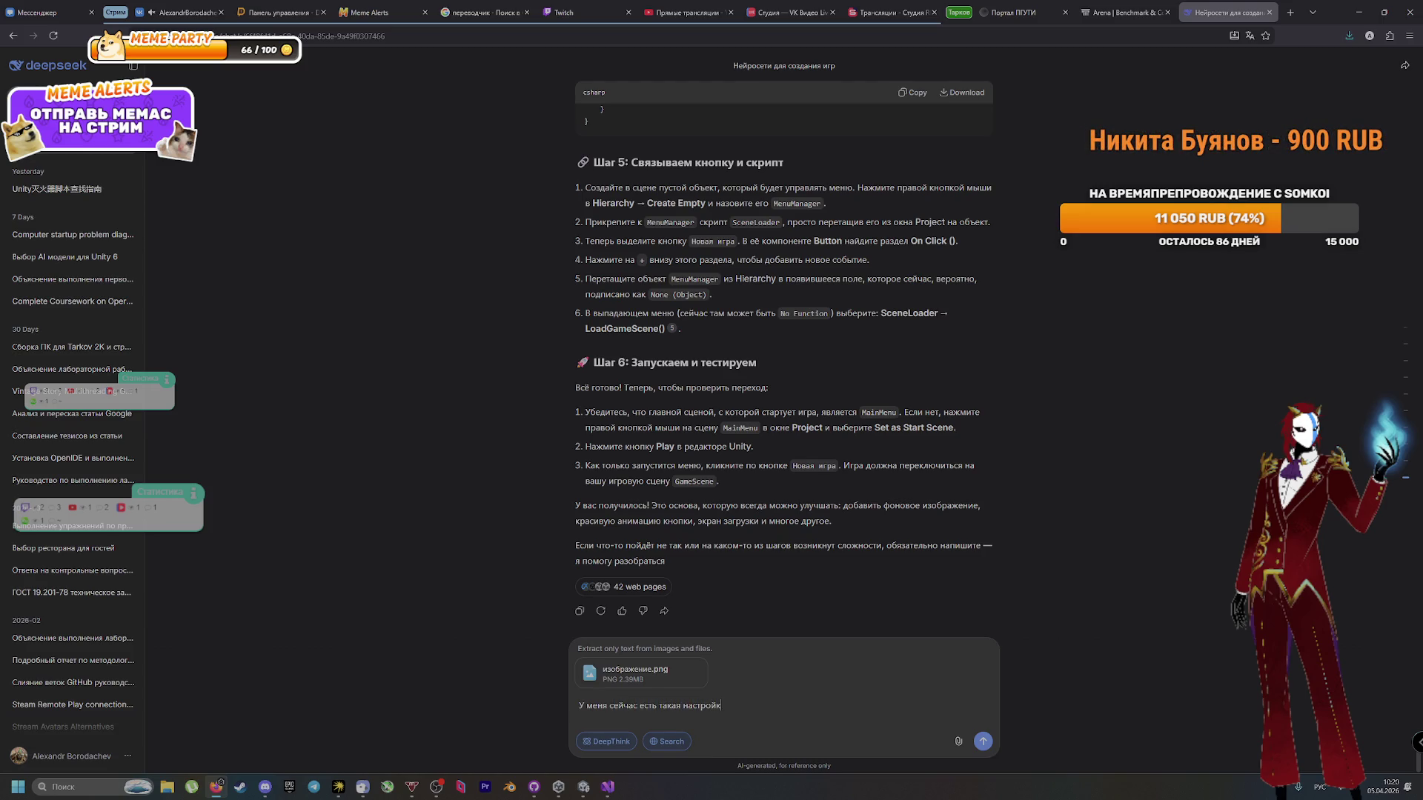
text(а звука, н)
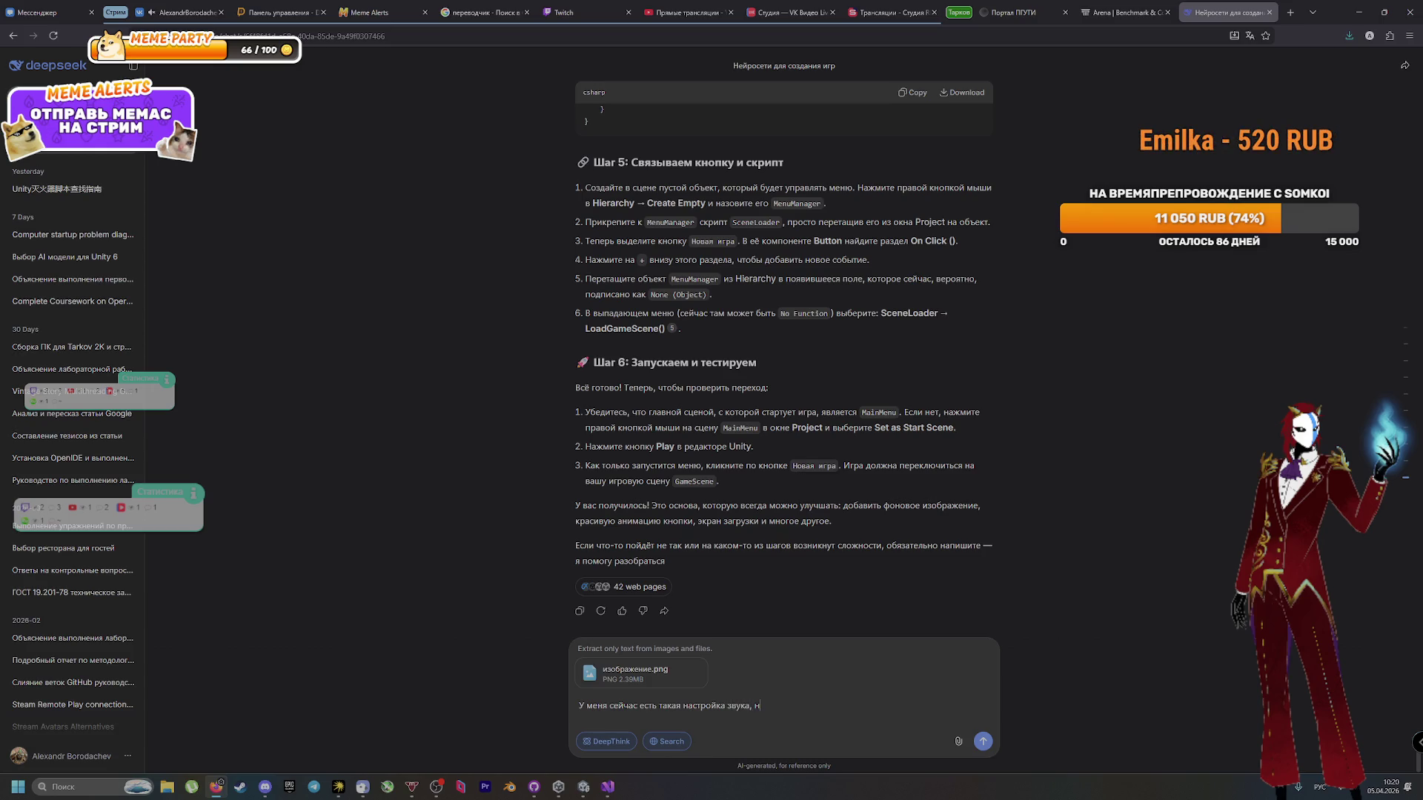
text(о хочу её с)
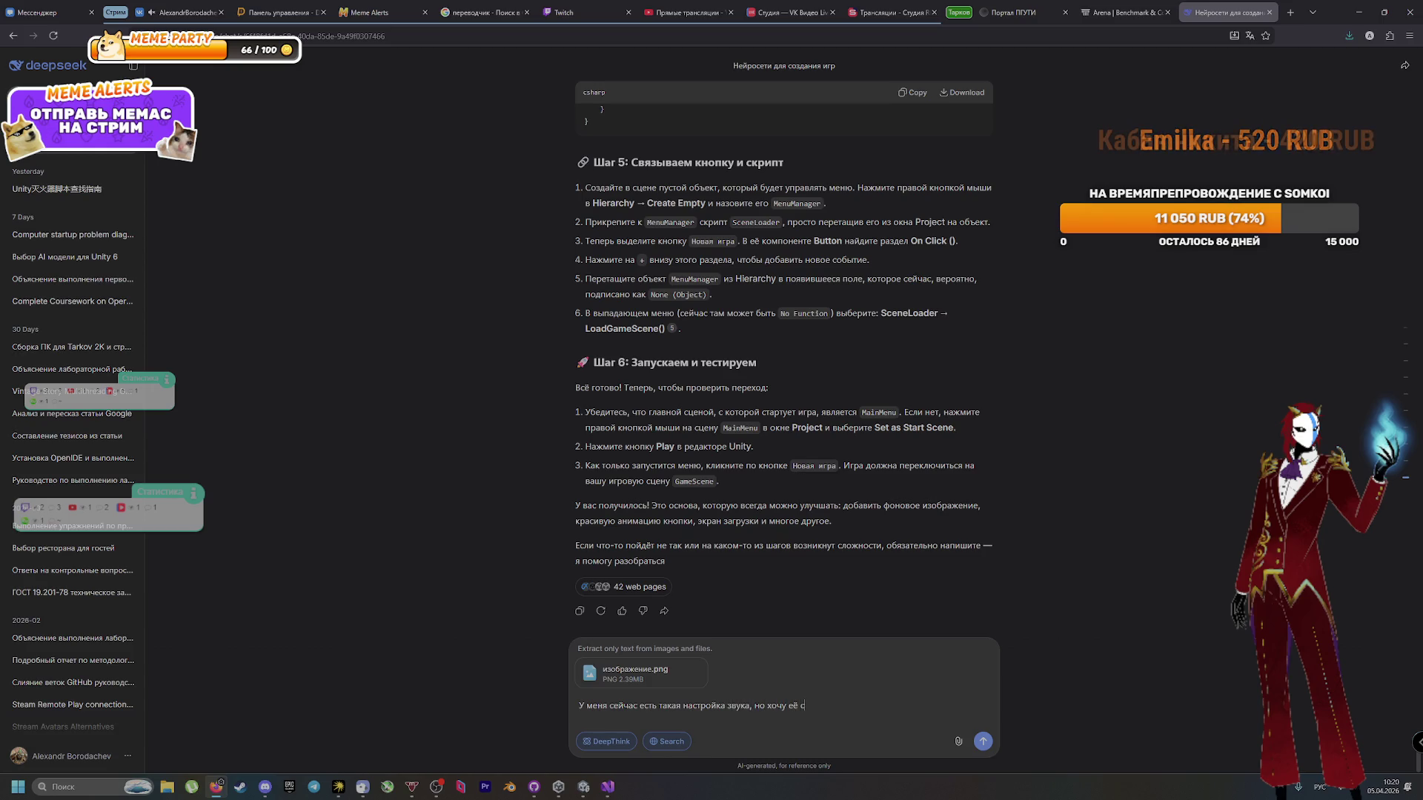
text(делать более)
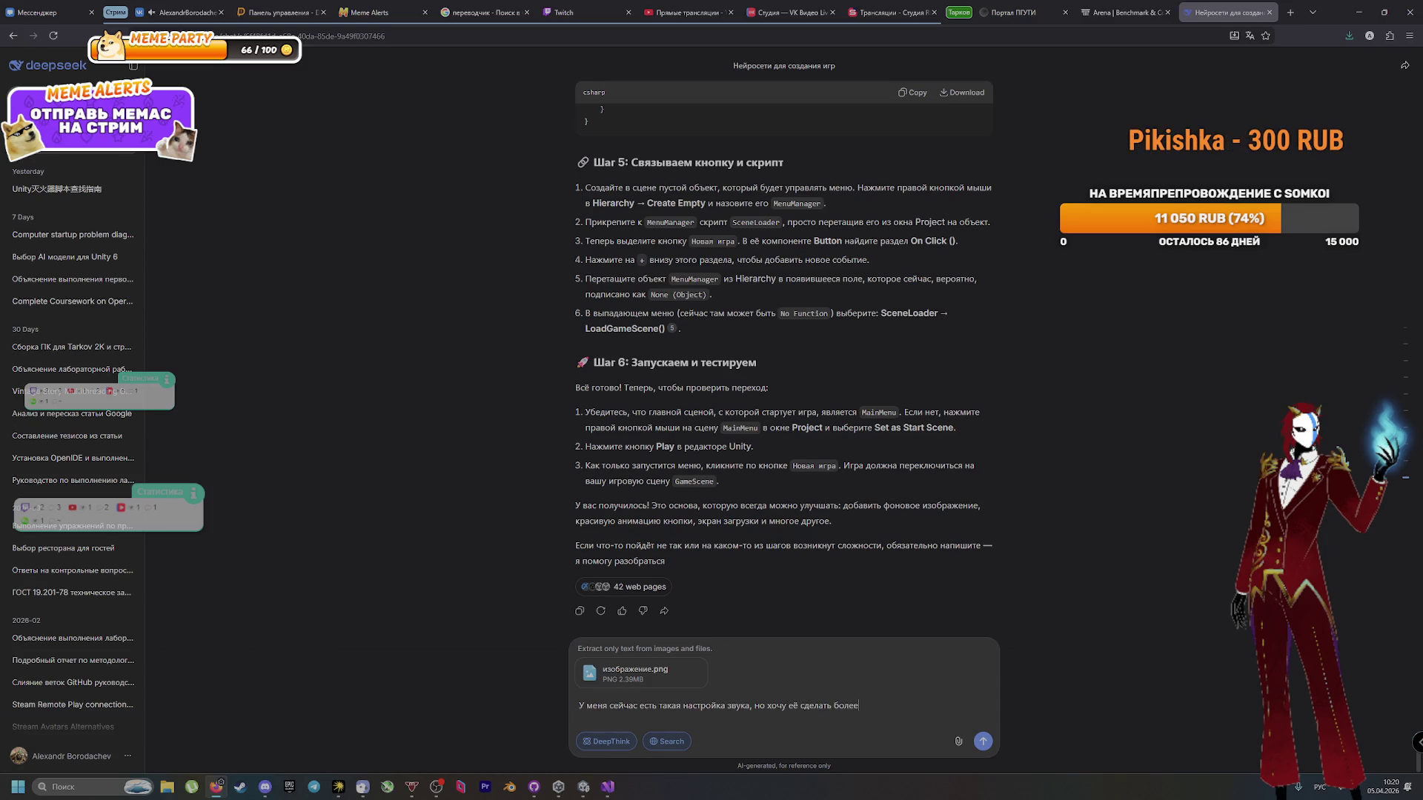
text( интерактивно)
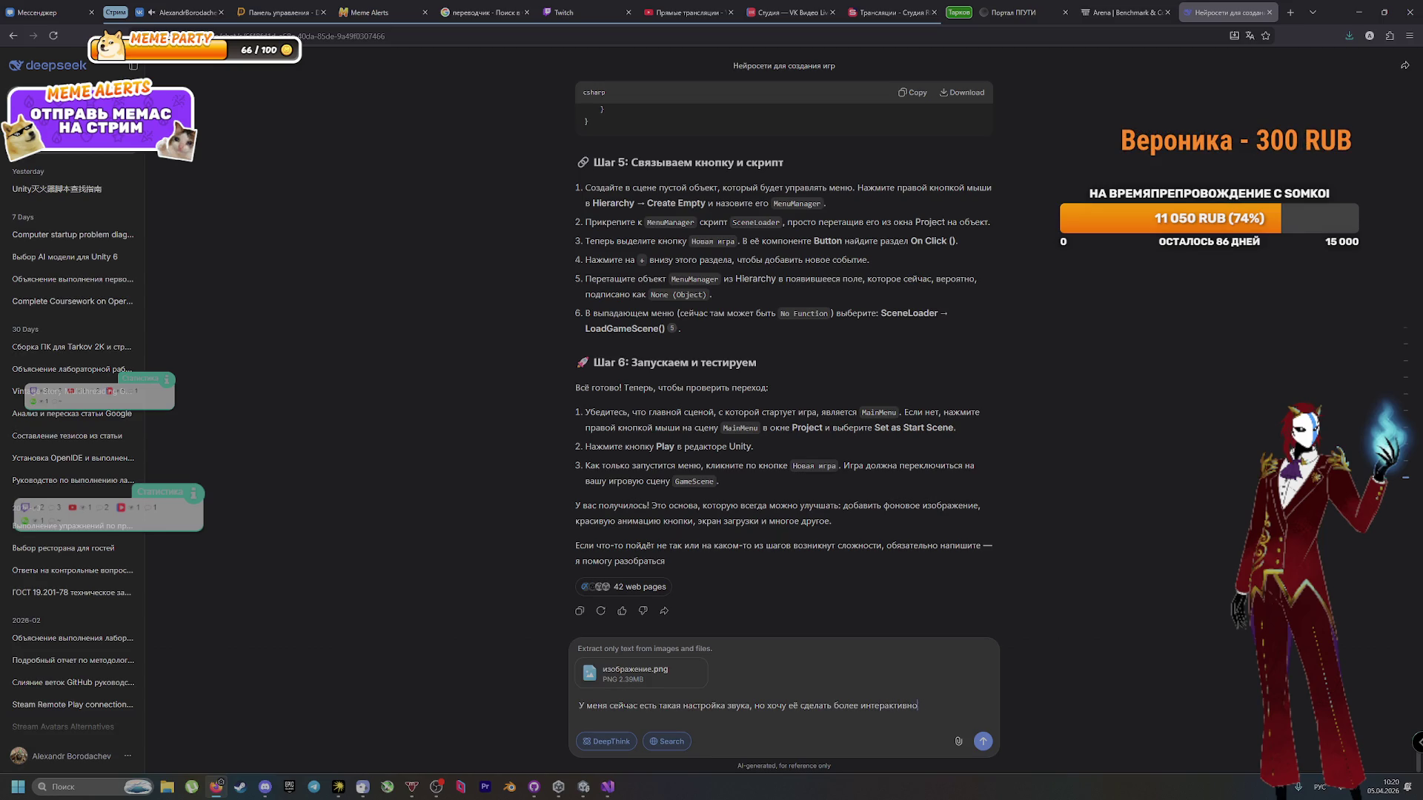
text(й с бо)
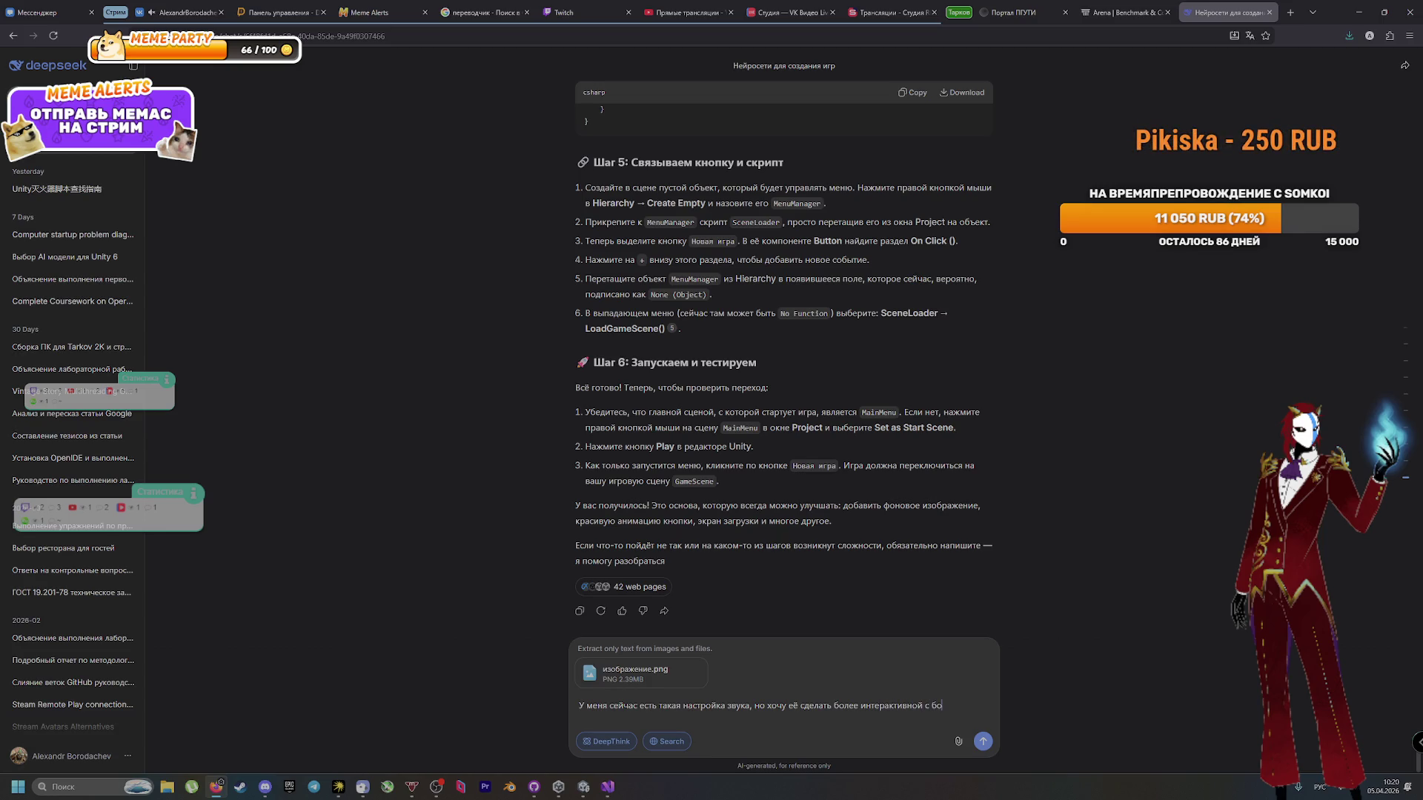
text(лее приятной моделькой)
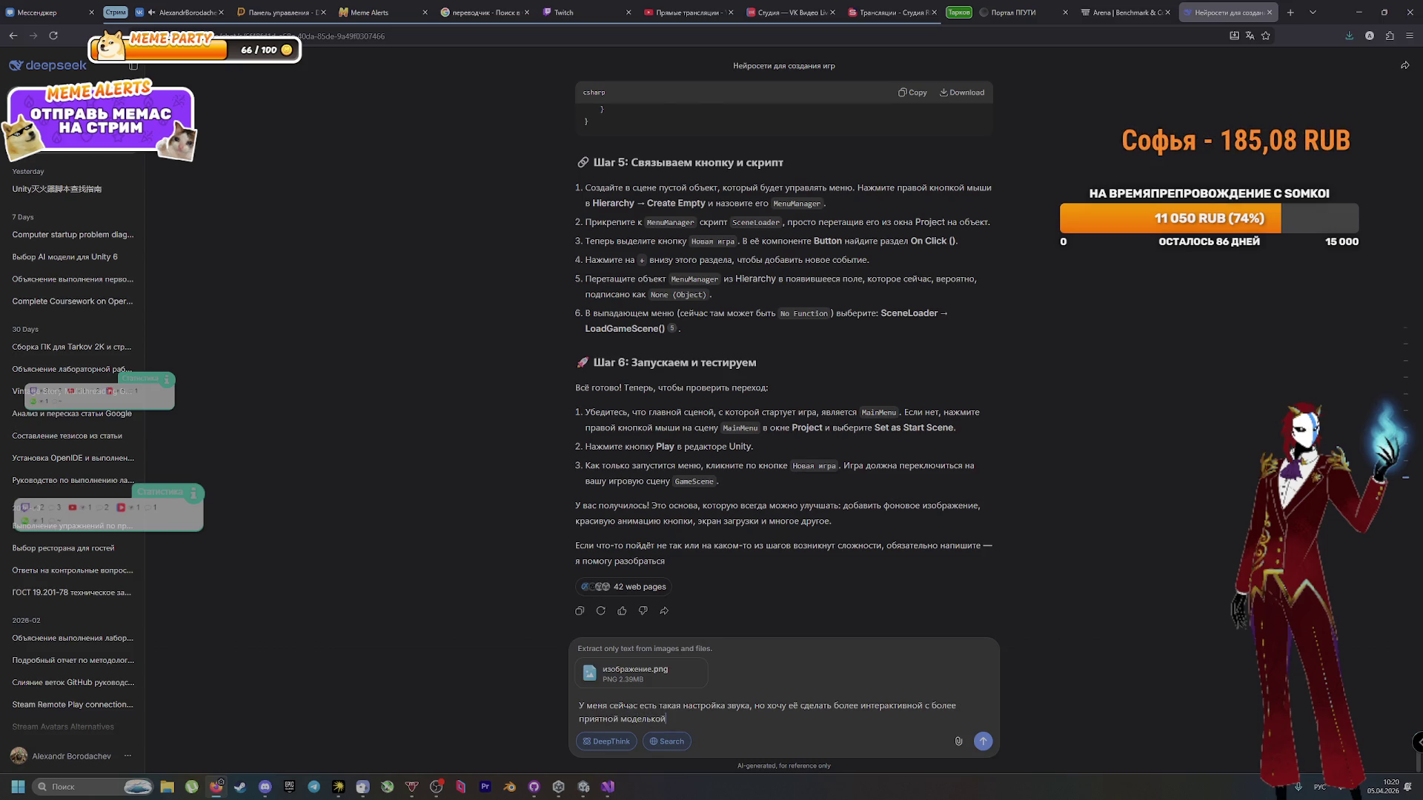
key(Return)
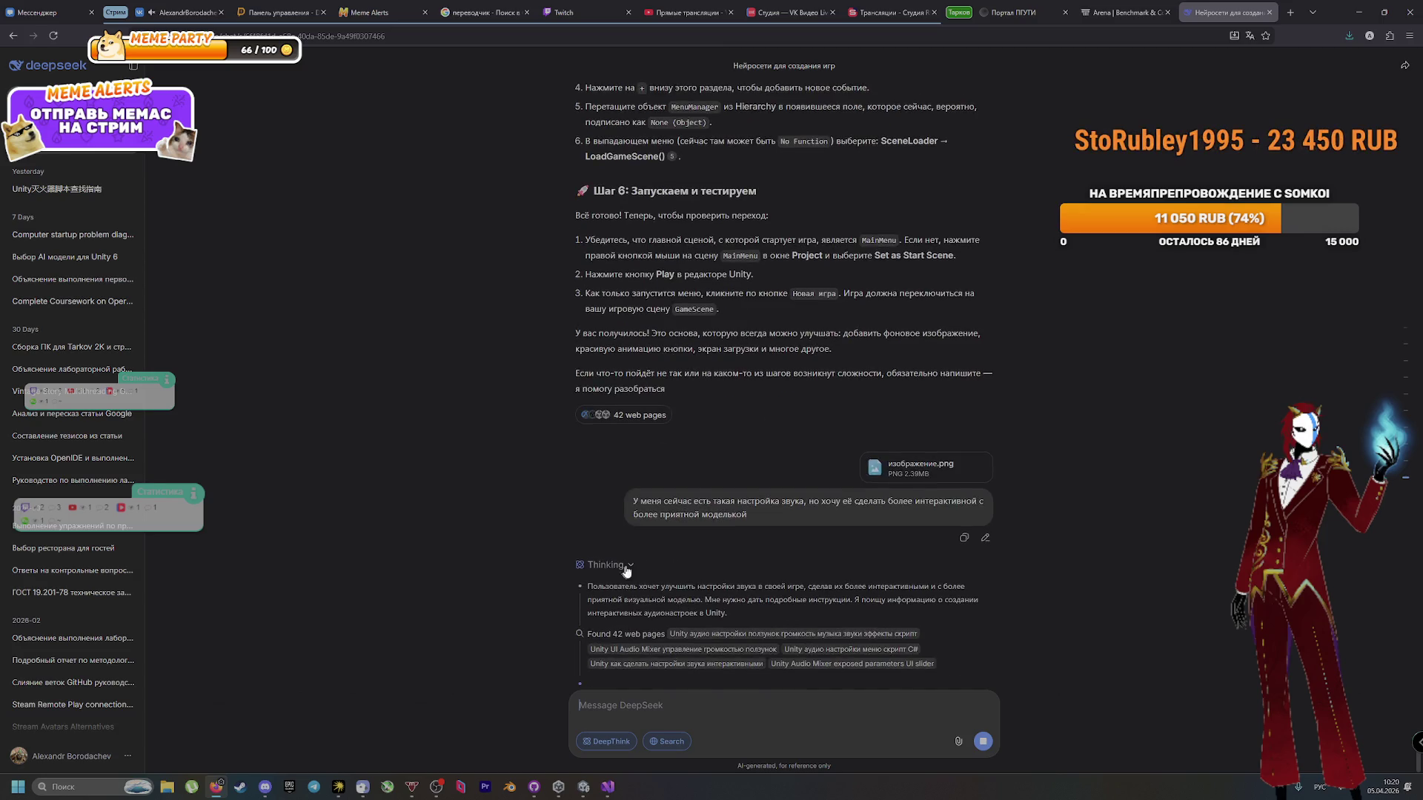
key(ctrl+shift+Tab)
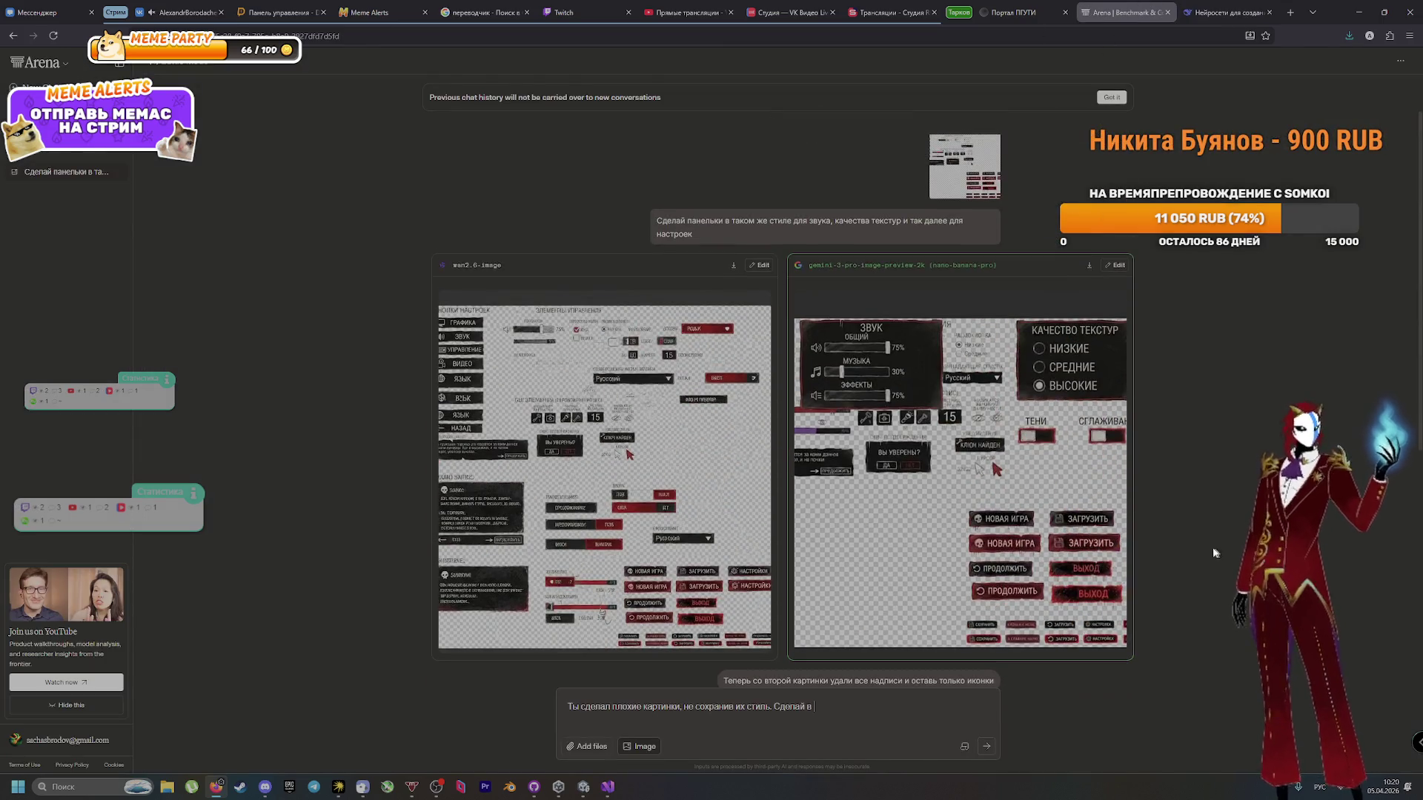
Step: View Arena's generated stylized settings UI sheet enlarged, then return to DeepSeek's AudioSettingsManager reply
click(993, 499)
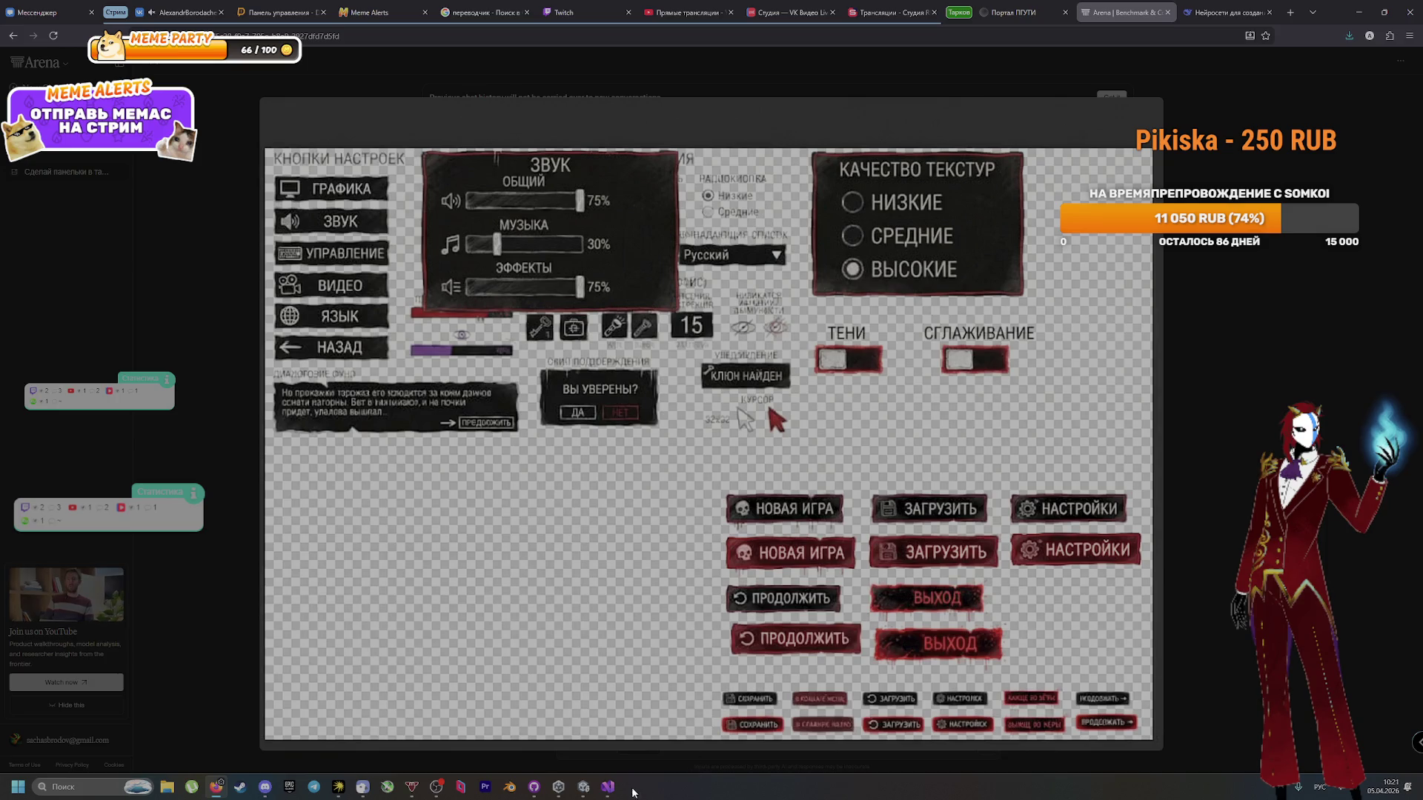
mouse_move(583, 787)
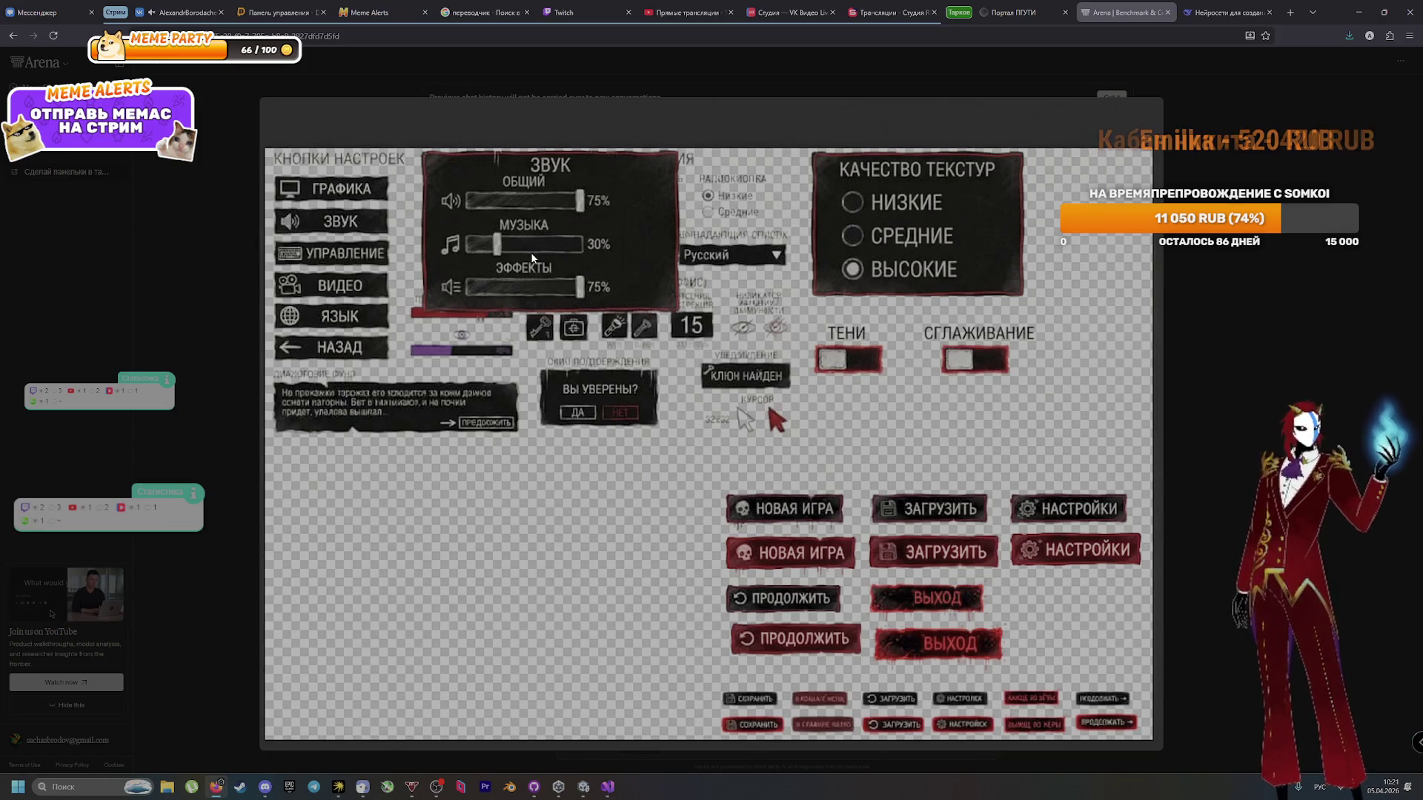
click(1328, 380)
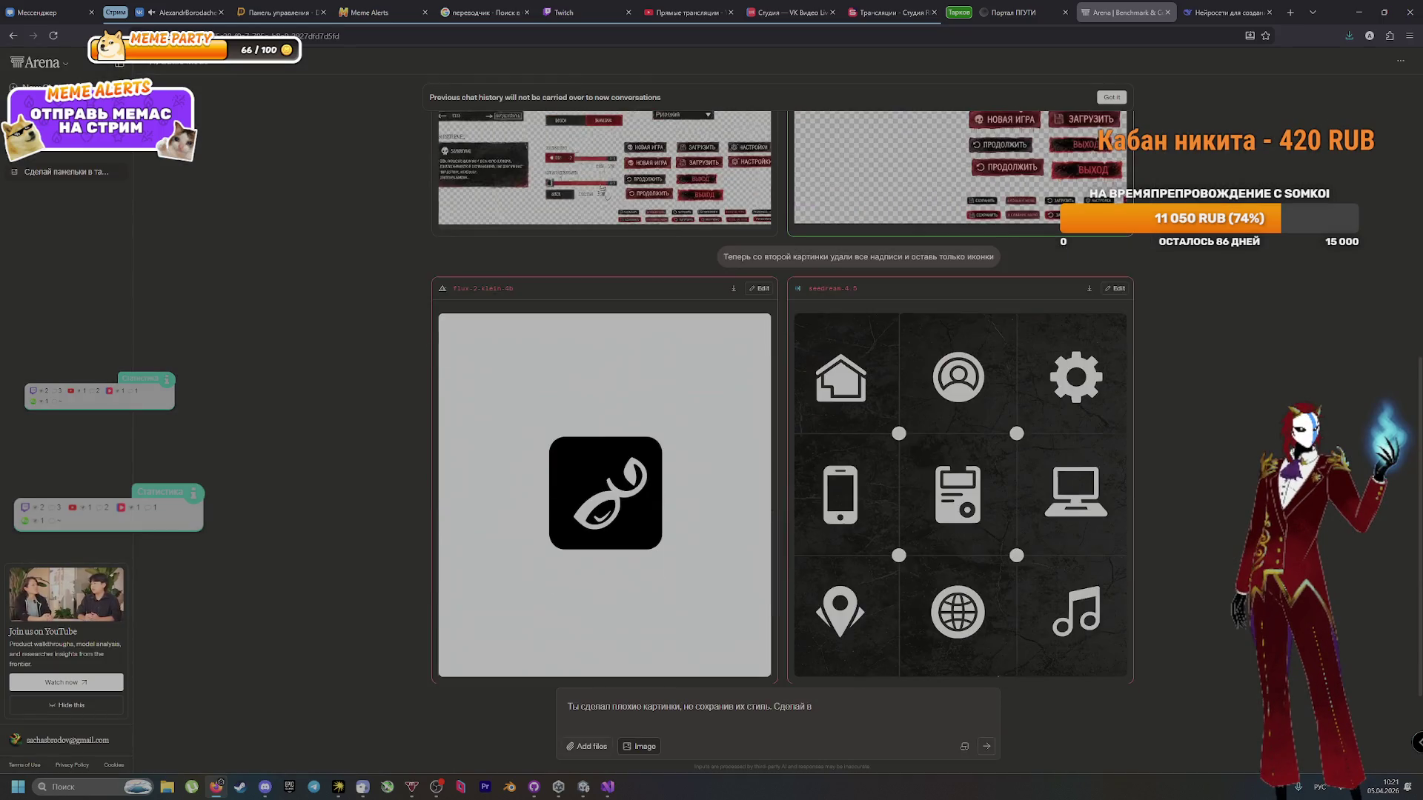
click(1212, 12)
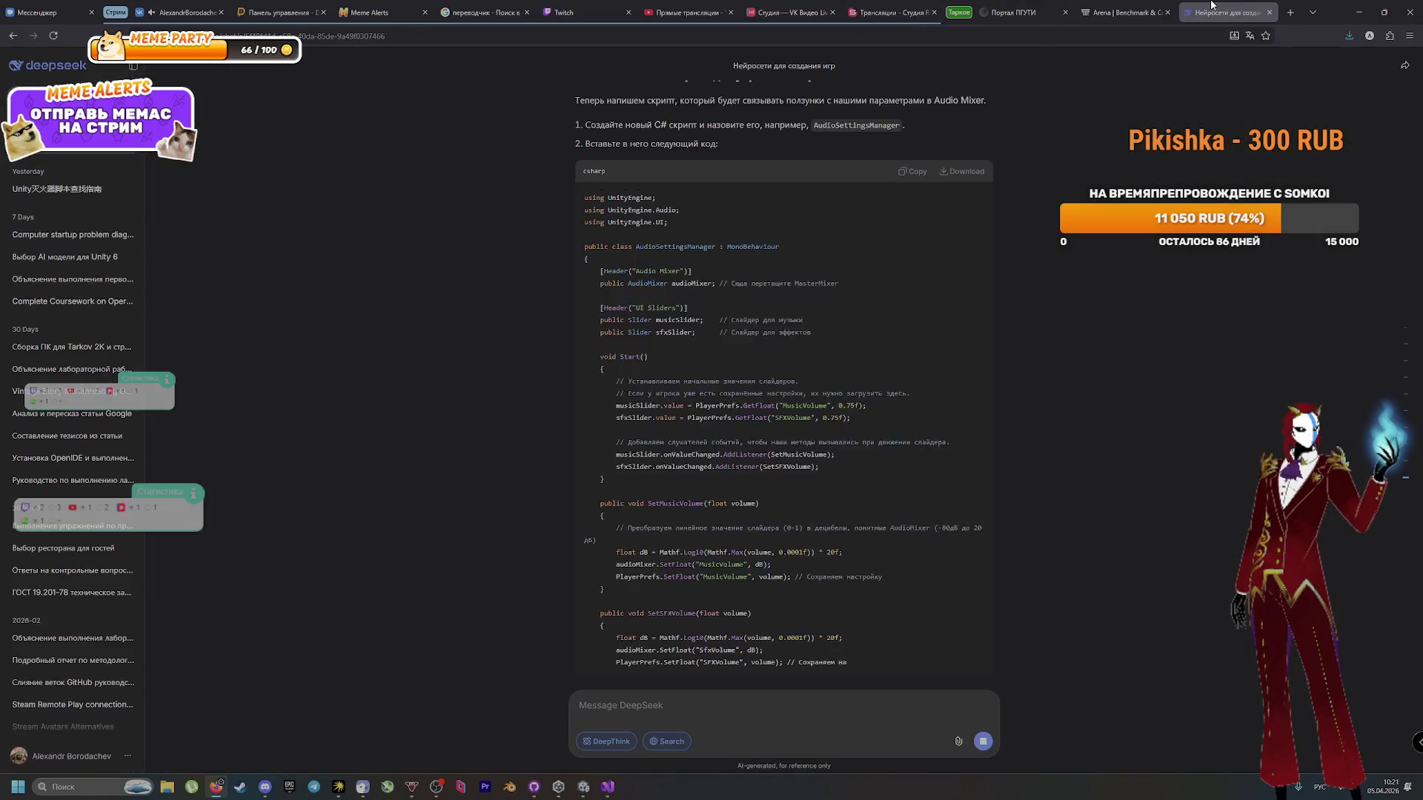
Step: Read DeepSeek's Audio Mixer setup down to Step 4, highlighting the child and SFX group steps
scroll(1167, 536, up, 10)
scroll(1076, 482, up, 3)
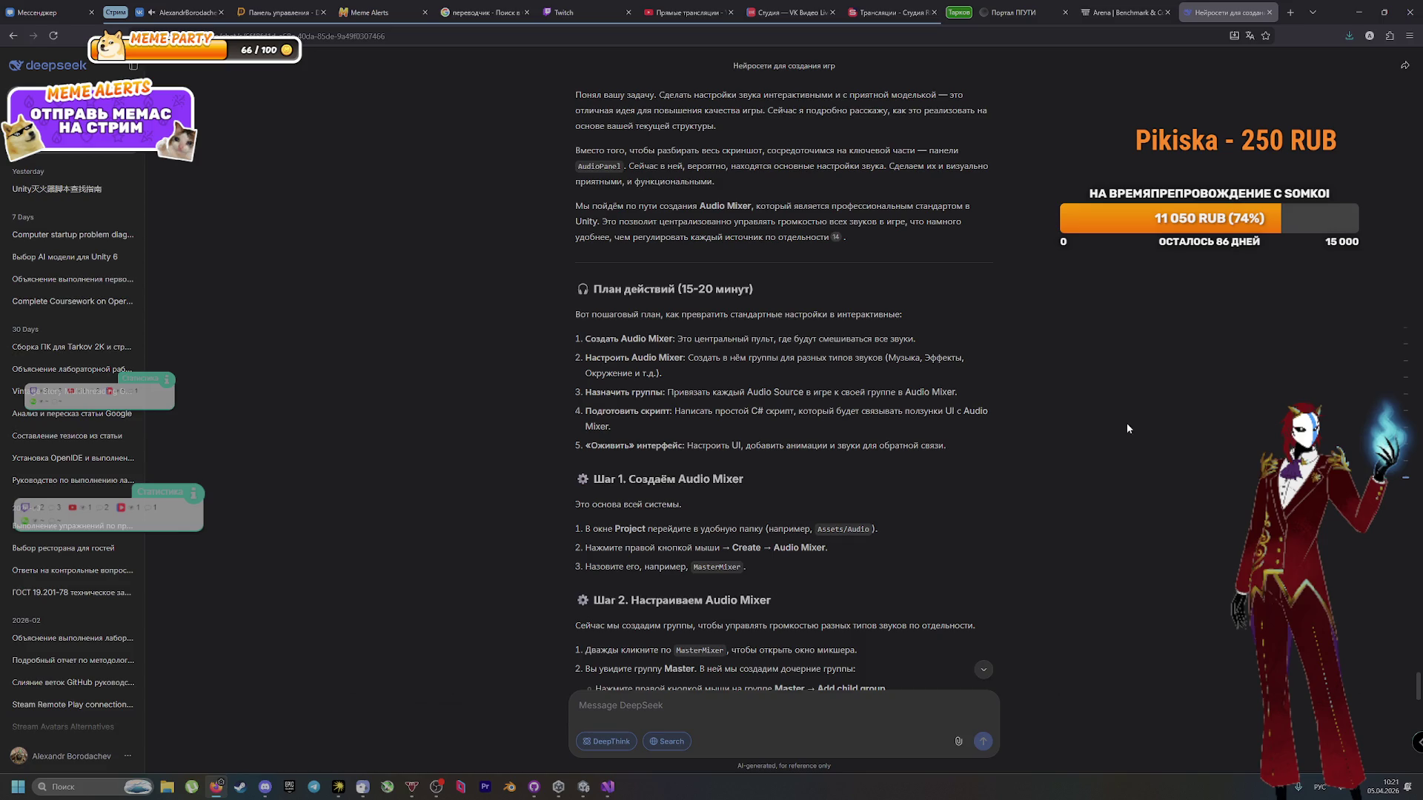
scroll(772, 361, down, 4)
scroll(772, 361, down, 1)
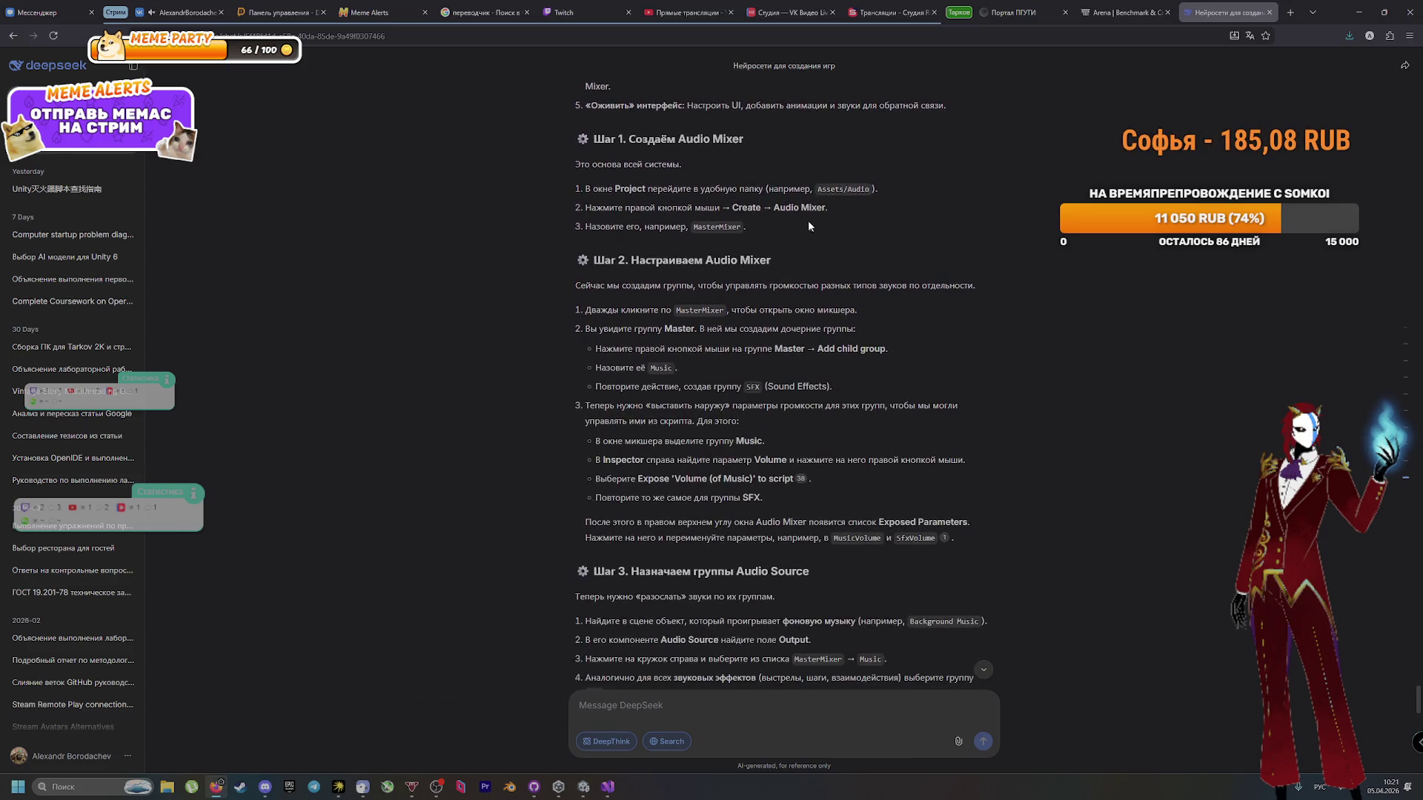
click(874, 200)
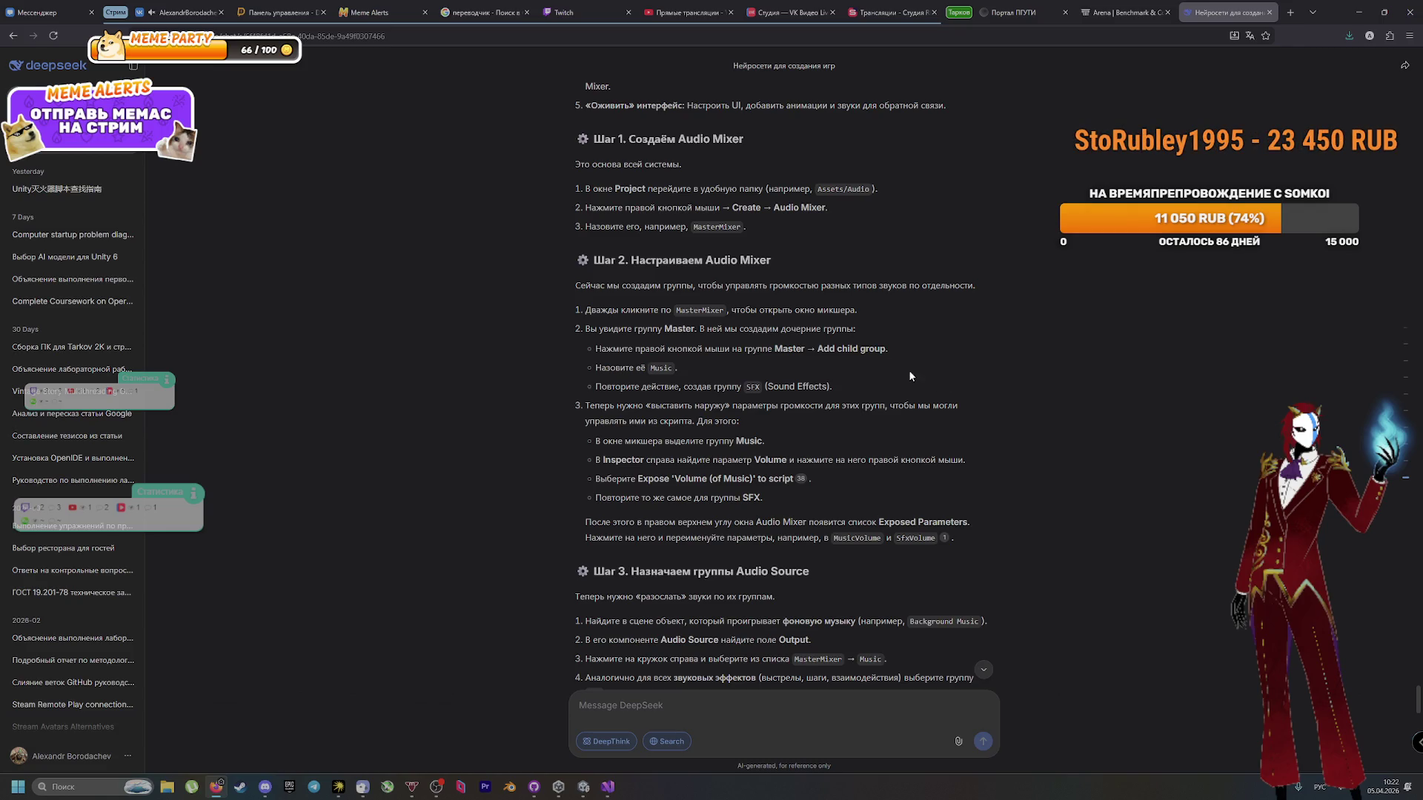
drag(817, 349, 874, 348)
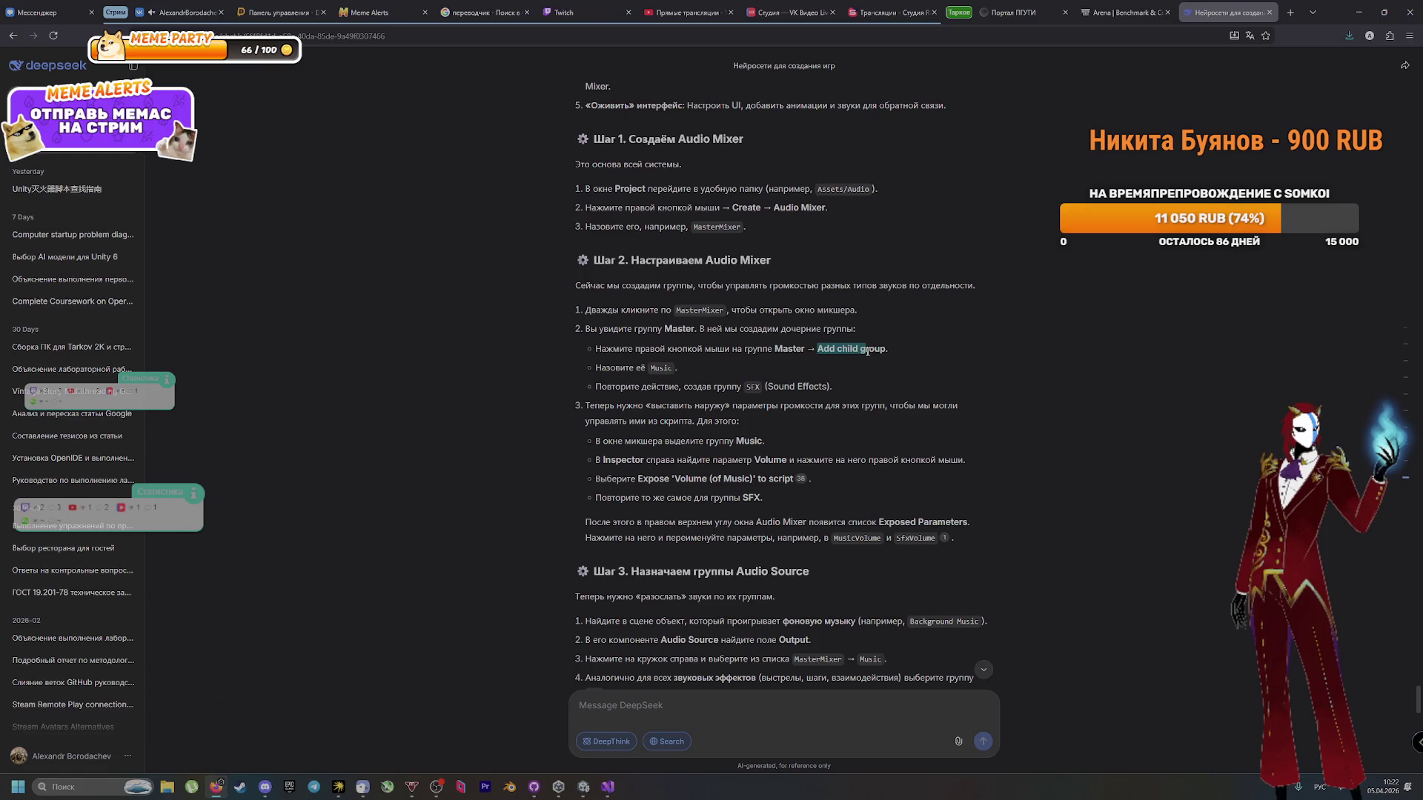
drag(706, 386, 839, 383)
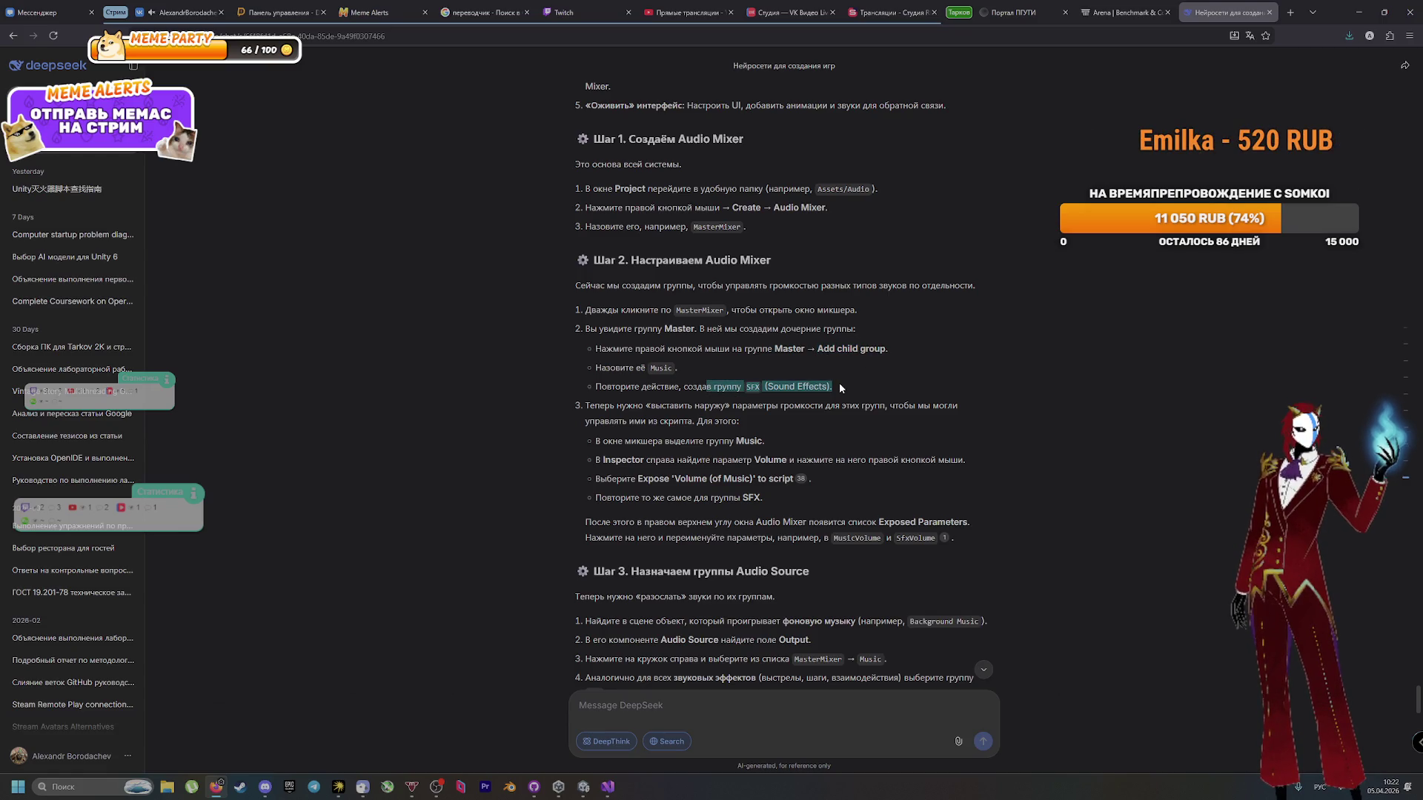
click(1004, 384)
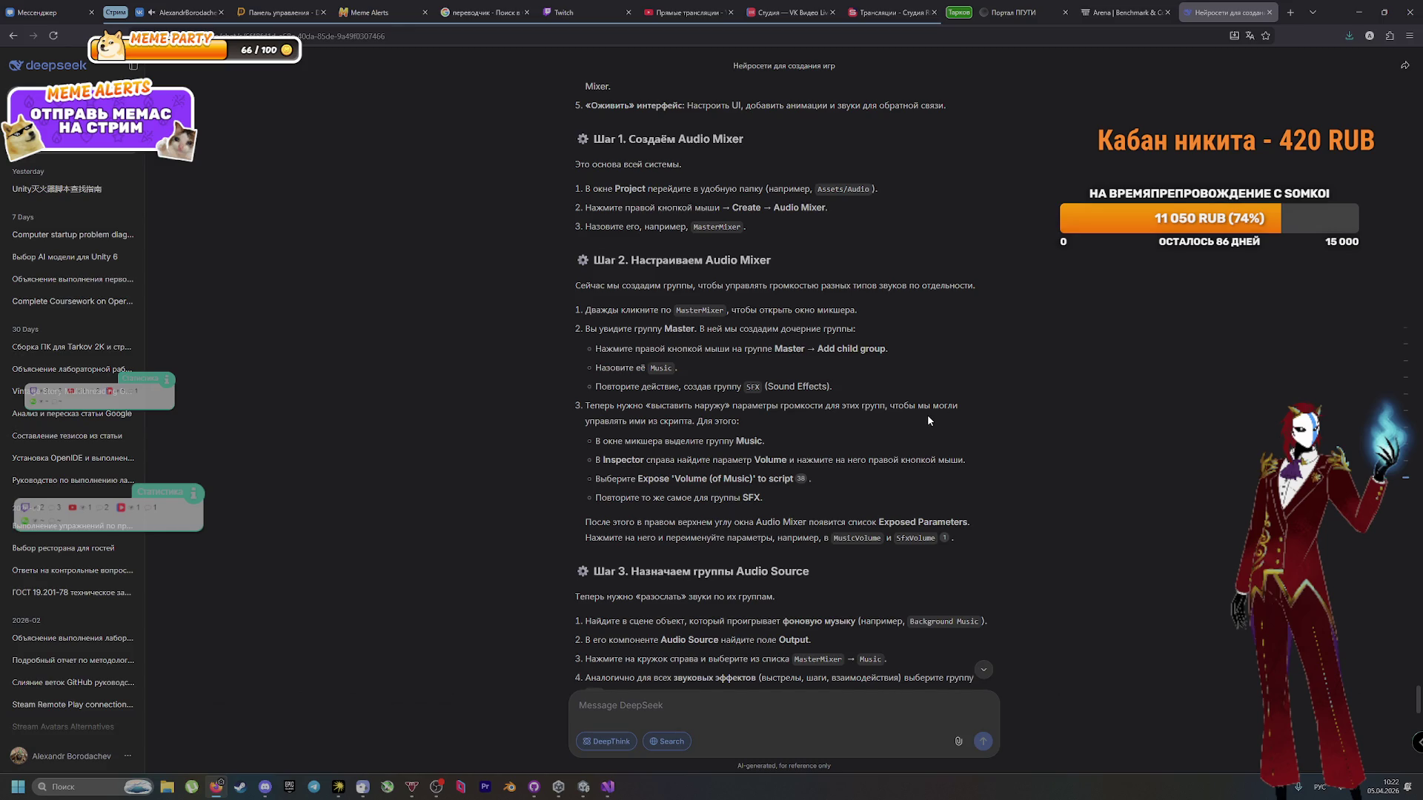
scroll(927, 418, down, 1)
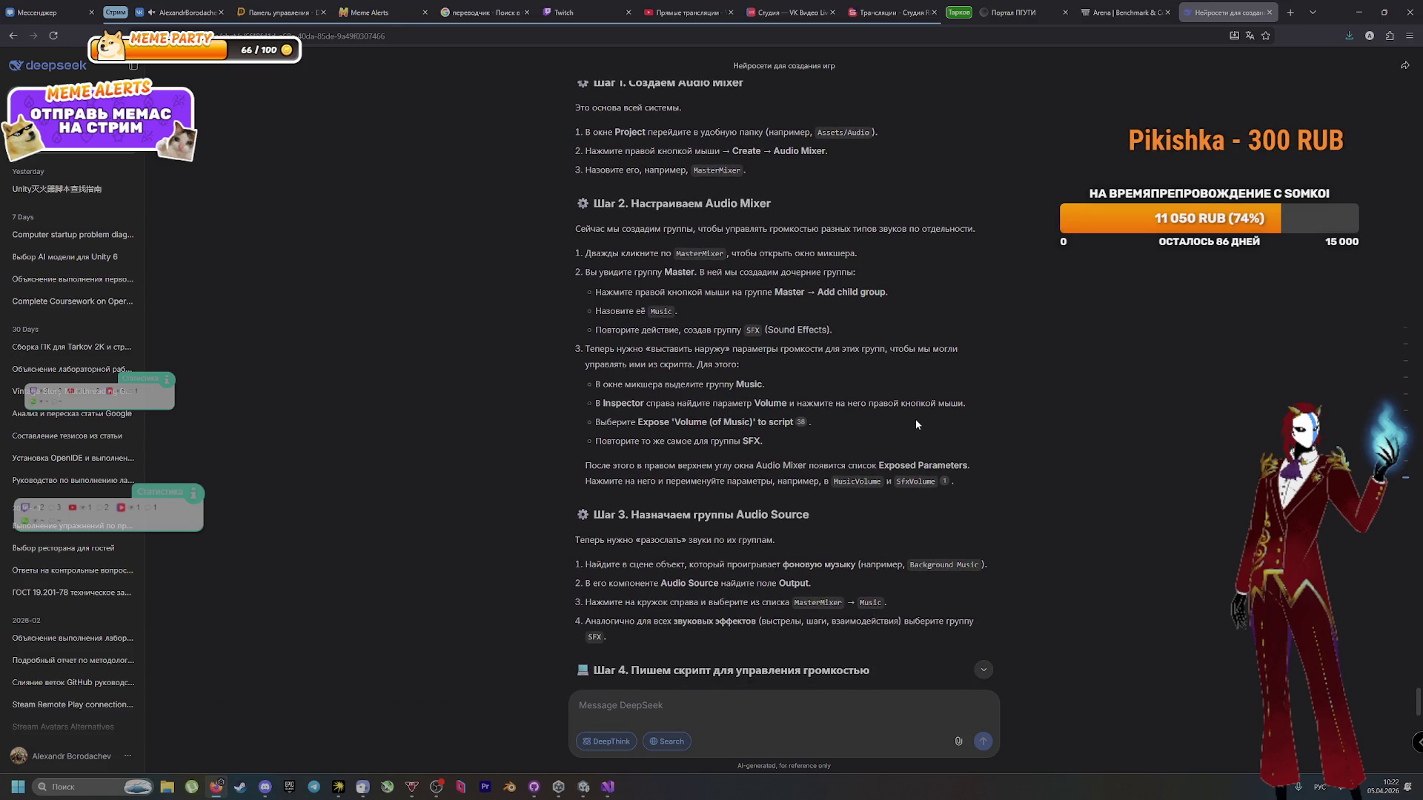
scroll(914, 419, down, 1)
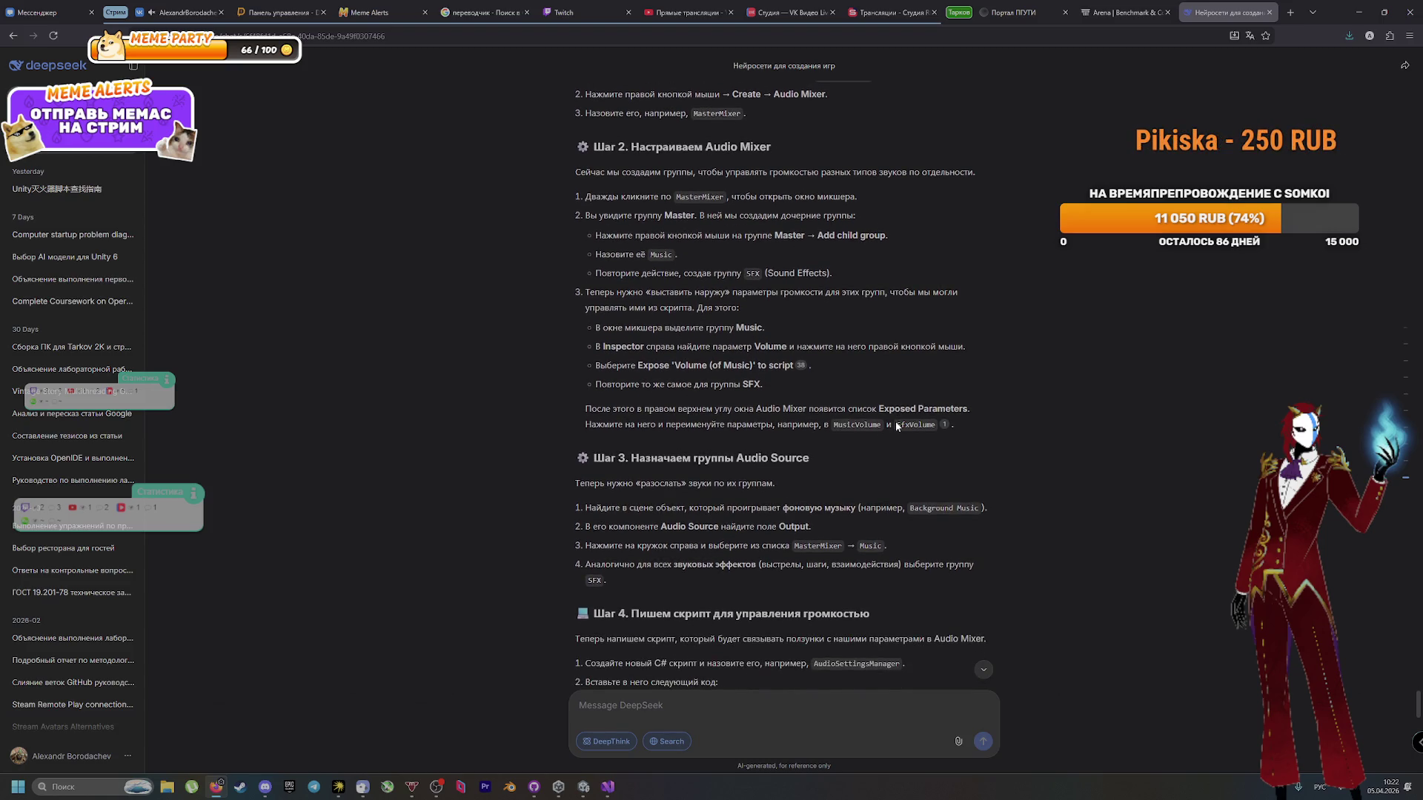
click(589, 788)
Step: Read the latest commit in Mindfall's GitHub Desktop history, then return to the DeepSeek chat
click(589, 788)
click(559, 787)
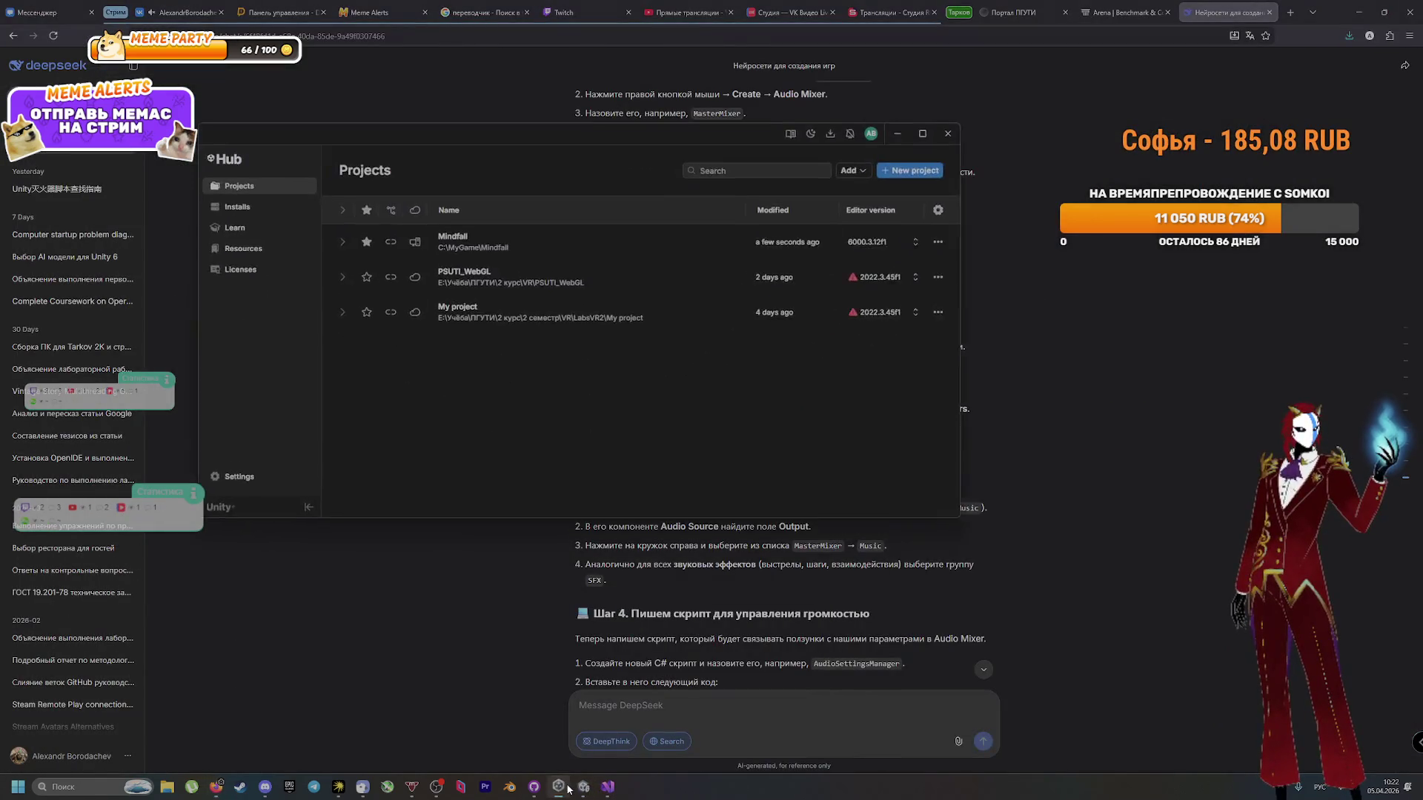
click(534, 787)
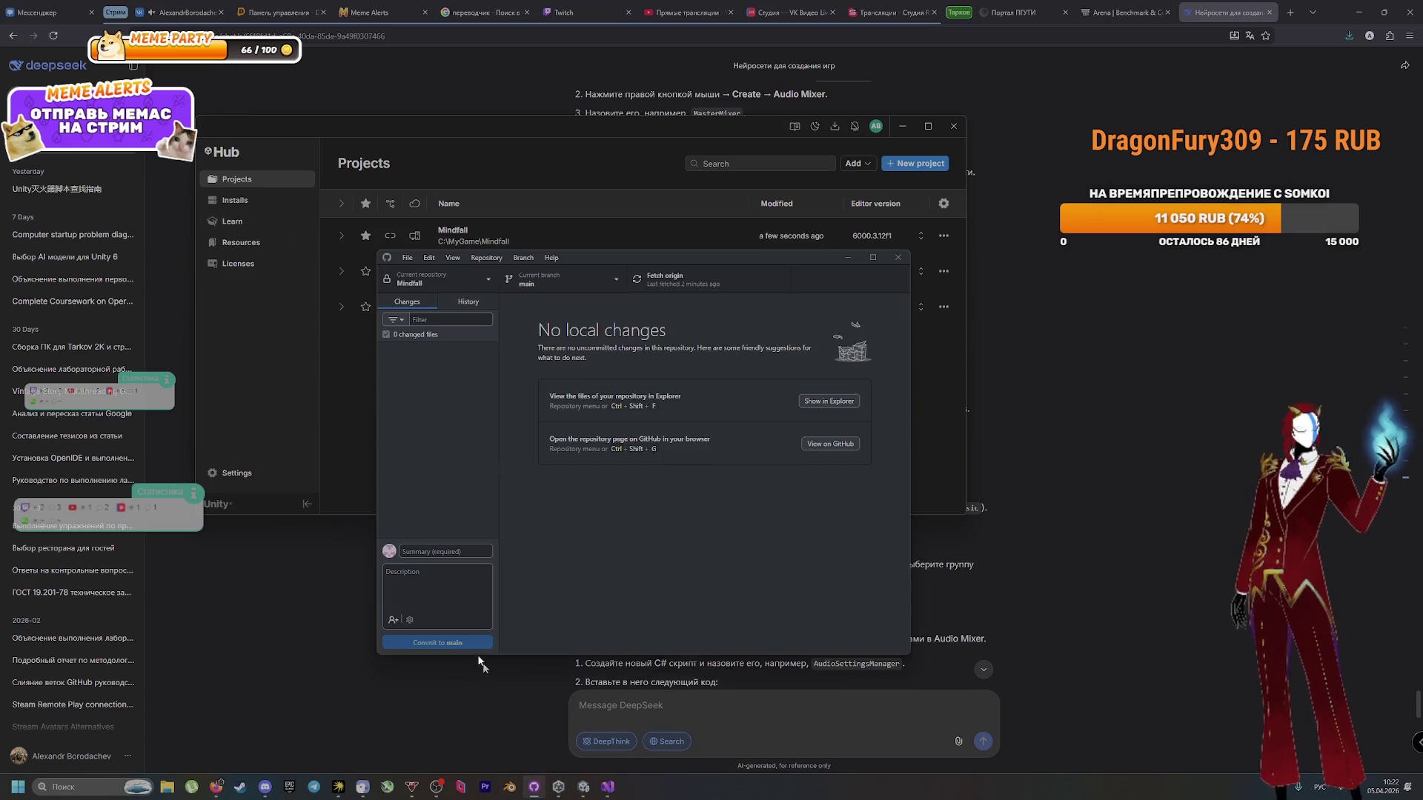
click(472, 306)
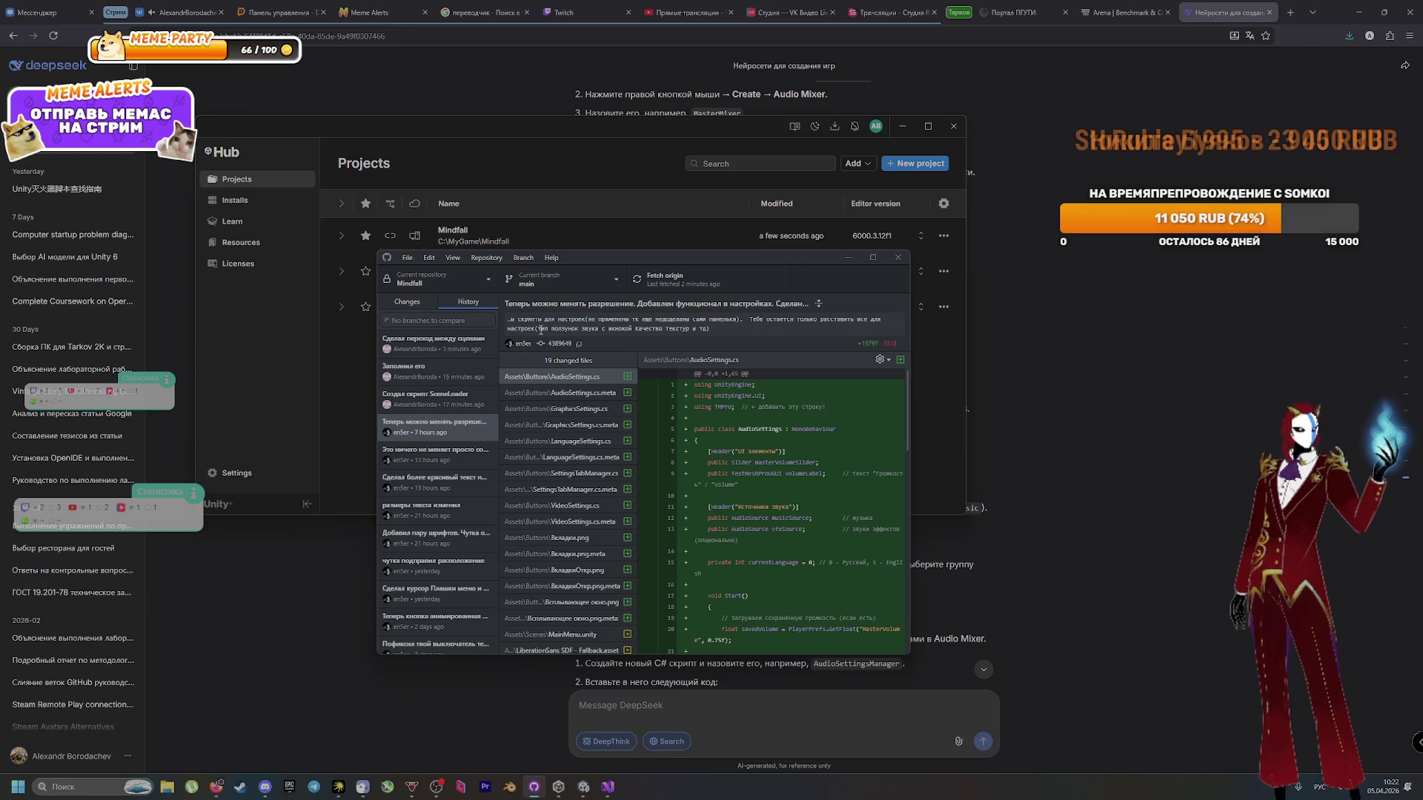
drag(539, 329, 718, 328)
click(718, 328)
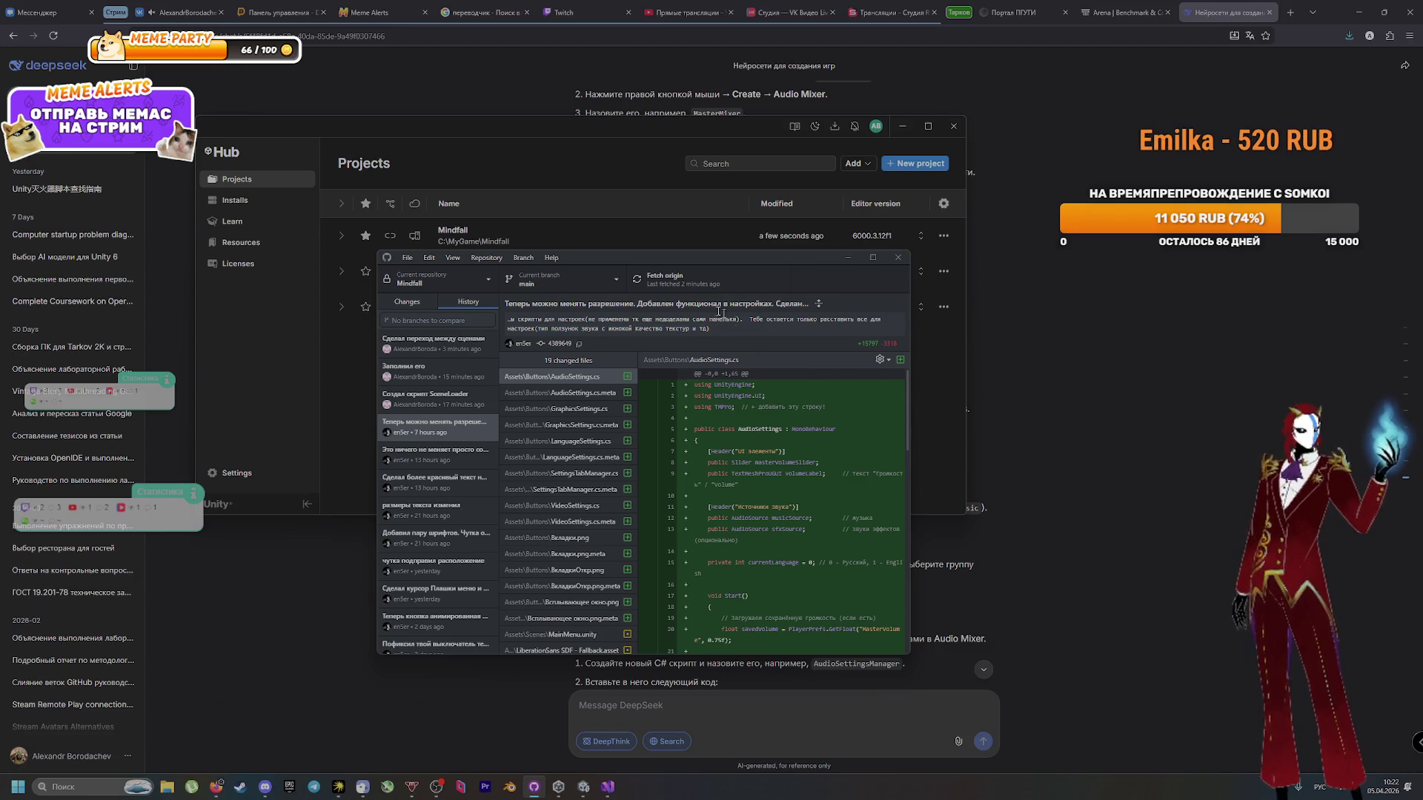
click(1208, 337)
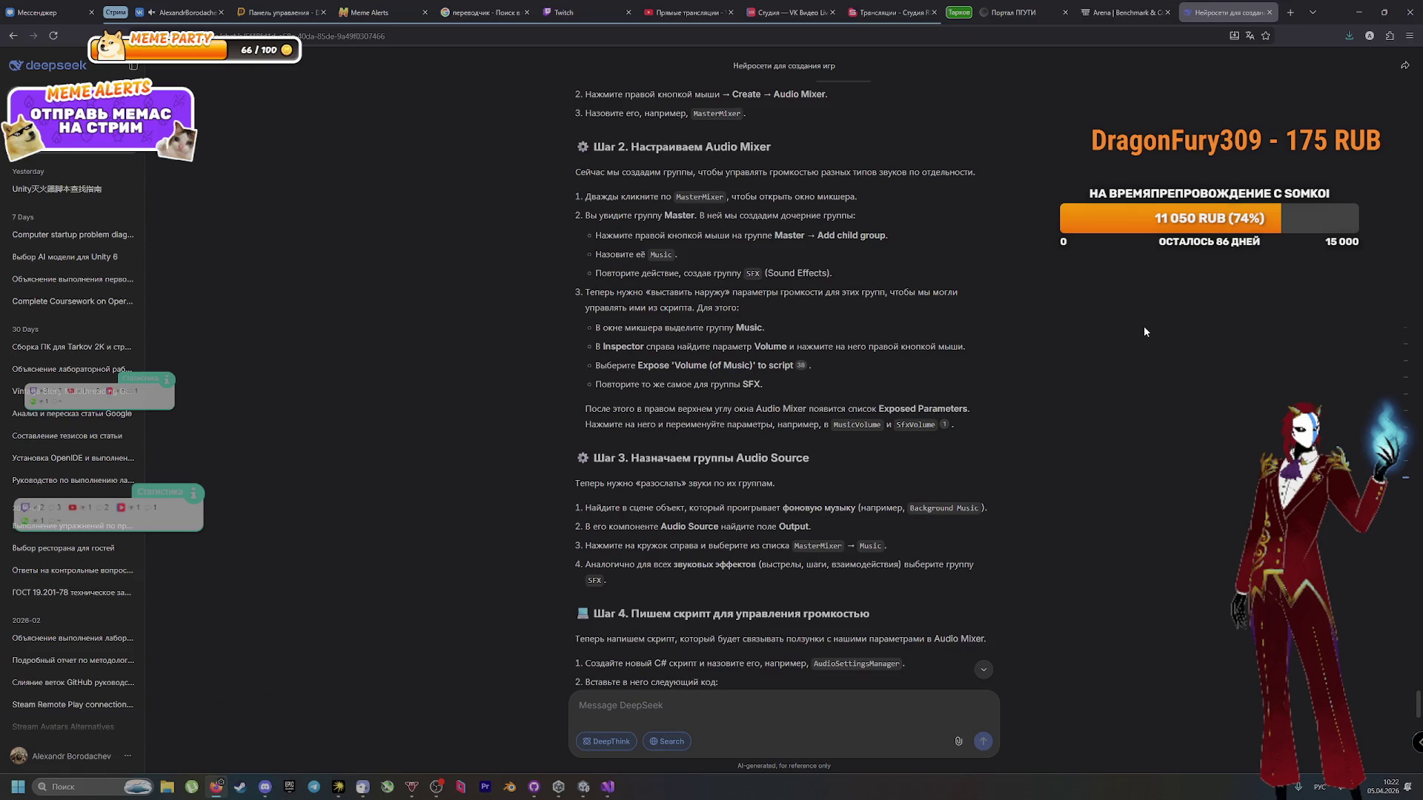
Step: Read DeepSeek's Audio Mixer guide down to the Заключение section, then switch to the Arena conversation
scroll(1012, 403, down, 7)
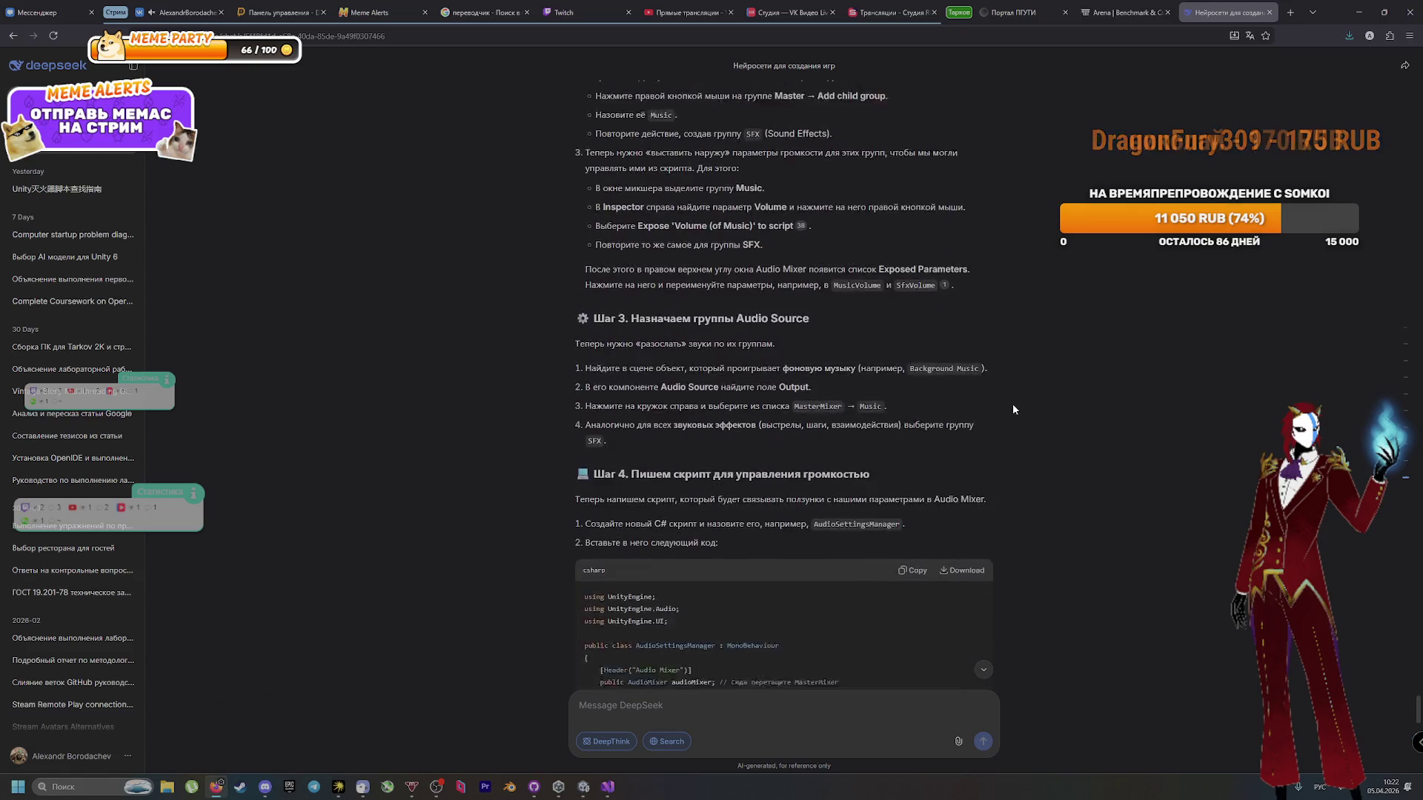
scroll(900, 442, down, 9)
scroll(852, 445, up, 6)
scroll(843, 449, down, 3)
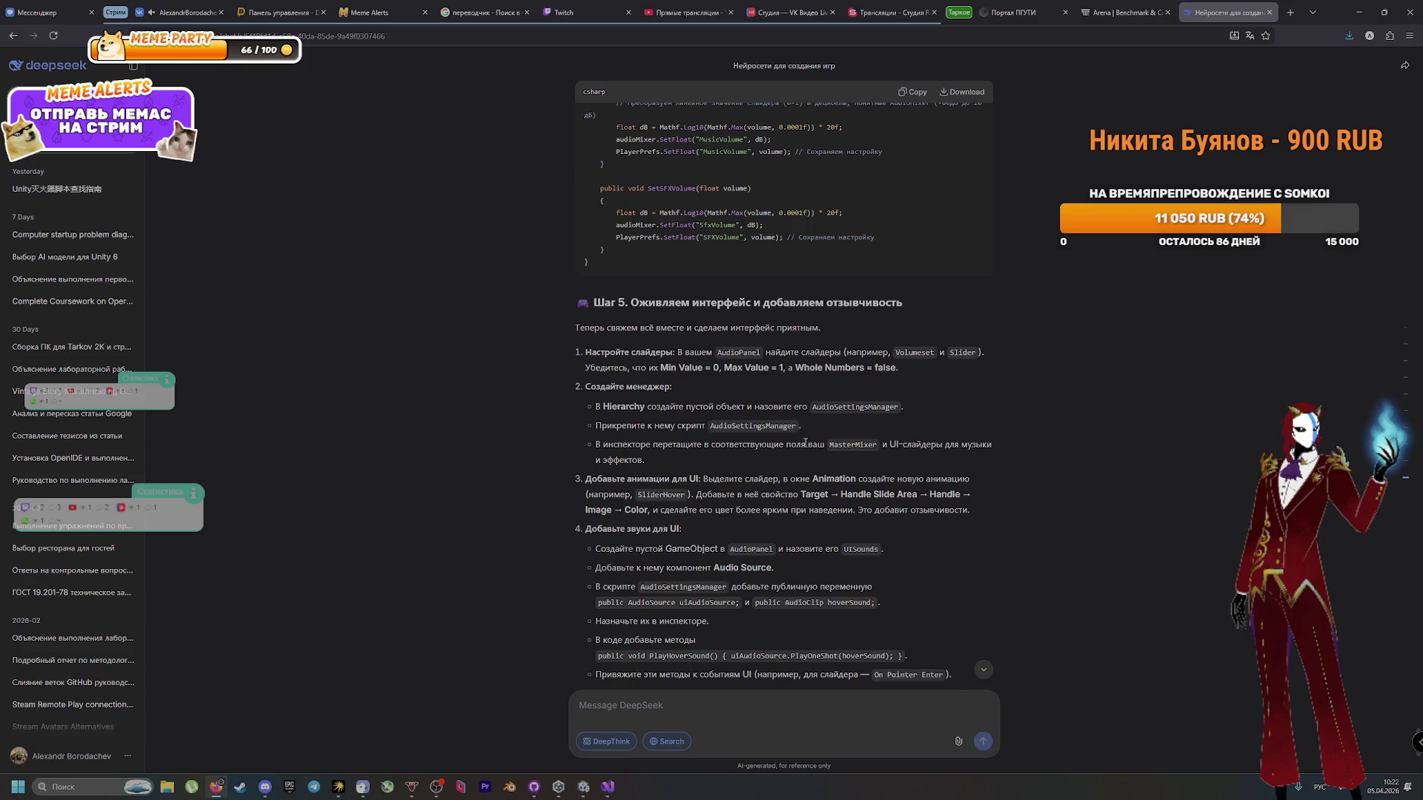
scroll(806, 442, down, 2)
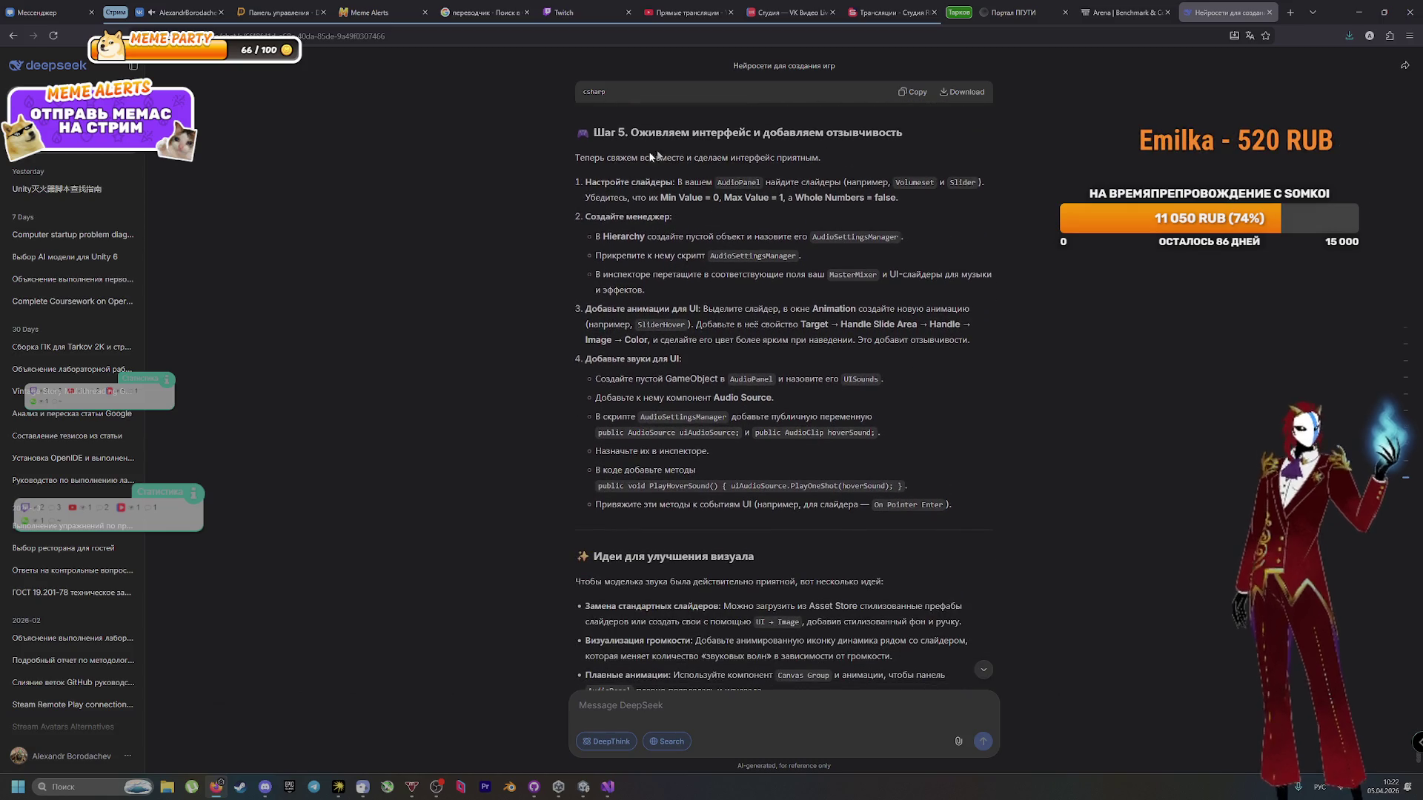
scroll(932, 544, down, 3)
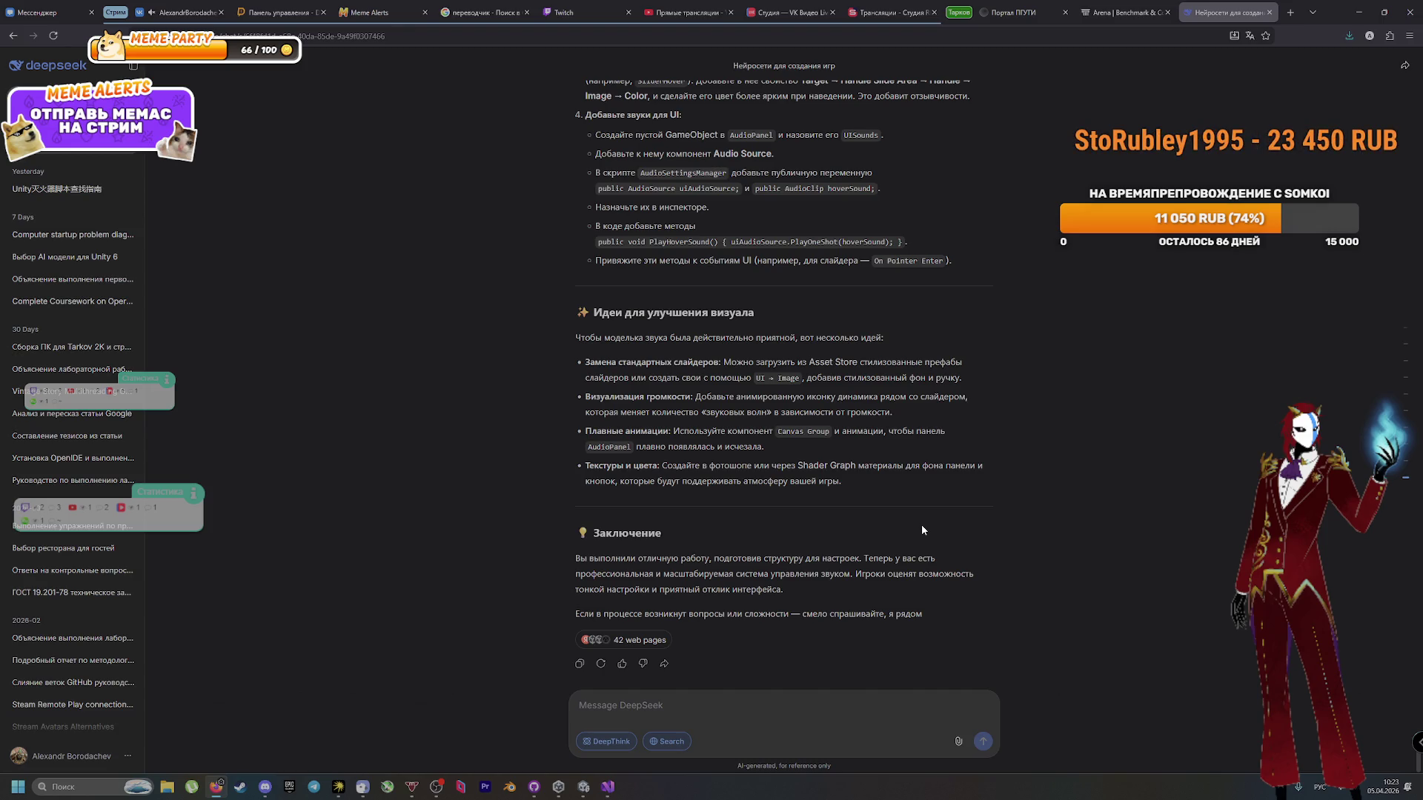
scroll(923, 342, up, 15)
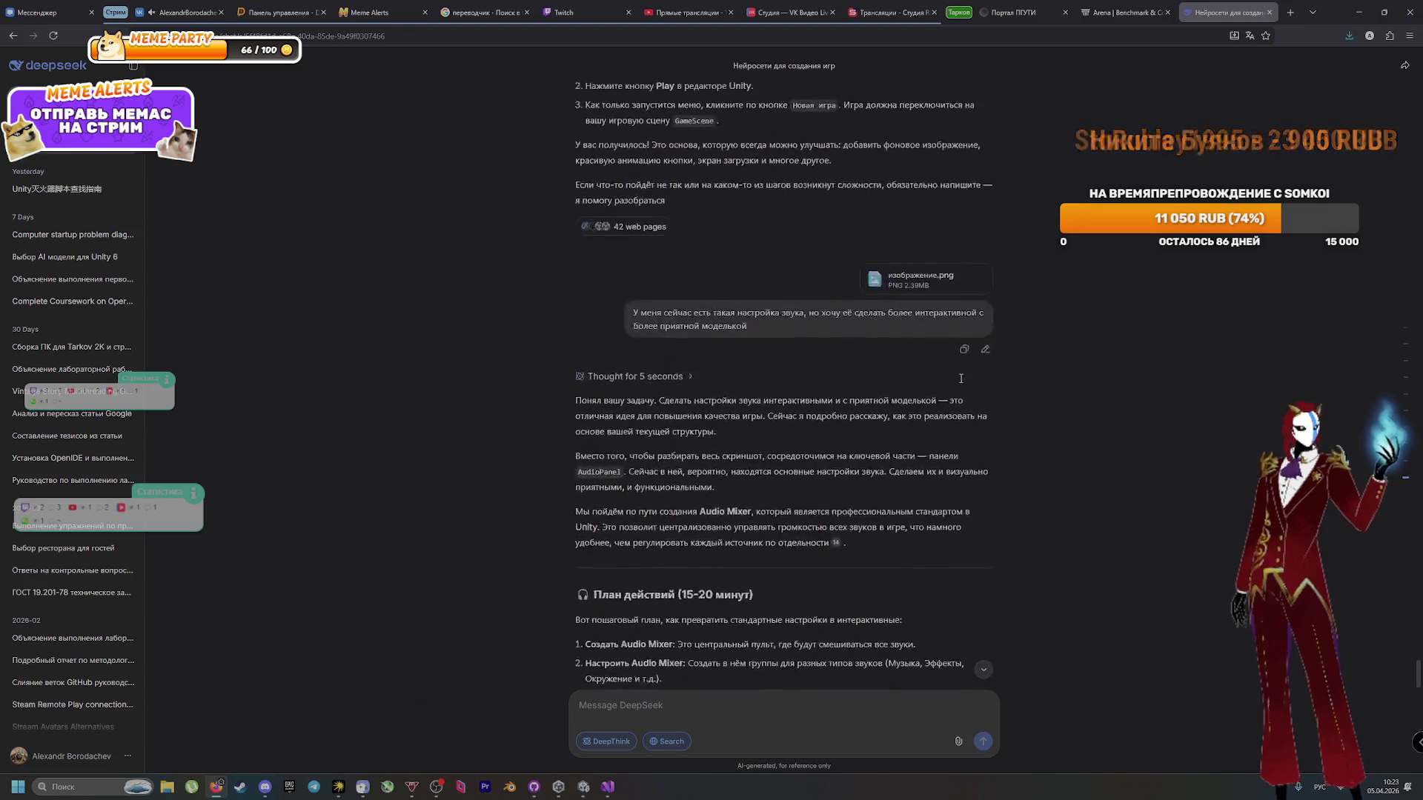
click(1123, 13)
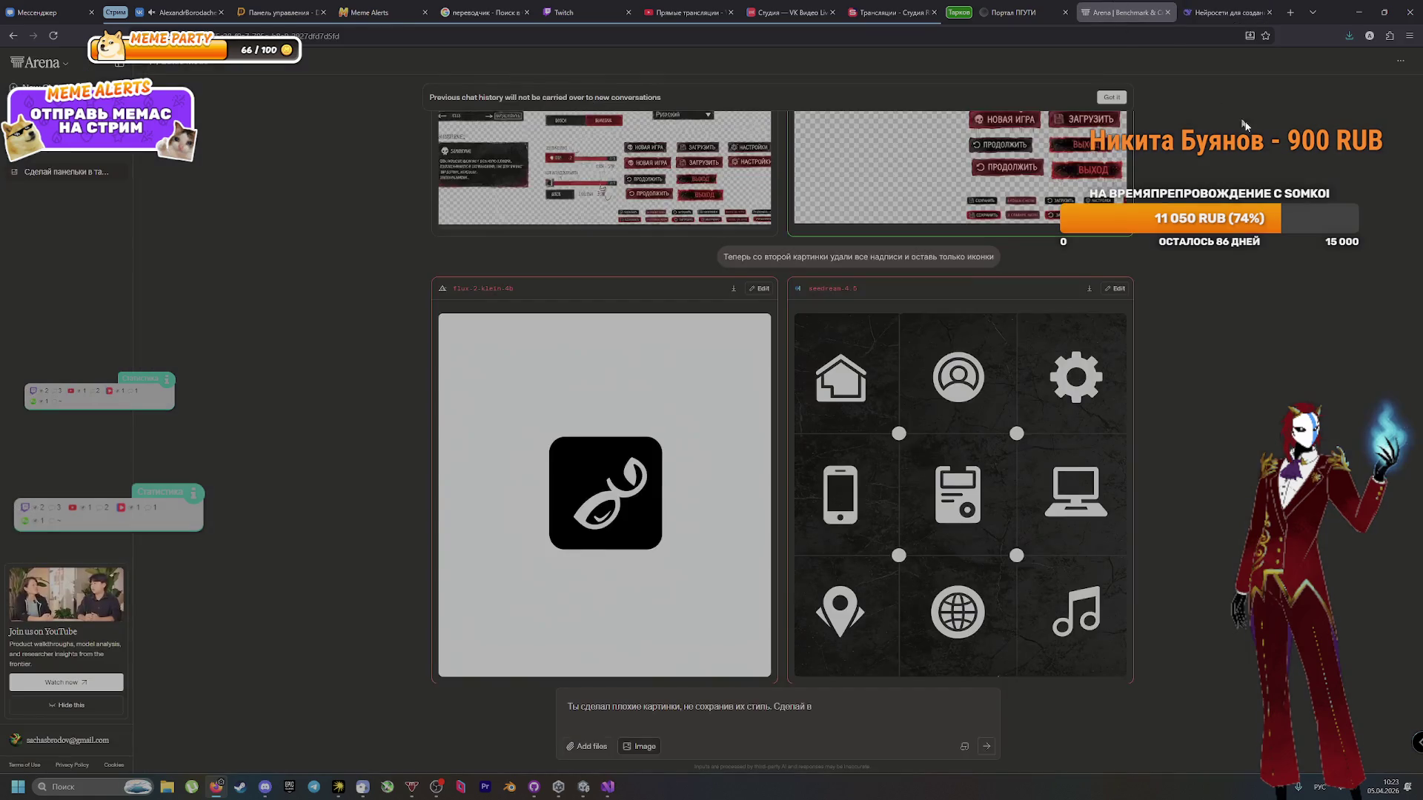
Step: Delete the stray trailing word from the prompt and inspect both generated settings-panel images enlarged
scroll(822, 712, up, 2)
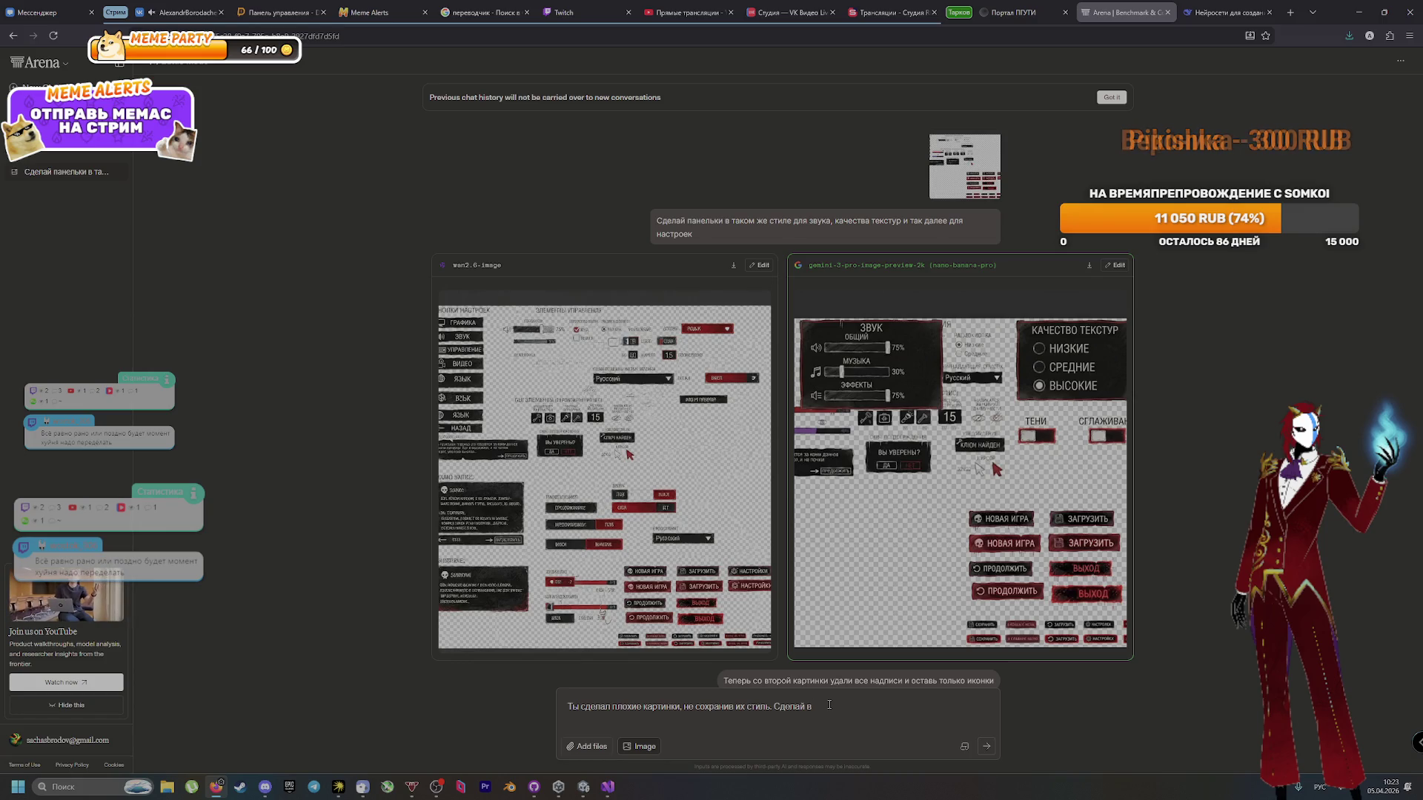
key(BackSpace)
key(BackSpace)
text(картинки)
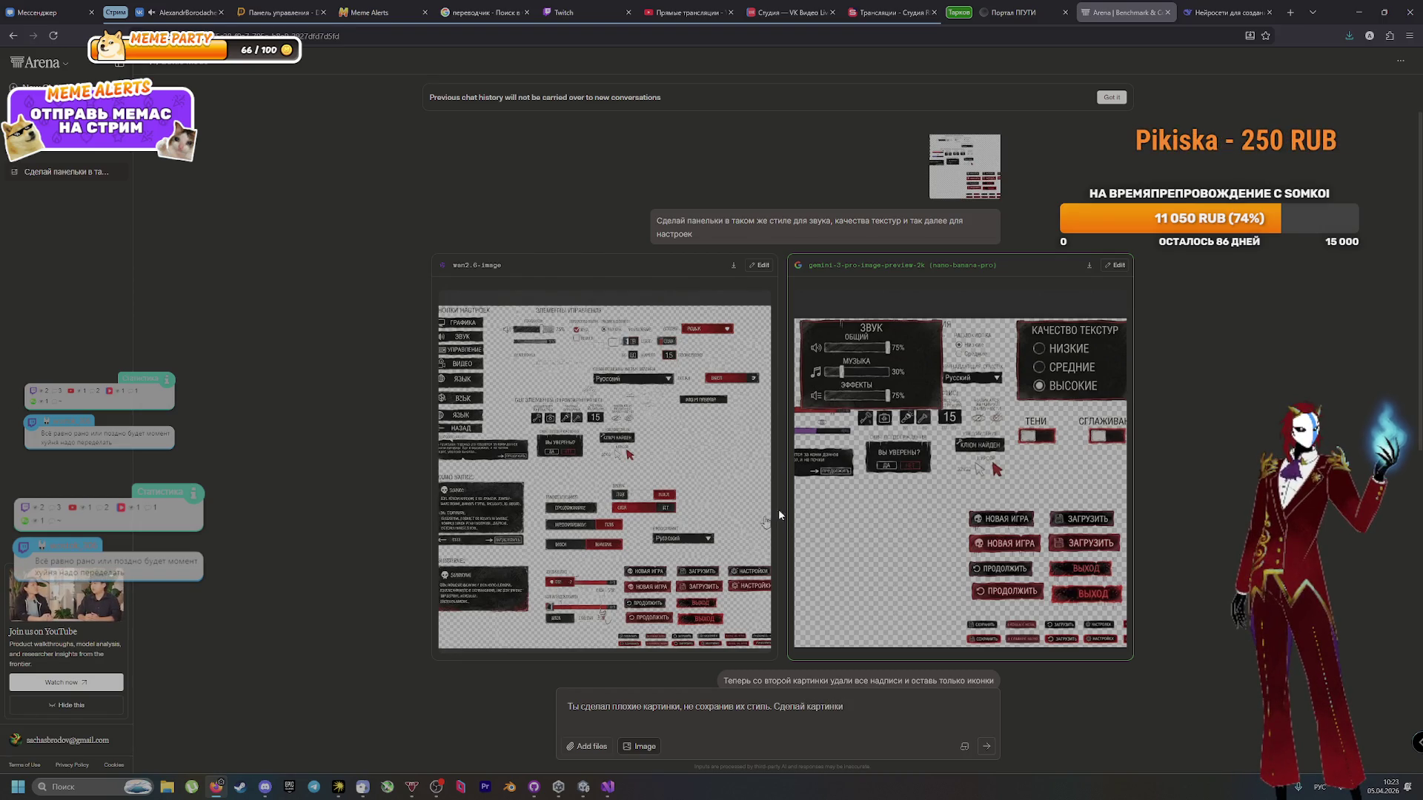
click(748, 326)
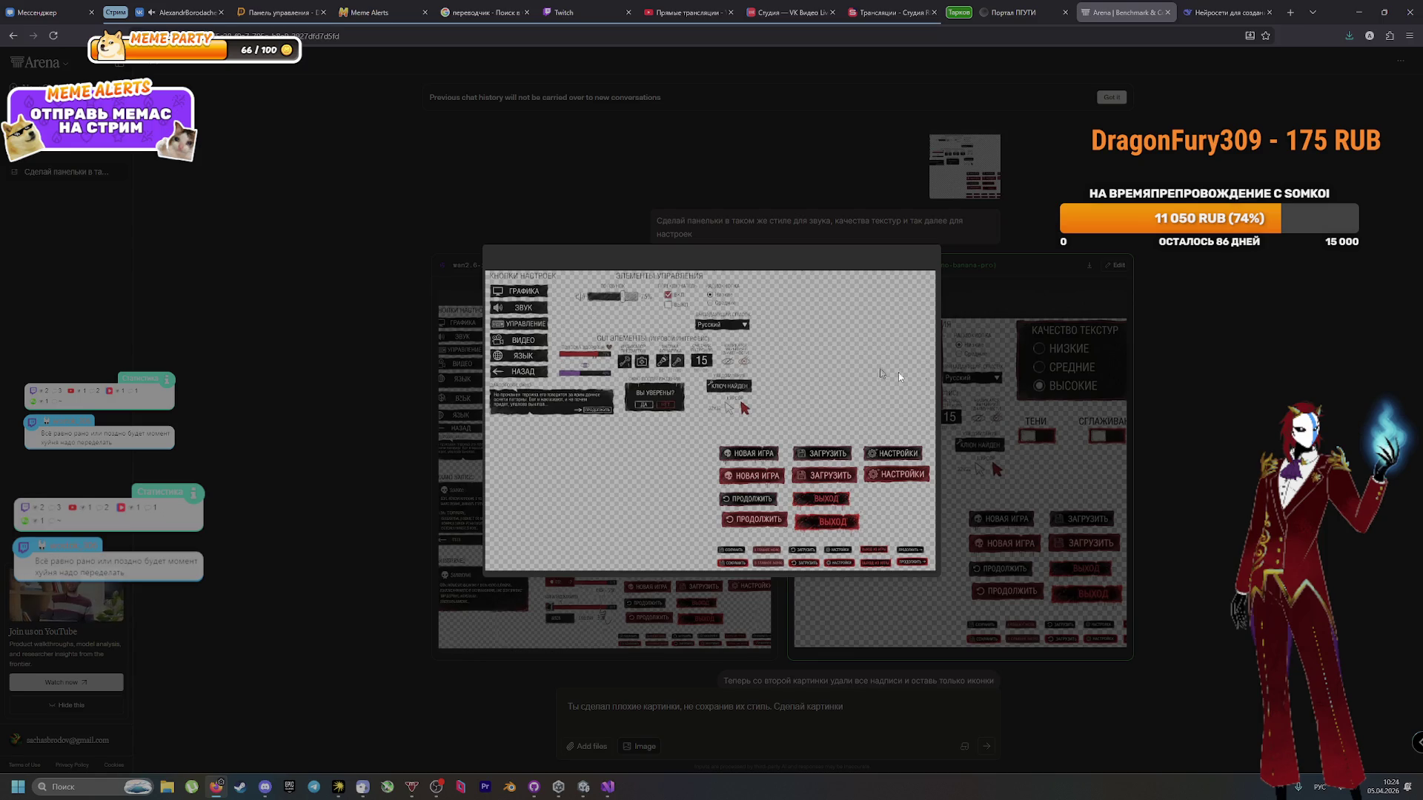
click(1015, 519)
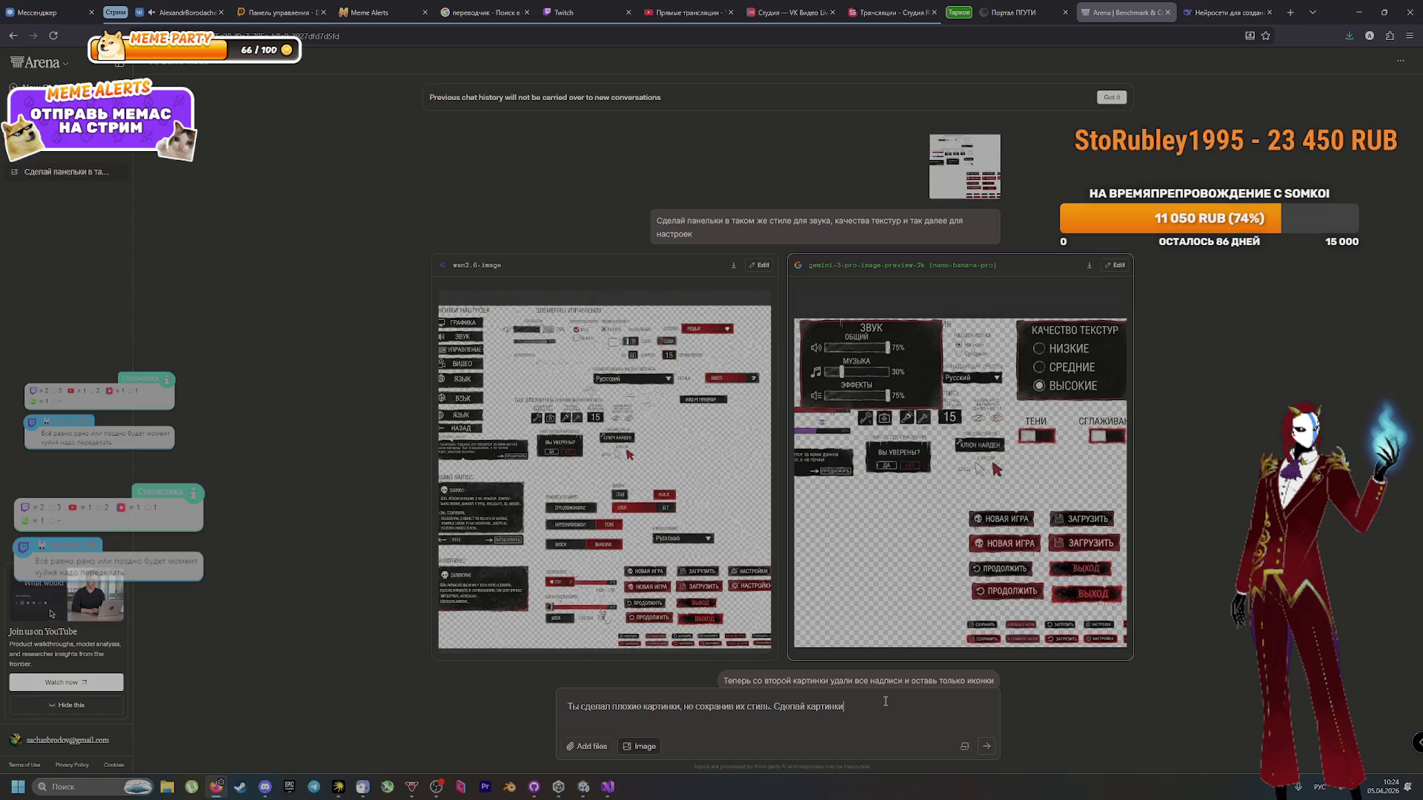
click(905, 546)
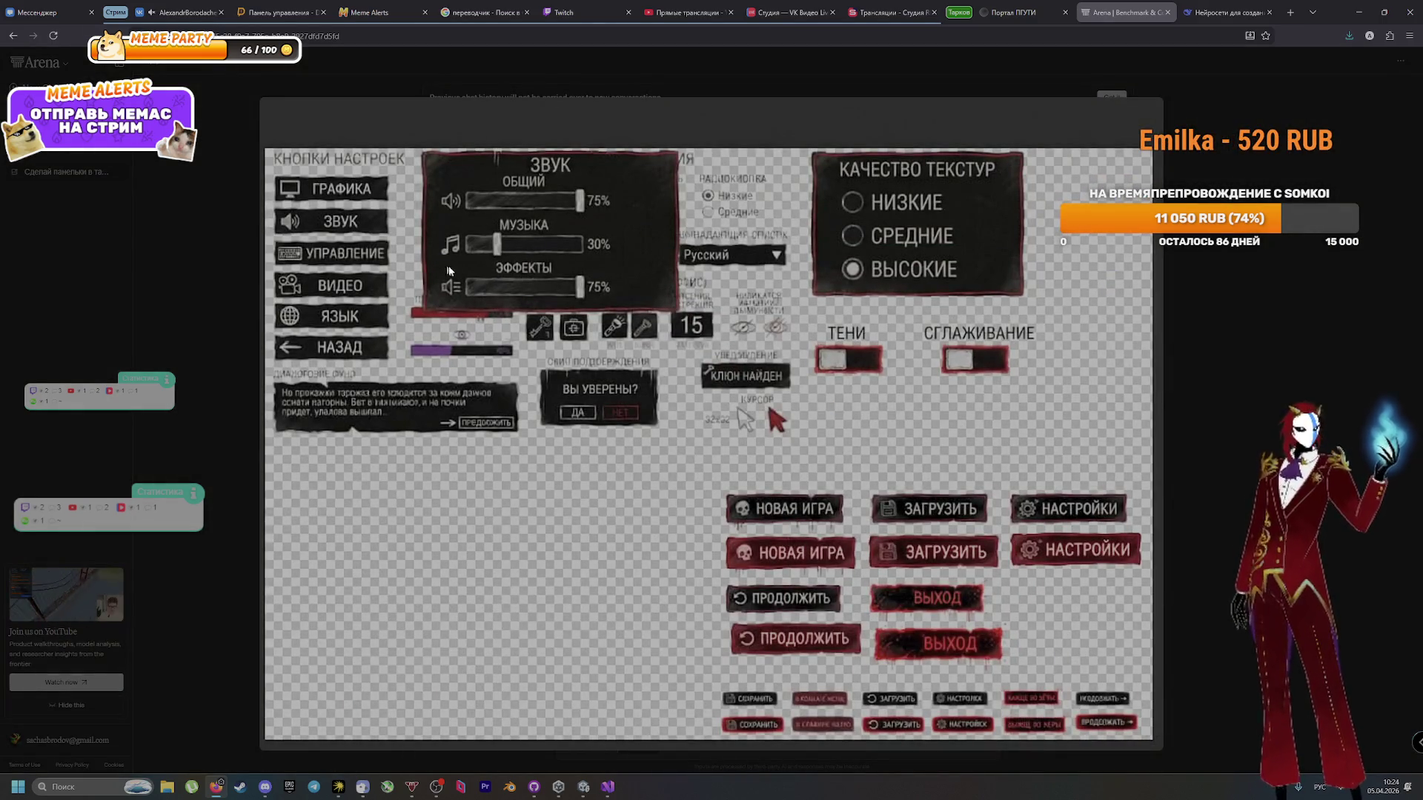
key(Escape)
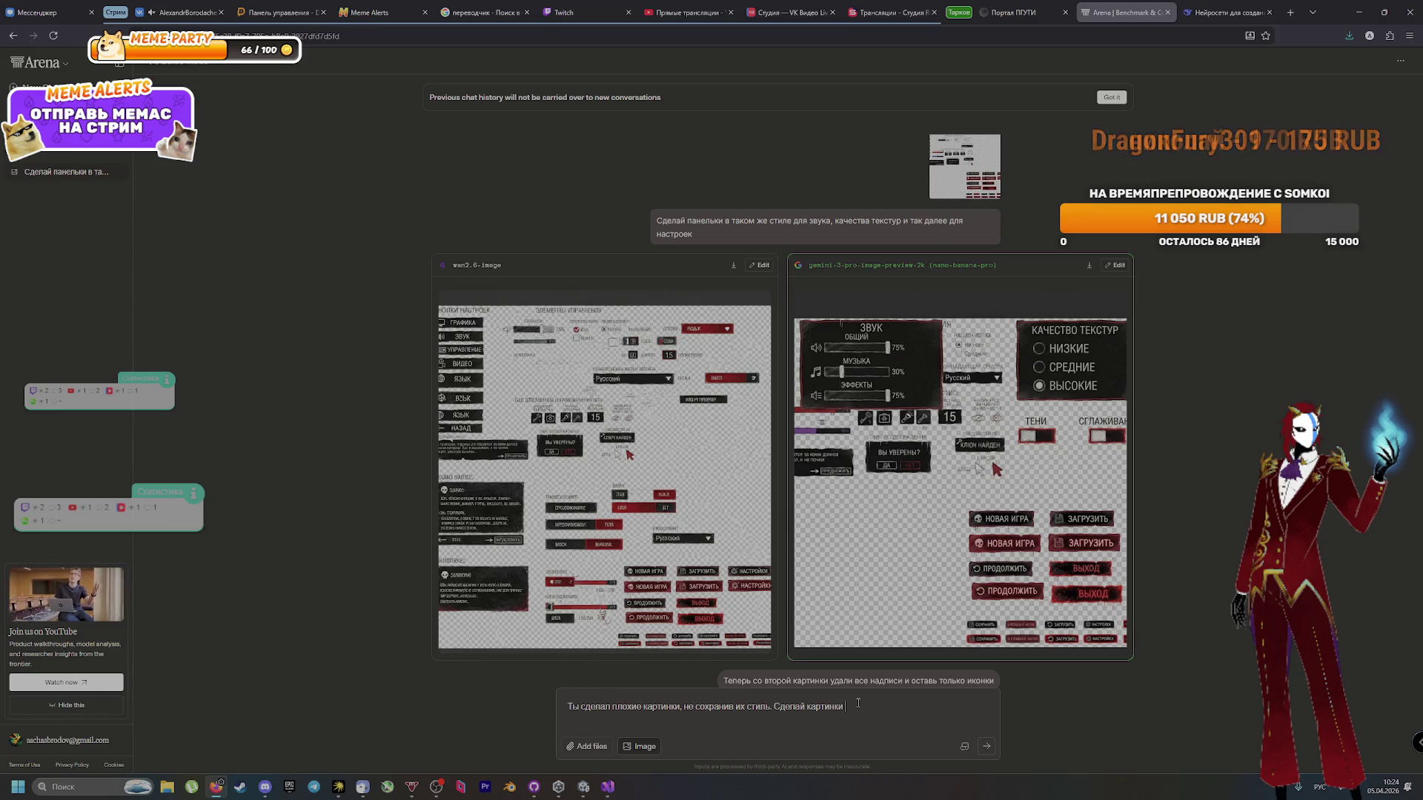
Step: Rewrite the prompt to ask for 3 sound-settings images keeping the original style, and send it
click(70, 703)
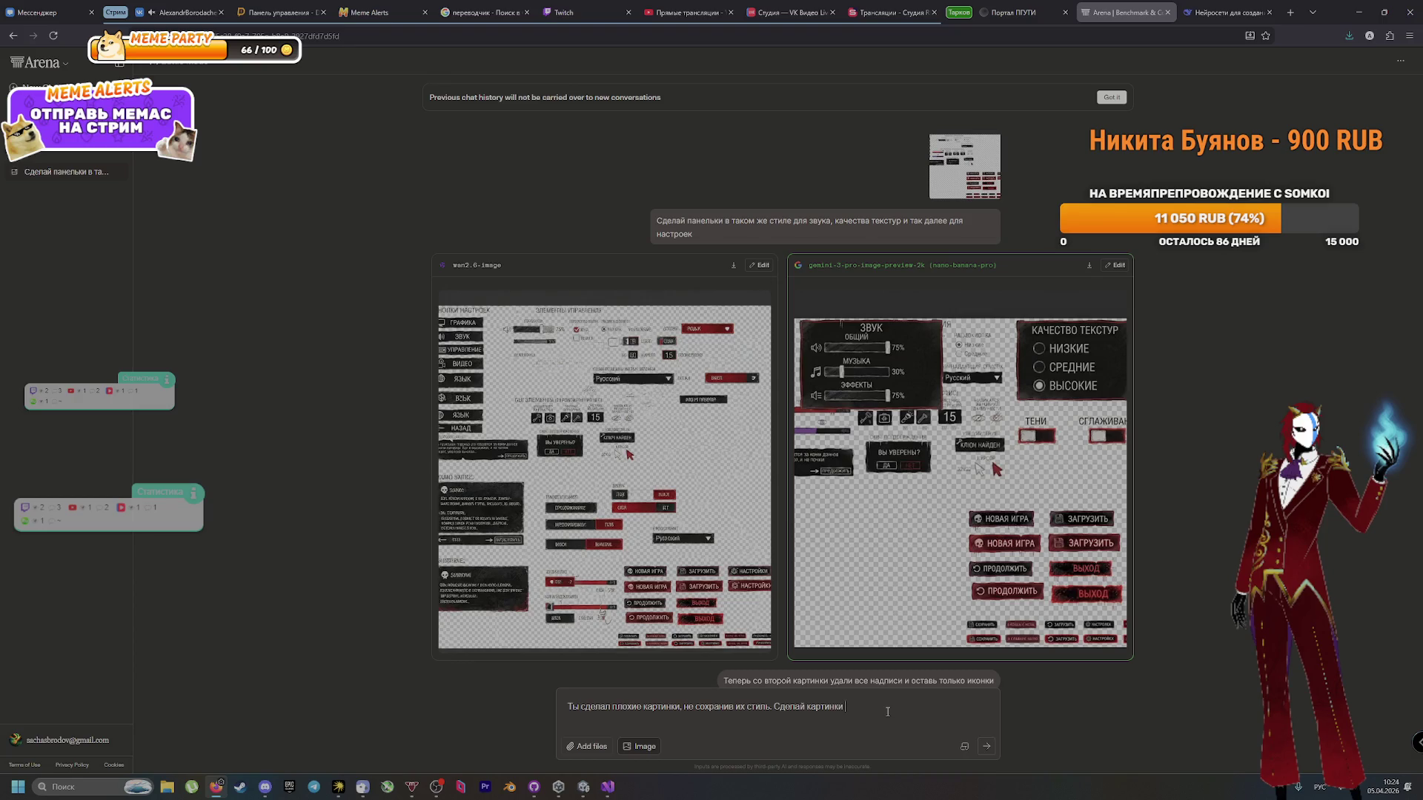
text(длянастроек звука и со)
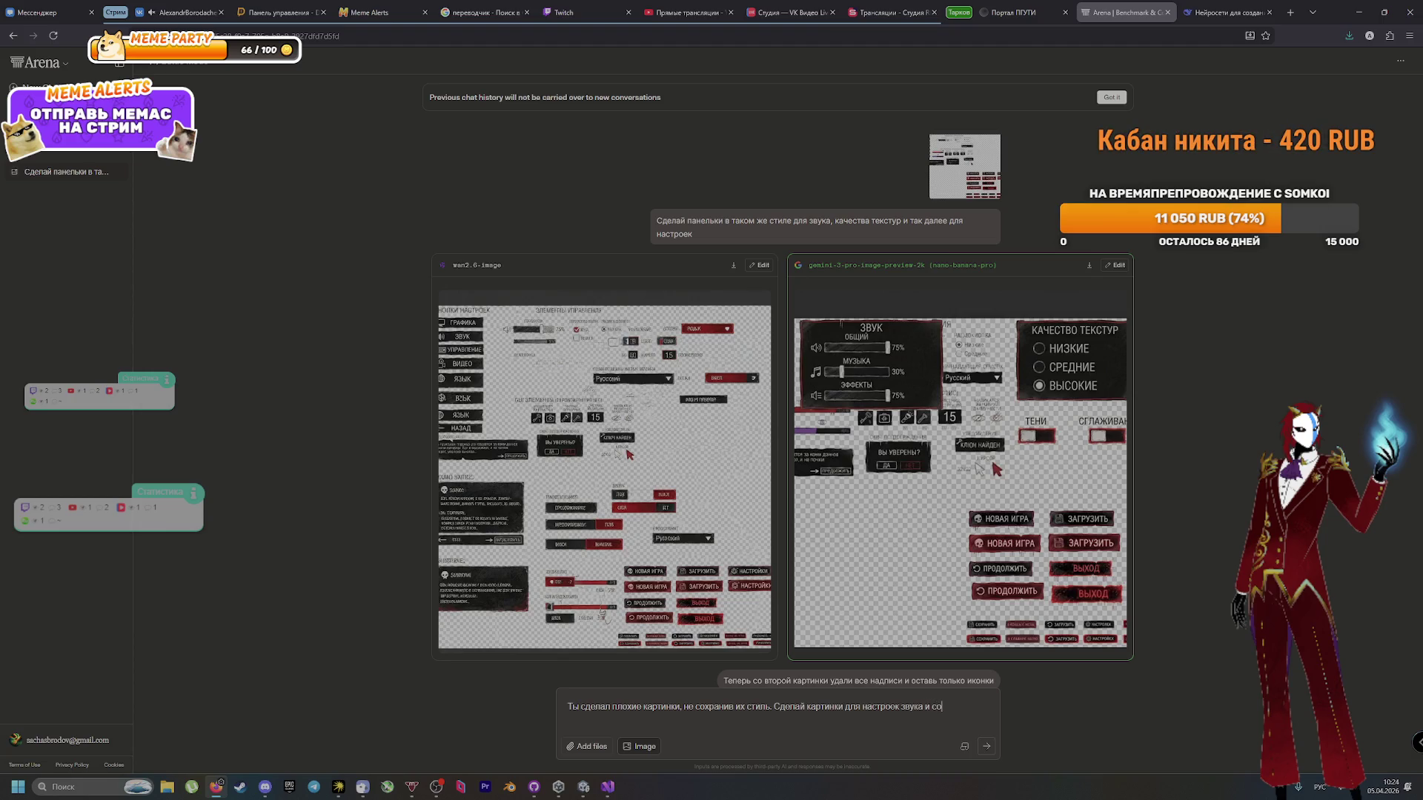
text(х)
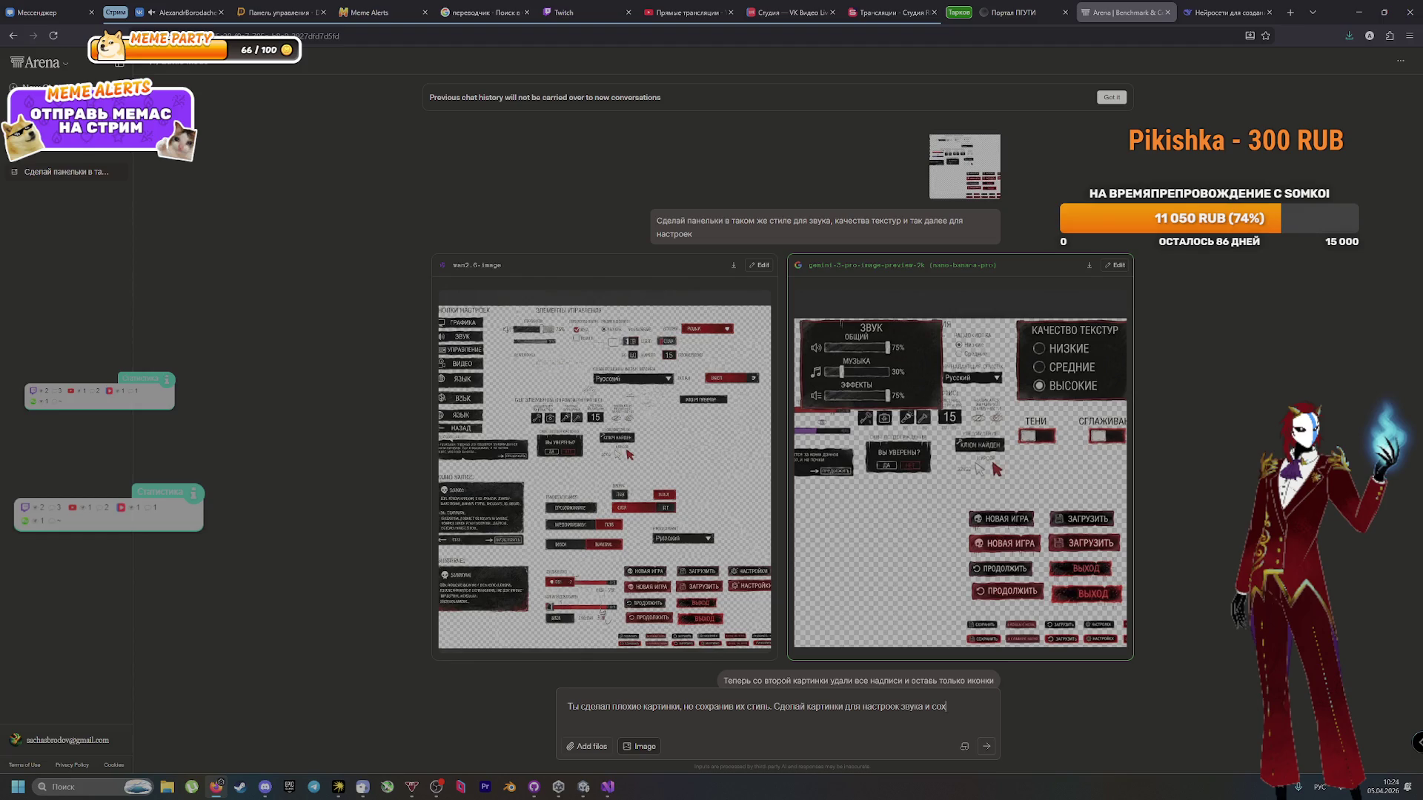
text(орани)
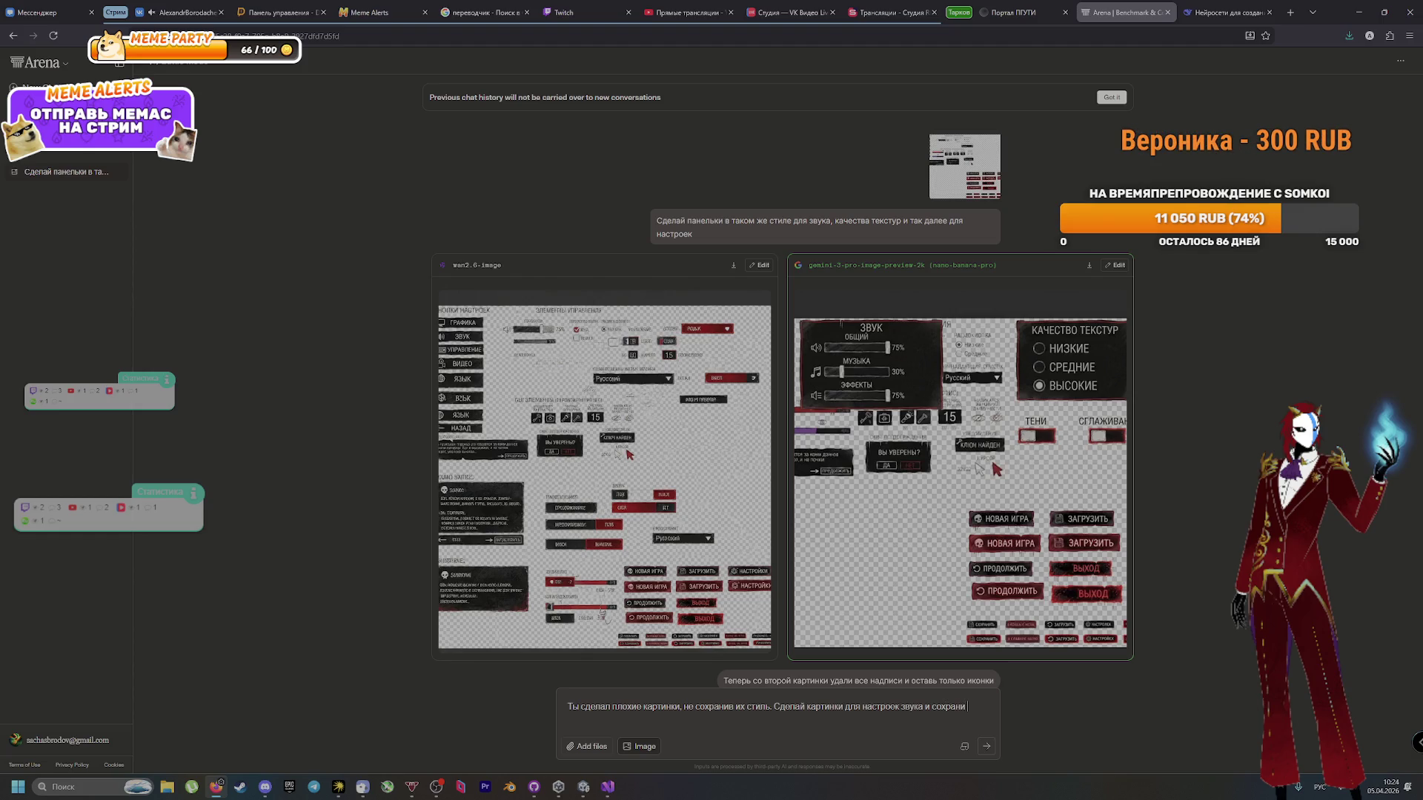
key(BackSpace)
key(BackSpace)
key(BackSpace)
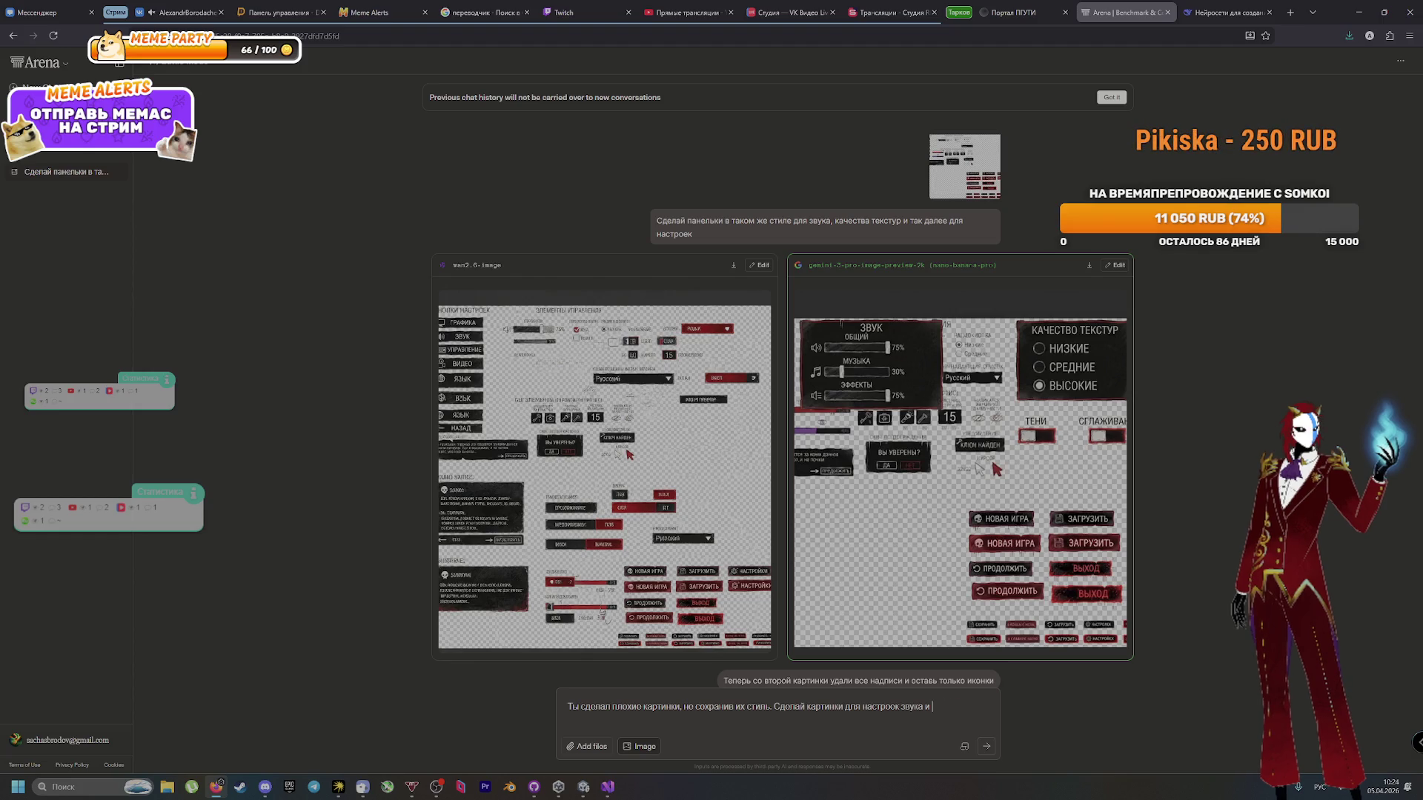
key(BackSpace)
key(BackSpace)
key(BackSpace)
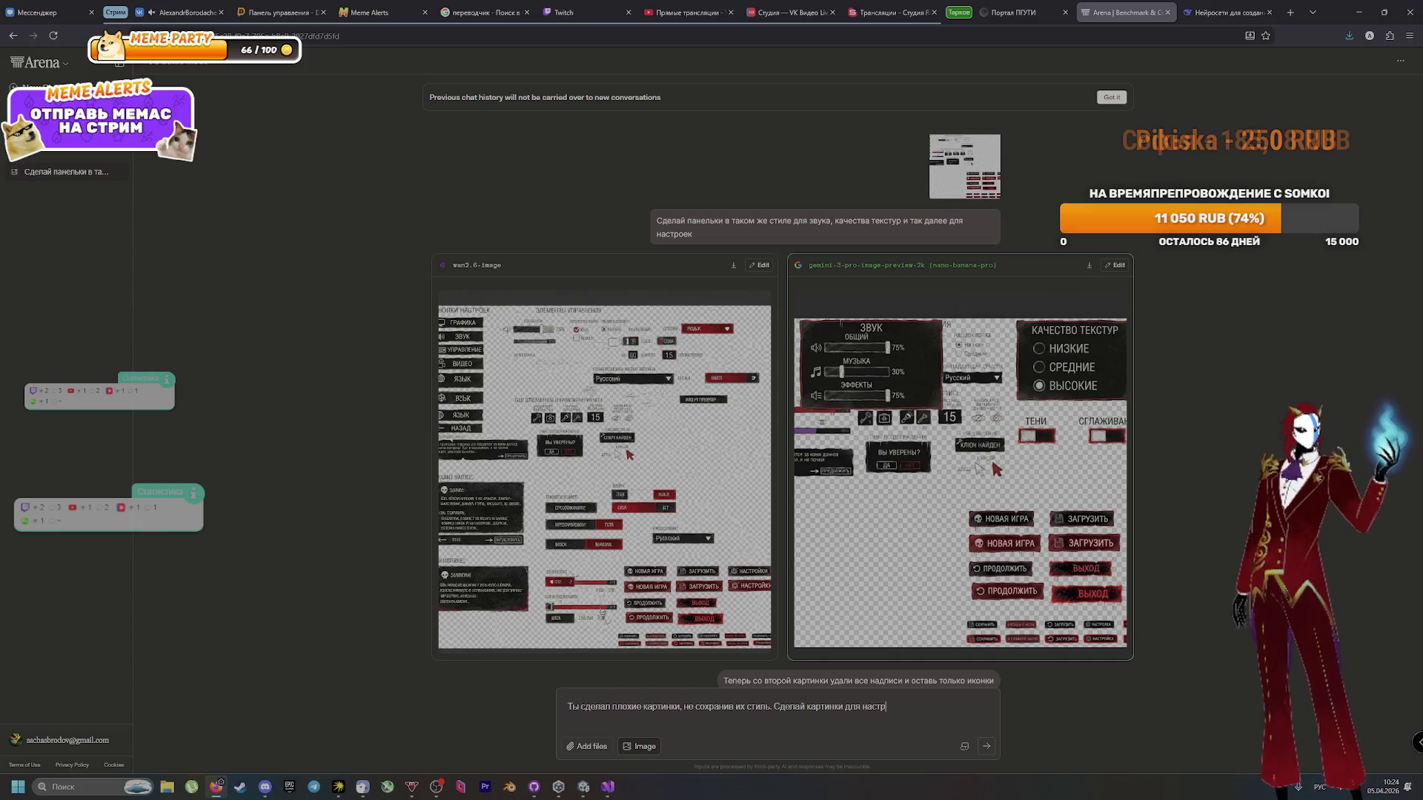
text(ойки звука)
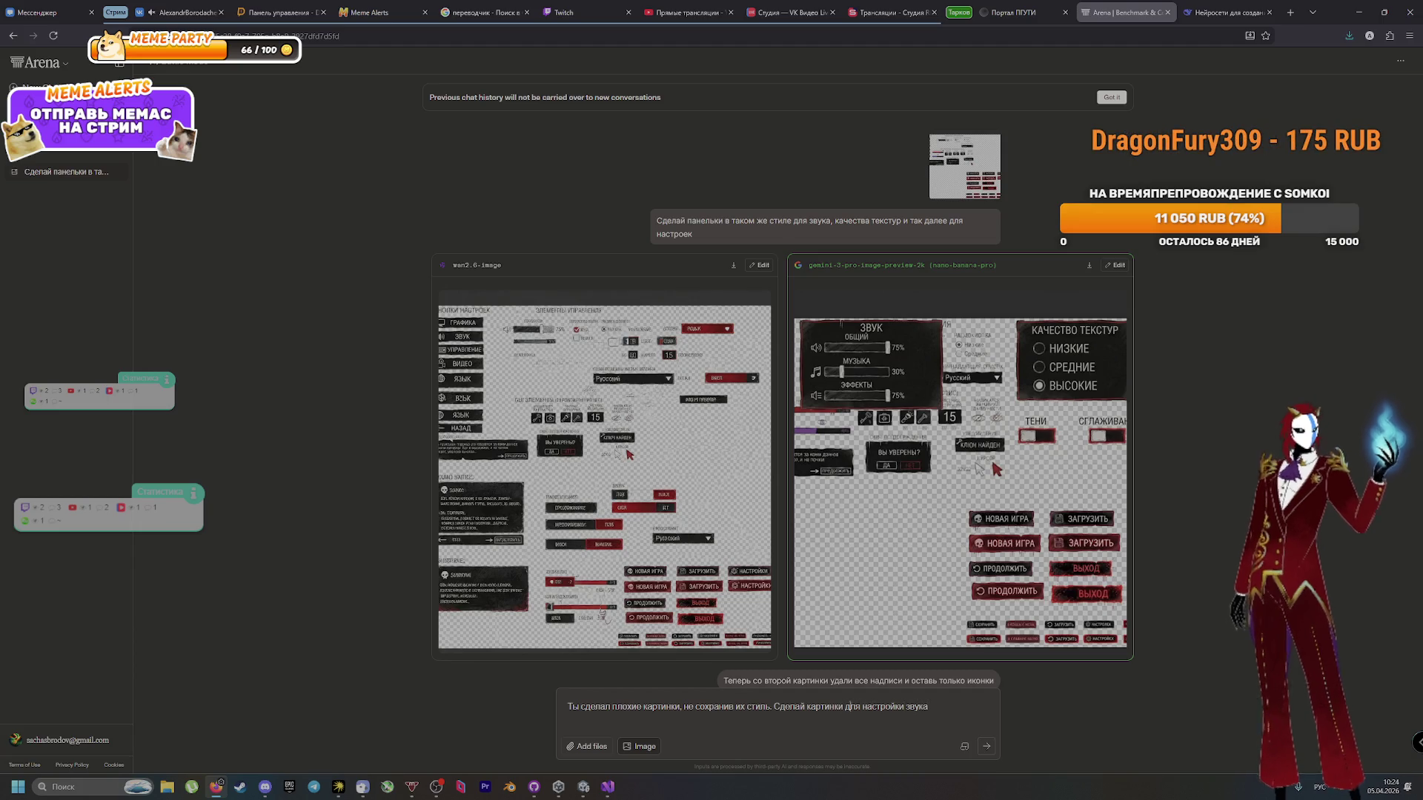
text(3)
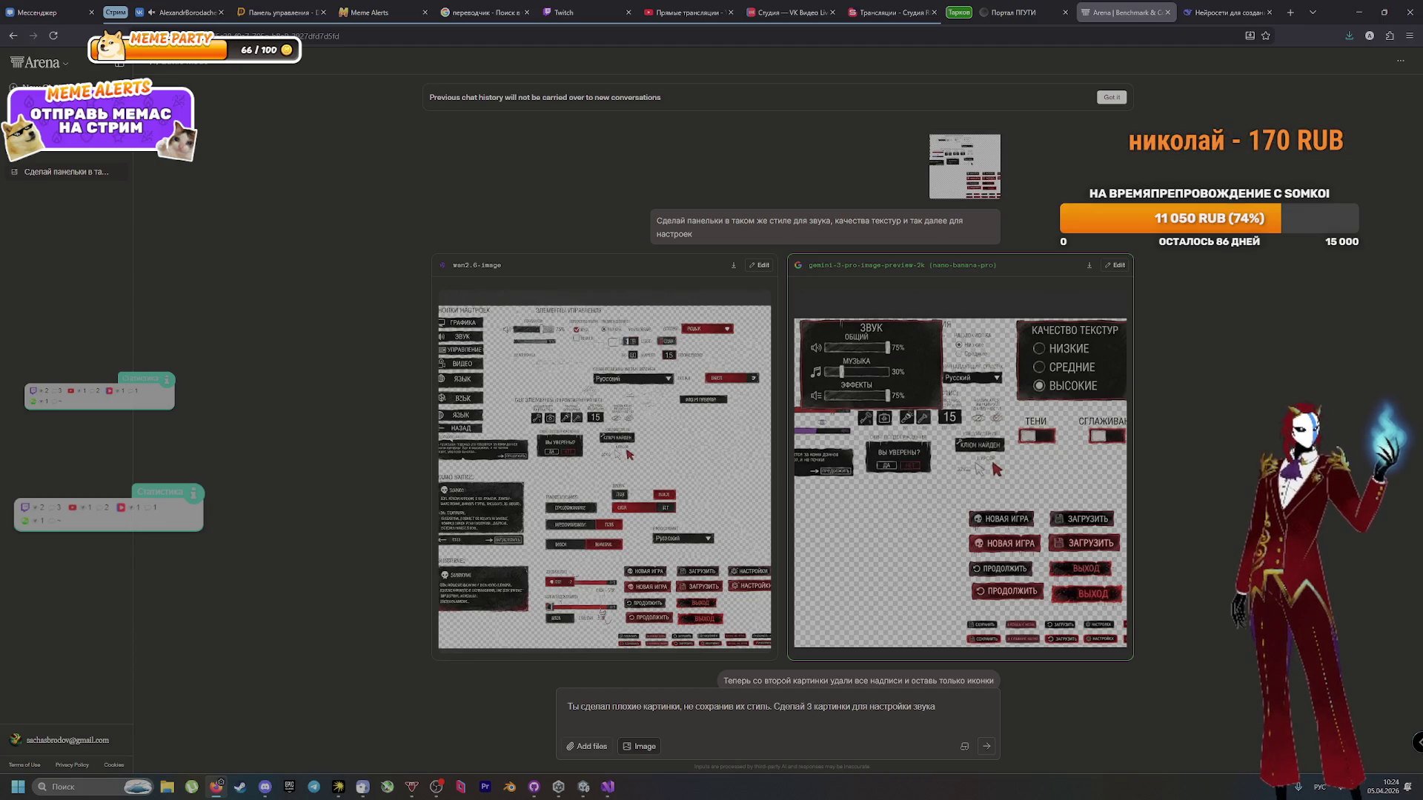
click(936, 706)
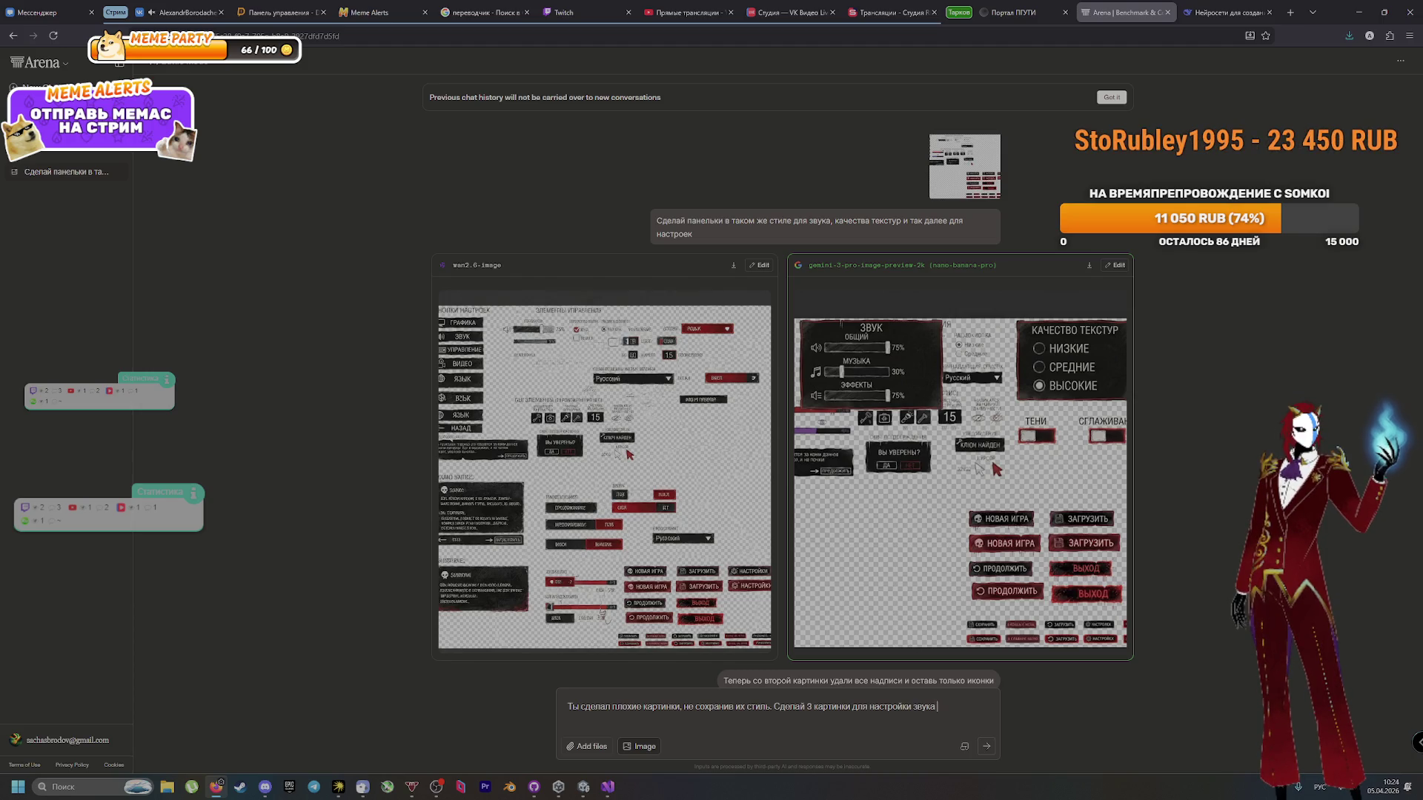
text(сох)
text(р)
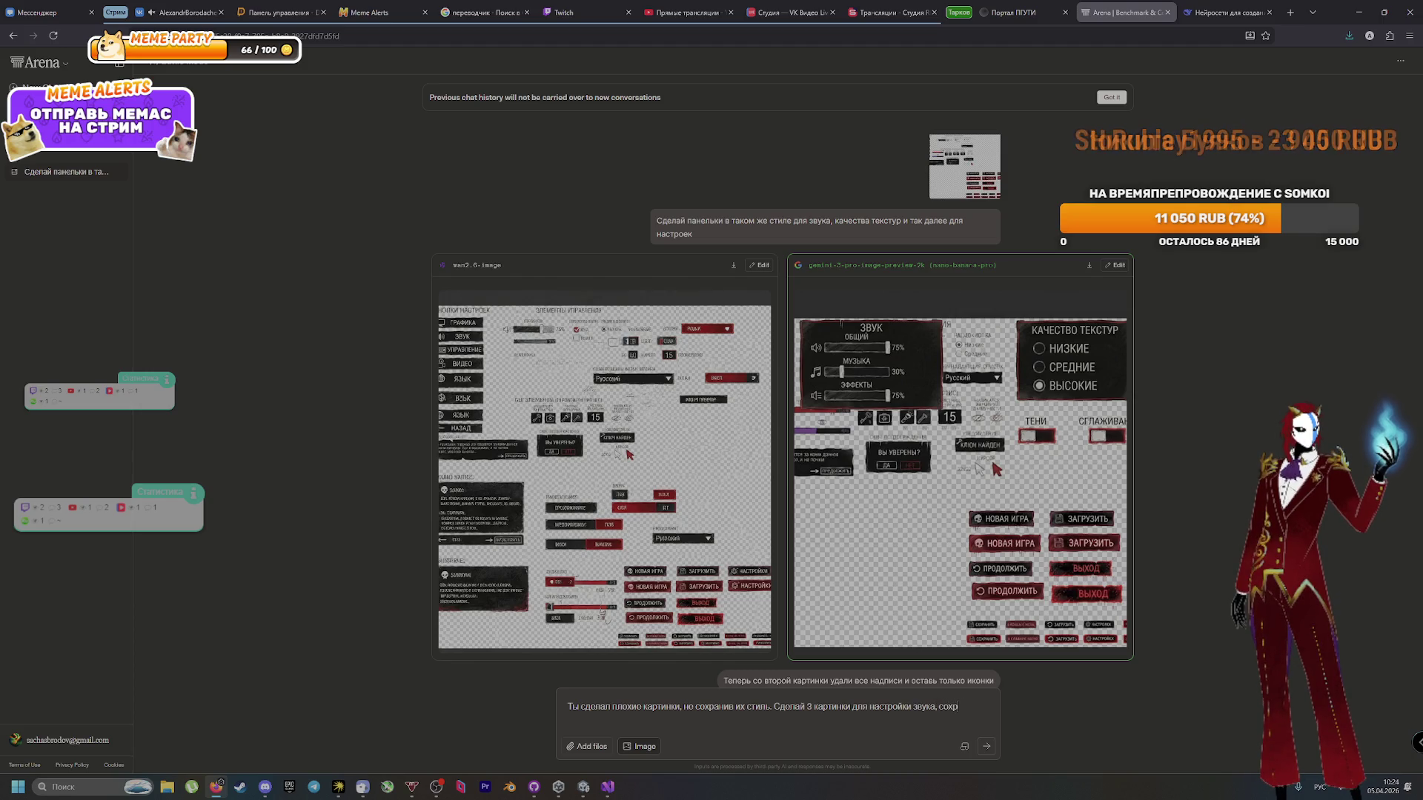
text(аняя один)
key(BackSpace)
key(BackSpace)
key(BackSpace)
key(BackSpace)
key(BackSpace)
key(BackSpace)
text(из)
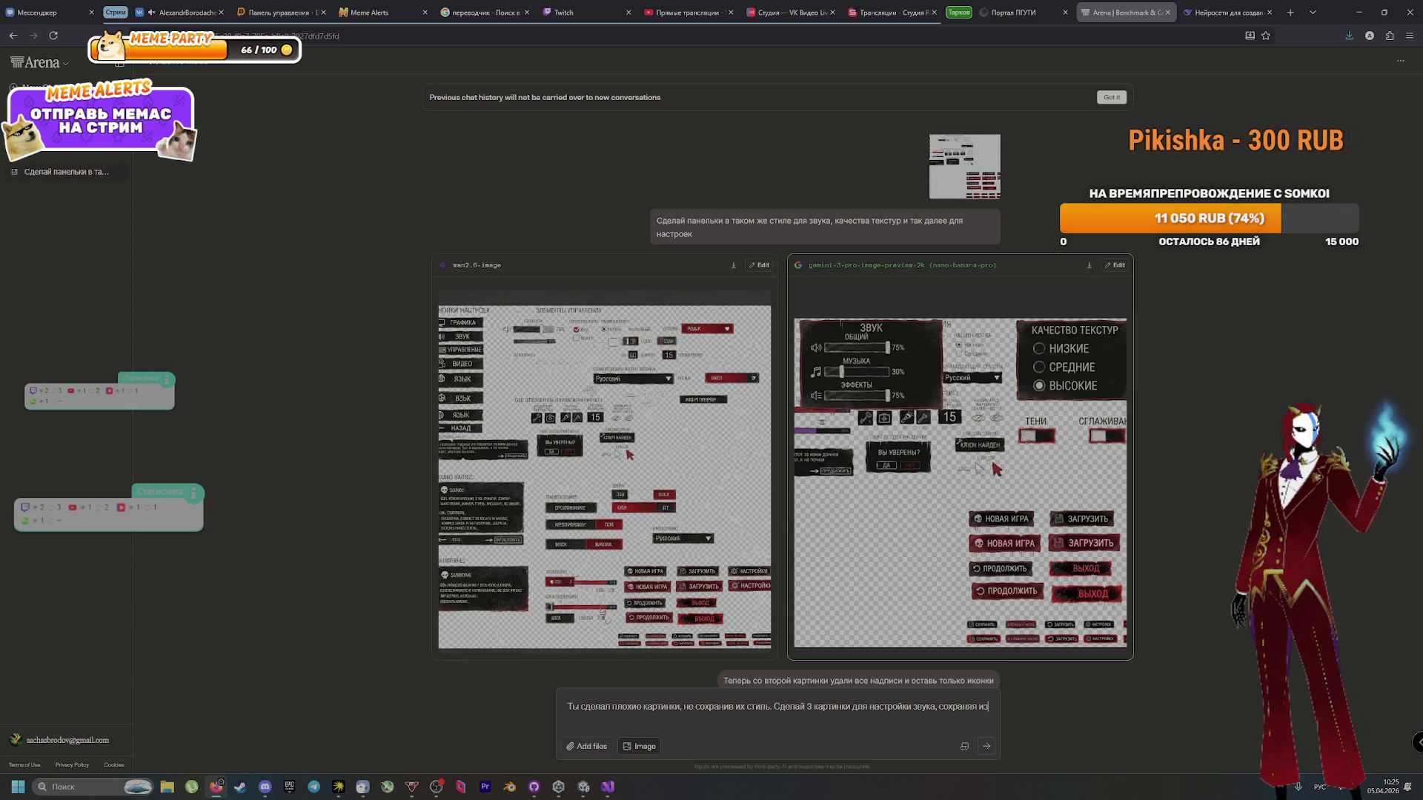
text(стиль)
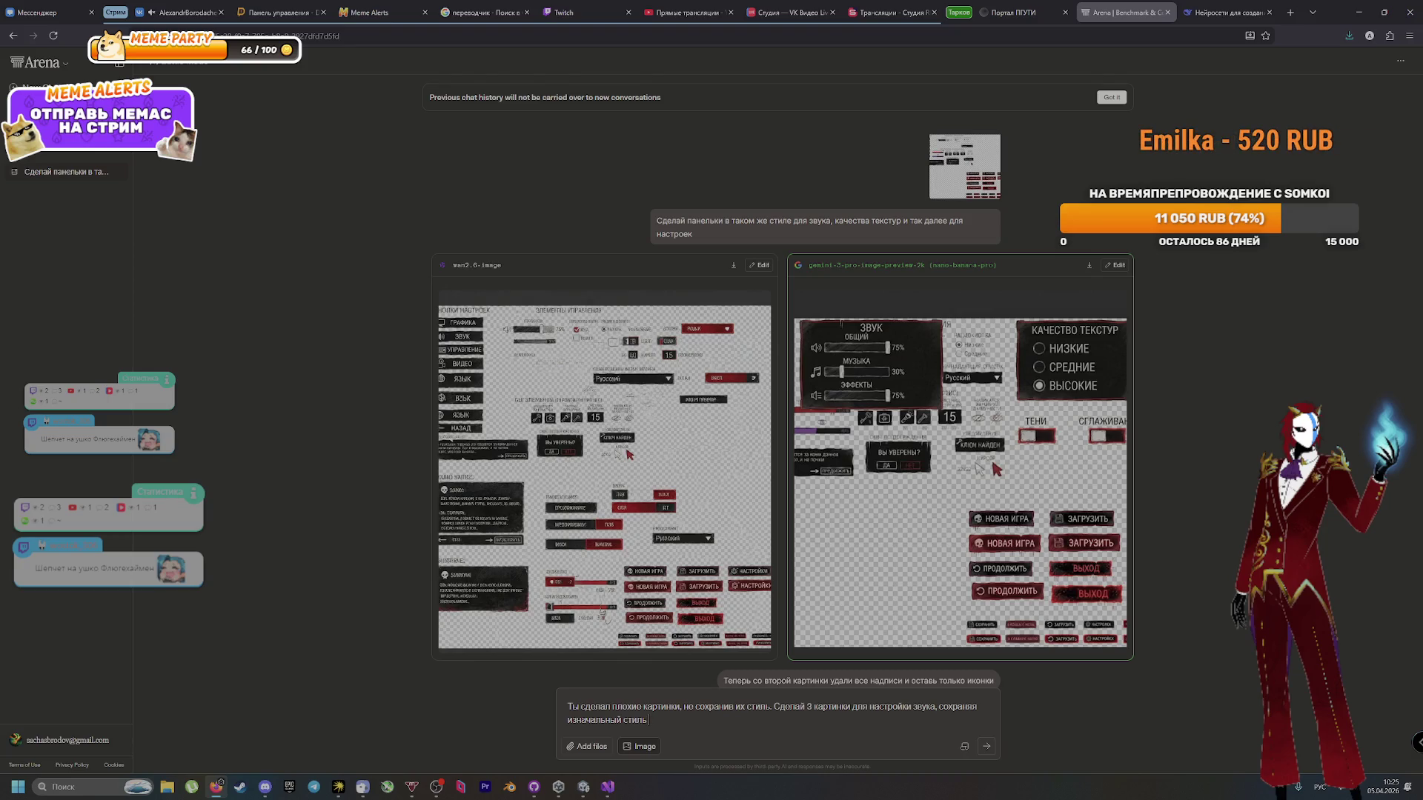
key(Return)
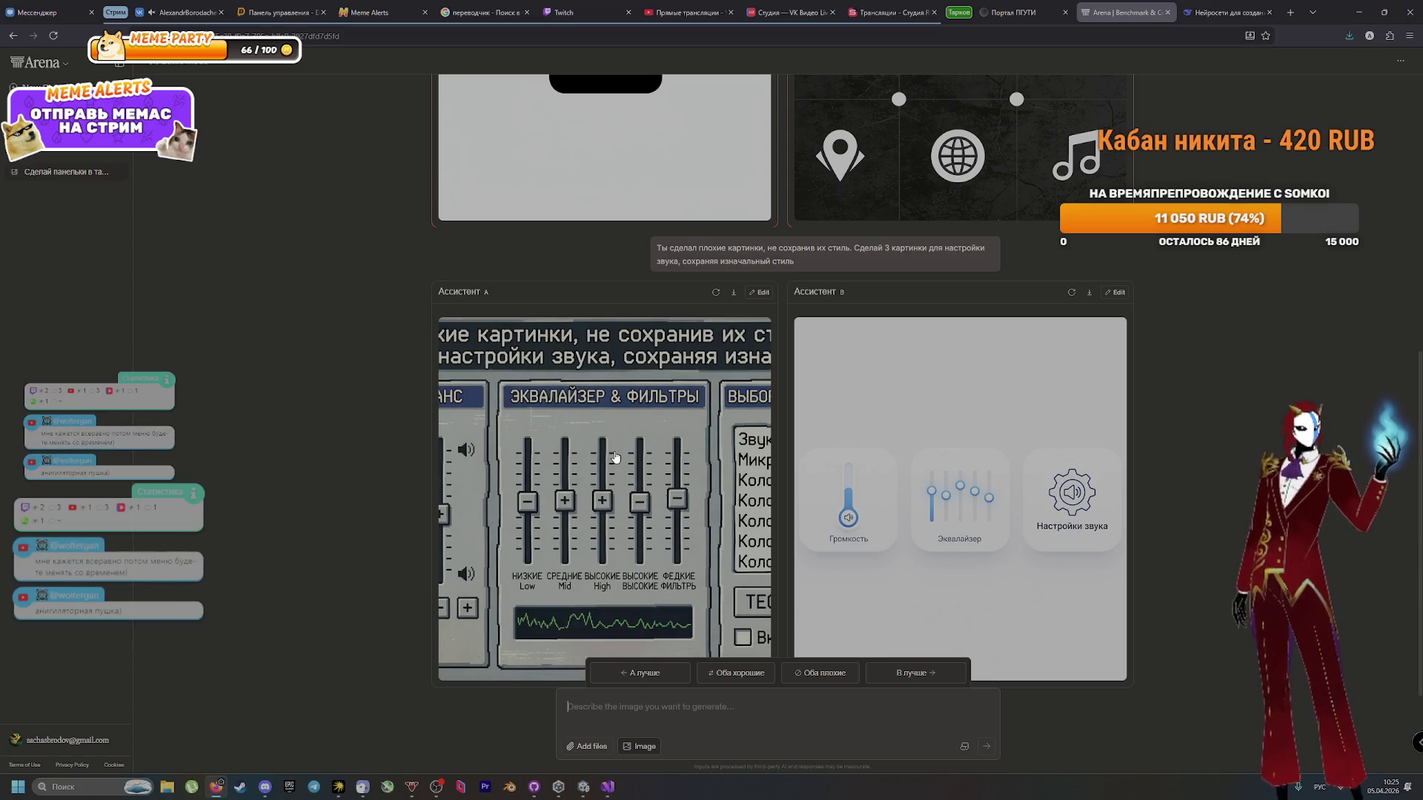
Step: Rate both sound-settings results 'Оба плохие' and copy the enlarged original reference image
click(819, 673)
drag(796, 298, 669, 284)
scroll(852, 363, up, 6)
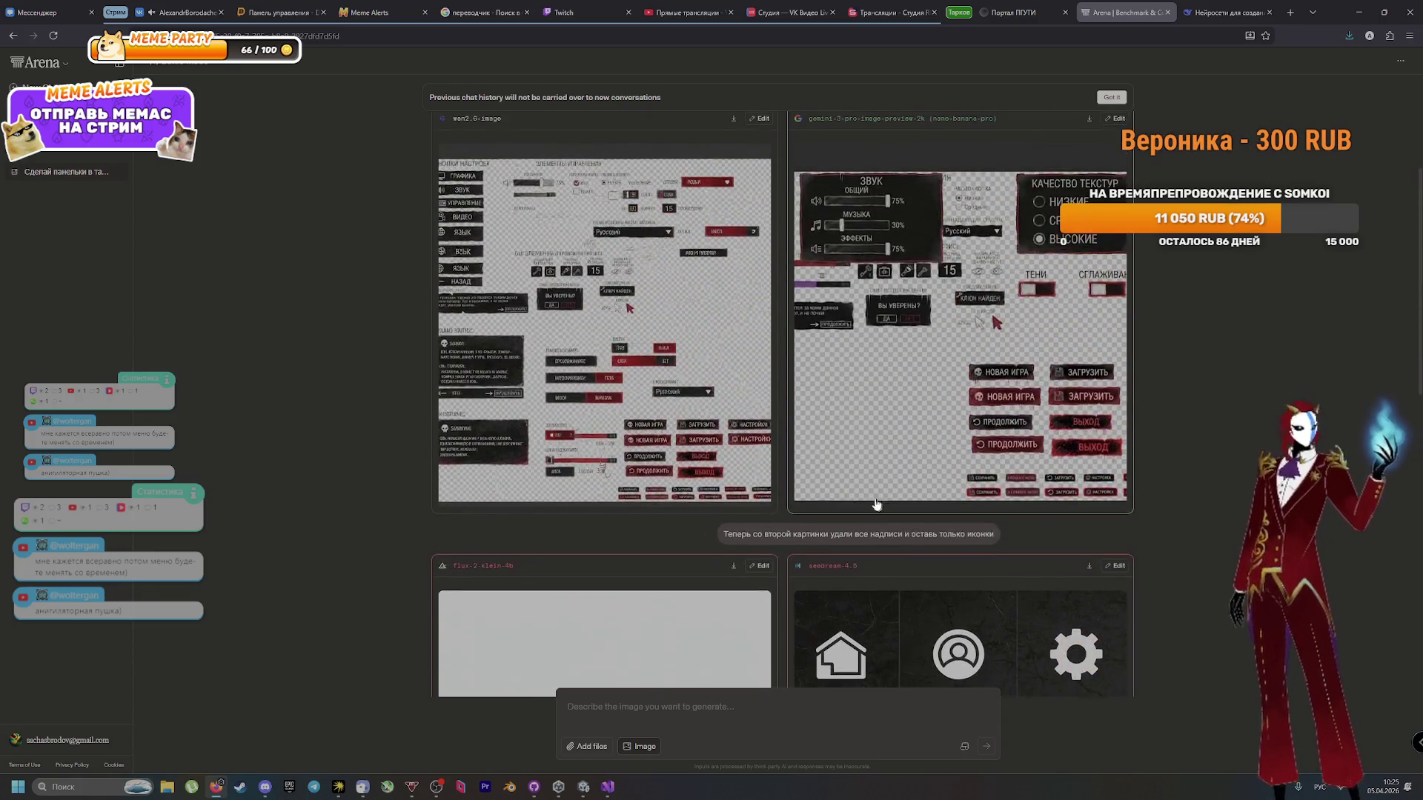
click(950, 184)
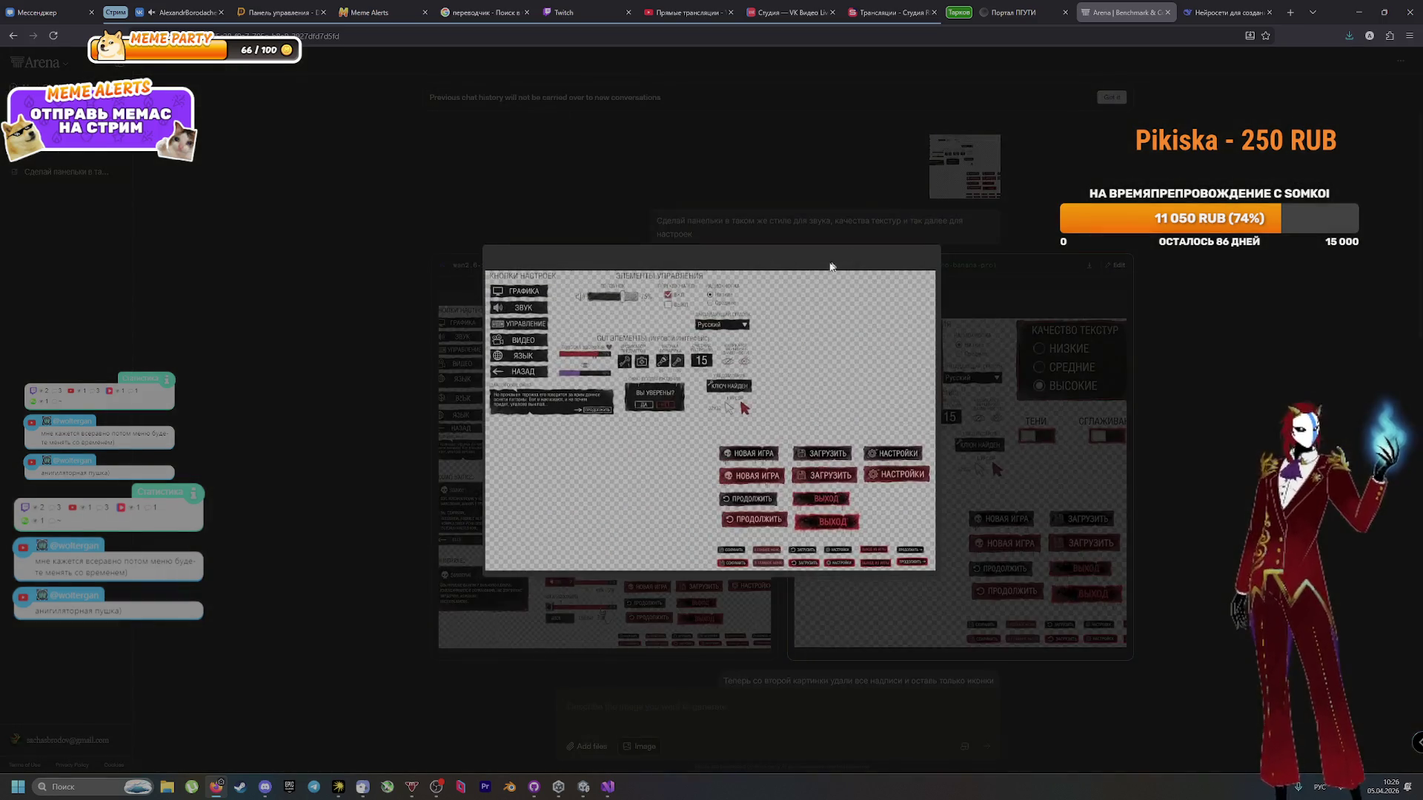
right_click(792, 293)
click(828, 335)
key(Escape)
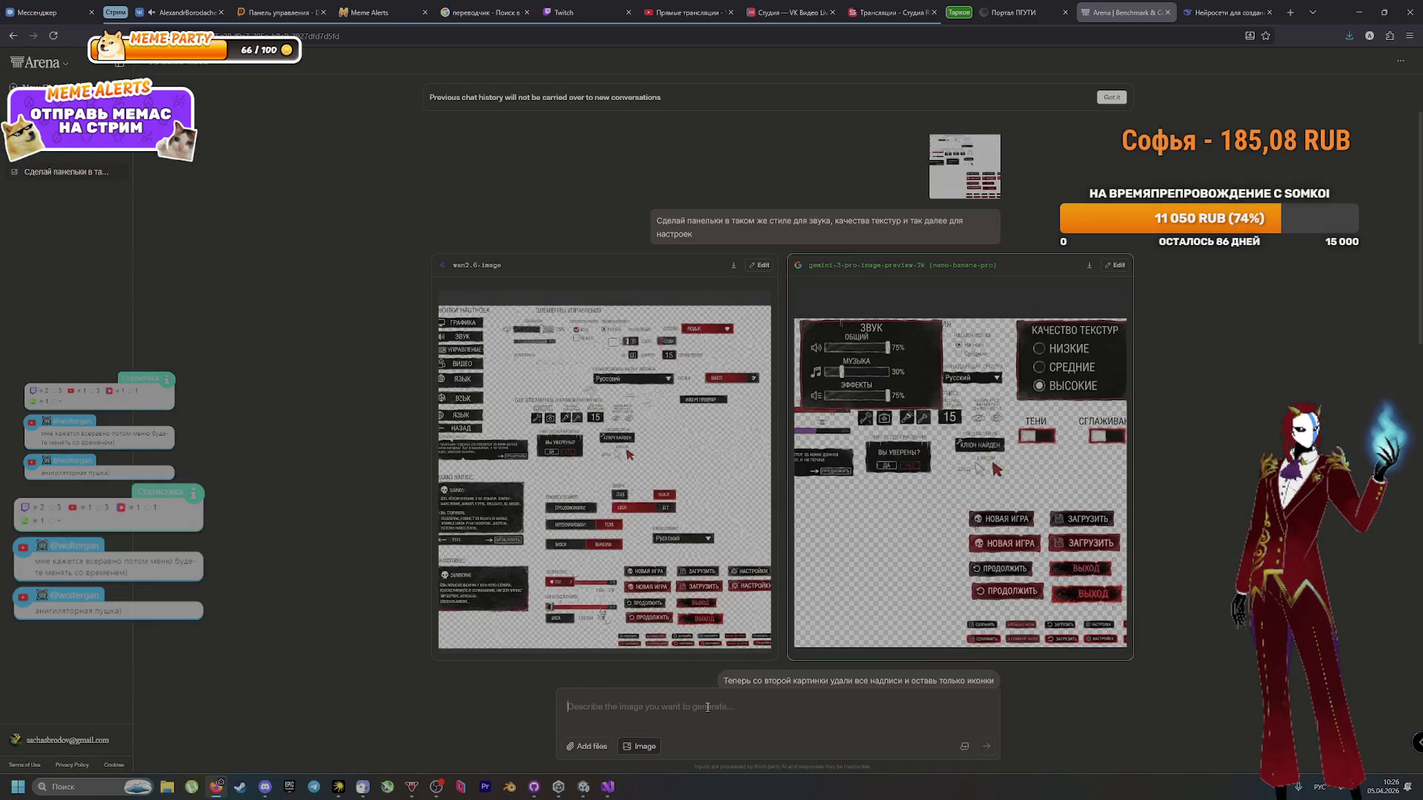
Step: Attach the reference image to the prompt box and copy the earlier prompt's text
click(715, 700)
key(ctrl+v)
scroll(760, 510, down, 6)
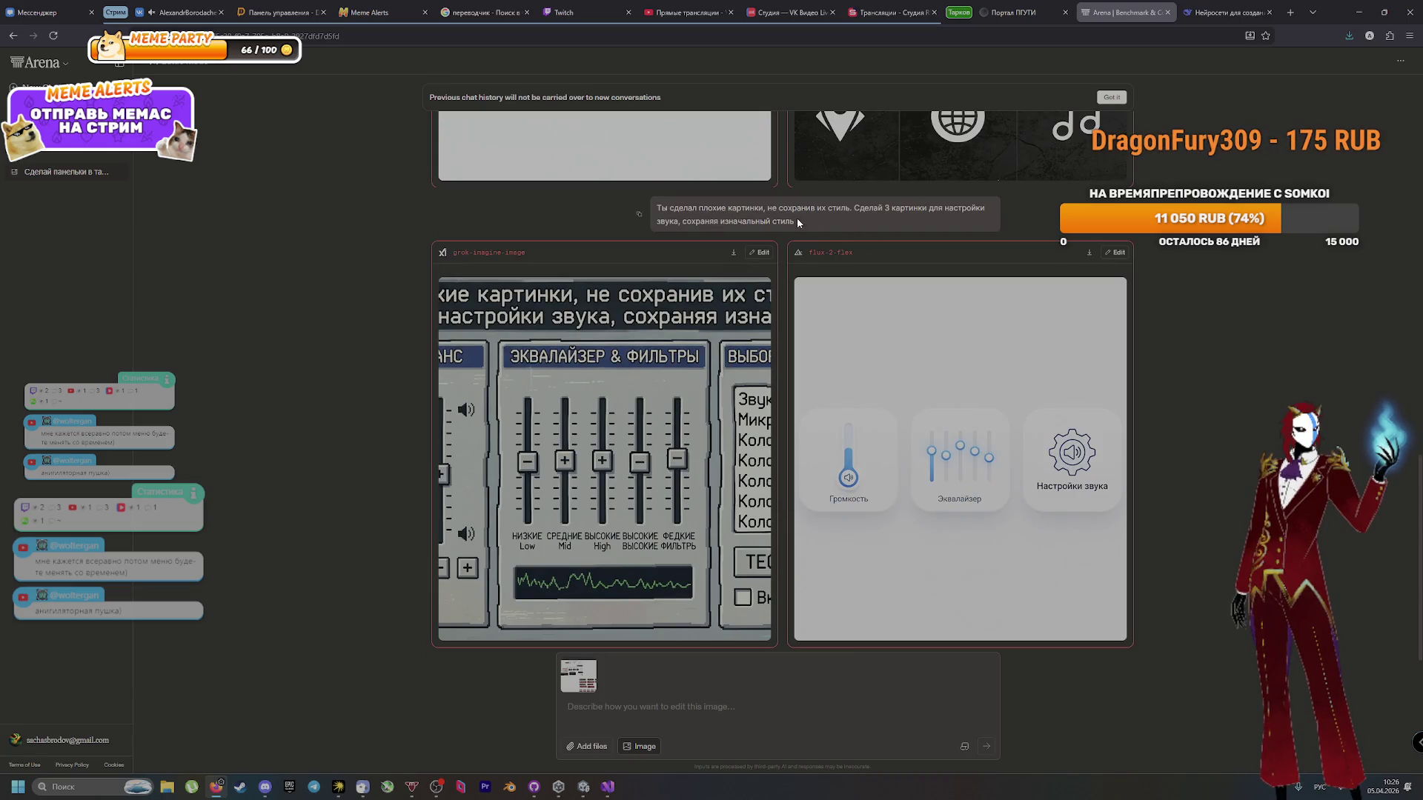
drag(807, 225, 665, 207)
key(ctrl+c)
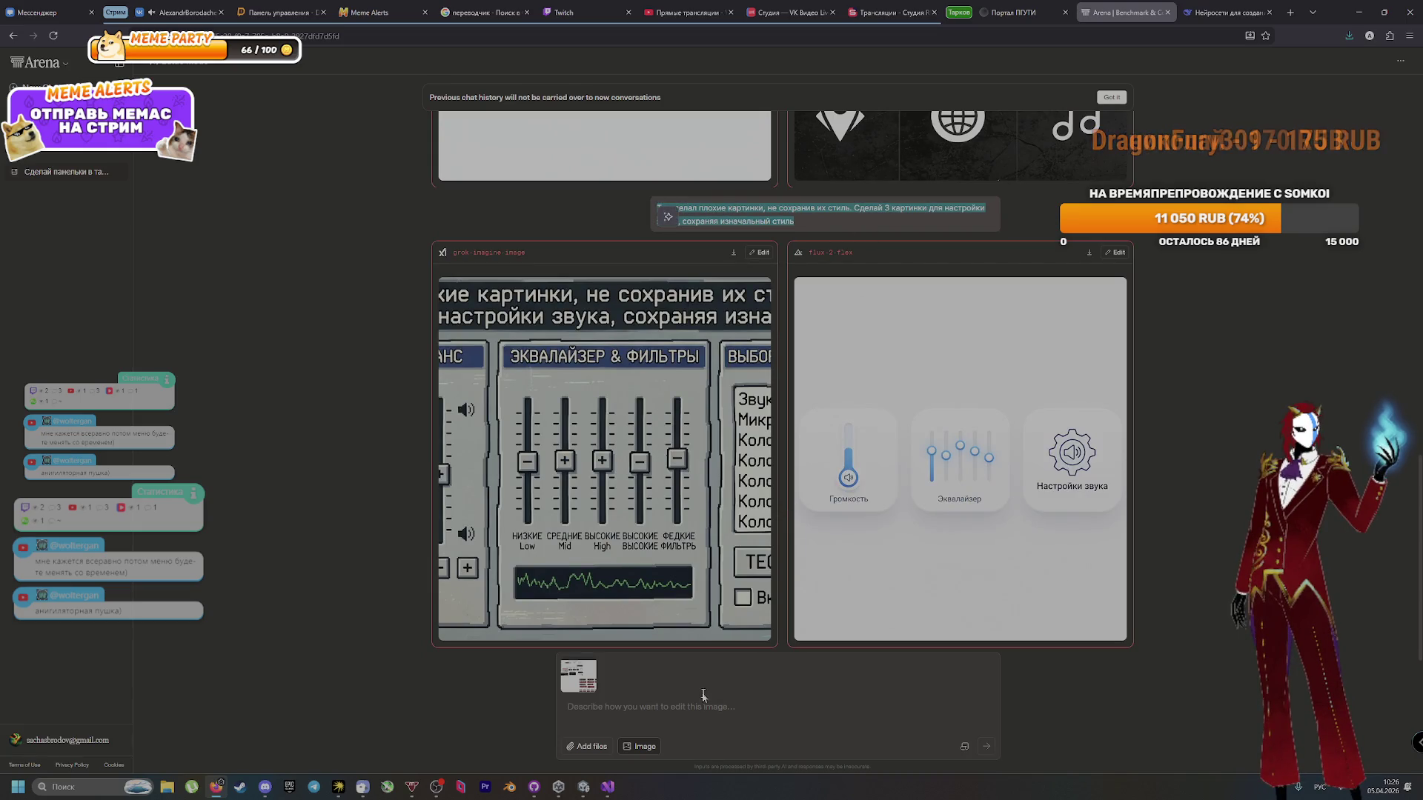
Step: Paste the prompt, reword it to 'изначально заданный стиль с примера', send it, then switch to GitHub Desktop
click(775, 729)
key(ctrl+v)
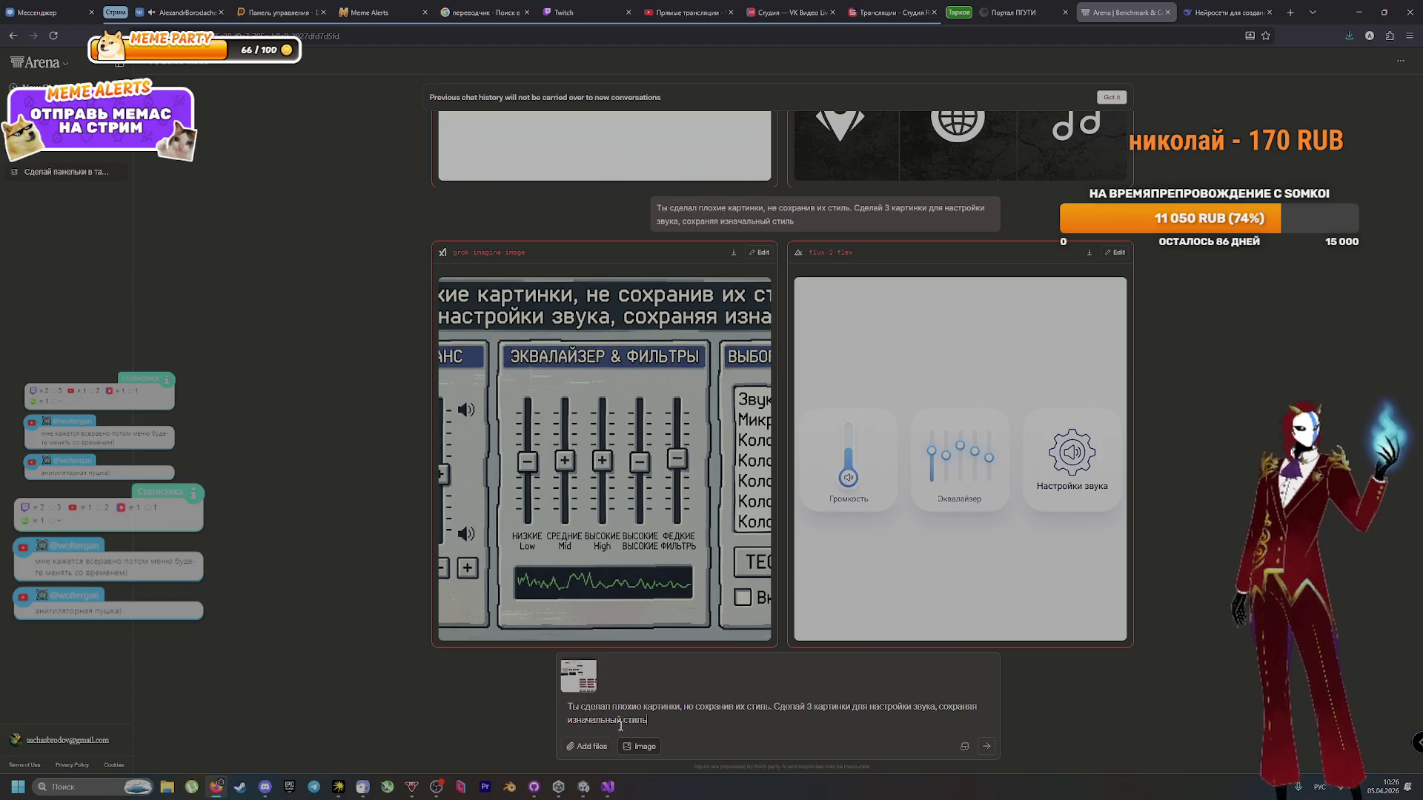
double_click(604, 720)
text(изначально )
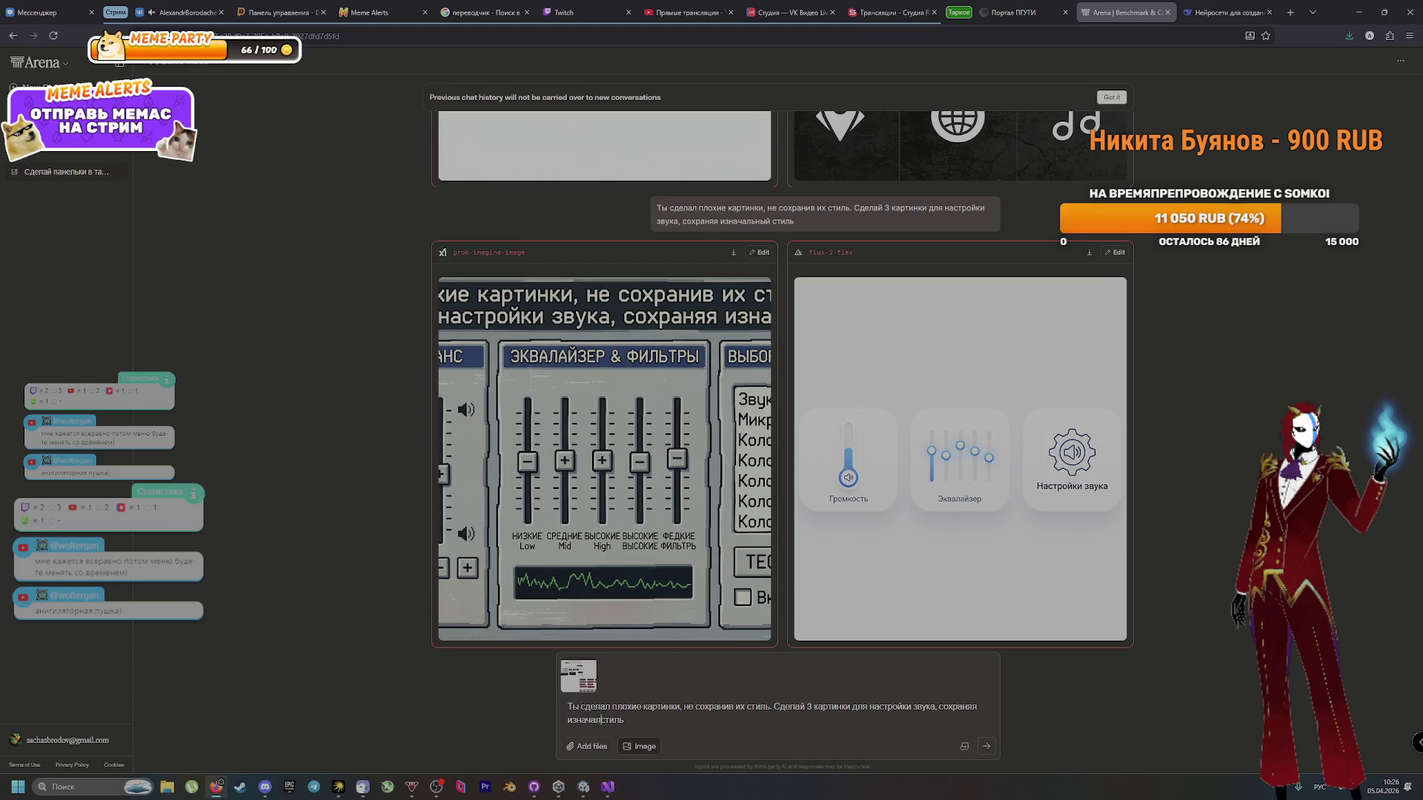
text(заданный)
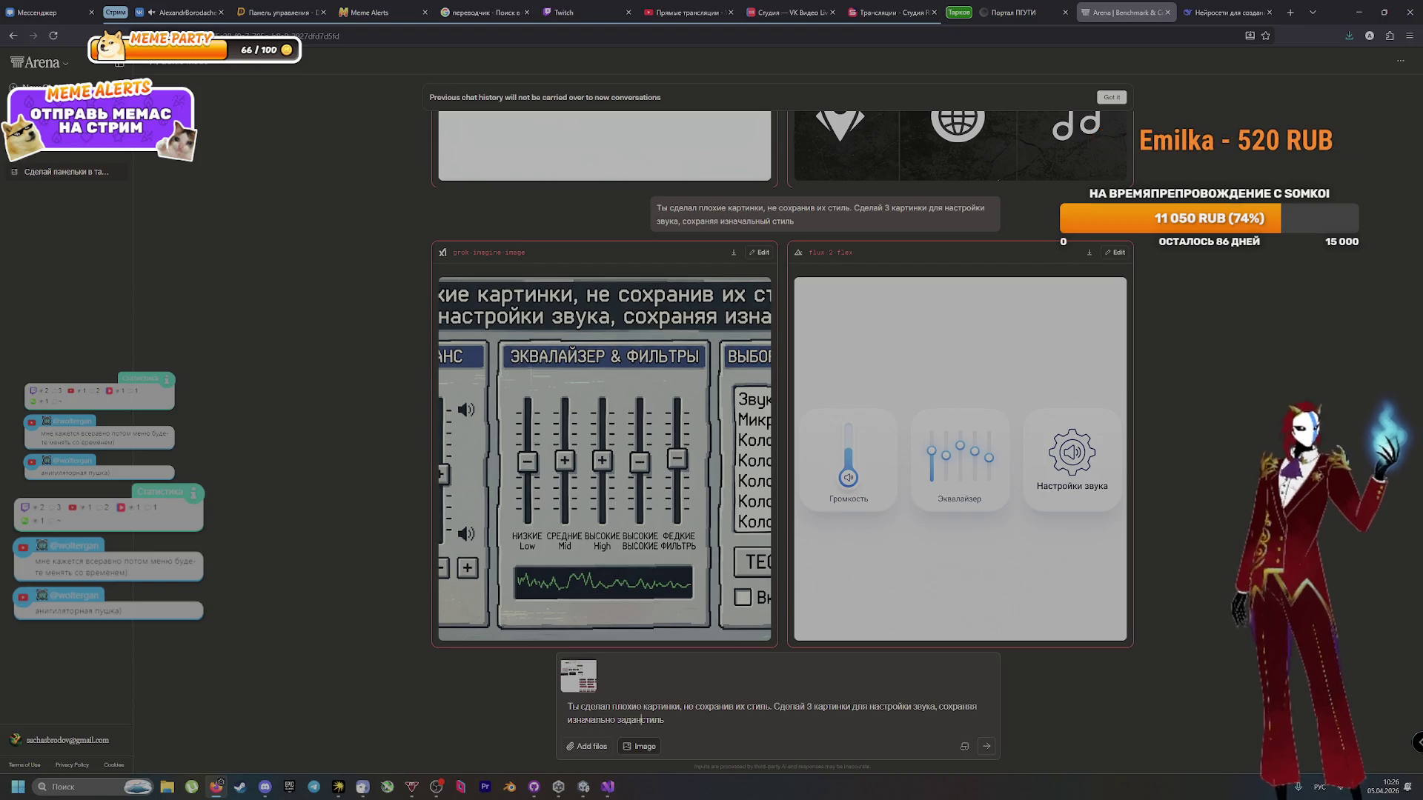
click(682, 719)
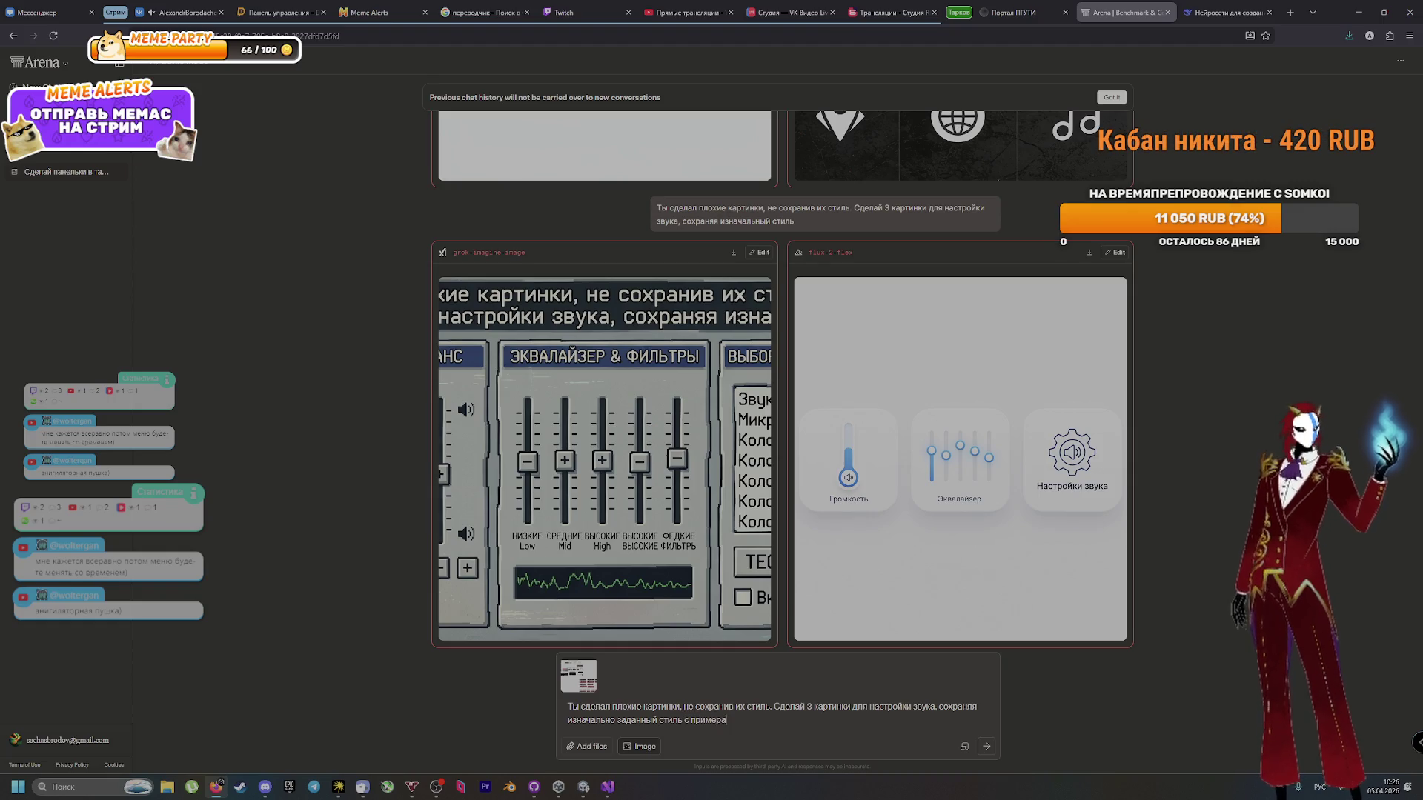
key(Return)
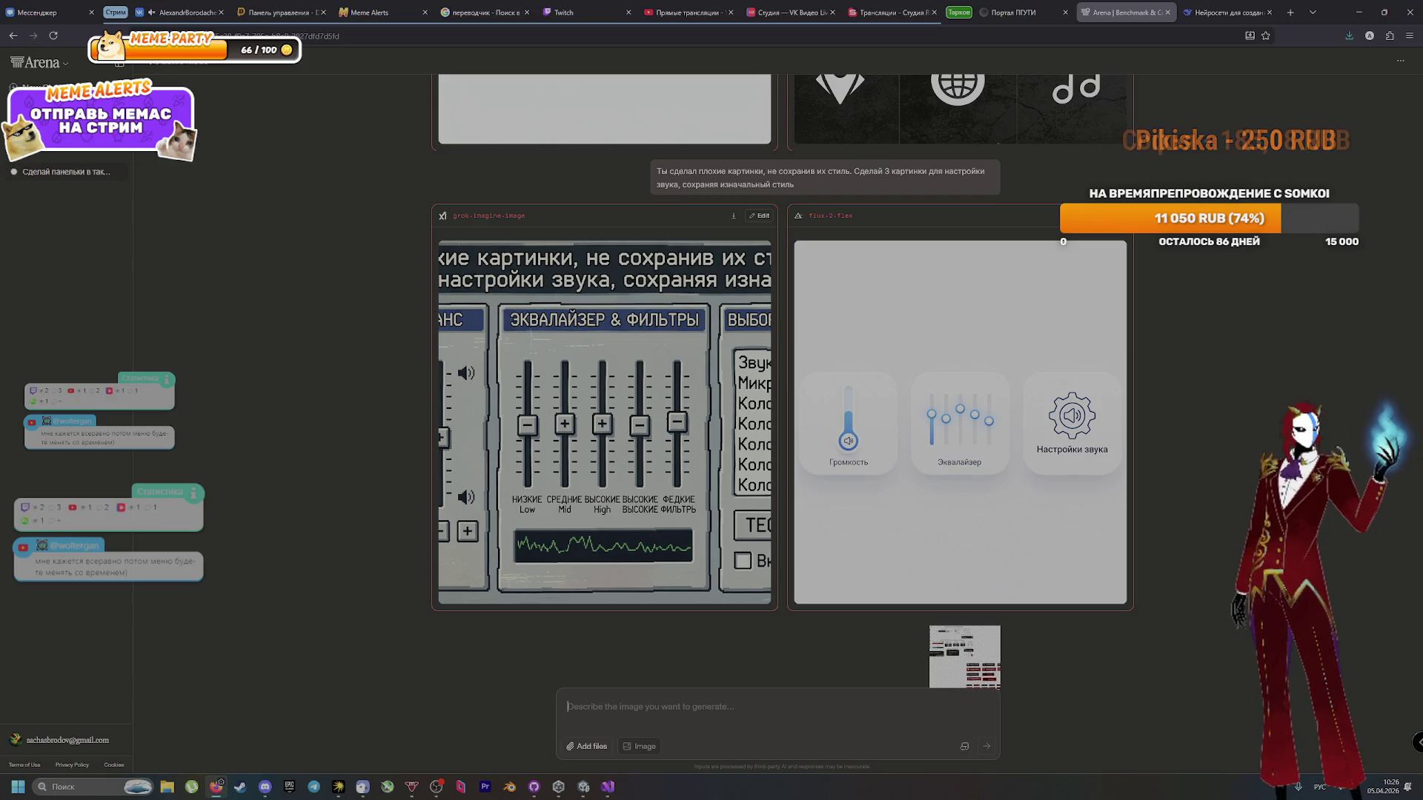
key(alt+Tab)
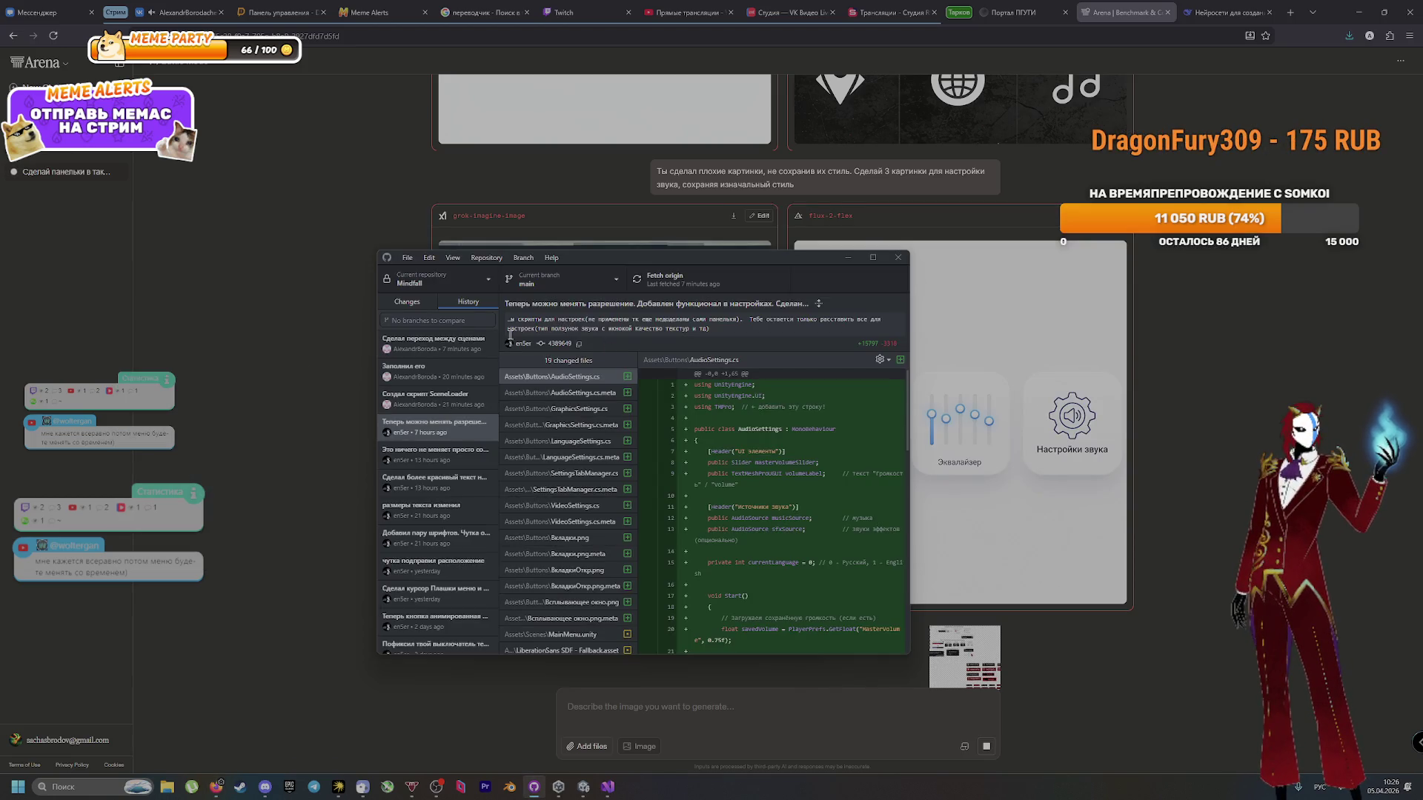
Step: Run the game and test the Загрузить, Настройки and Звук panels with Назад, then stop it
key(alt+Tab)
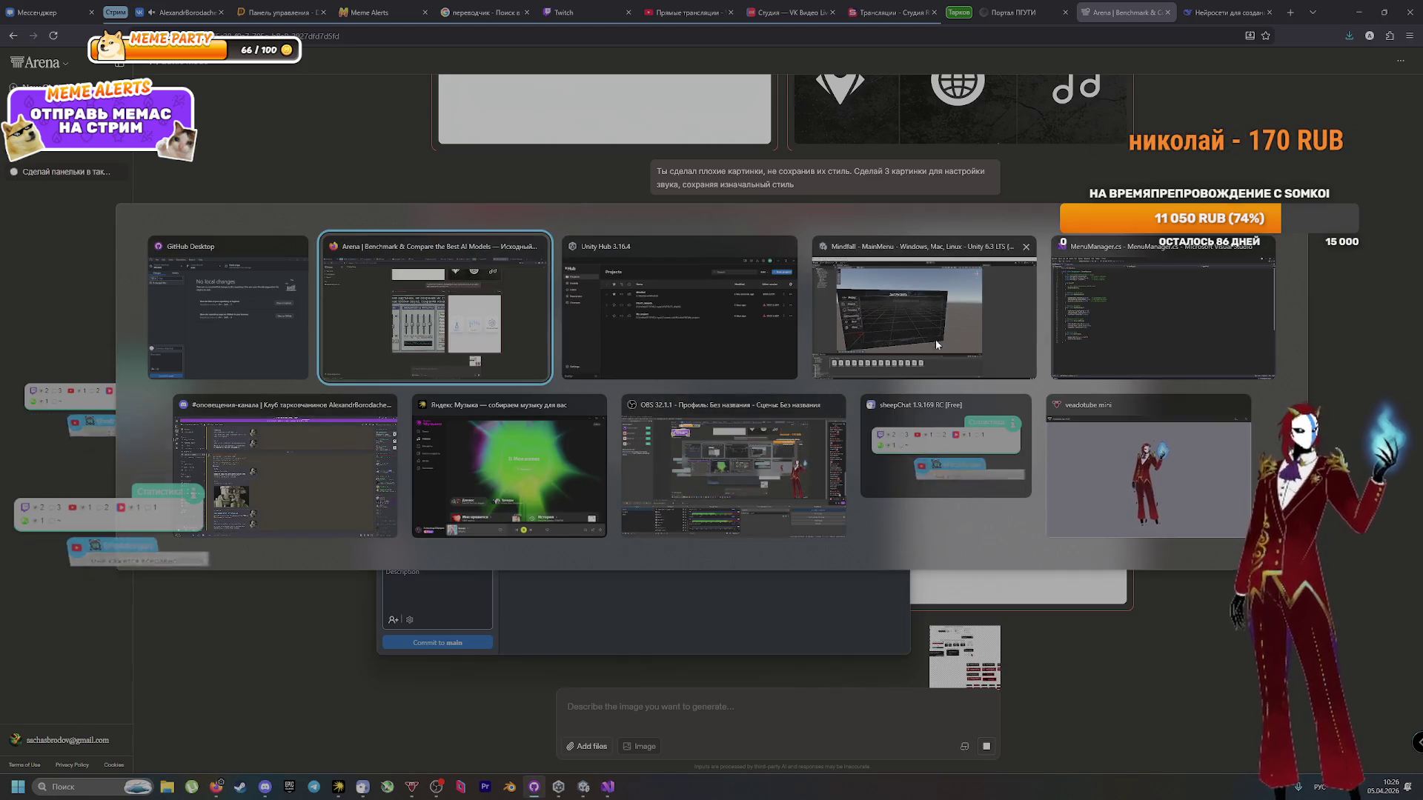
click(936, 326)
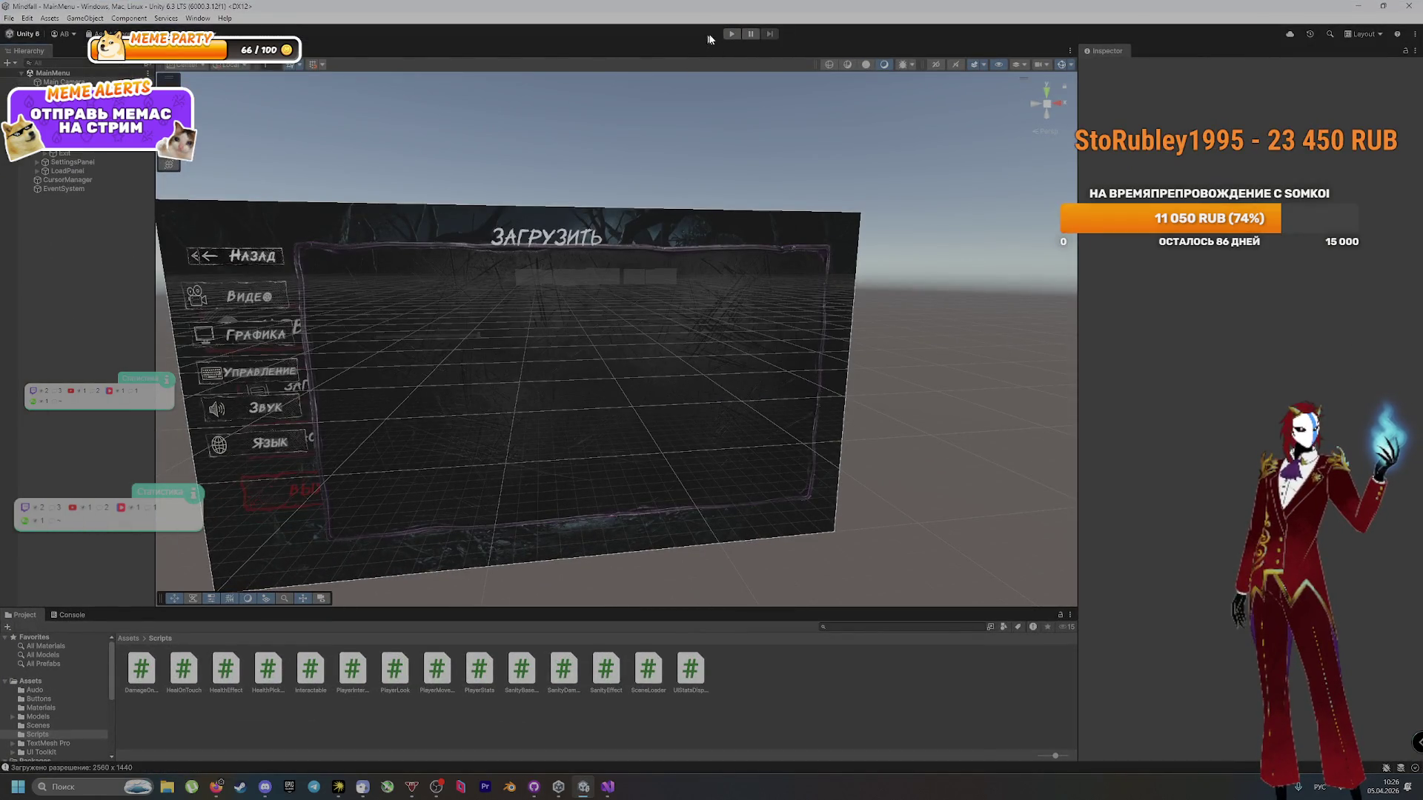
click(732, 33)
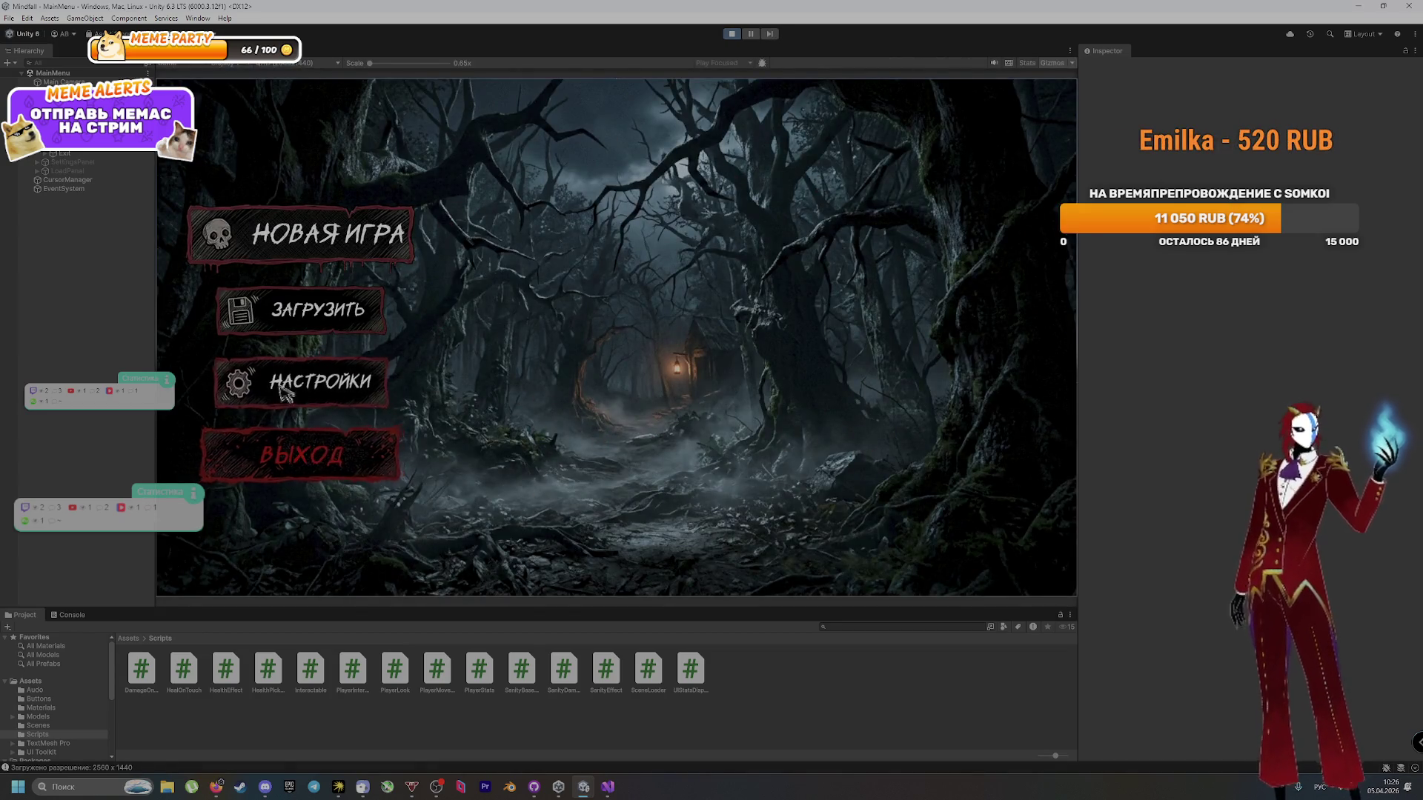
click(294, 312)
click(256, 145)
click(289, 381)
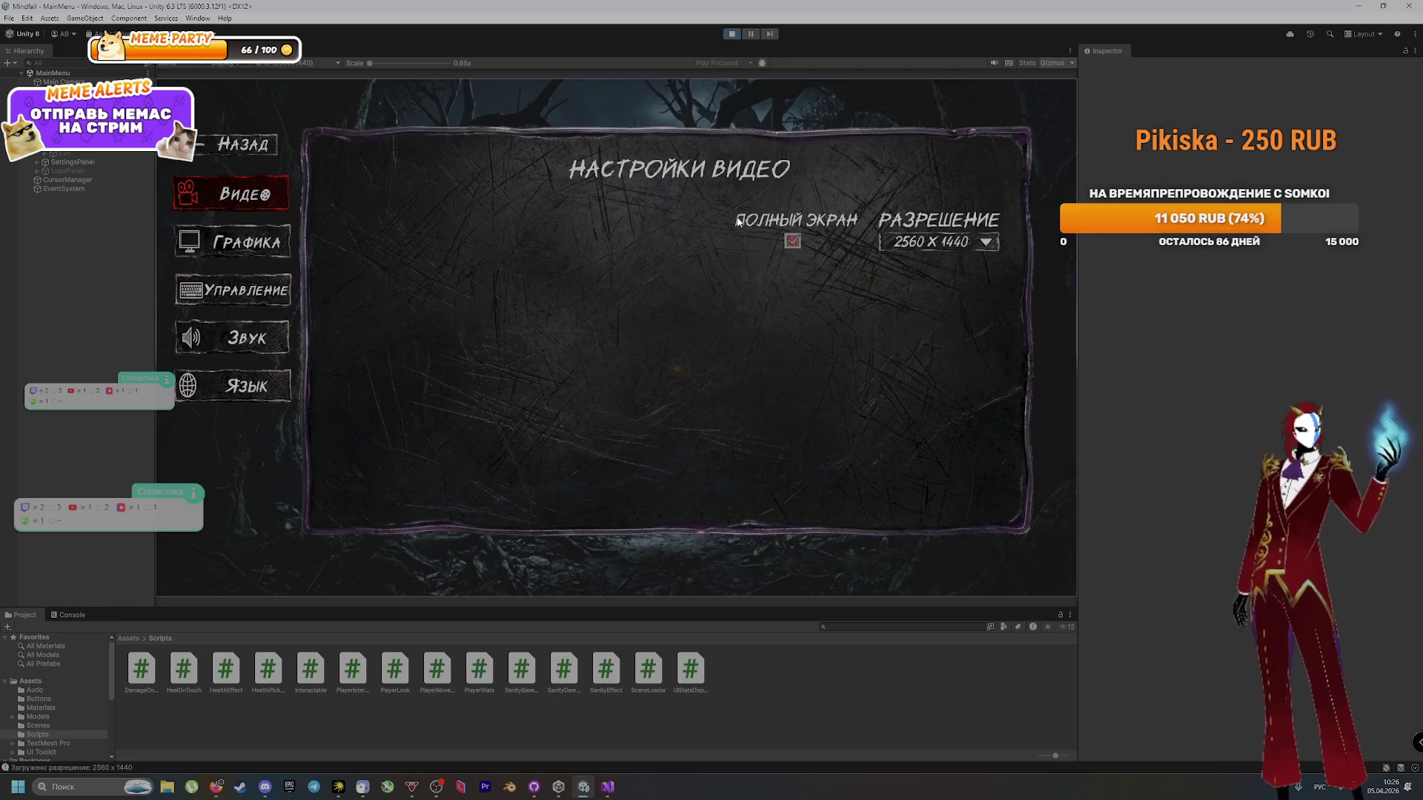
click(236, 338)
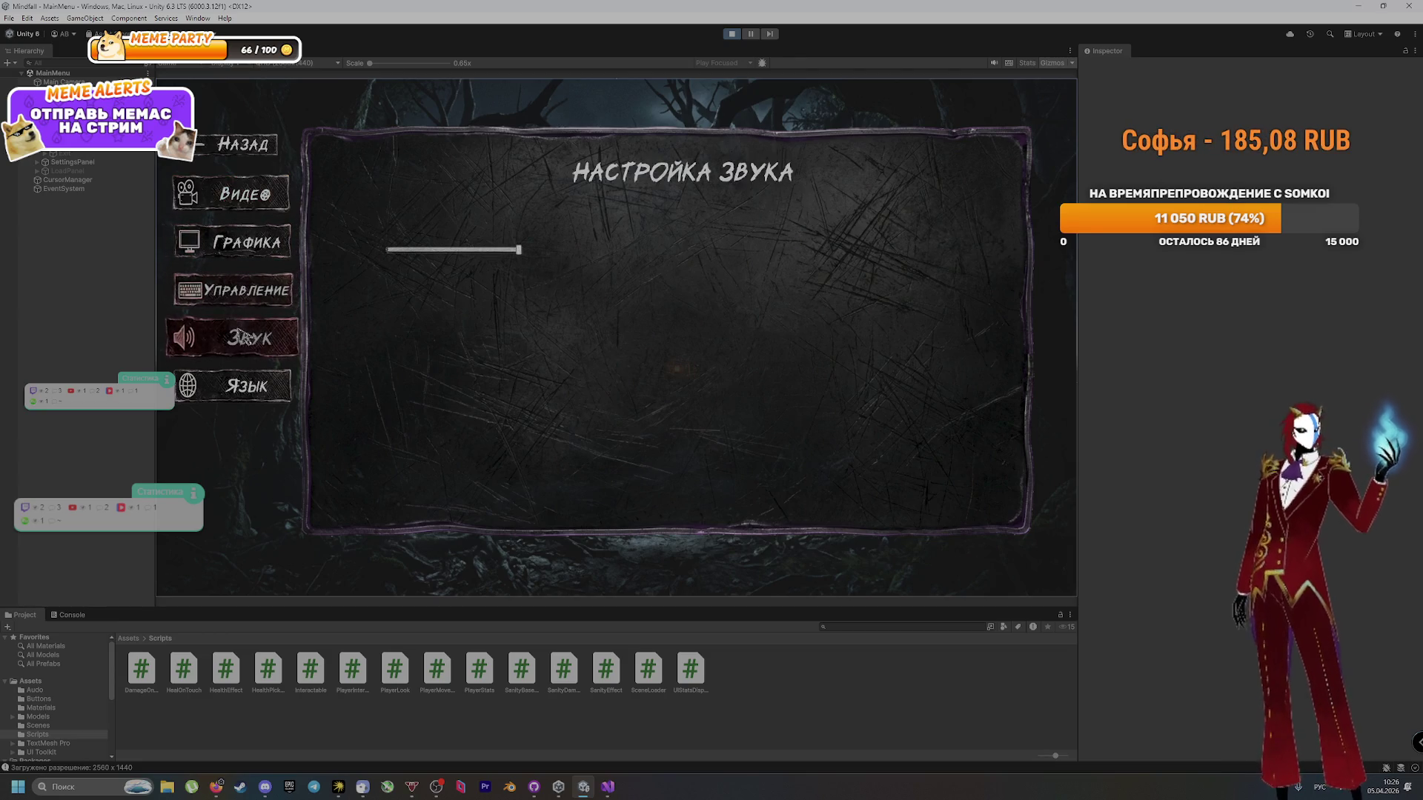
click(245, 144)
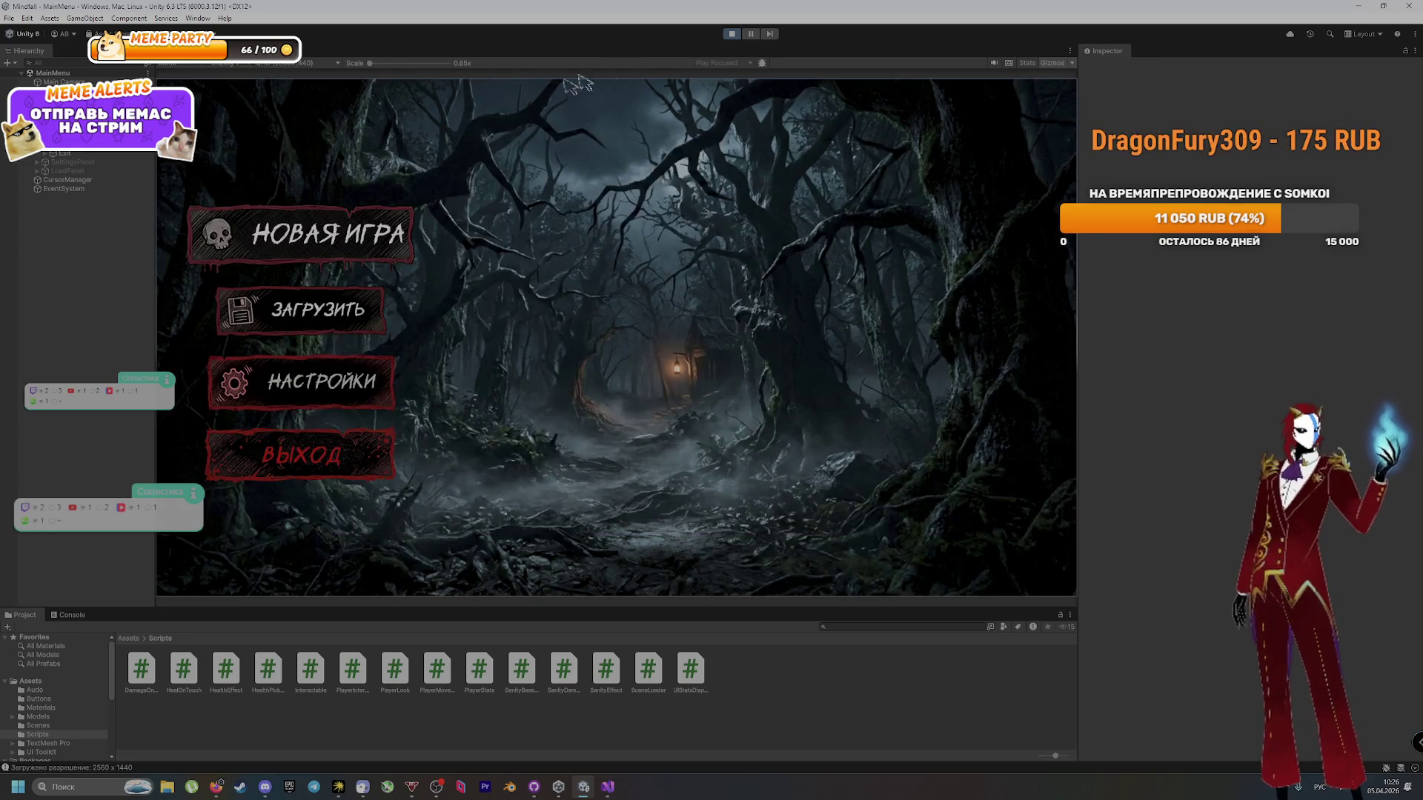
click(730, 33)
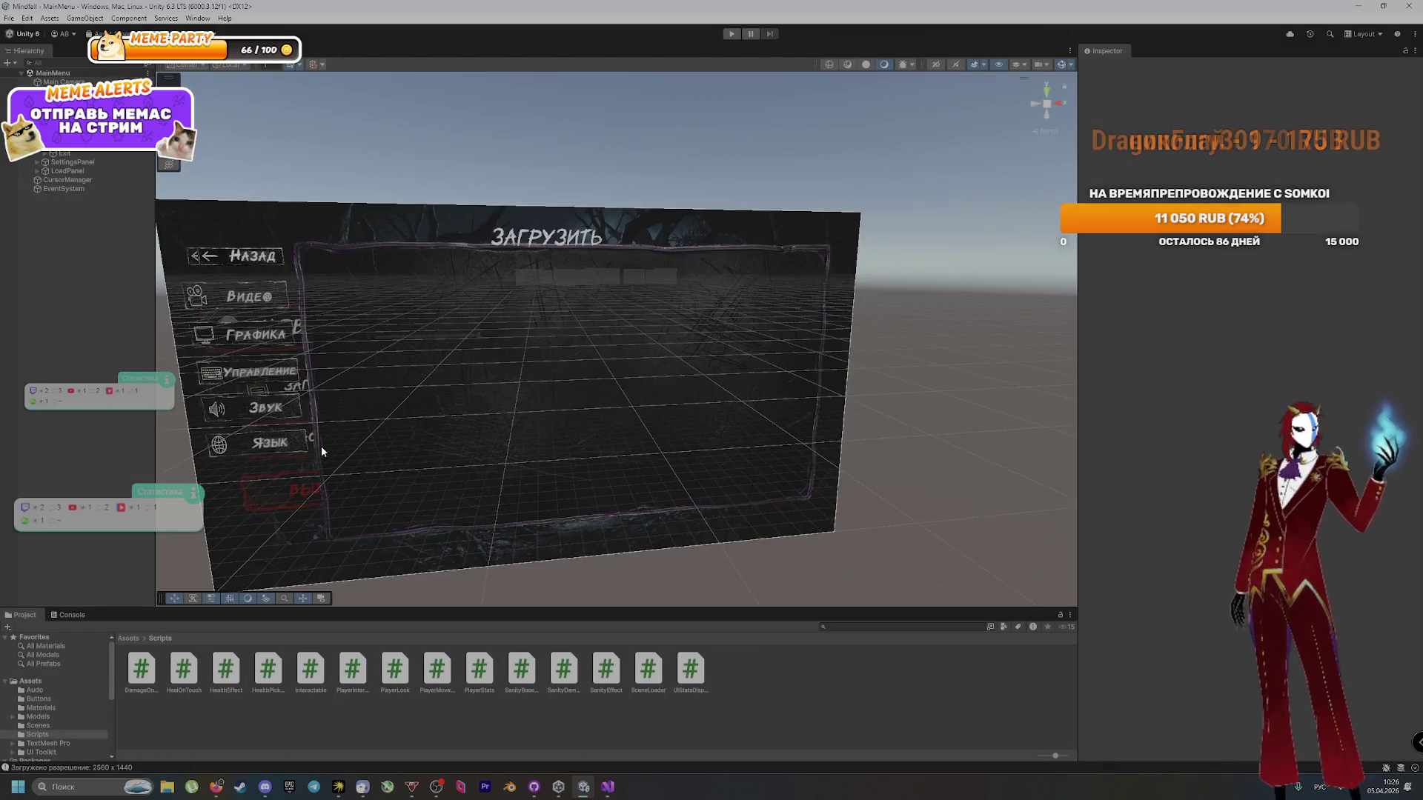
key(alt+Tab)
key(Tab)
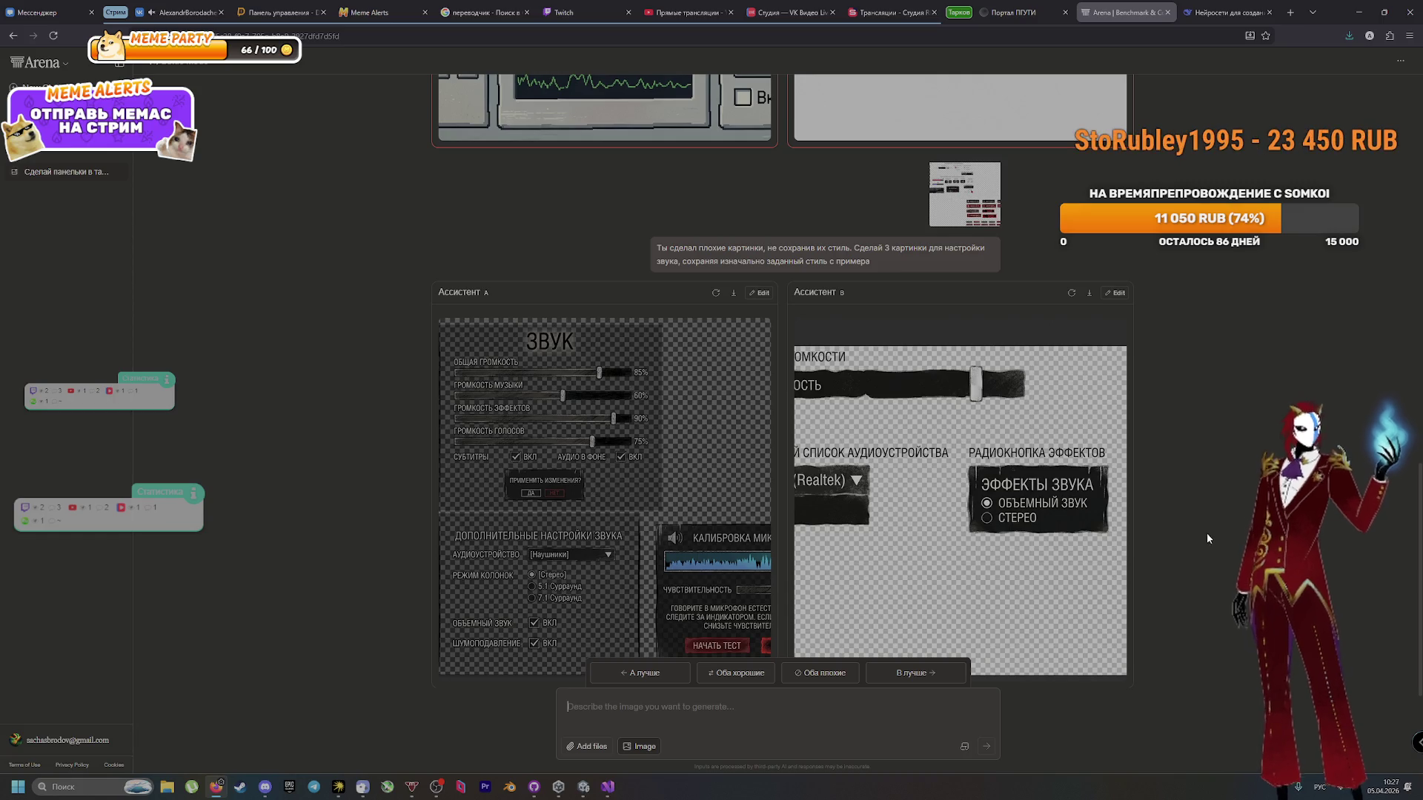
Step: Enlarge both new sound-settings results, then copy Assistant A's dark ЗВУК panel image
click(974, 474)
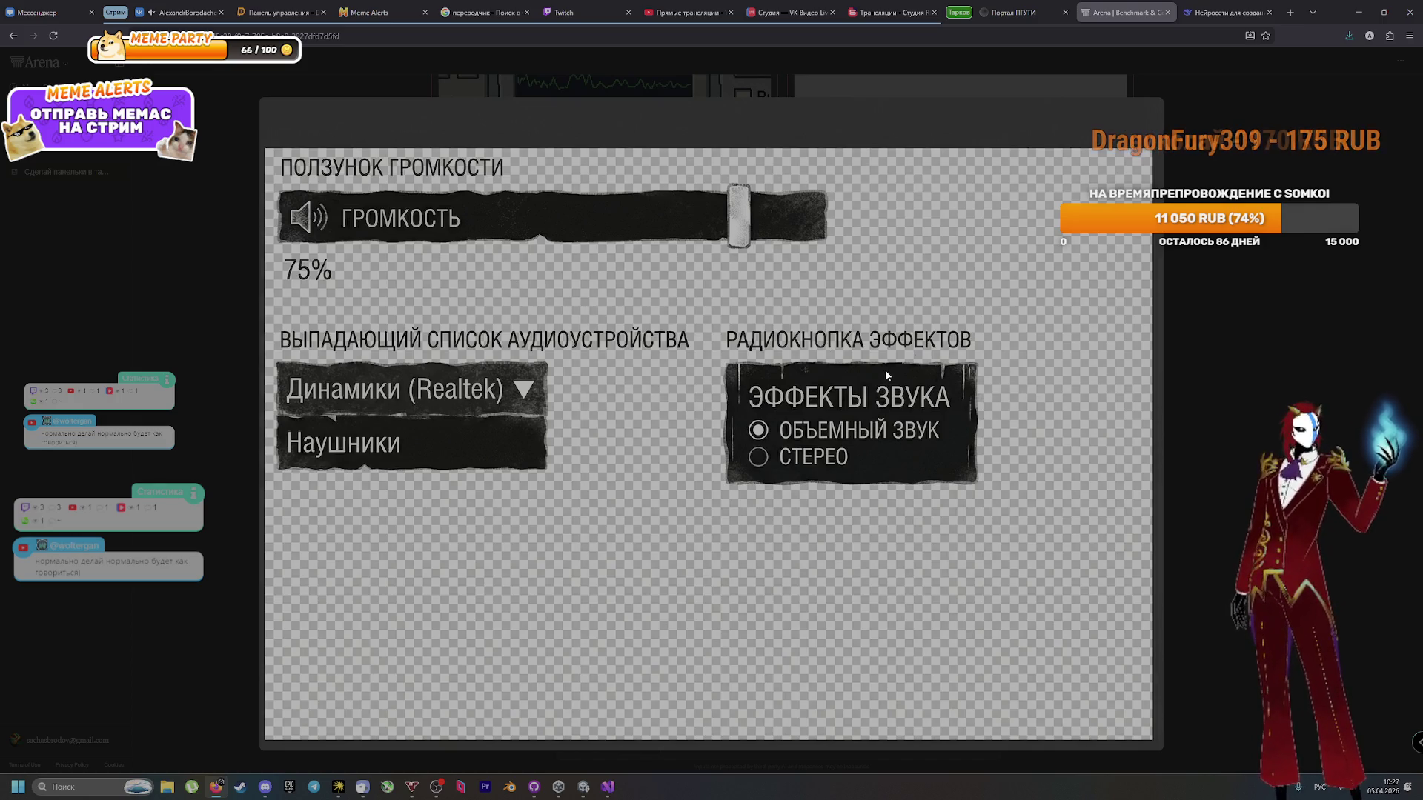
click(1239, 417)
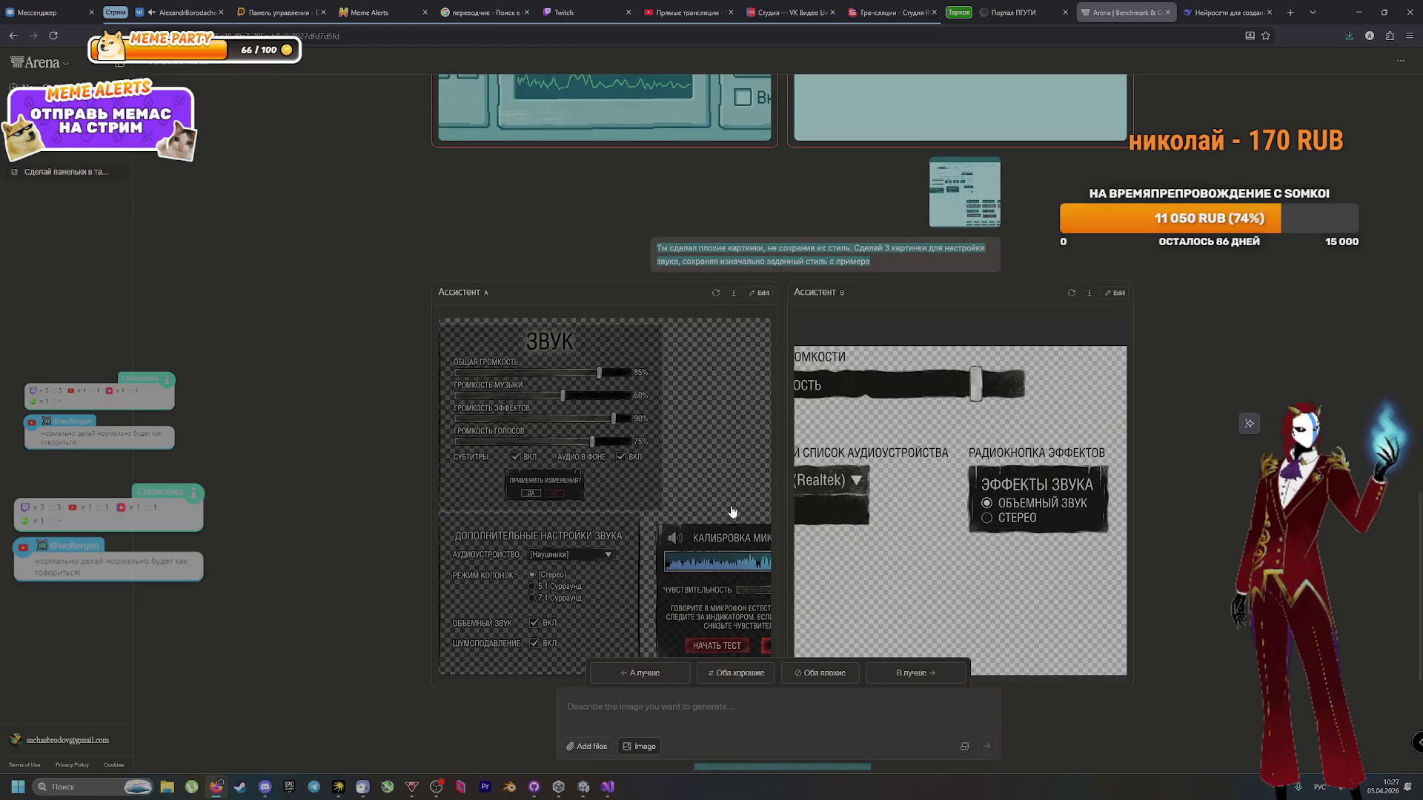
click(656, 475)
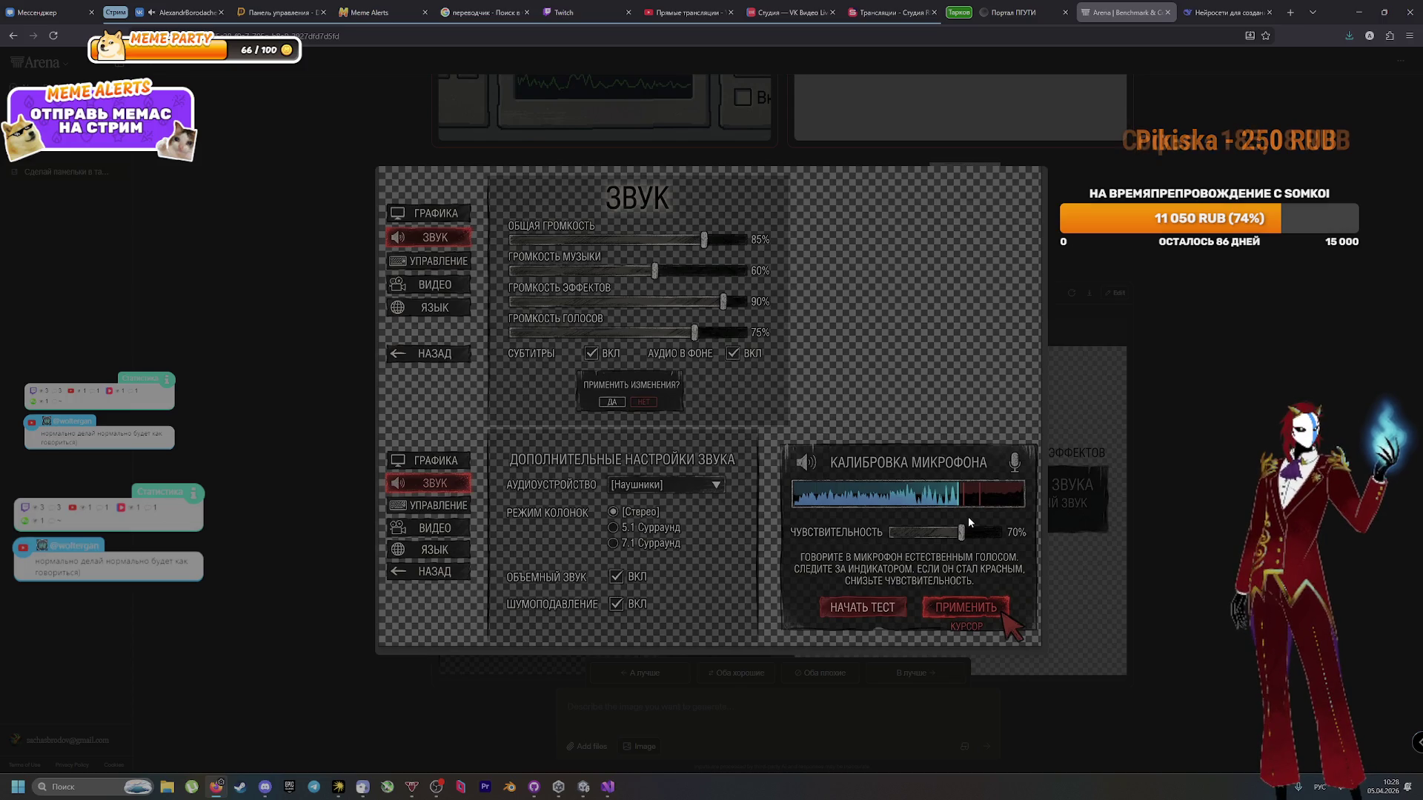
right_click(930, 449)
click(988, 477)
key(alt+Tab)
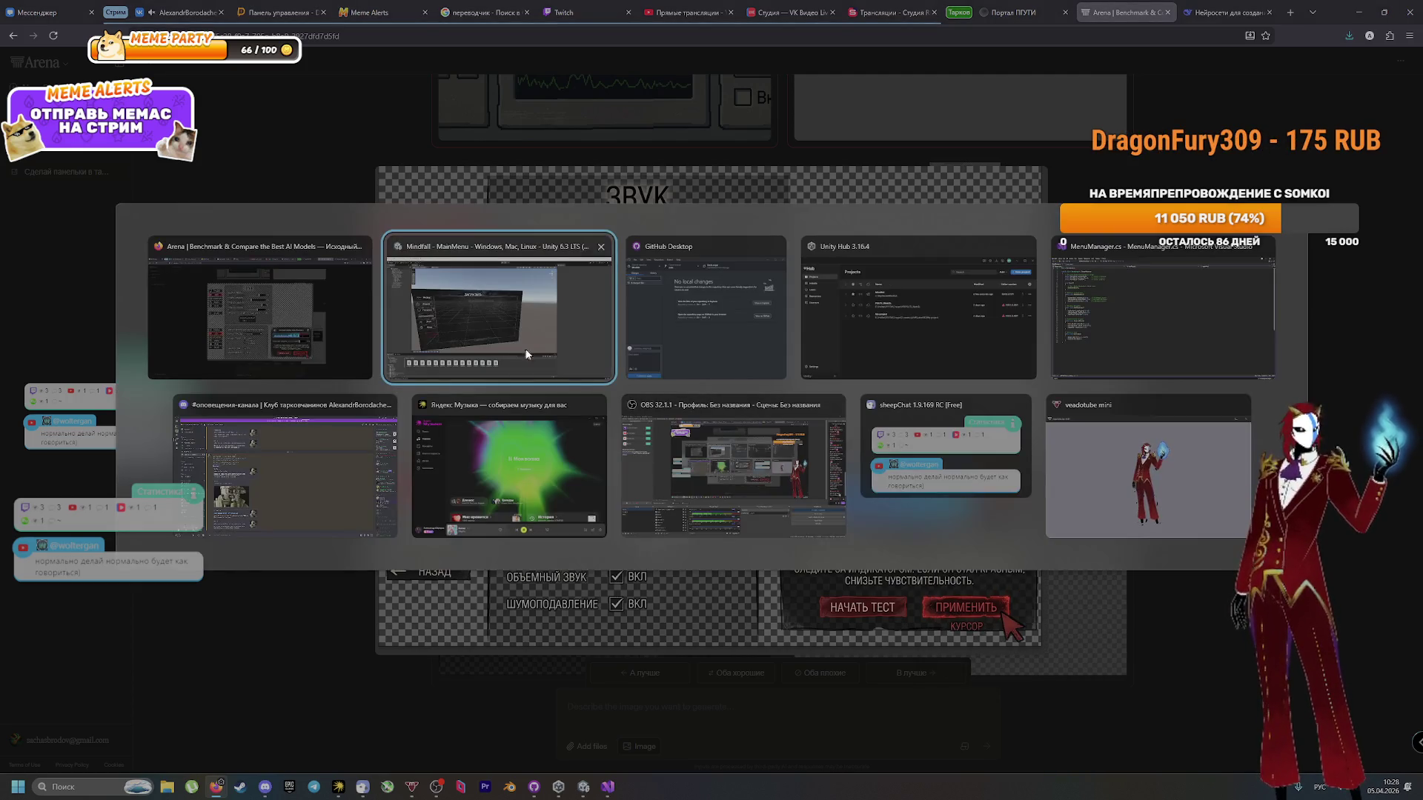
Step: Post the sound mockup in the first-game thread with 'Эта картинка меня натолкнула на мысль о создании механик со звуком из микро'
click(355, 443)
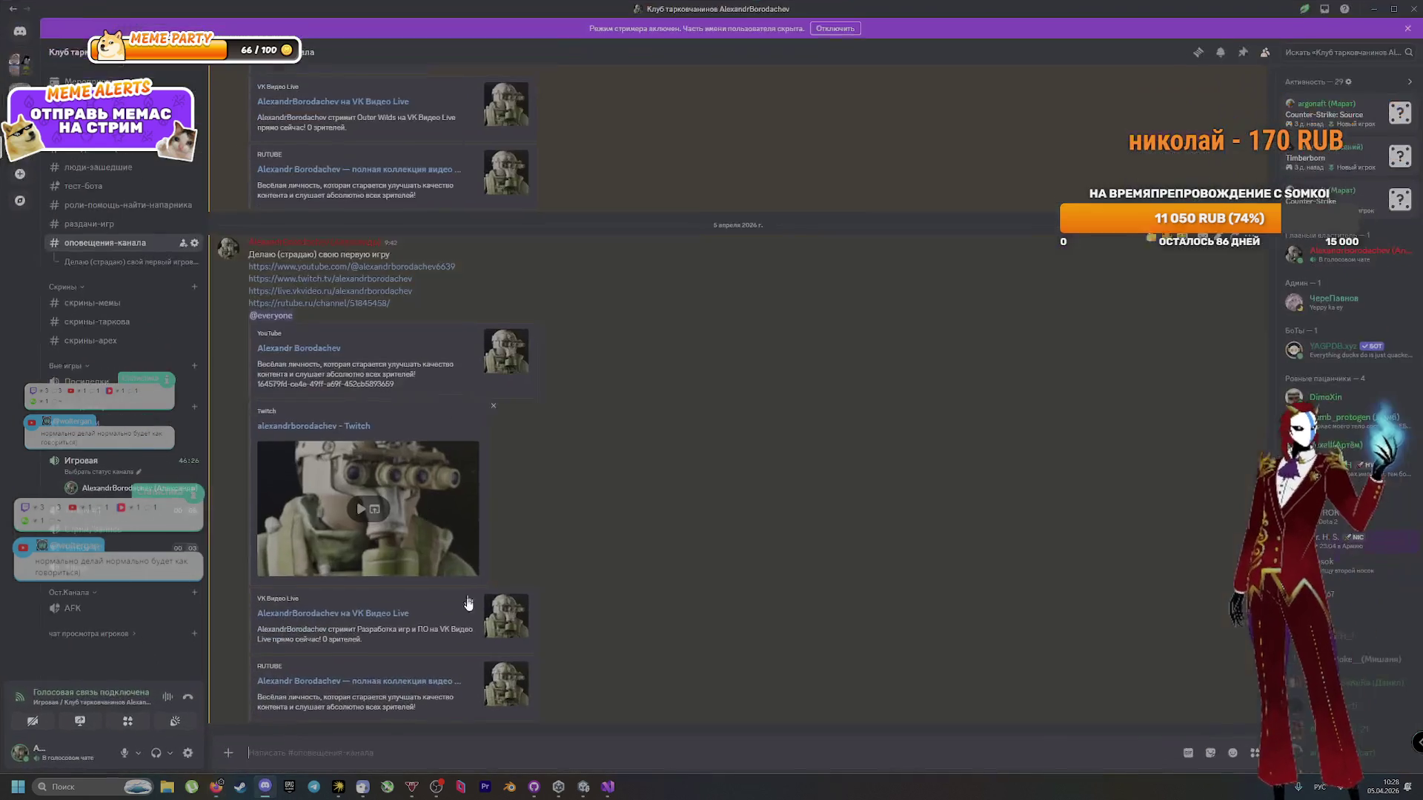
click(151, 268)
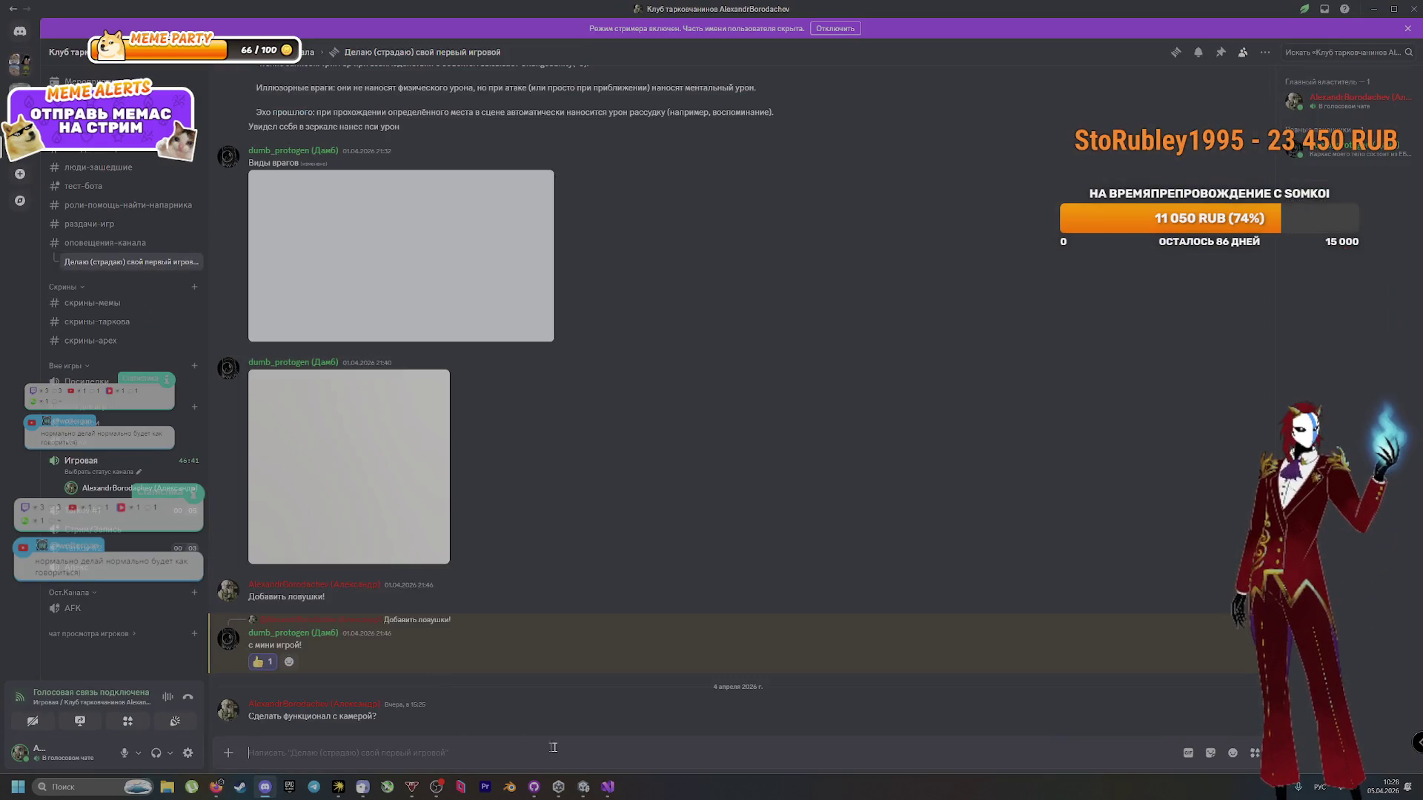
key(ctrl+v)
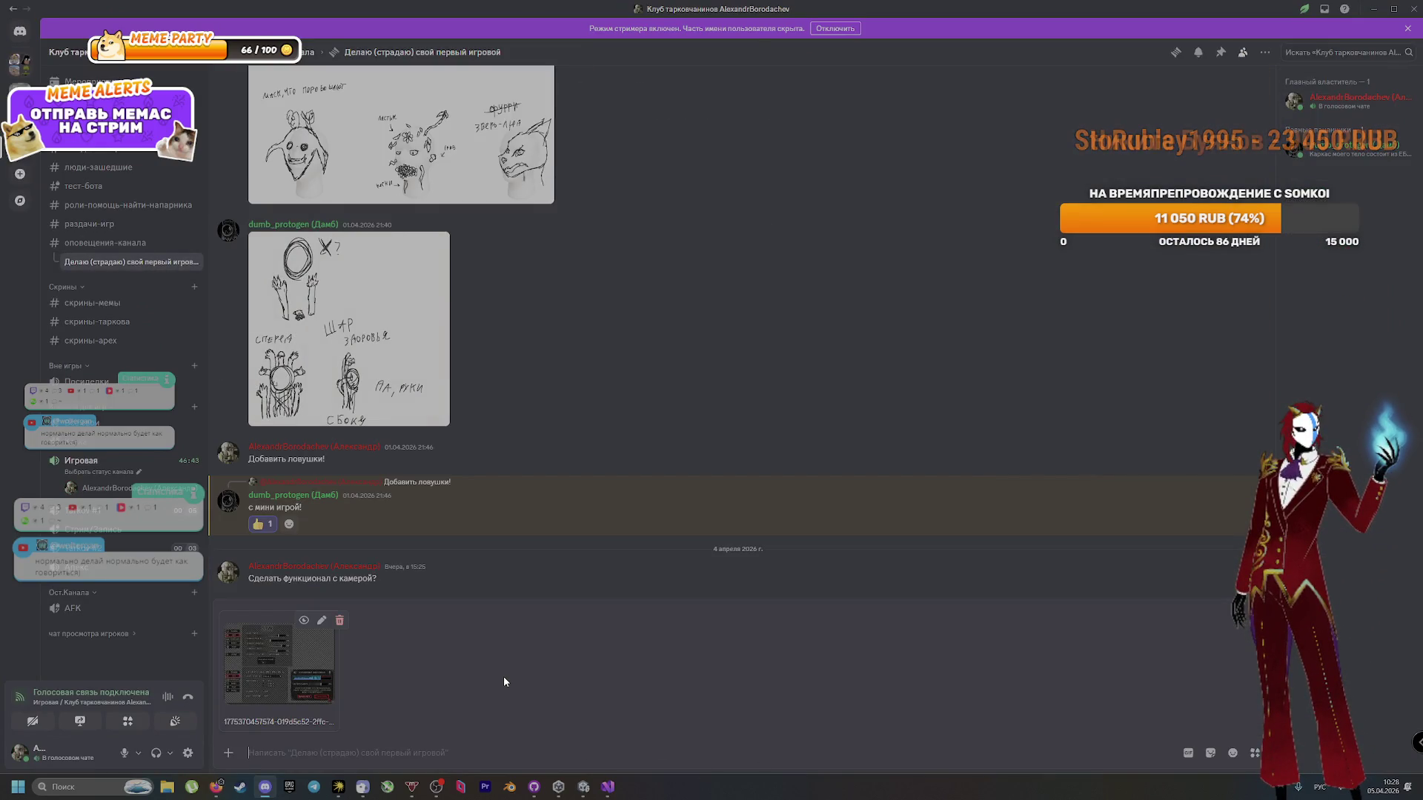
text(Эта картинка меня н)
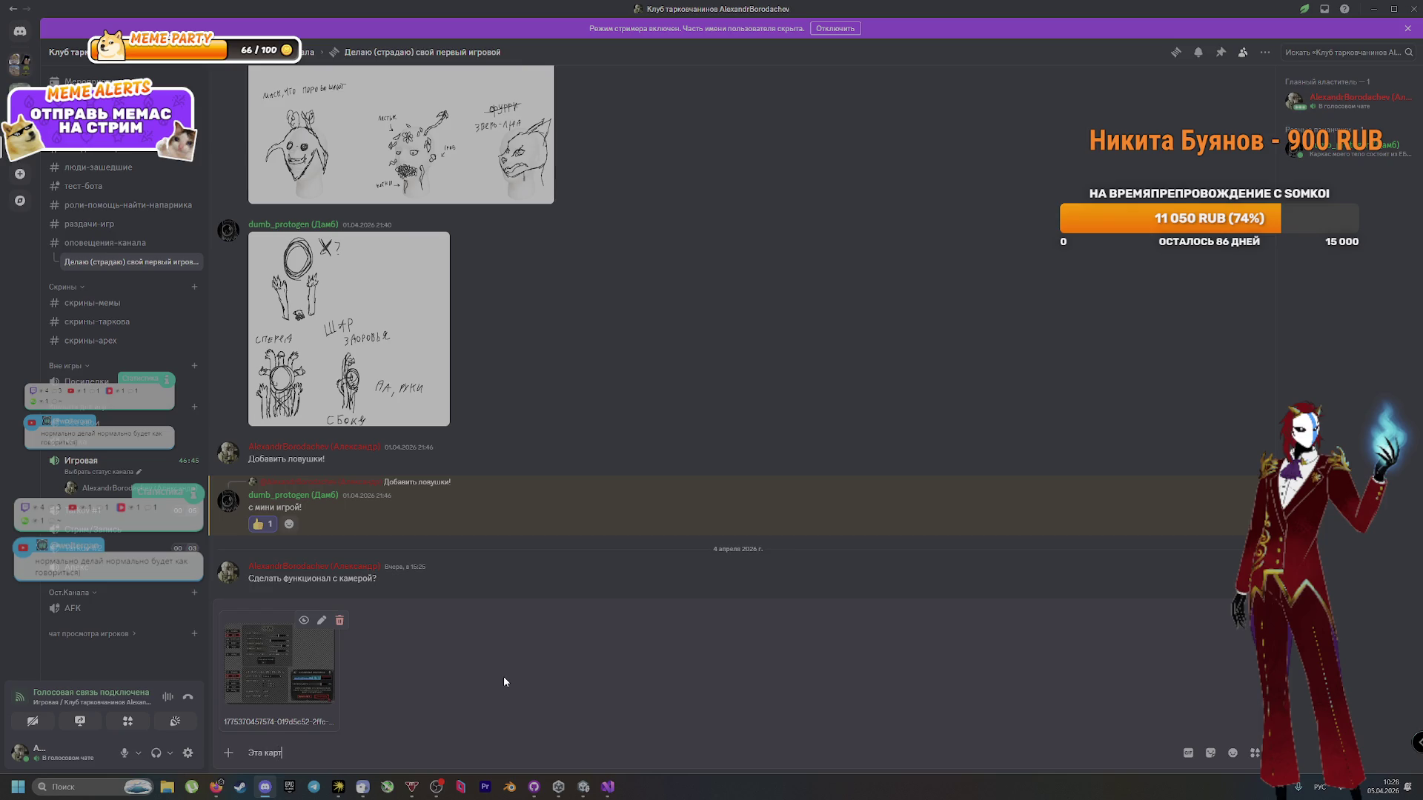
text(ат)
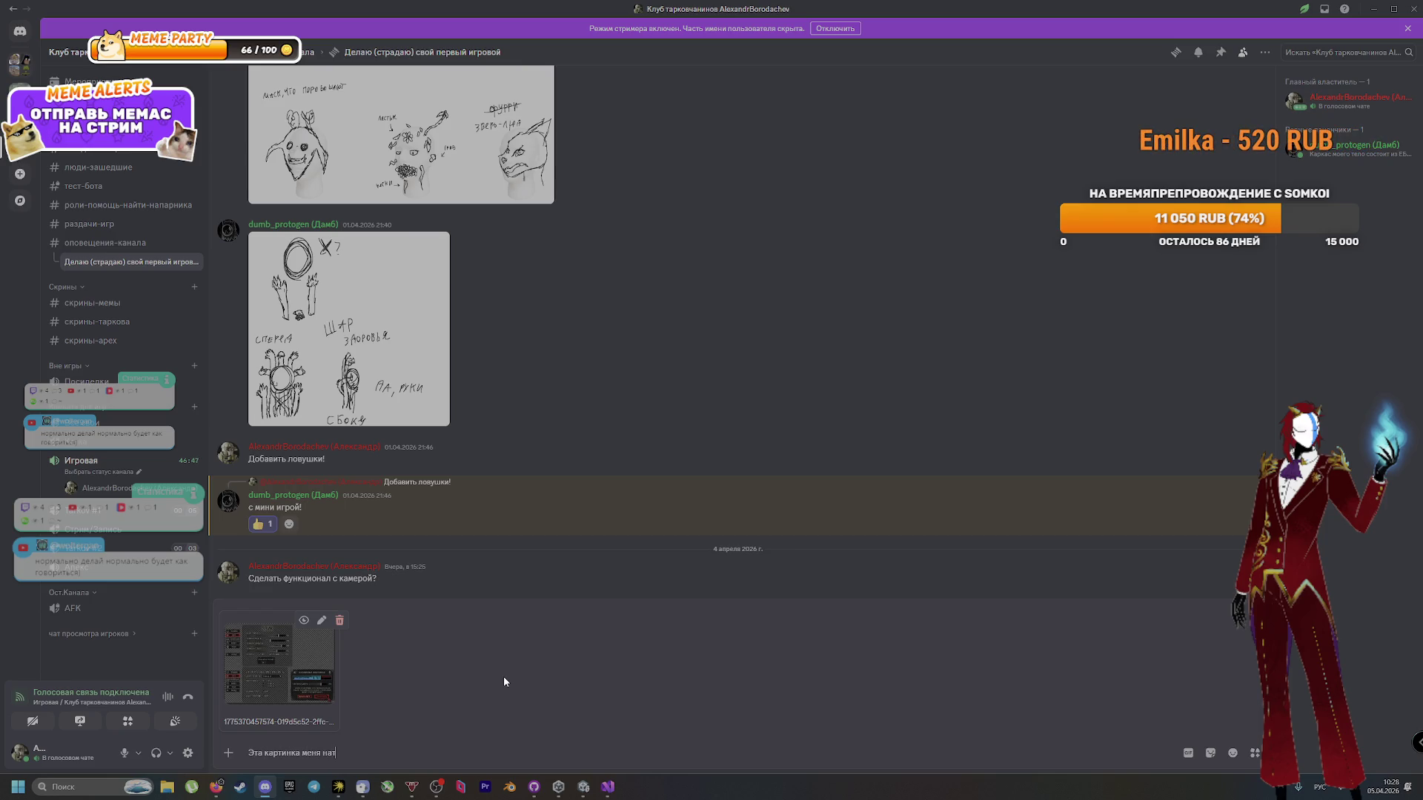
text(олкнула на )
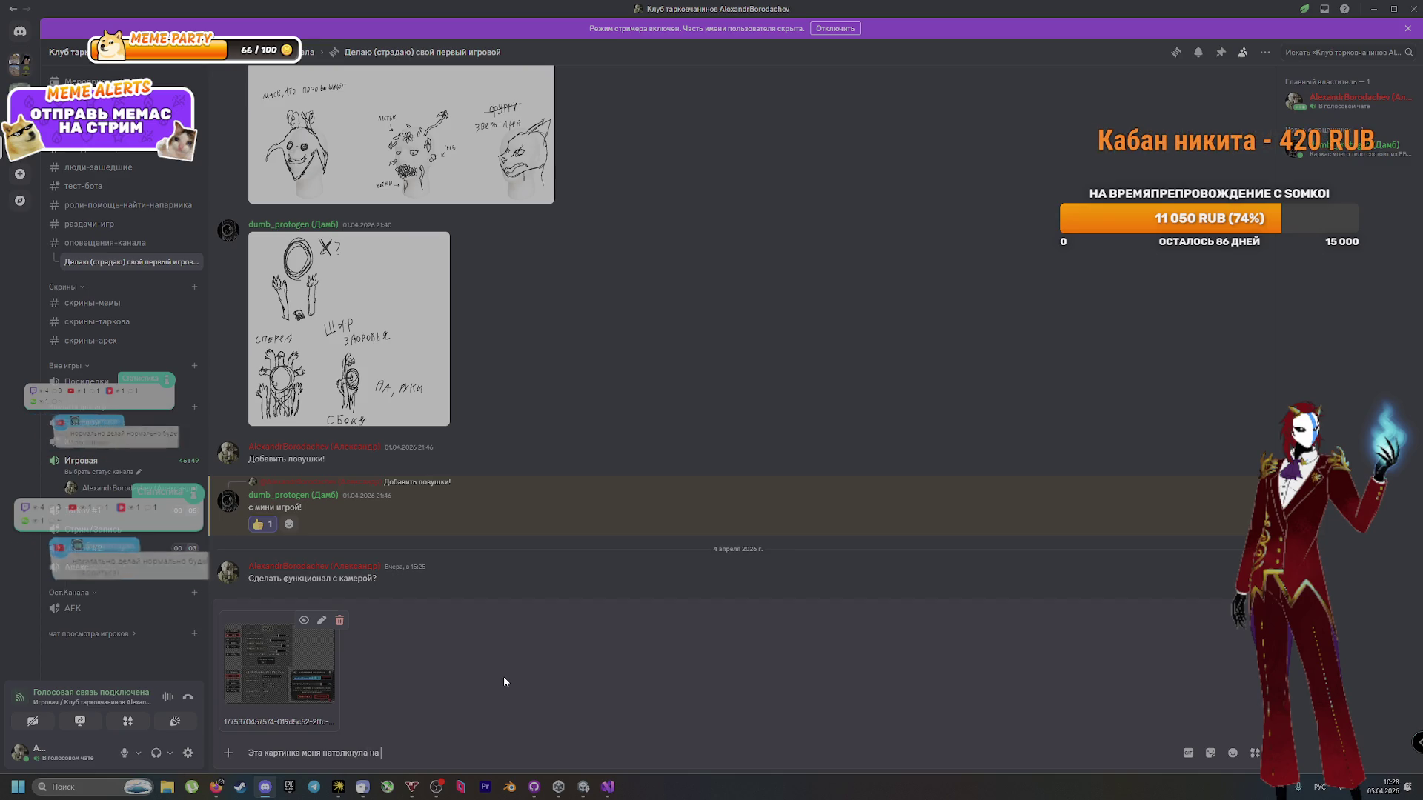
text(мысль)
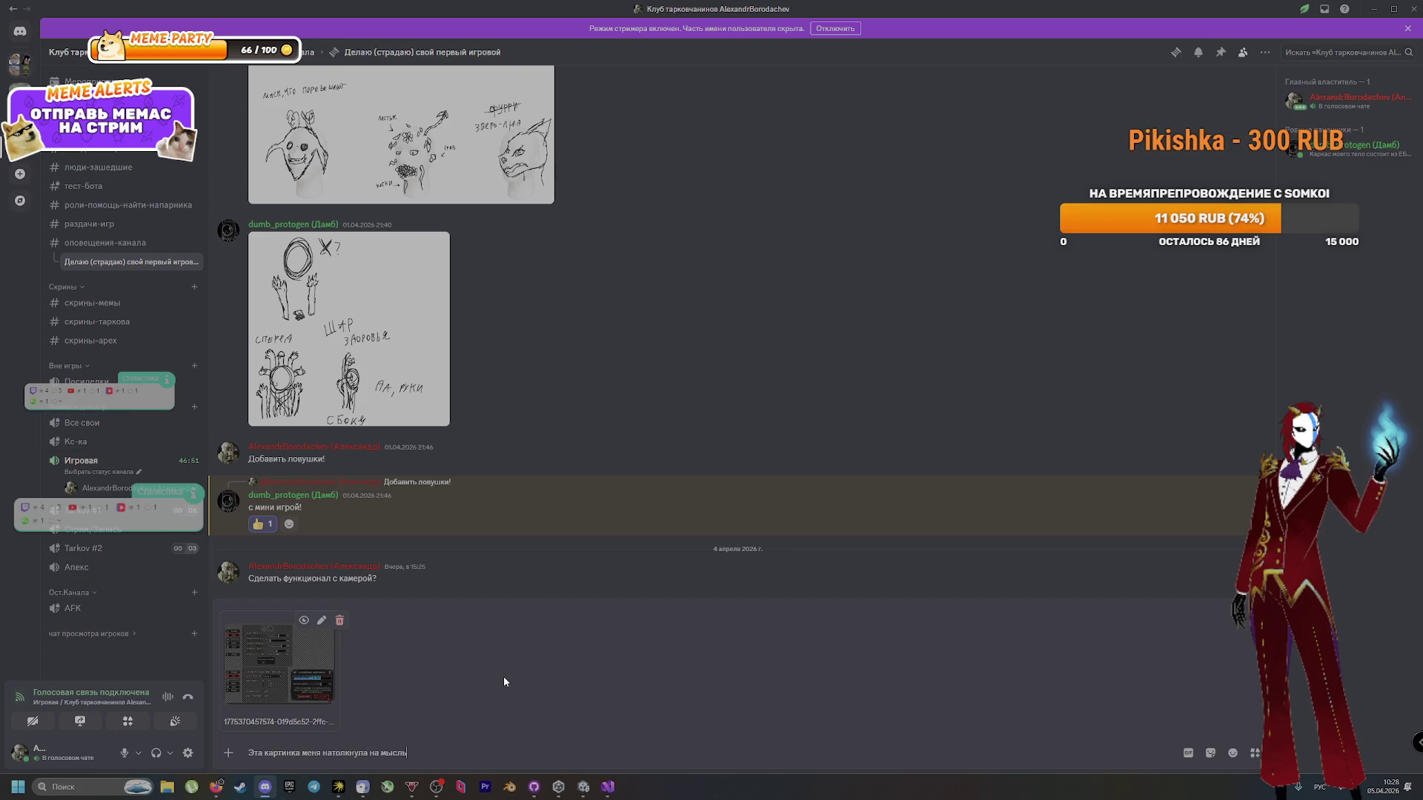
text( о создан)
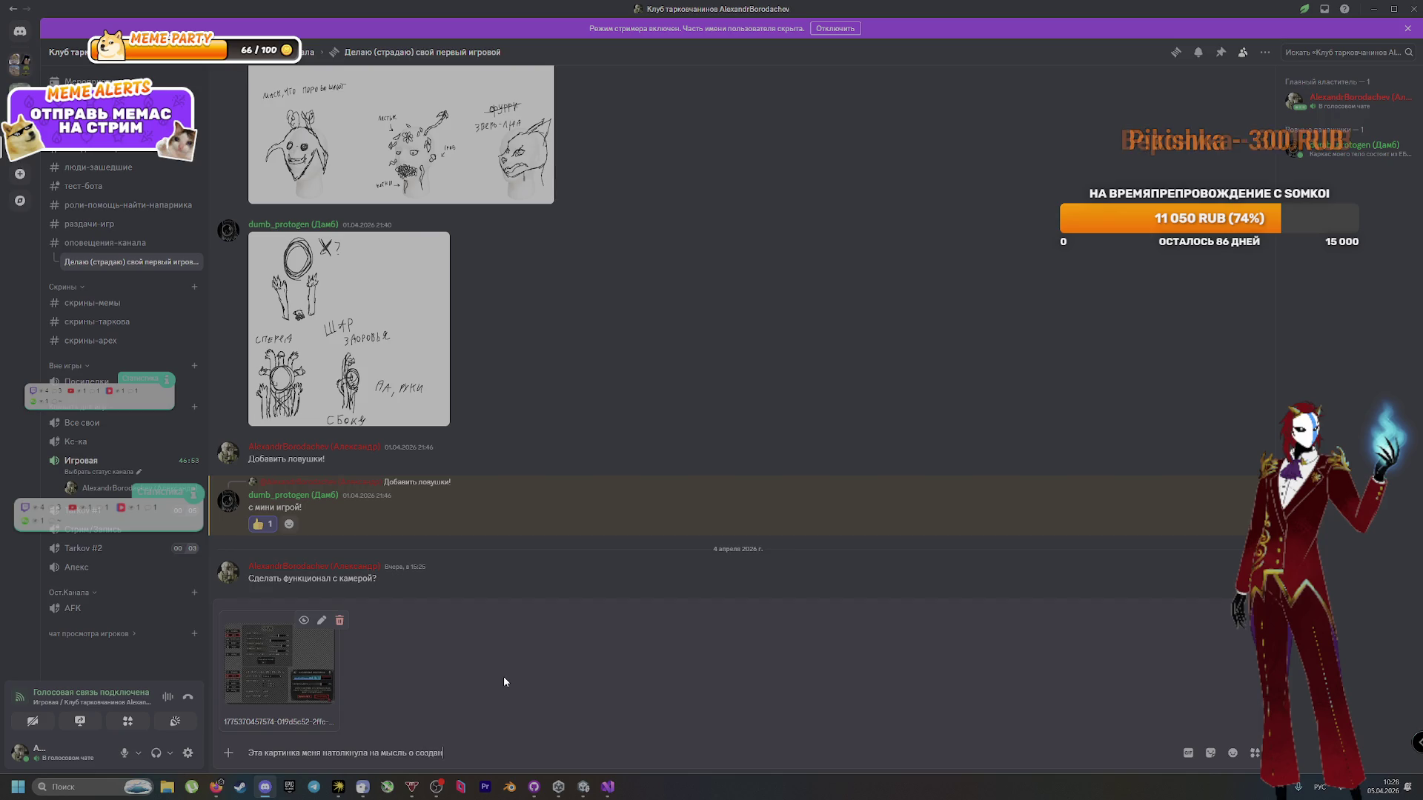
text(ии механик)
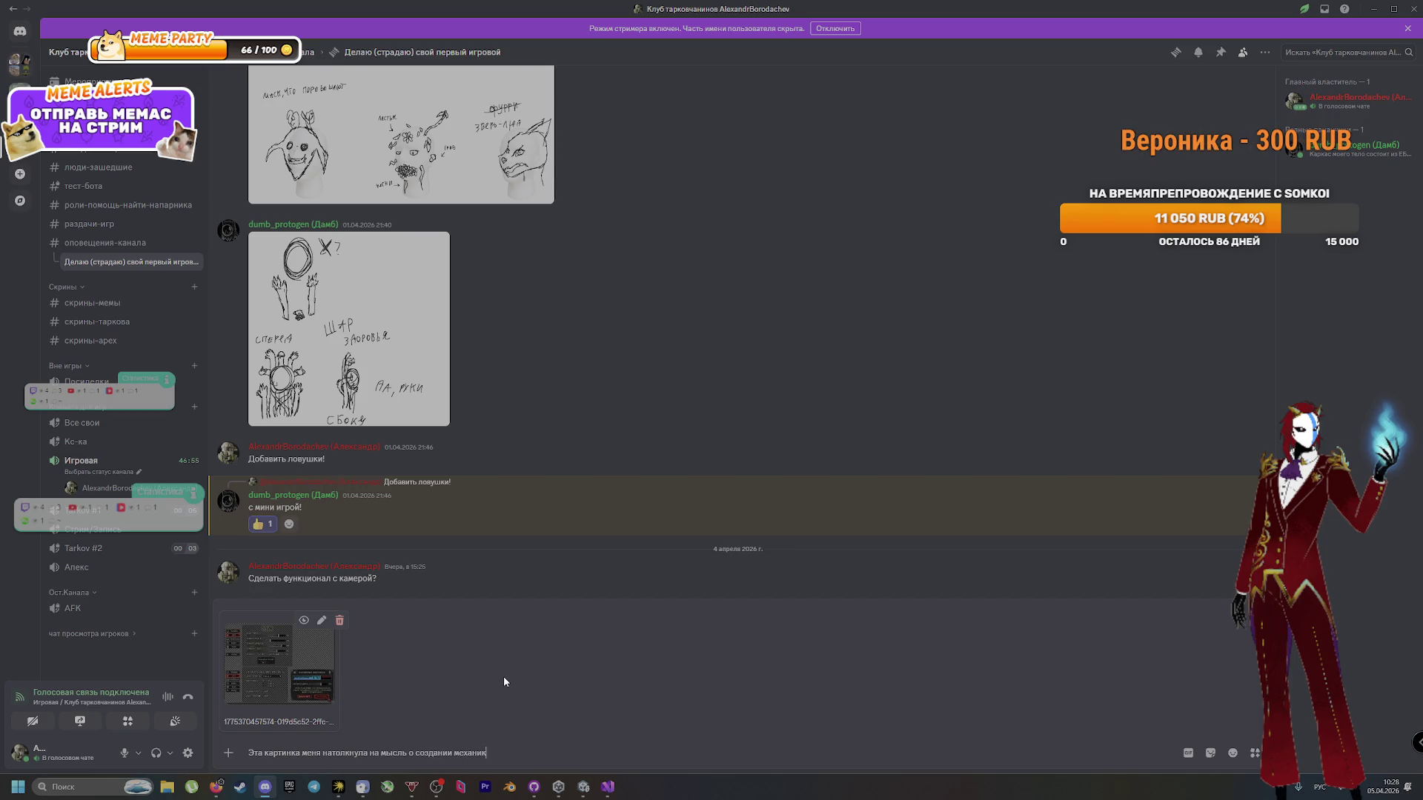
text( со звуком)
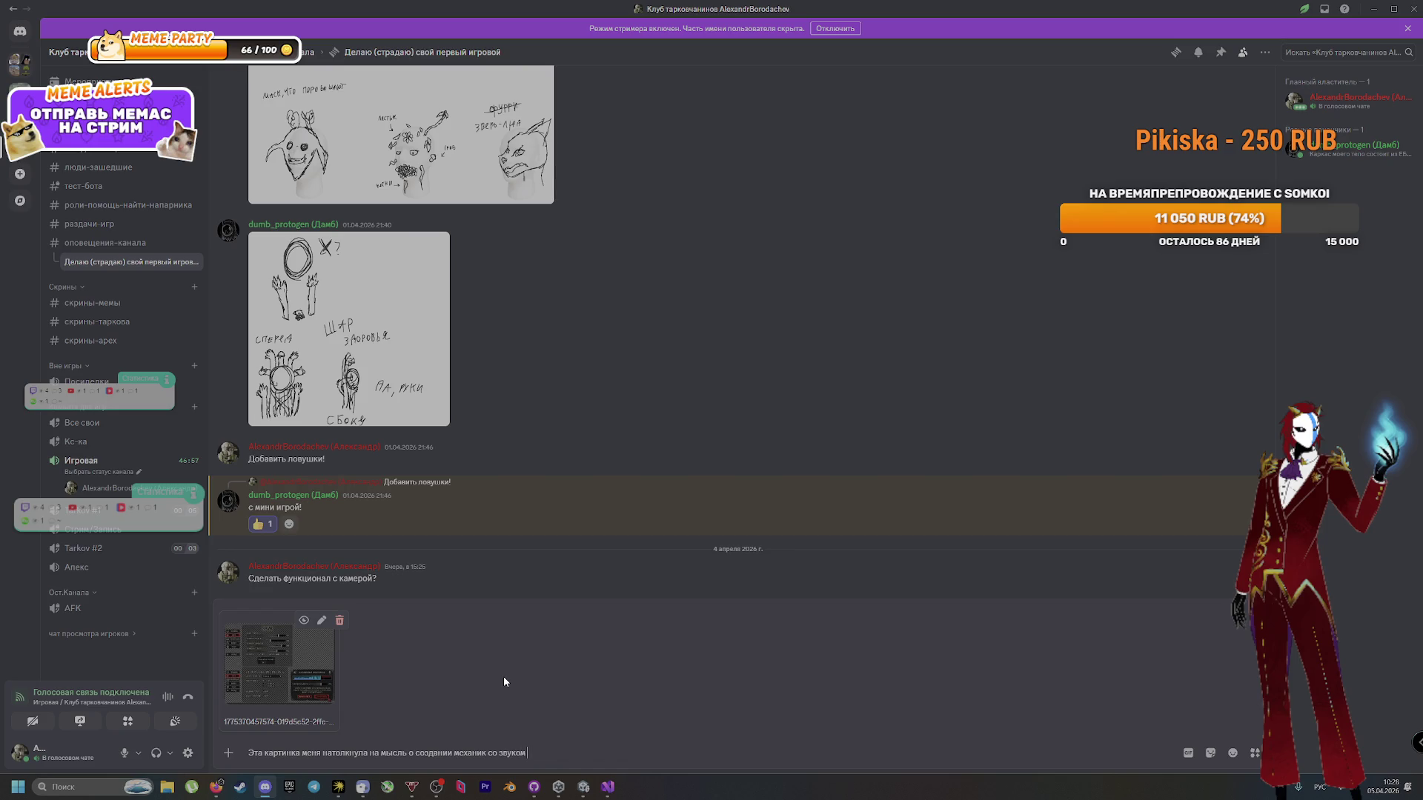
text( из микро?)
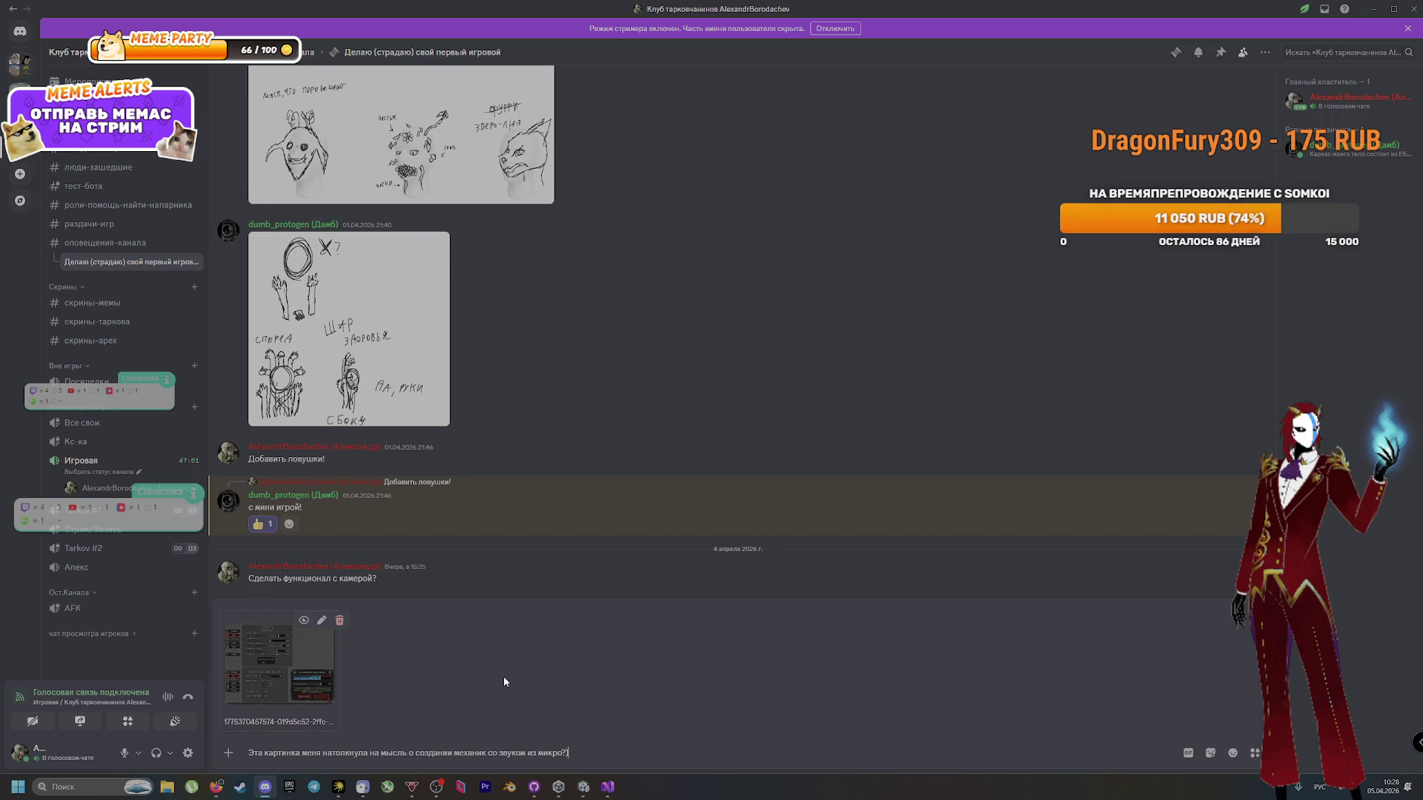
key(Return)
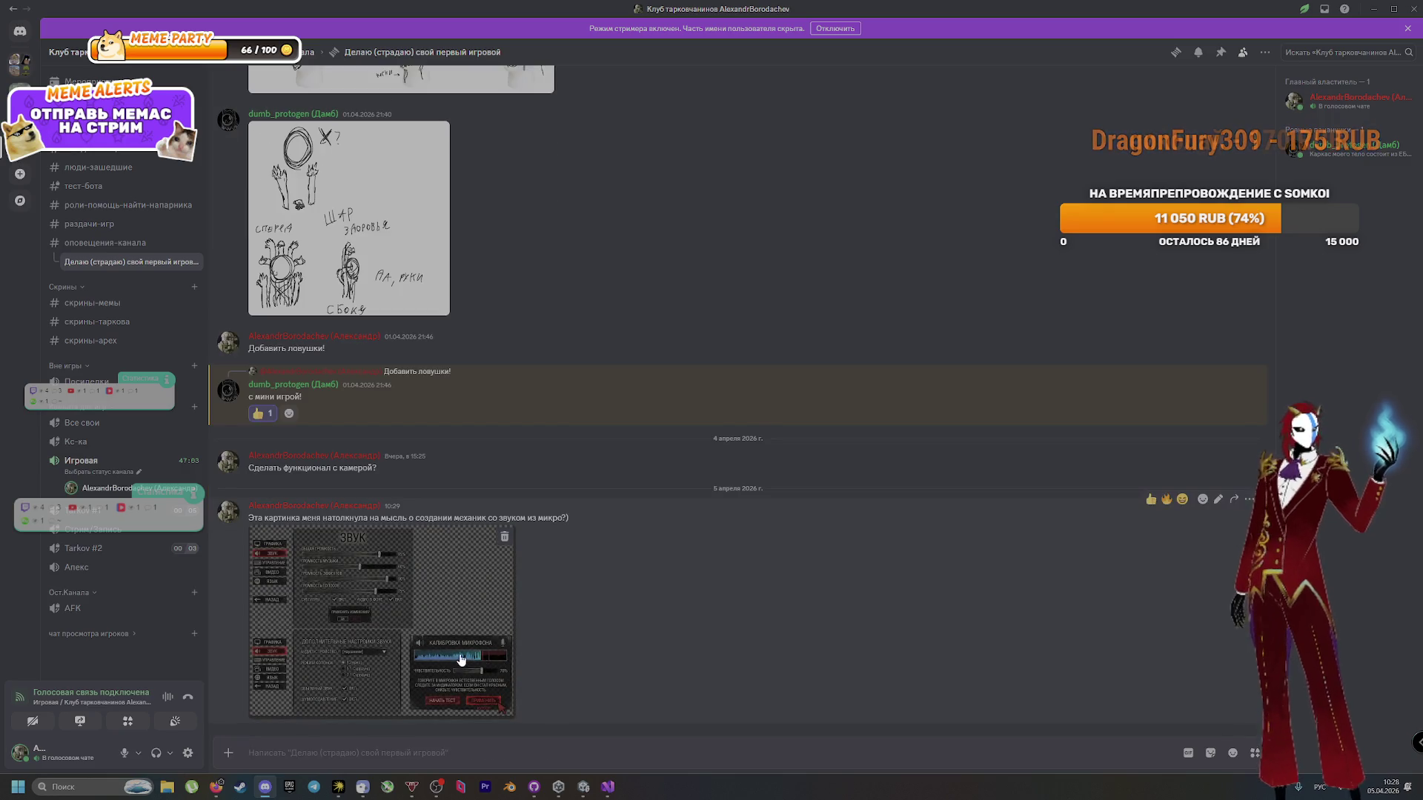
Step: Open the posted ЗВУК image enlarged and copy it to the clipboard
click(510, 658)
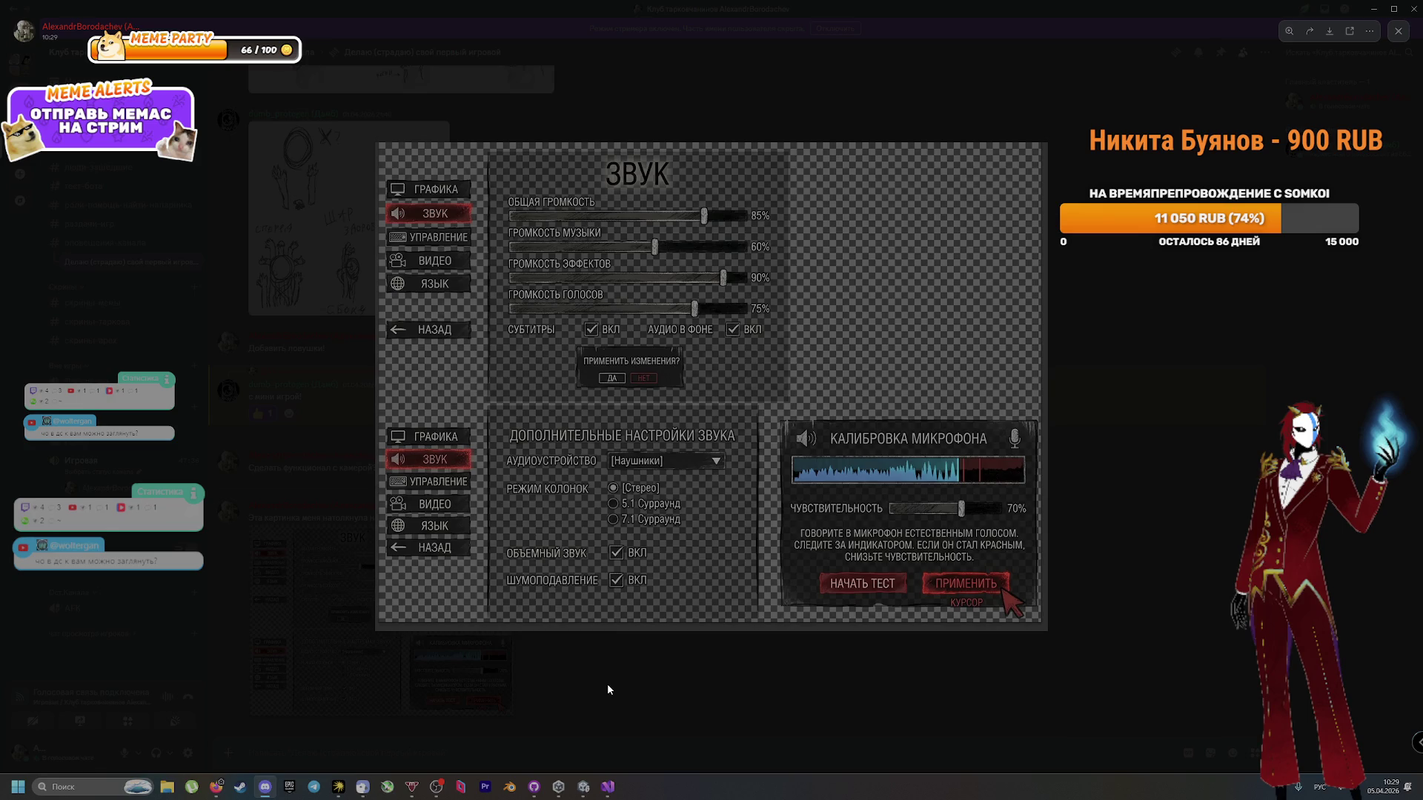
right_click(700, 455)
click(741, 469)
key(Escape)
key(alt+Tab)
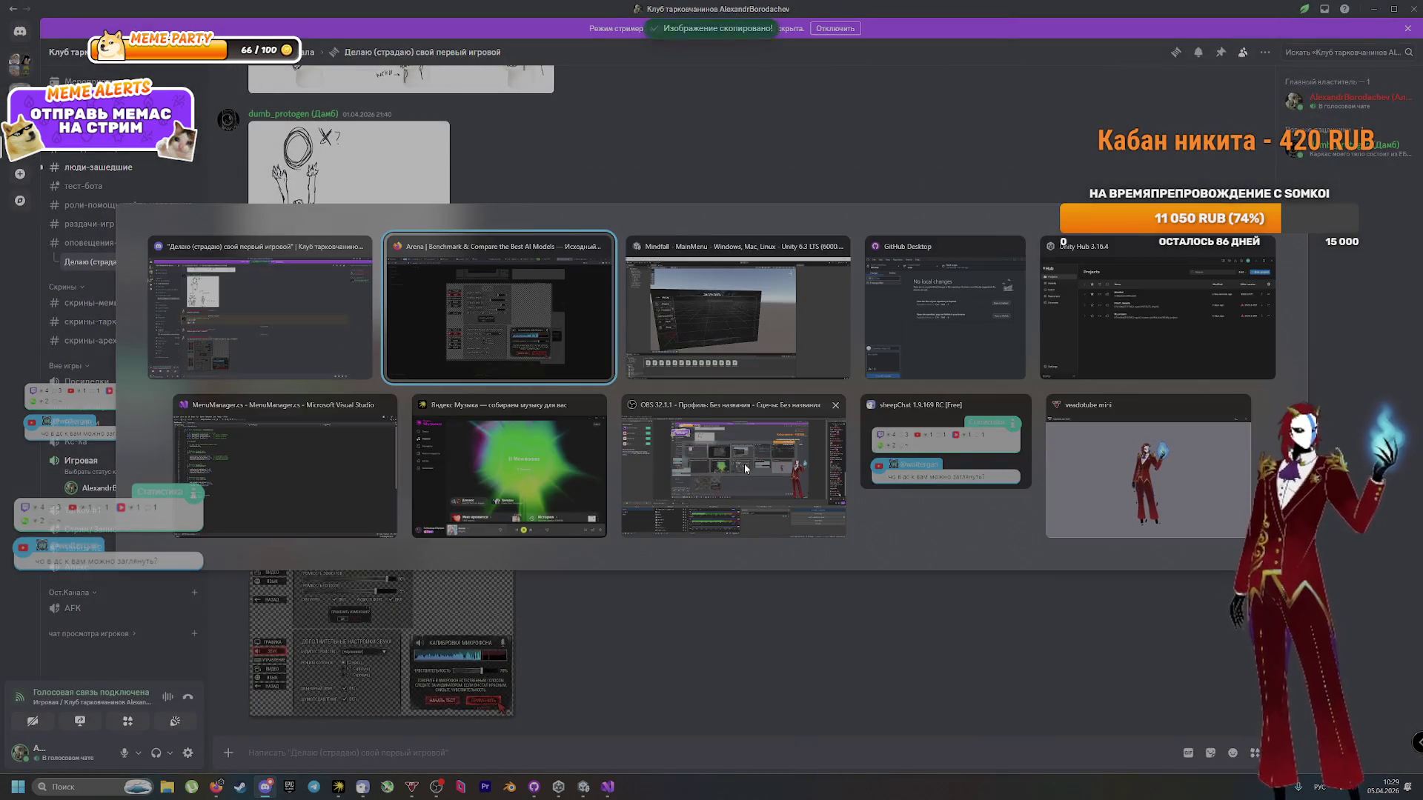
Step: Vote 'Оба хорошие' on the two Arena sound-settings images, then return to DeepSeek
key(Escape)
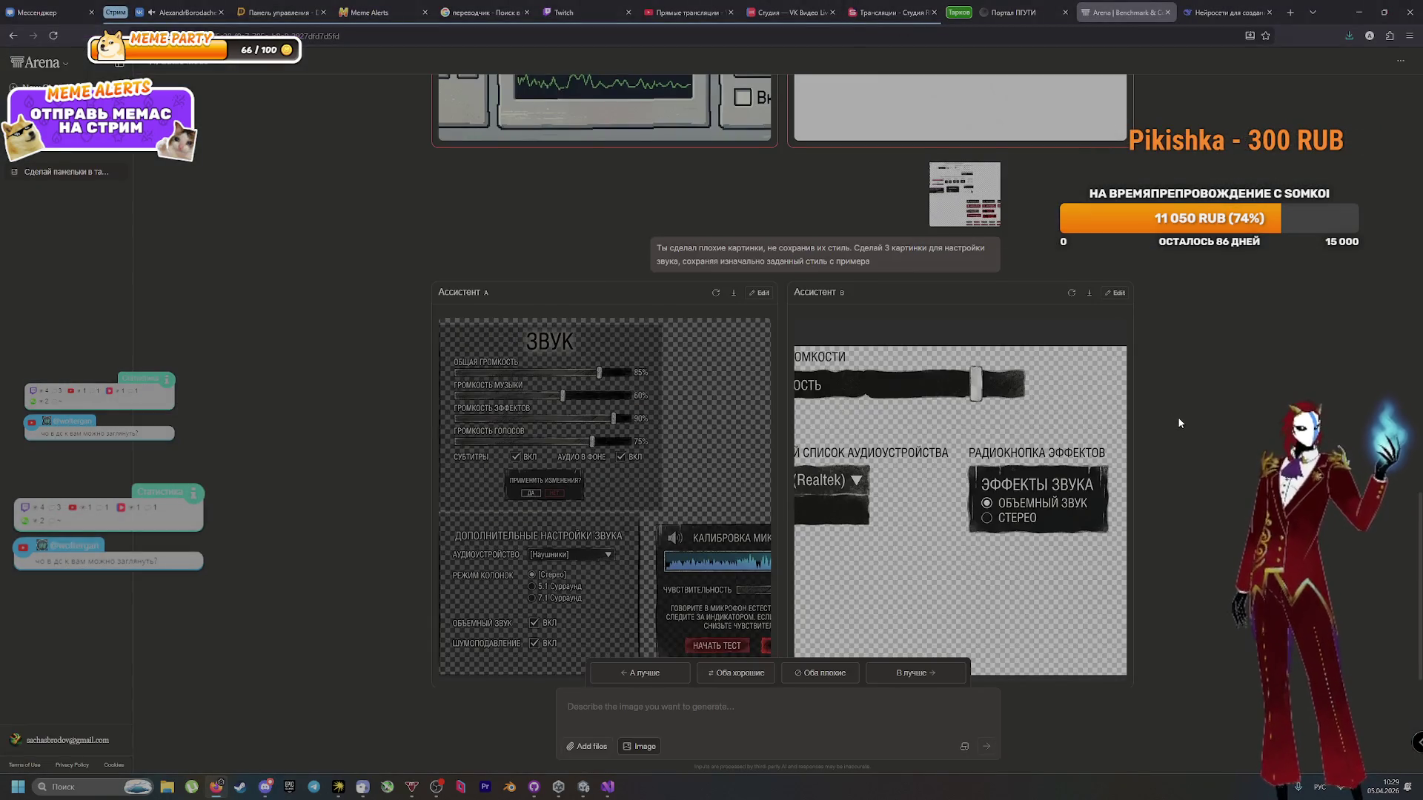
scroll(1179, 422, down, 1)
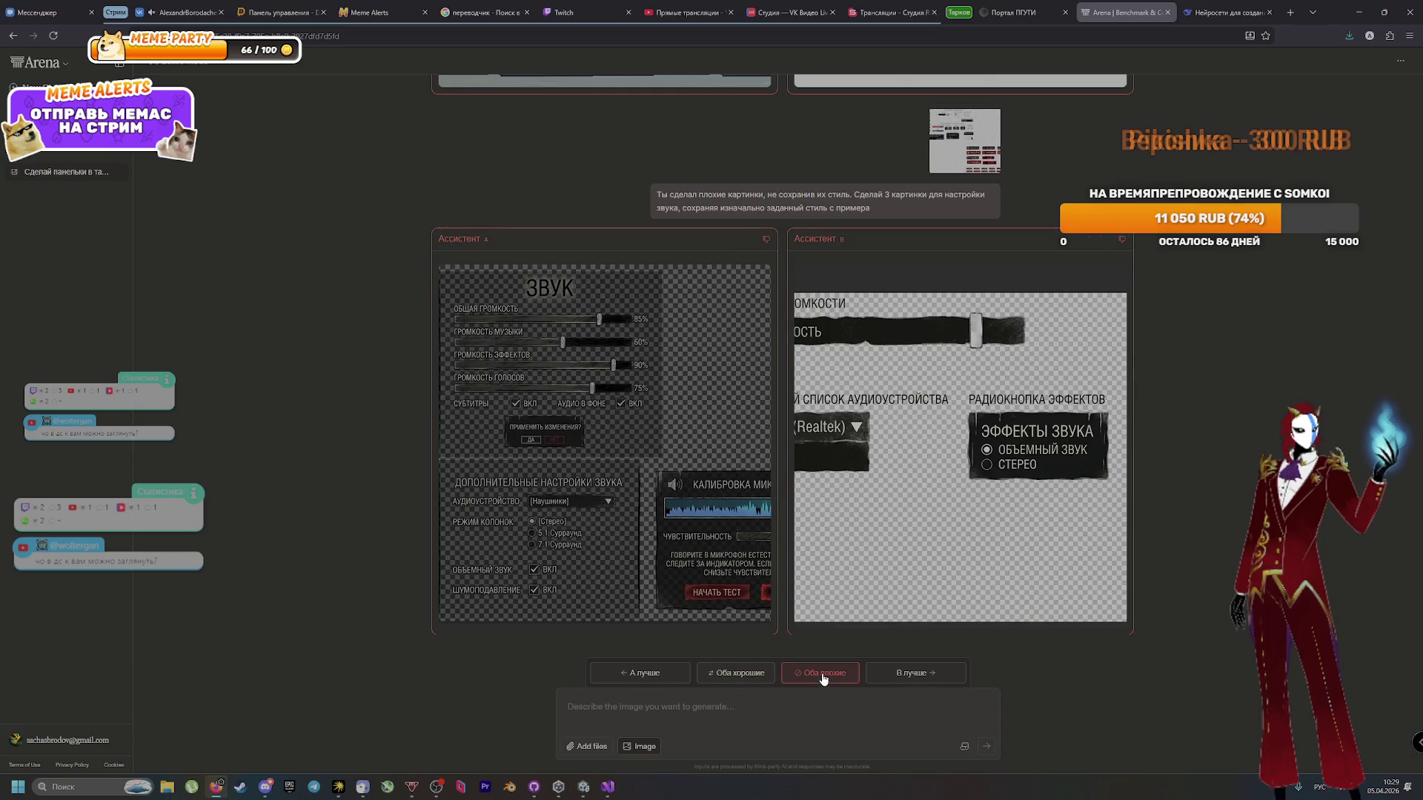
click(713, 676)
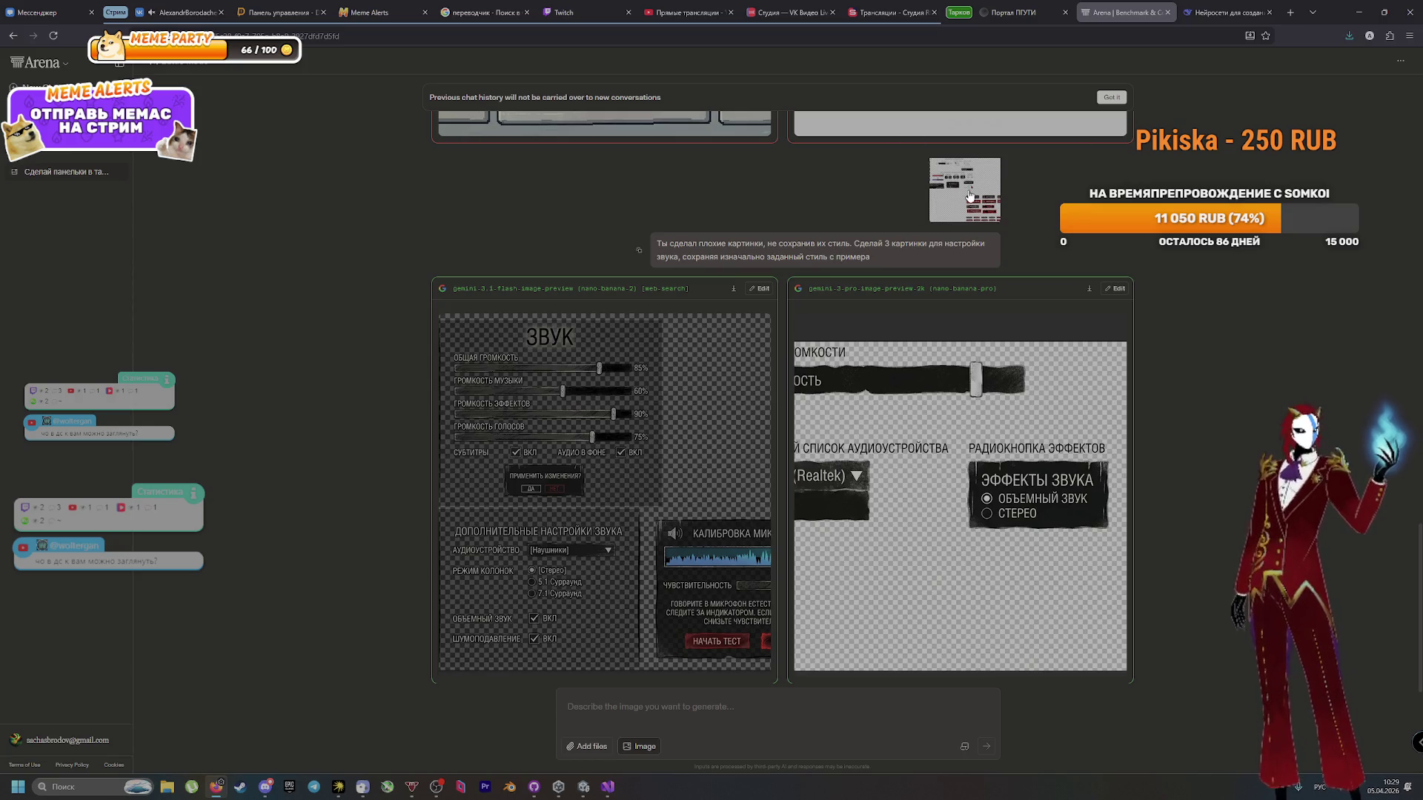
click(1230, 8)
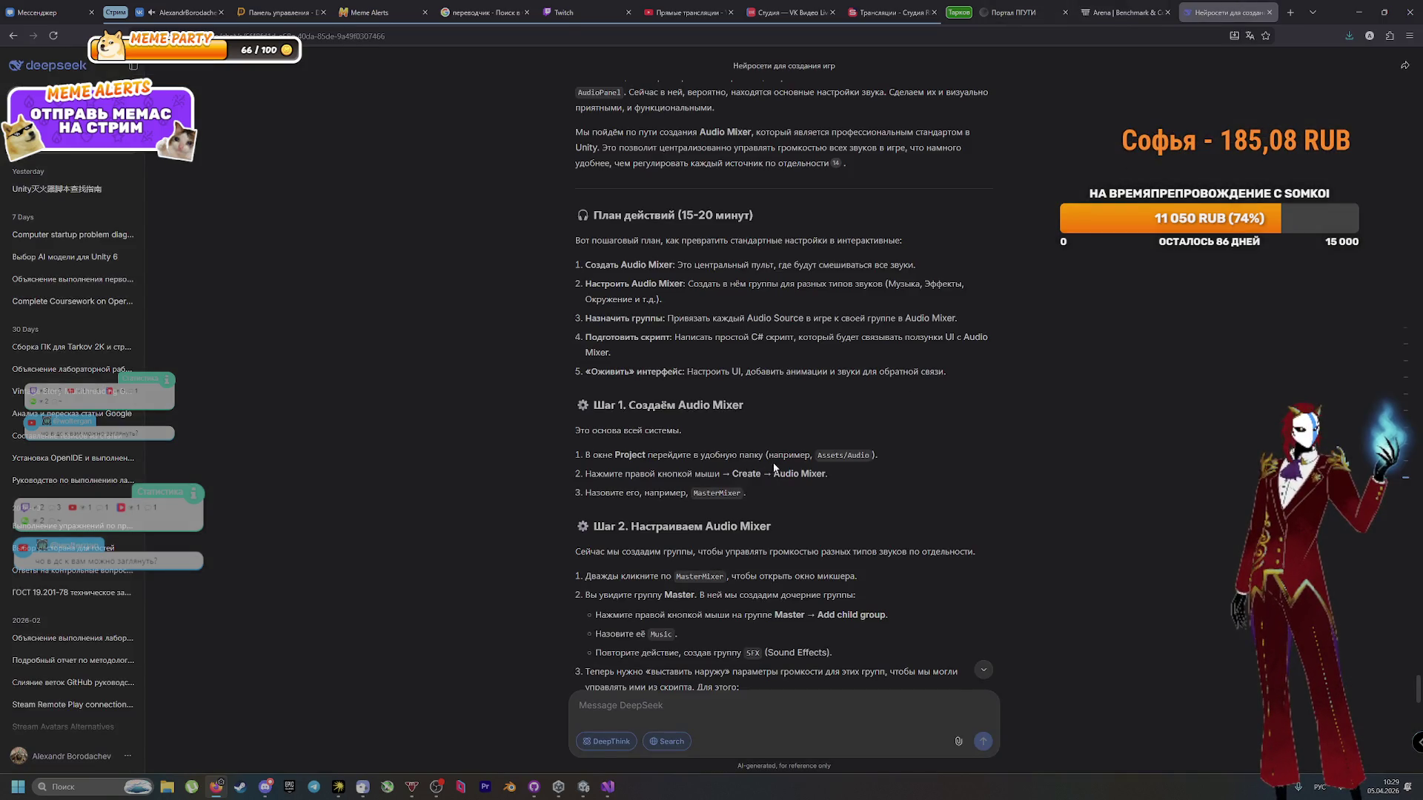
Step: Attach the sound-settings image and type 'Мне нужно только расположить эти модельки, а скрипт'
scroll(775, 467, up, 5)
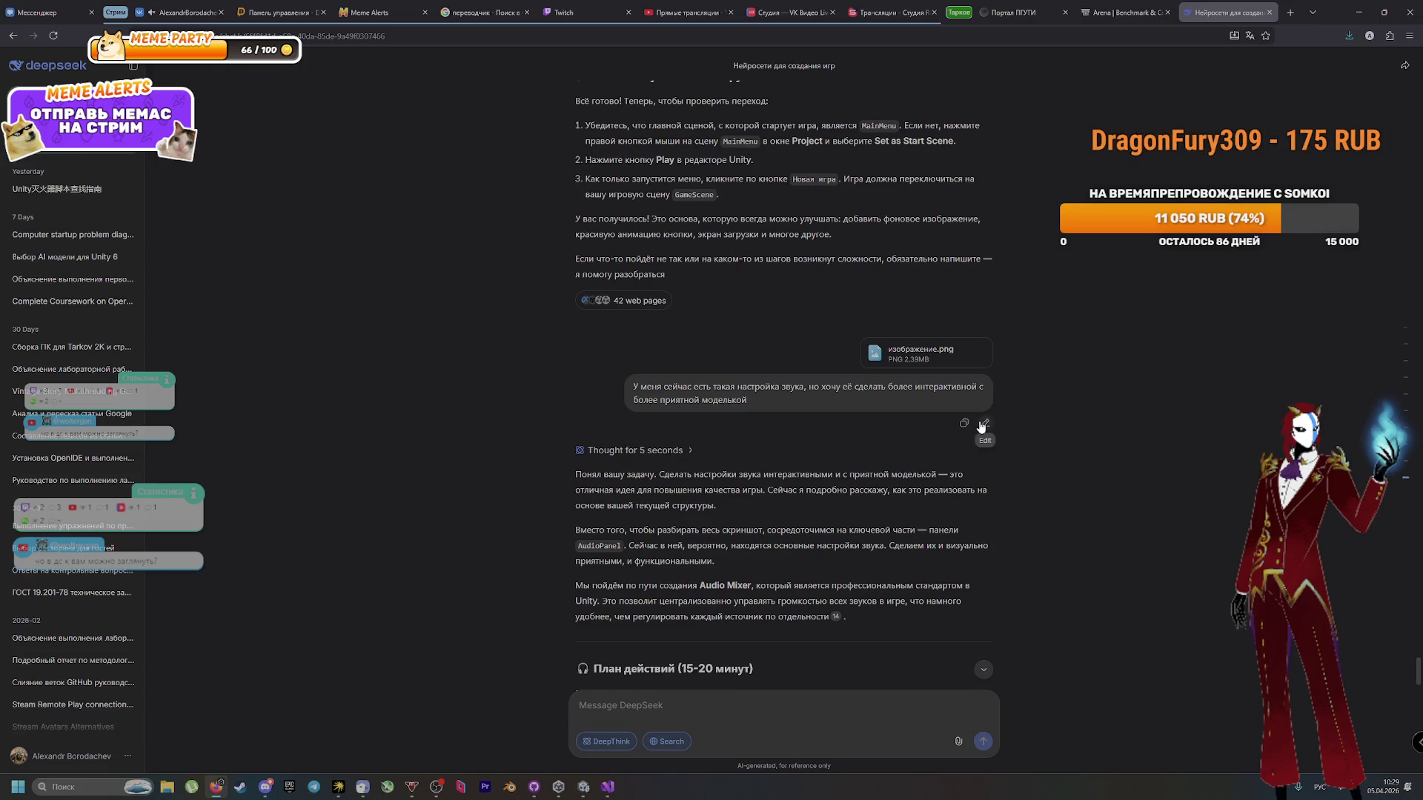
key(ctrl+v)
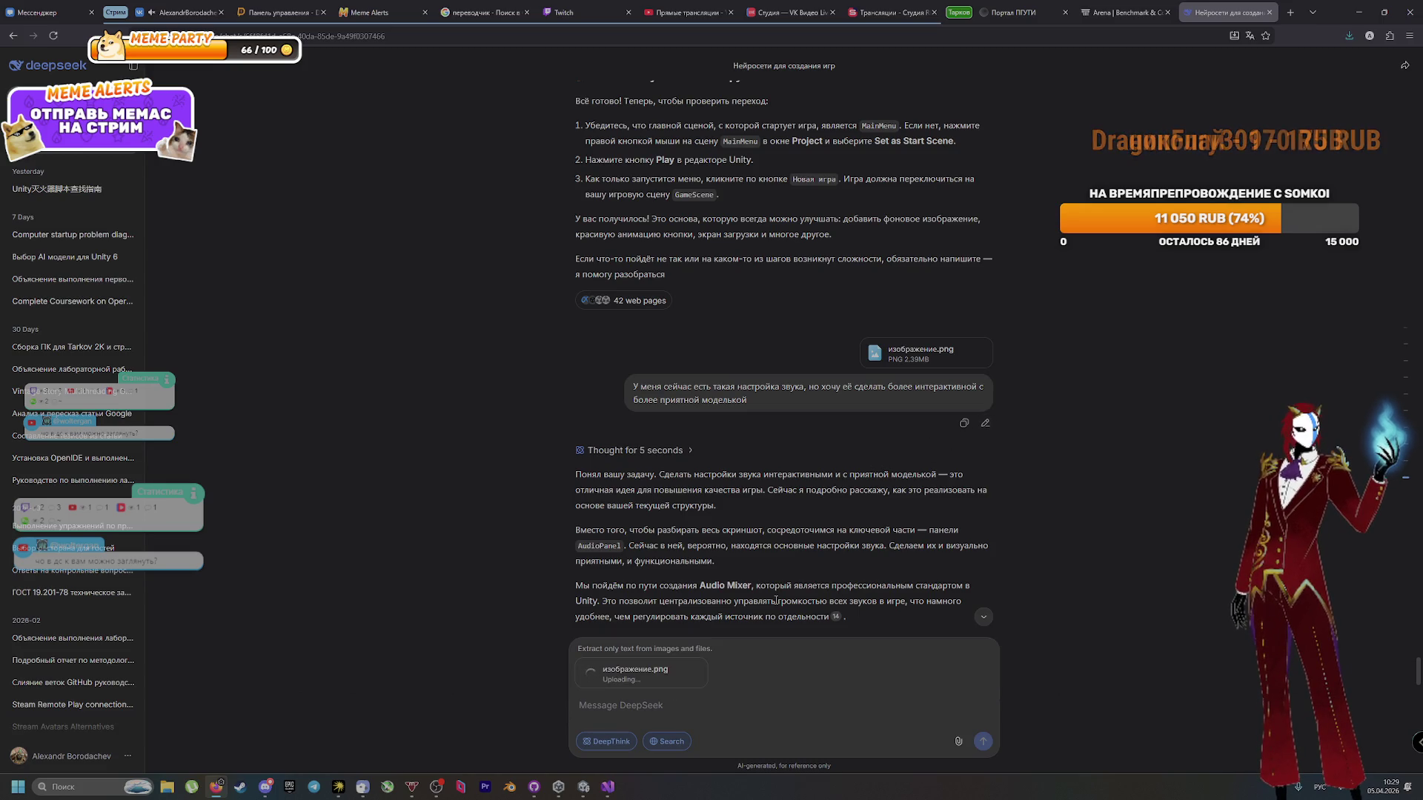
text(у)
text(ь)
key(BackSpace)
key(BackSpace)
key(BackSpace)
text(Мне нужно )
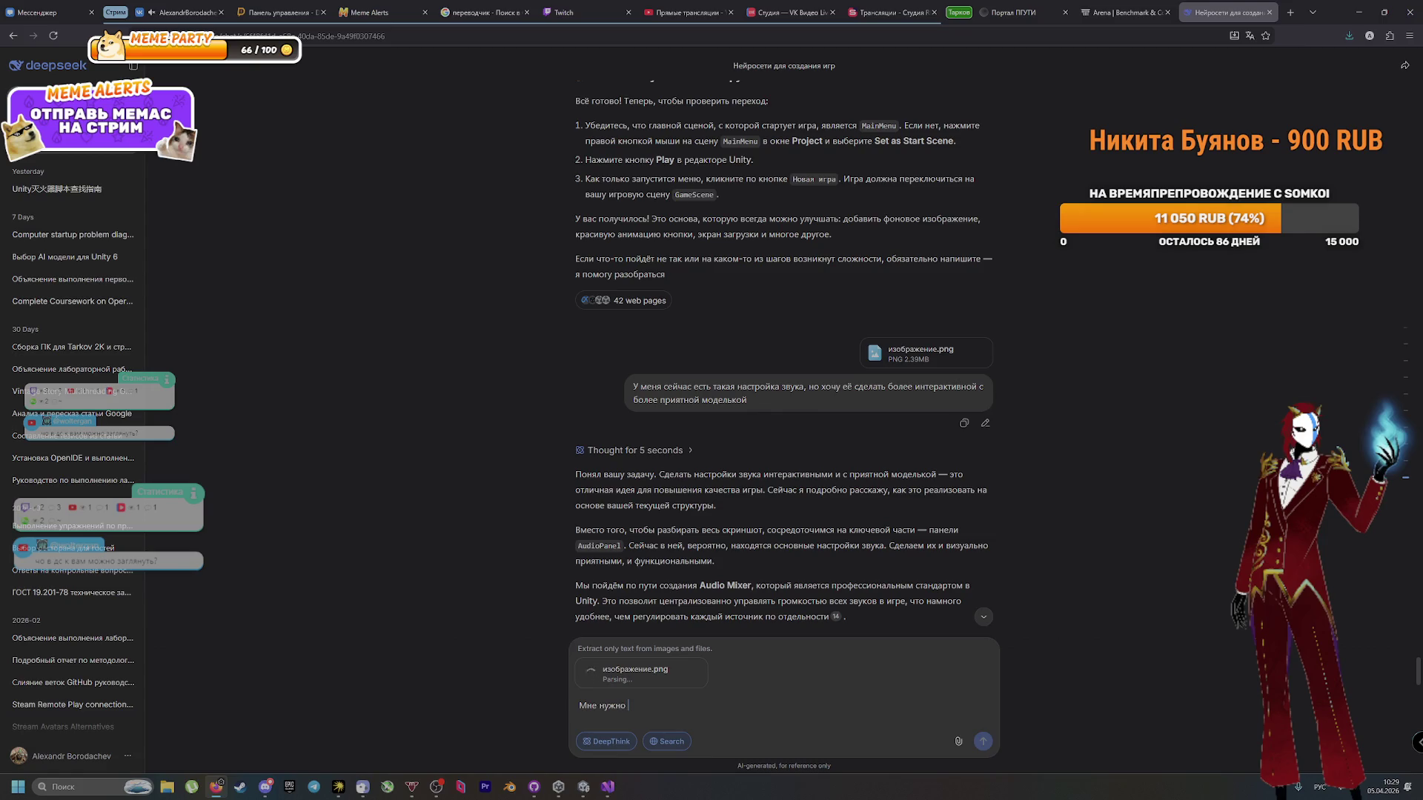
text(только располо)
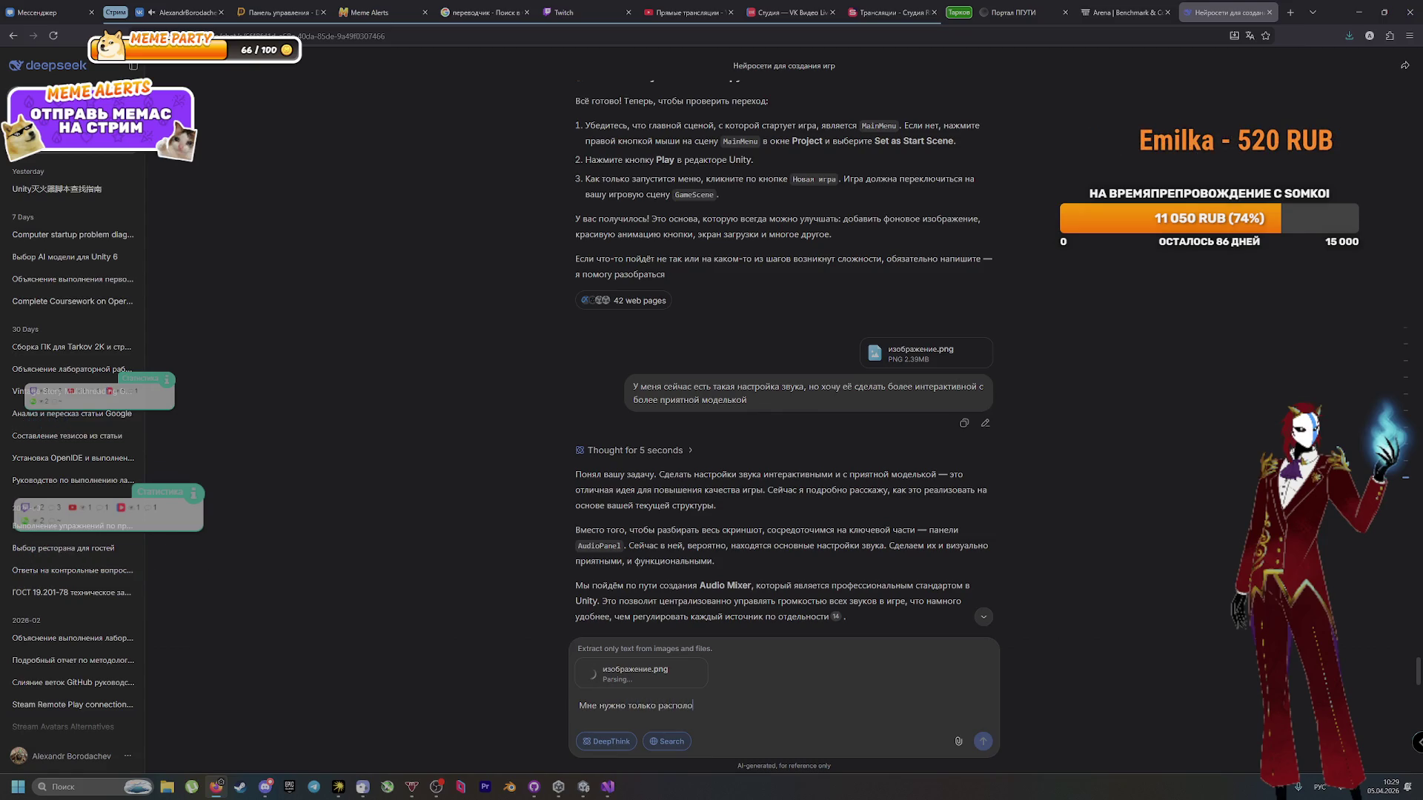
text(жить эти мо)
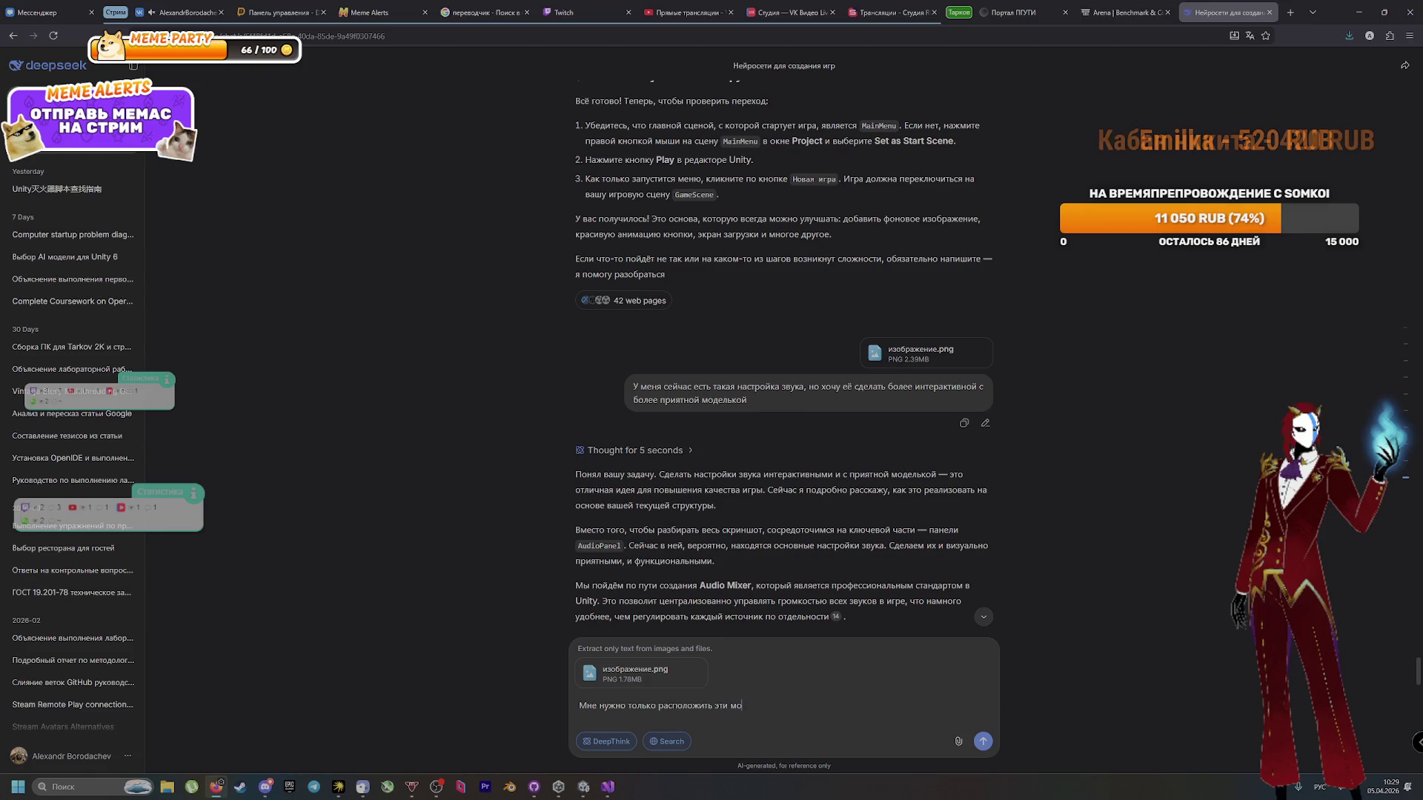
text(дельки)
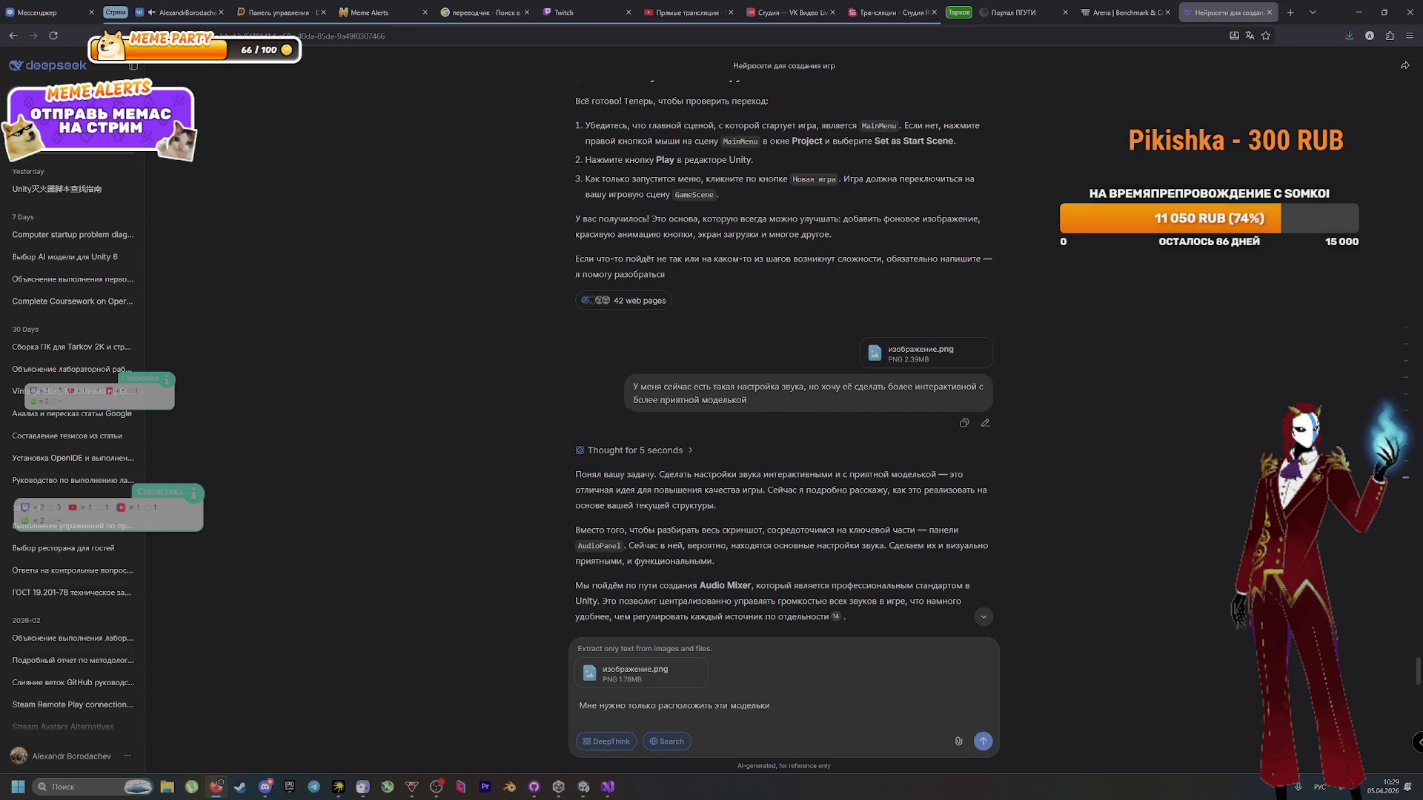
text(, )
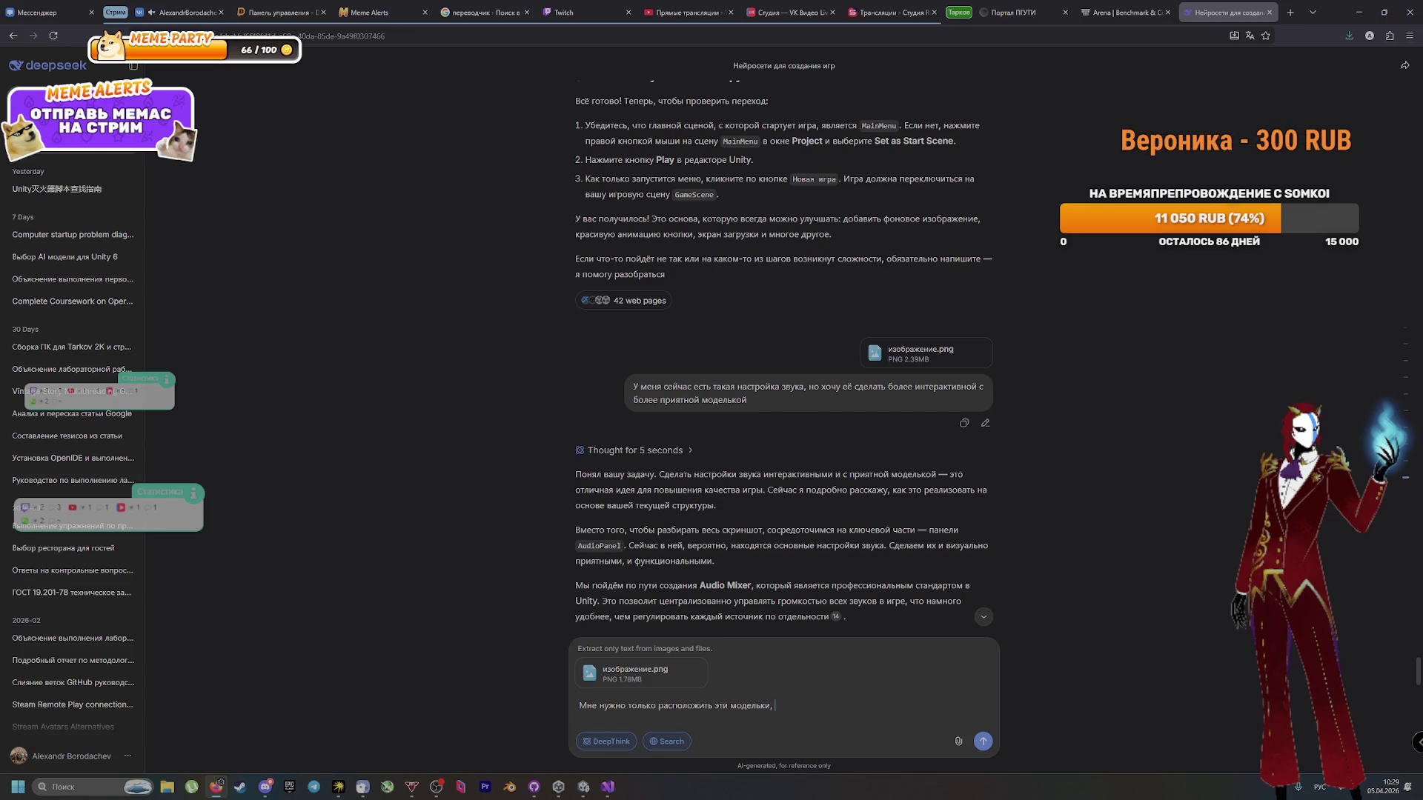
text(а скриптт уже есть)
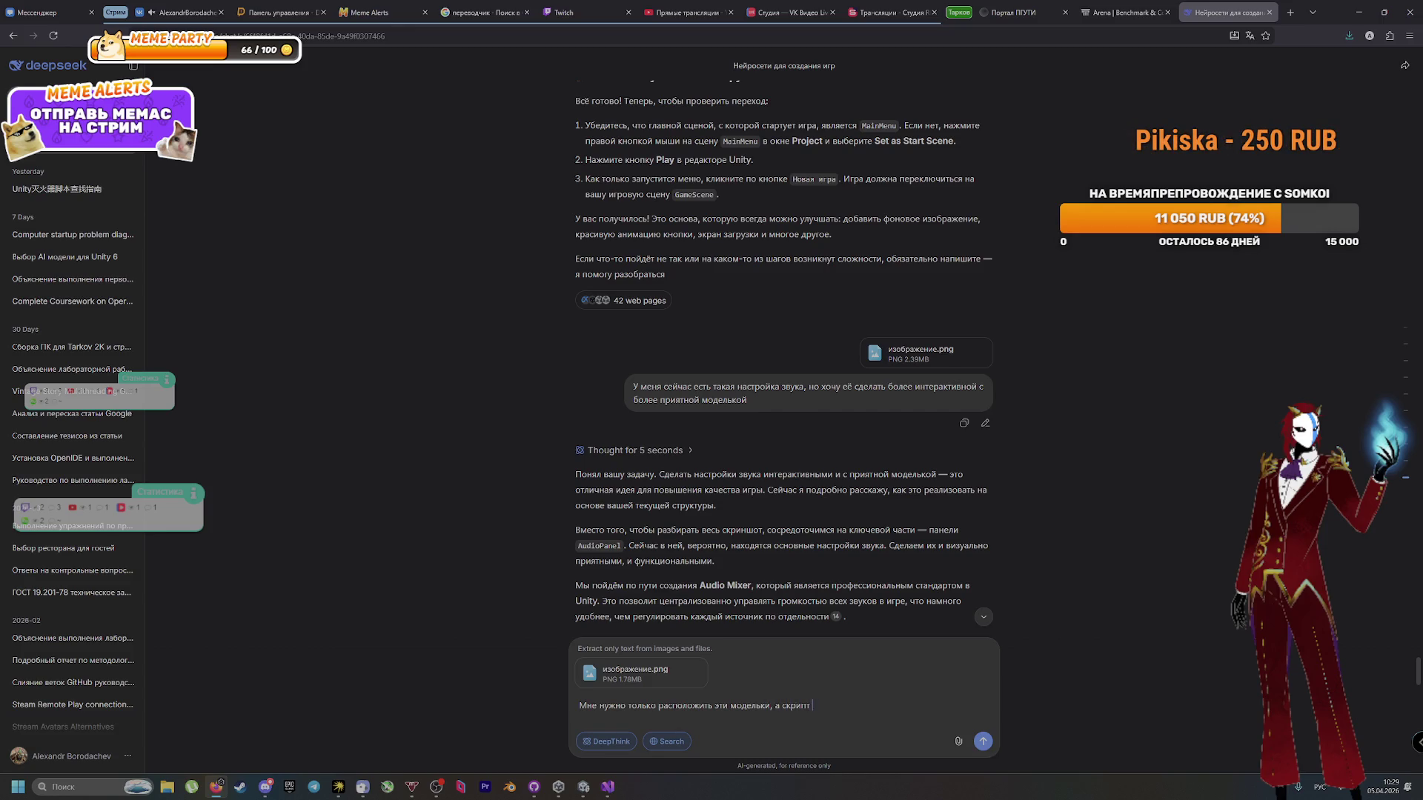